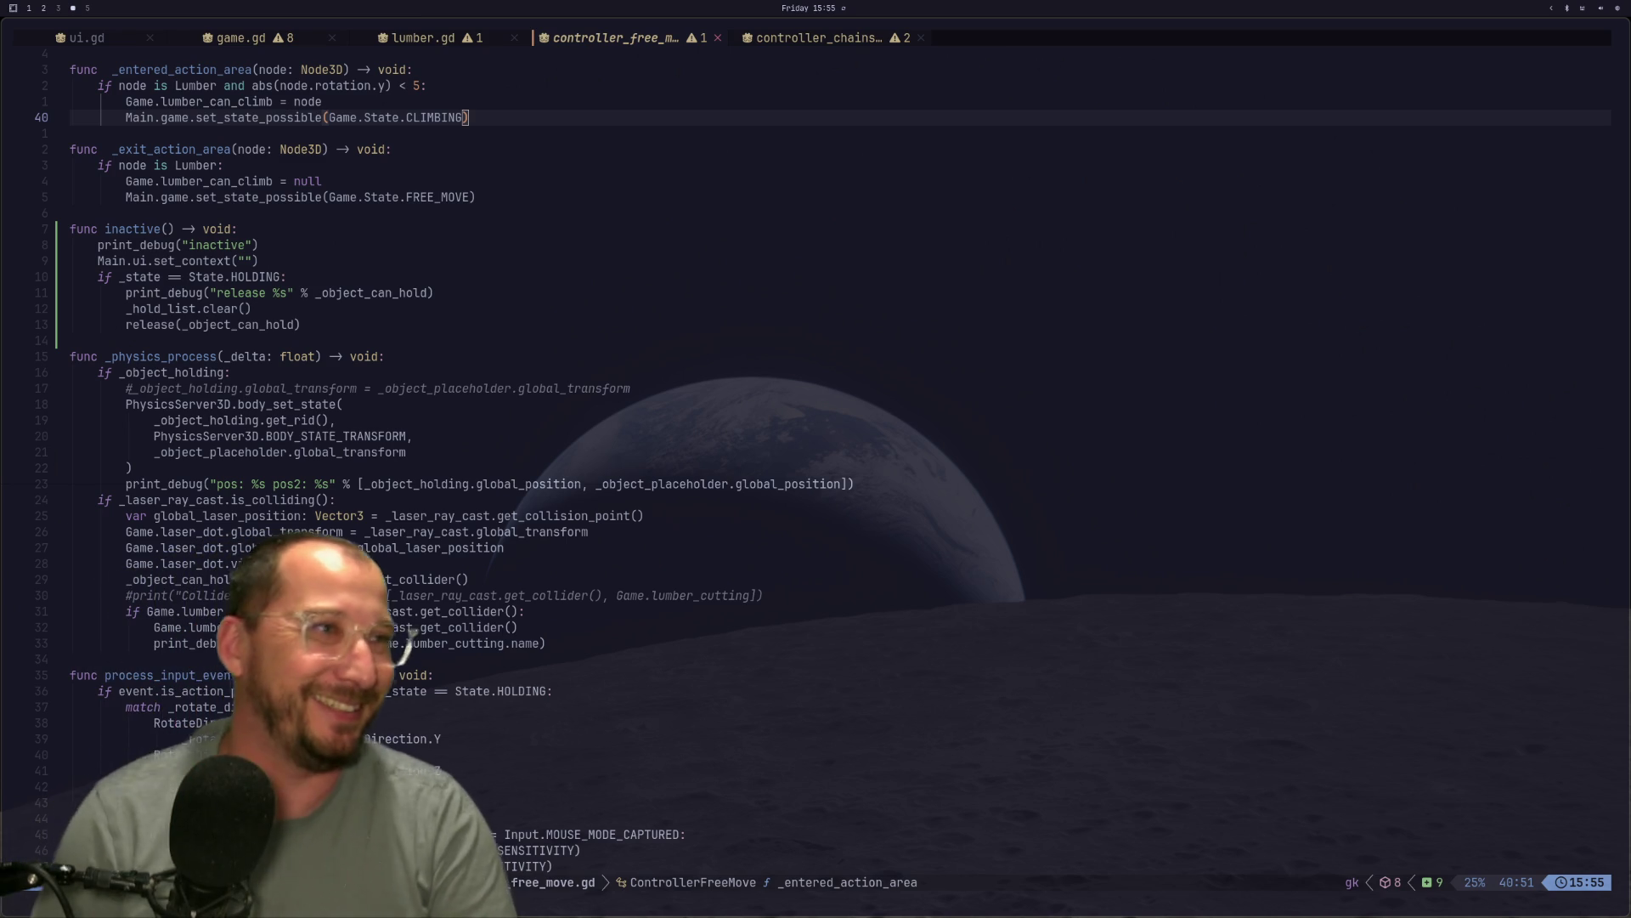
Reload controller_free_move.gd from disk with :e.
key("super+1")
left_click(776, 468)
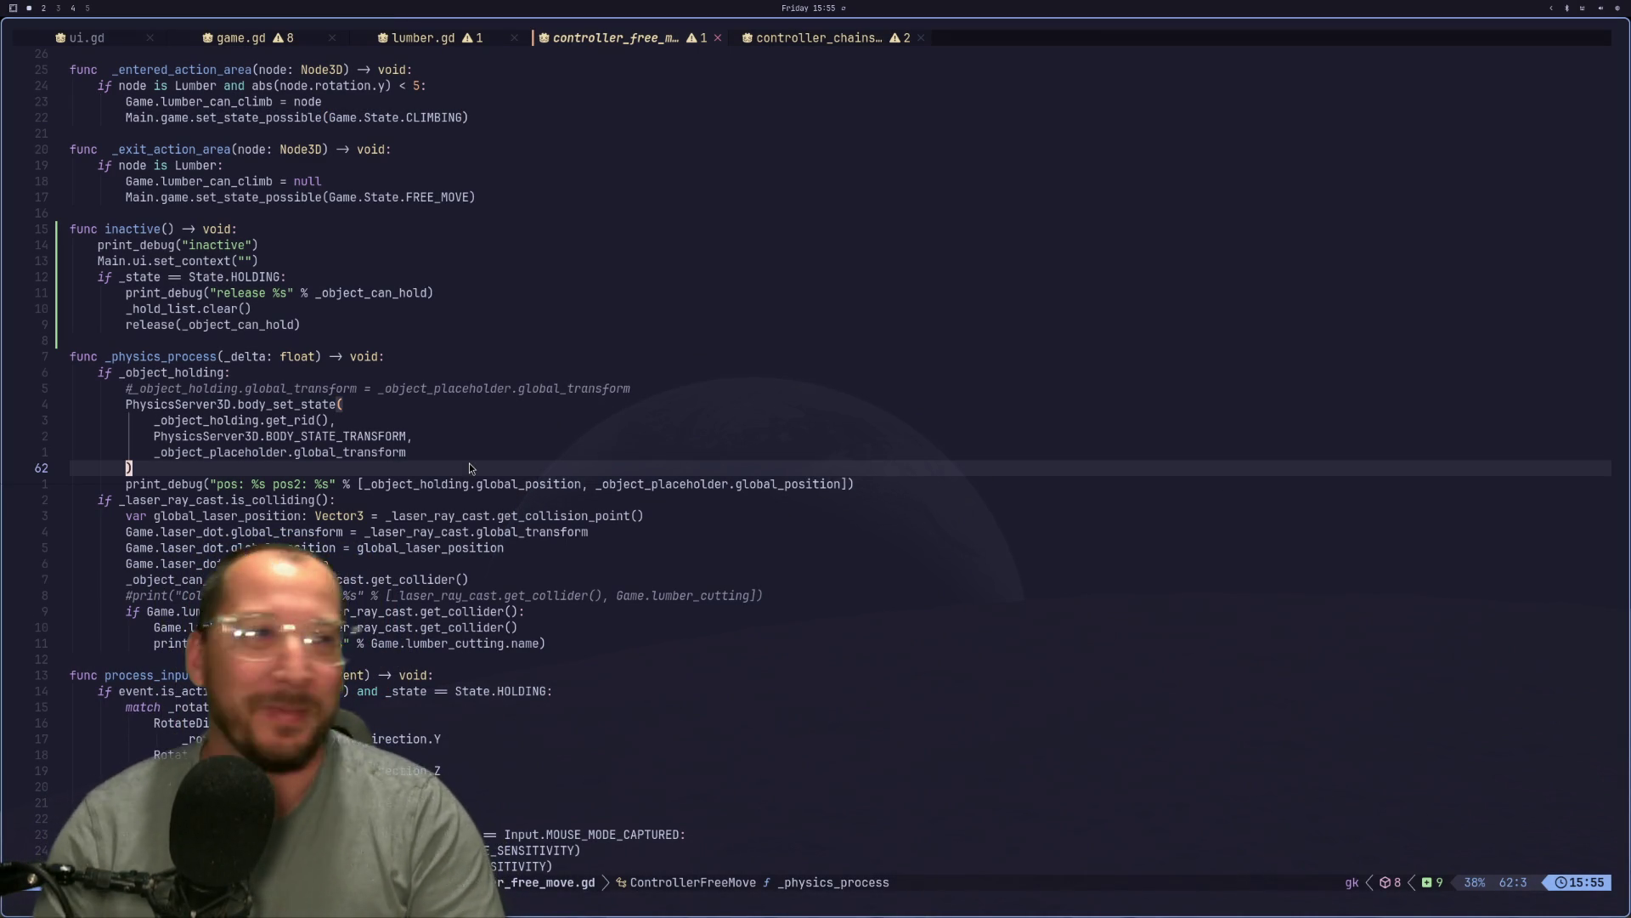
key("j")
key("j")
key("j")
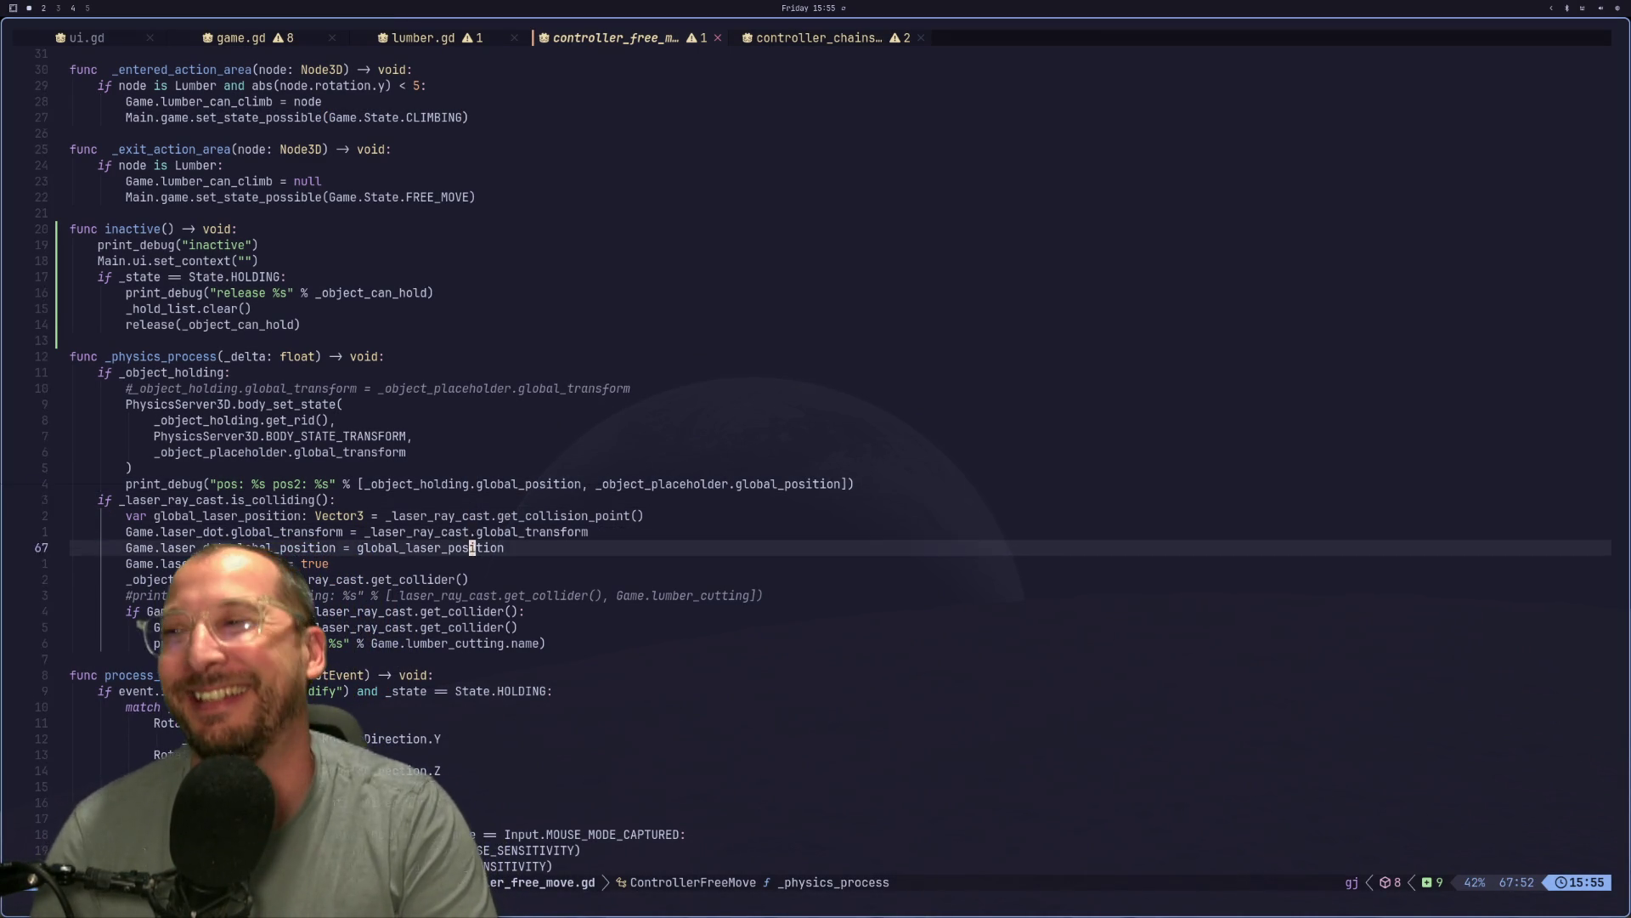
type(":e")
key("Return")
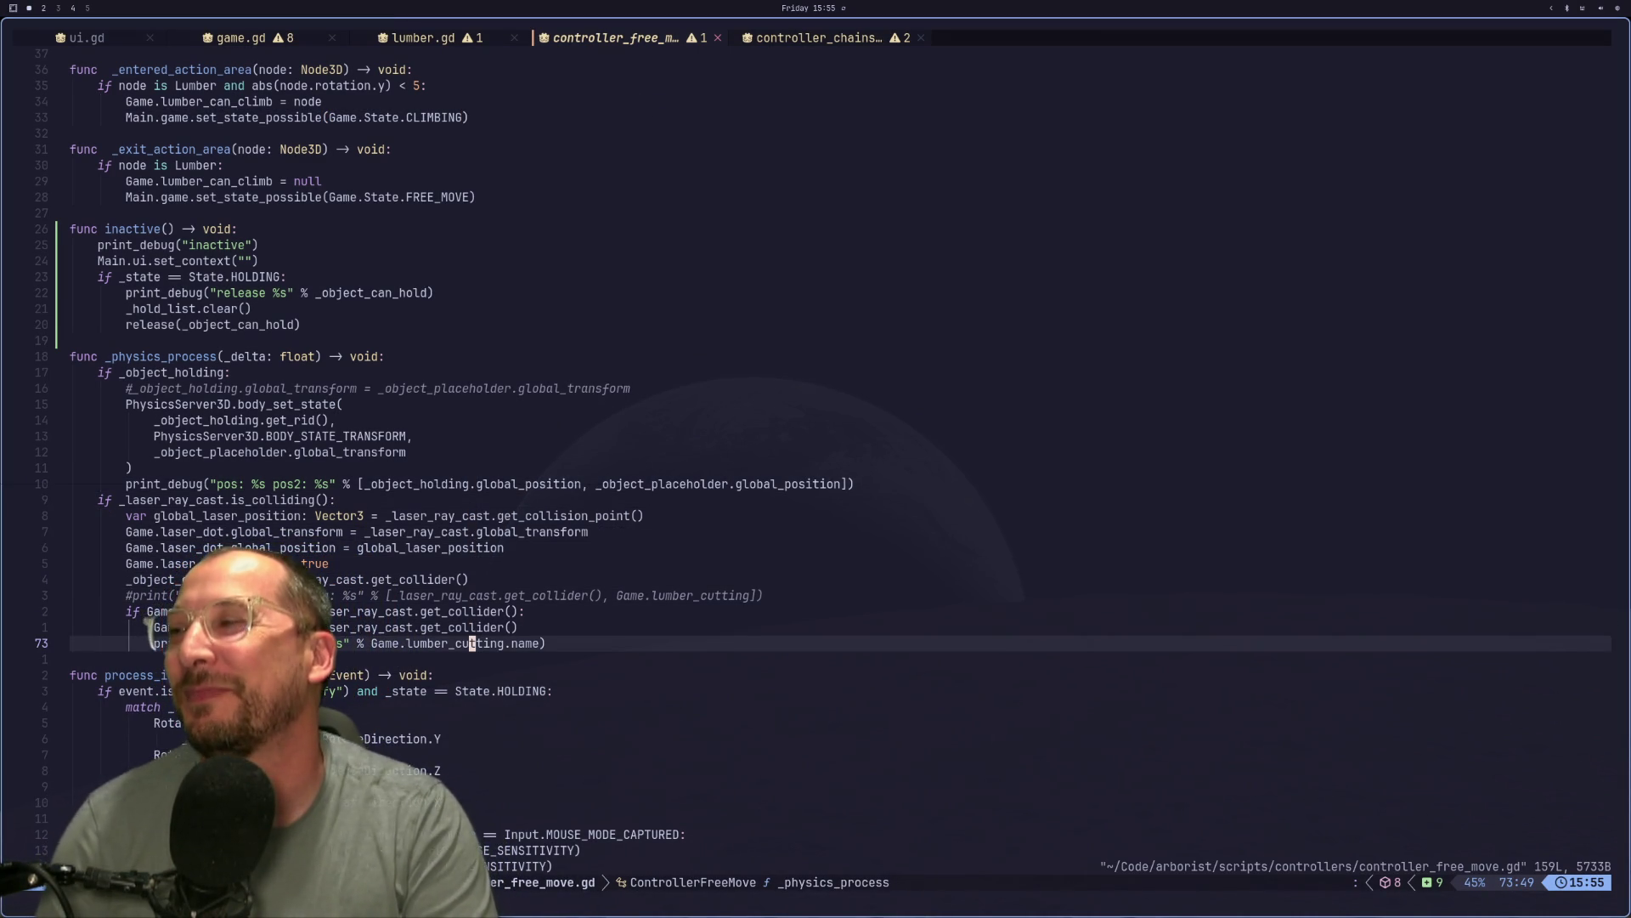
Move the cursor to the hold-released branch in process_input_event.
key("j")
key("j")
key("j")
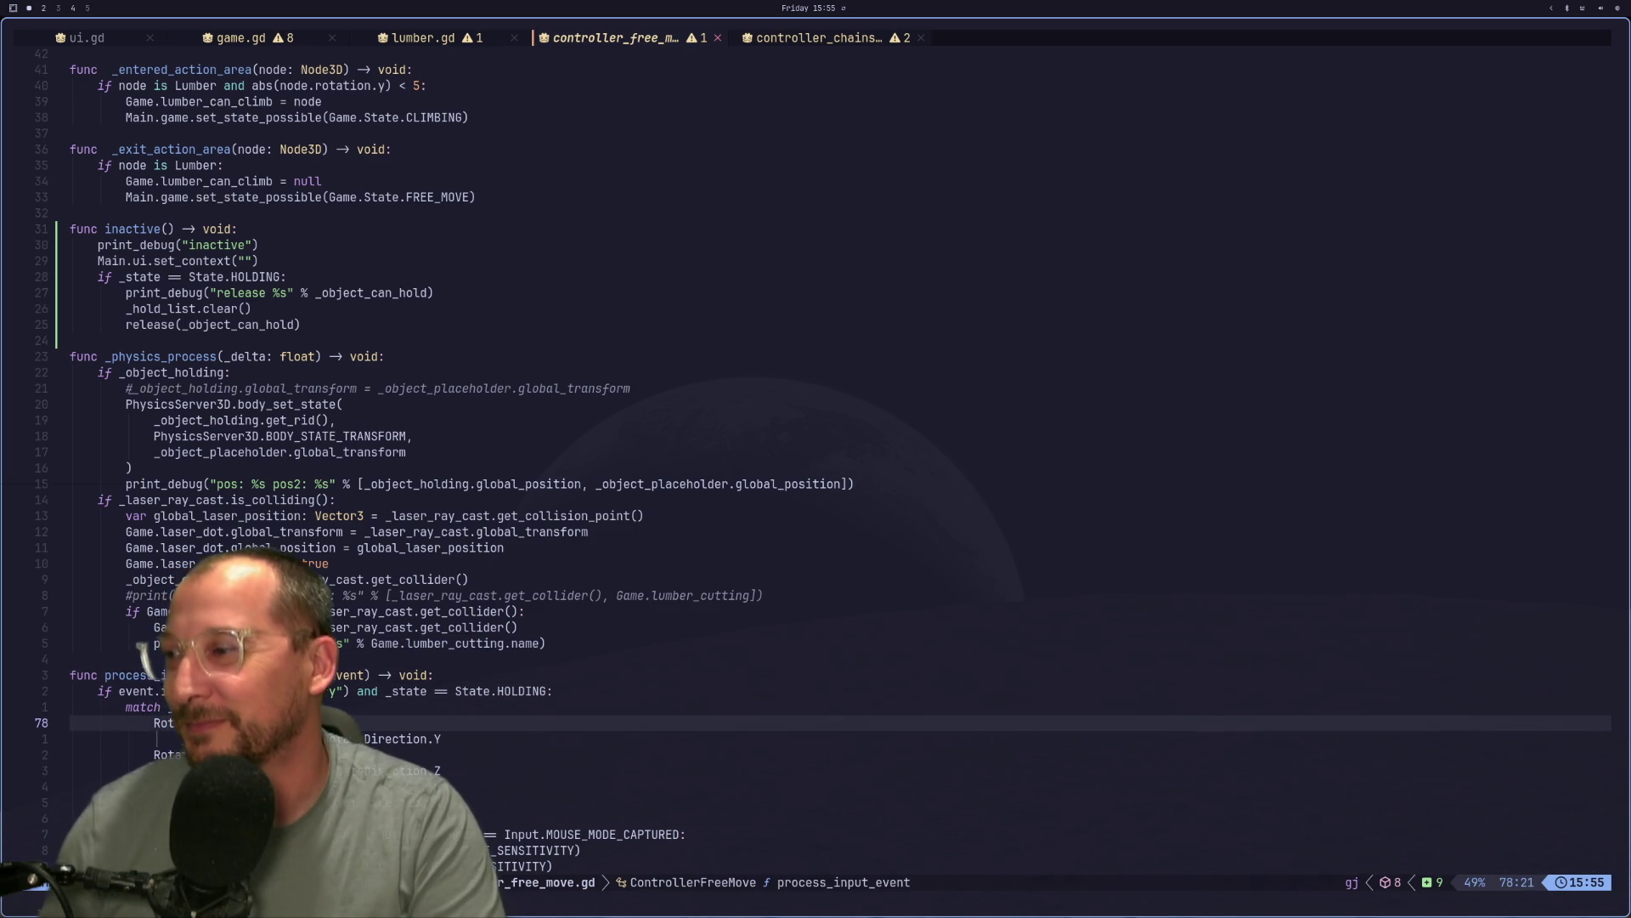
key("k")
key("k")
key("k")
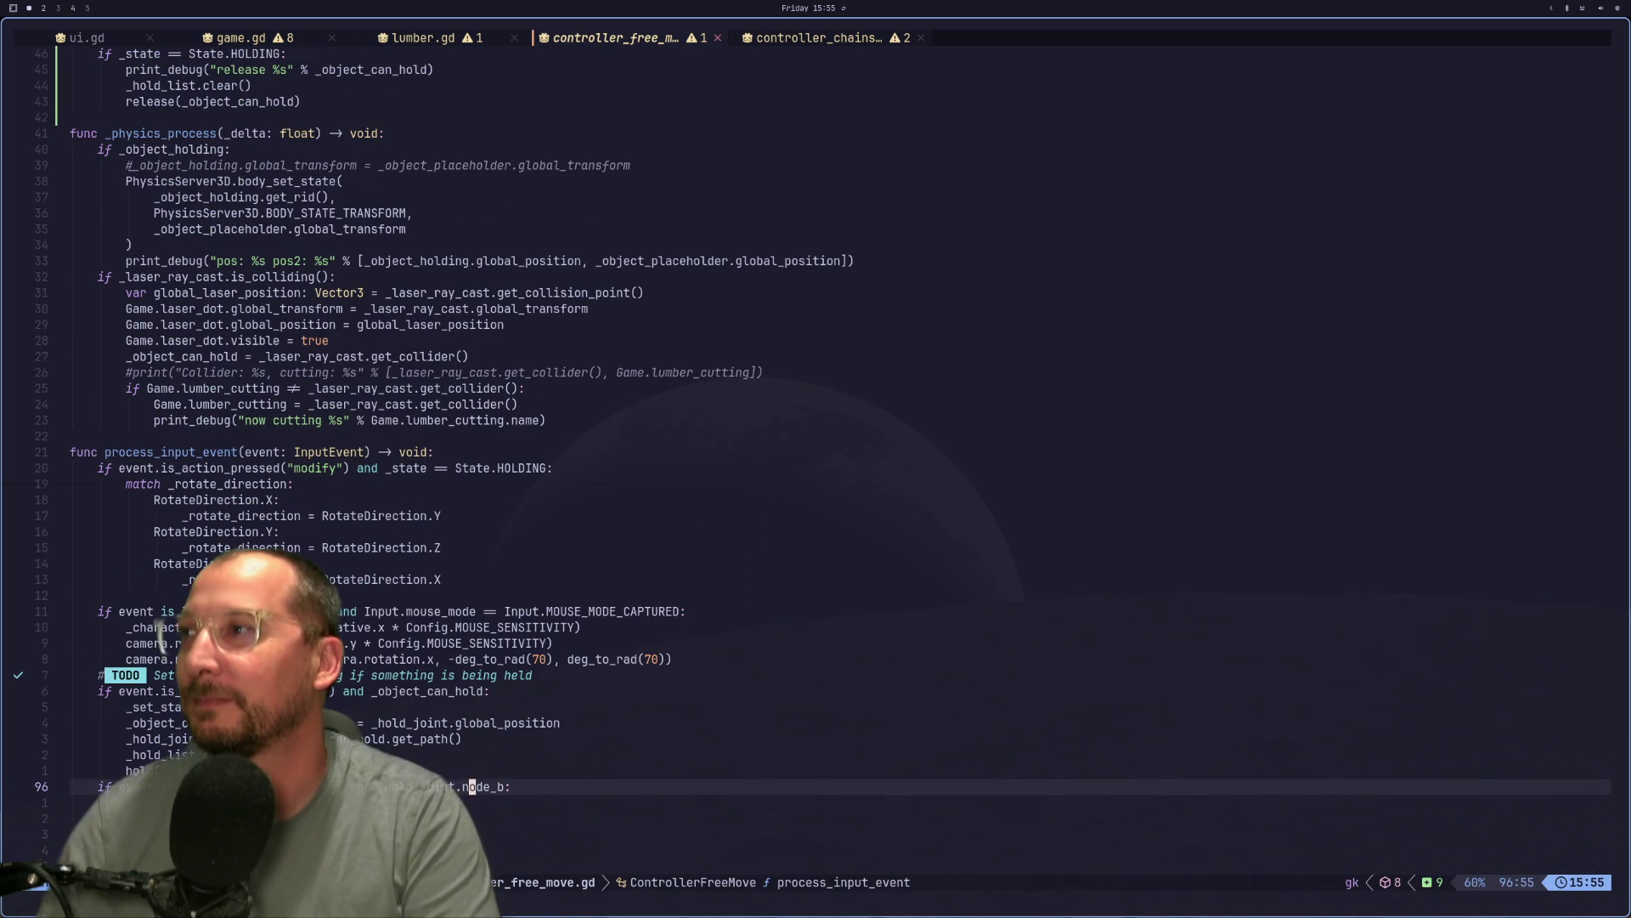
key("k")
key("j")
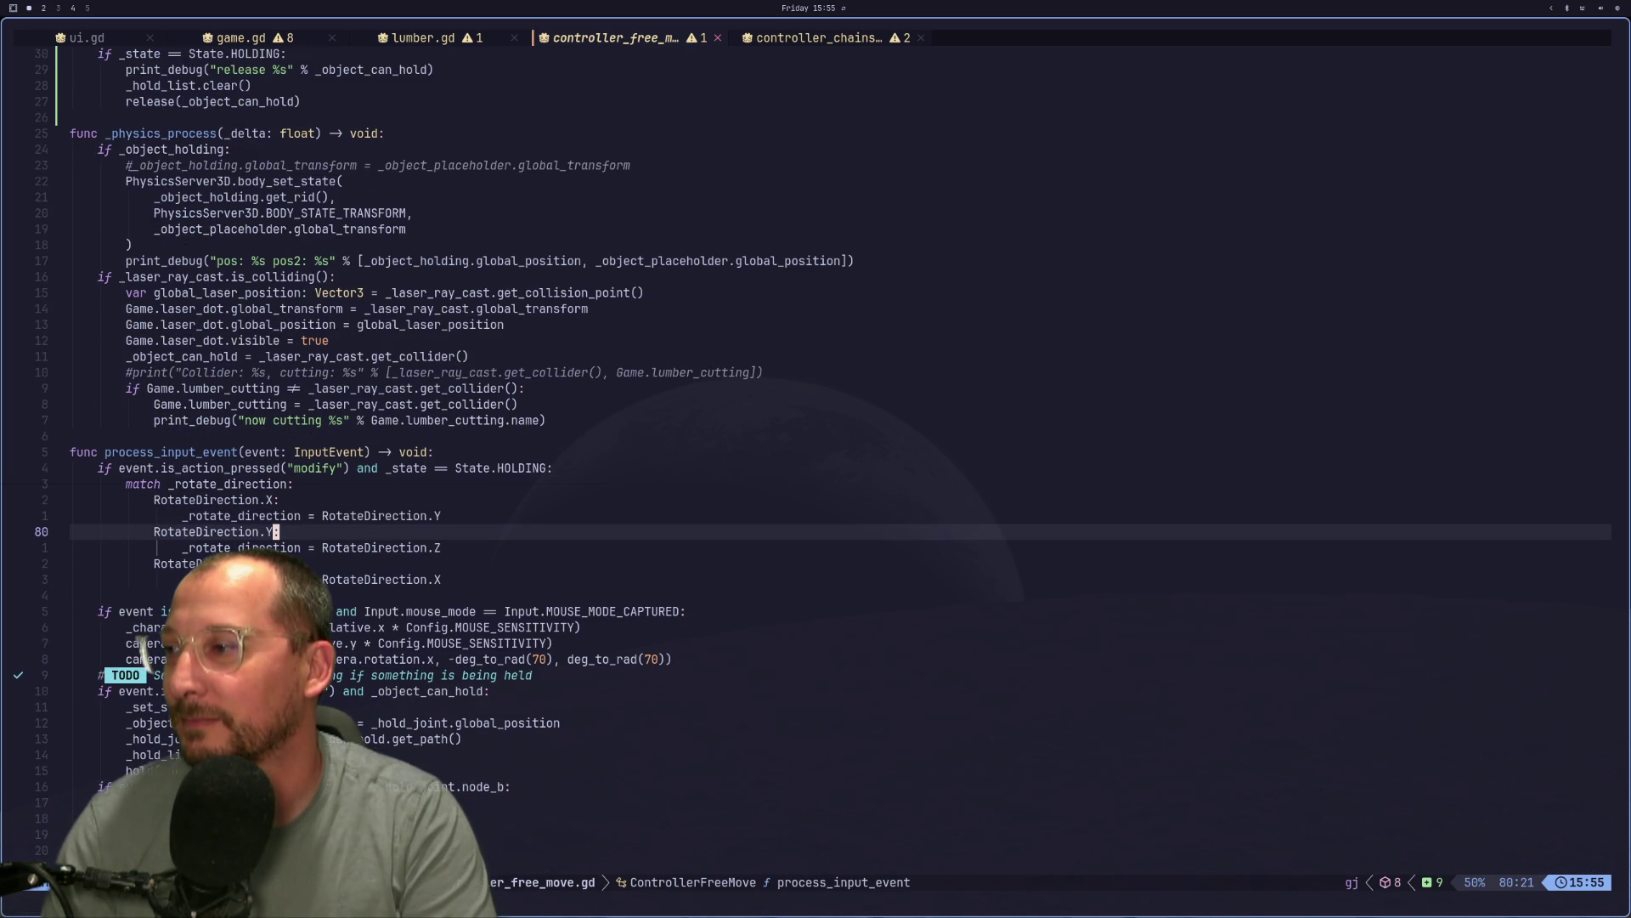
key("h")
key("0")
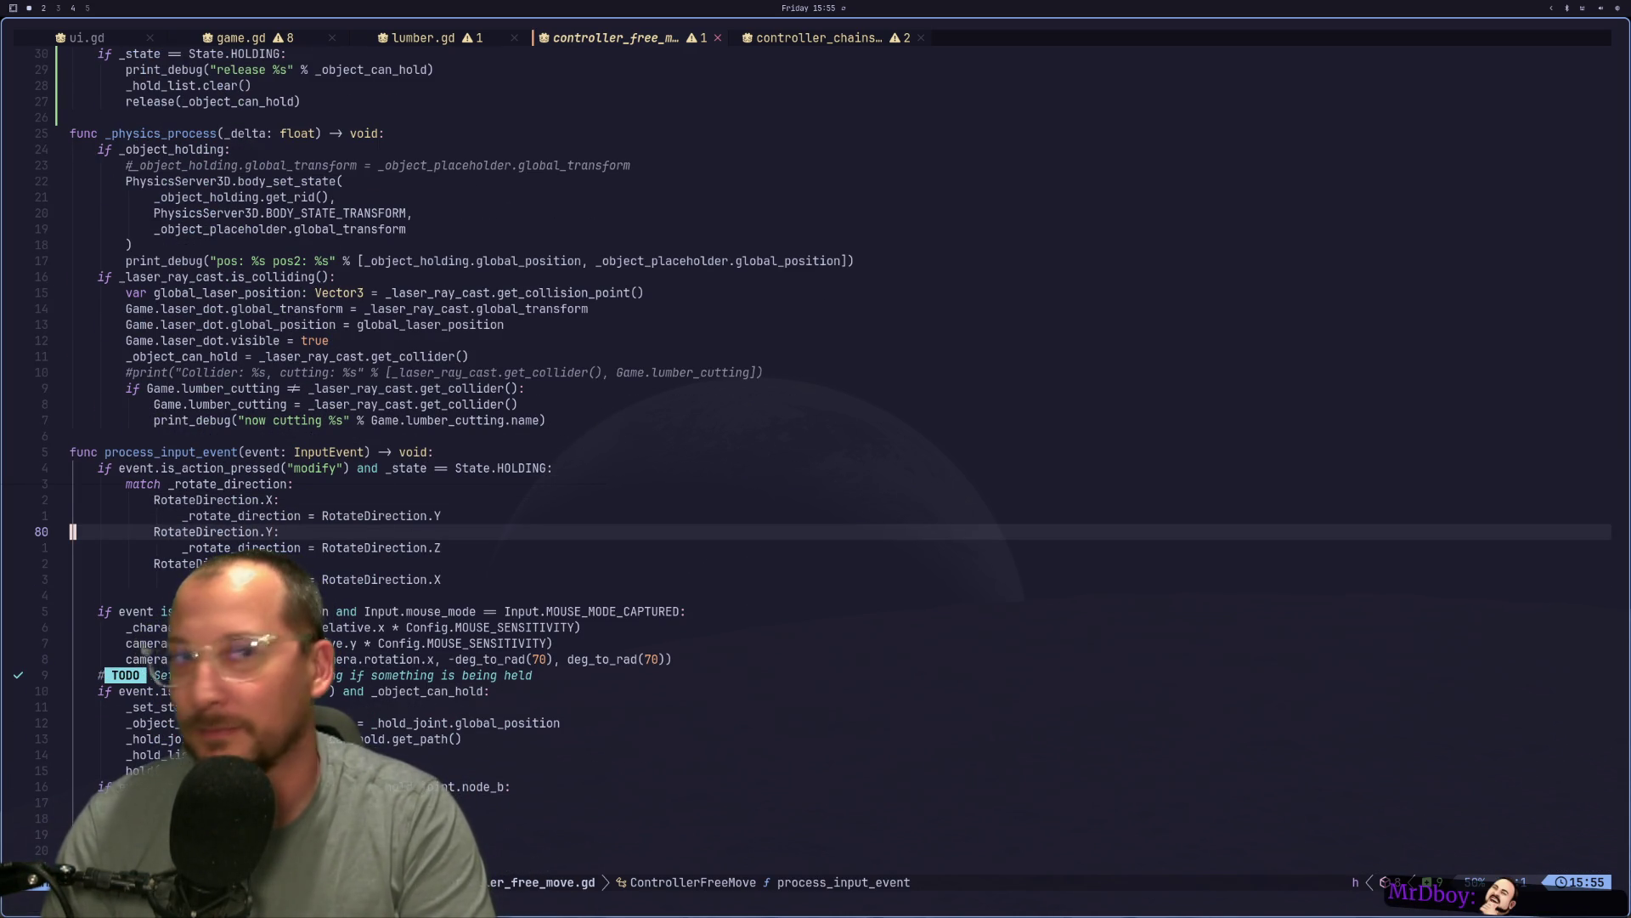
key("j")
key("j")
key("j")
key("j")
key("j")
key("j")
key("k")
key("k")
key("k")
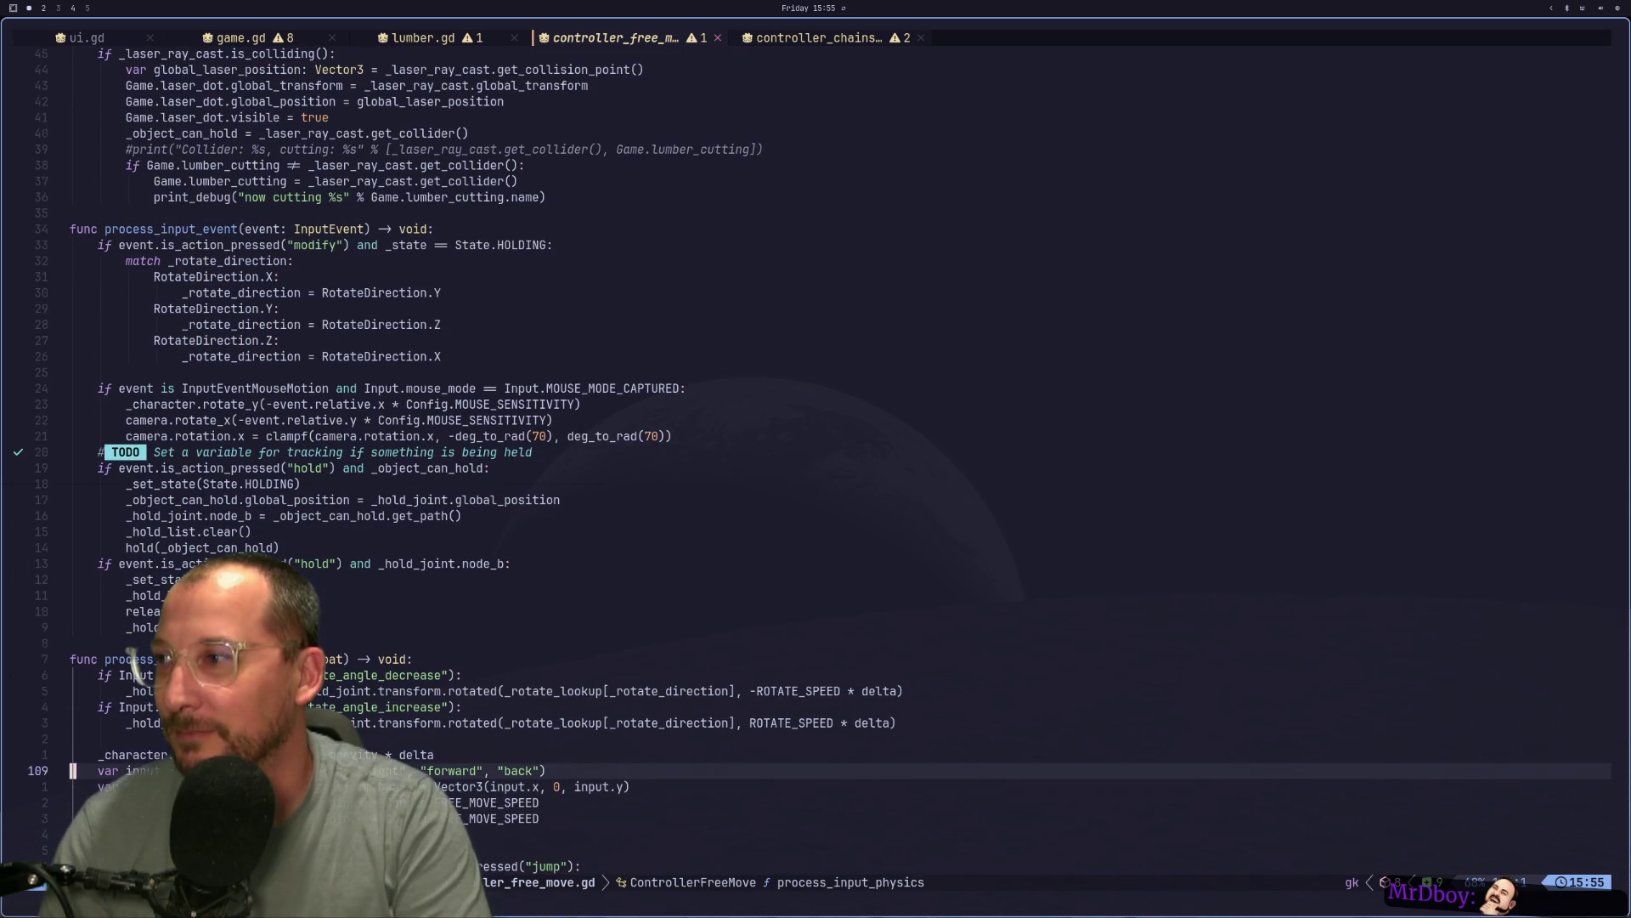
Select the branch's five lines in visual block mode and yank them.
key("k")
key("k")
key("k")
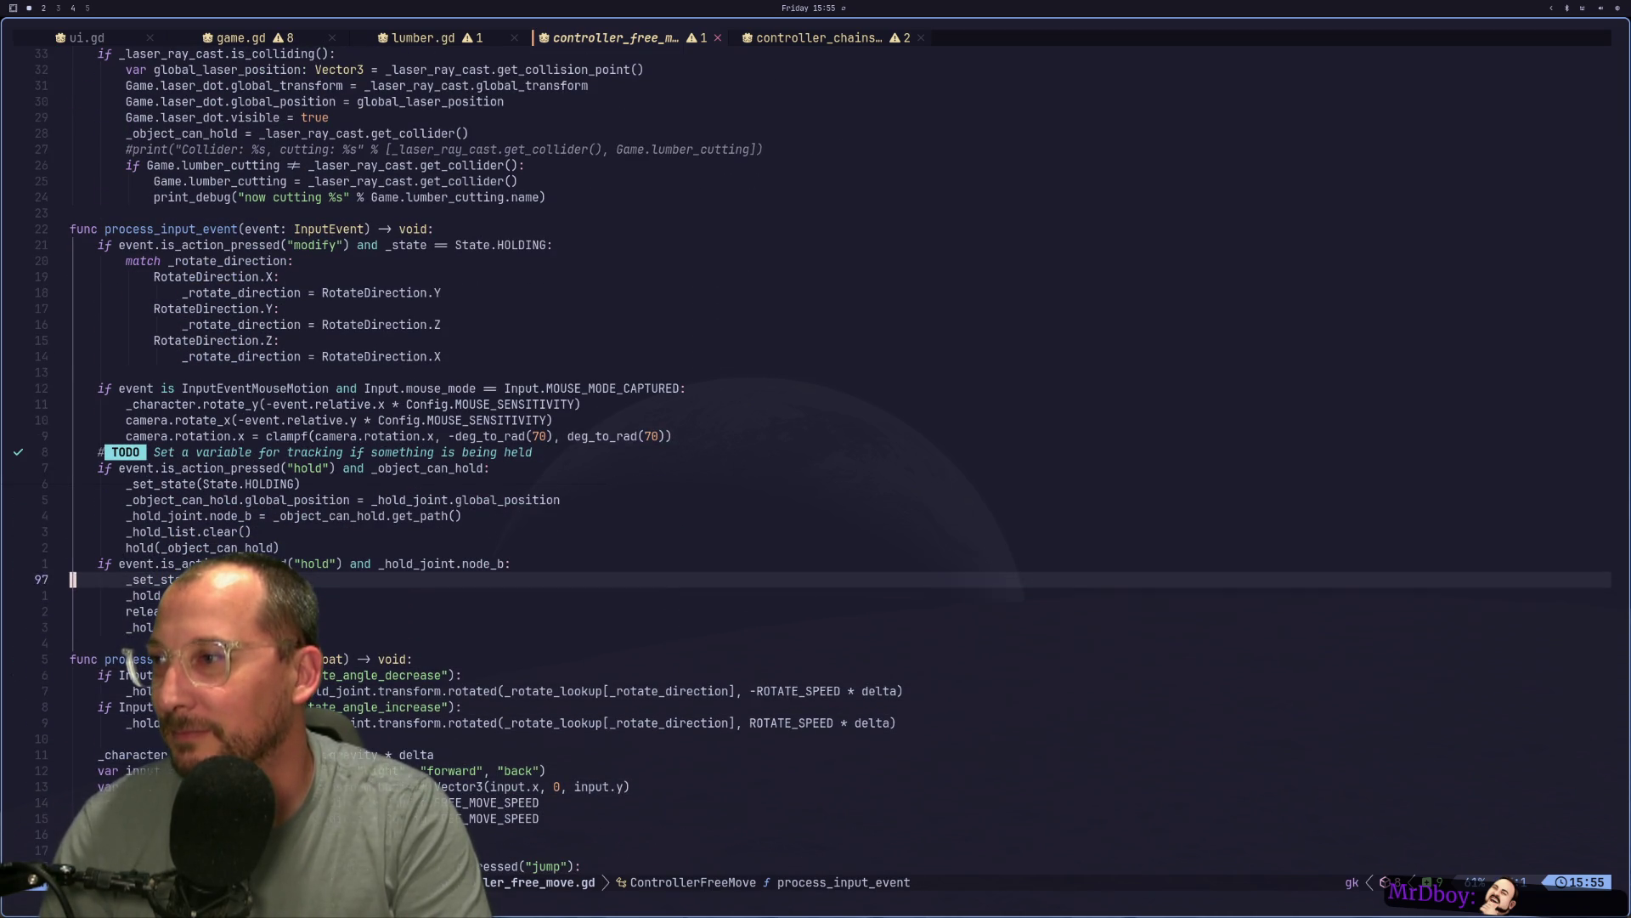
key("j")
key("ctrl+v")
key("j")
key("j")
key("l")
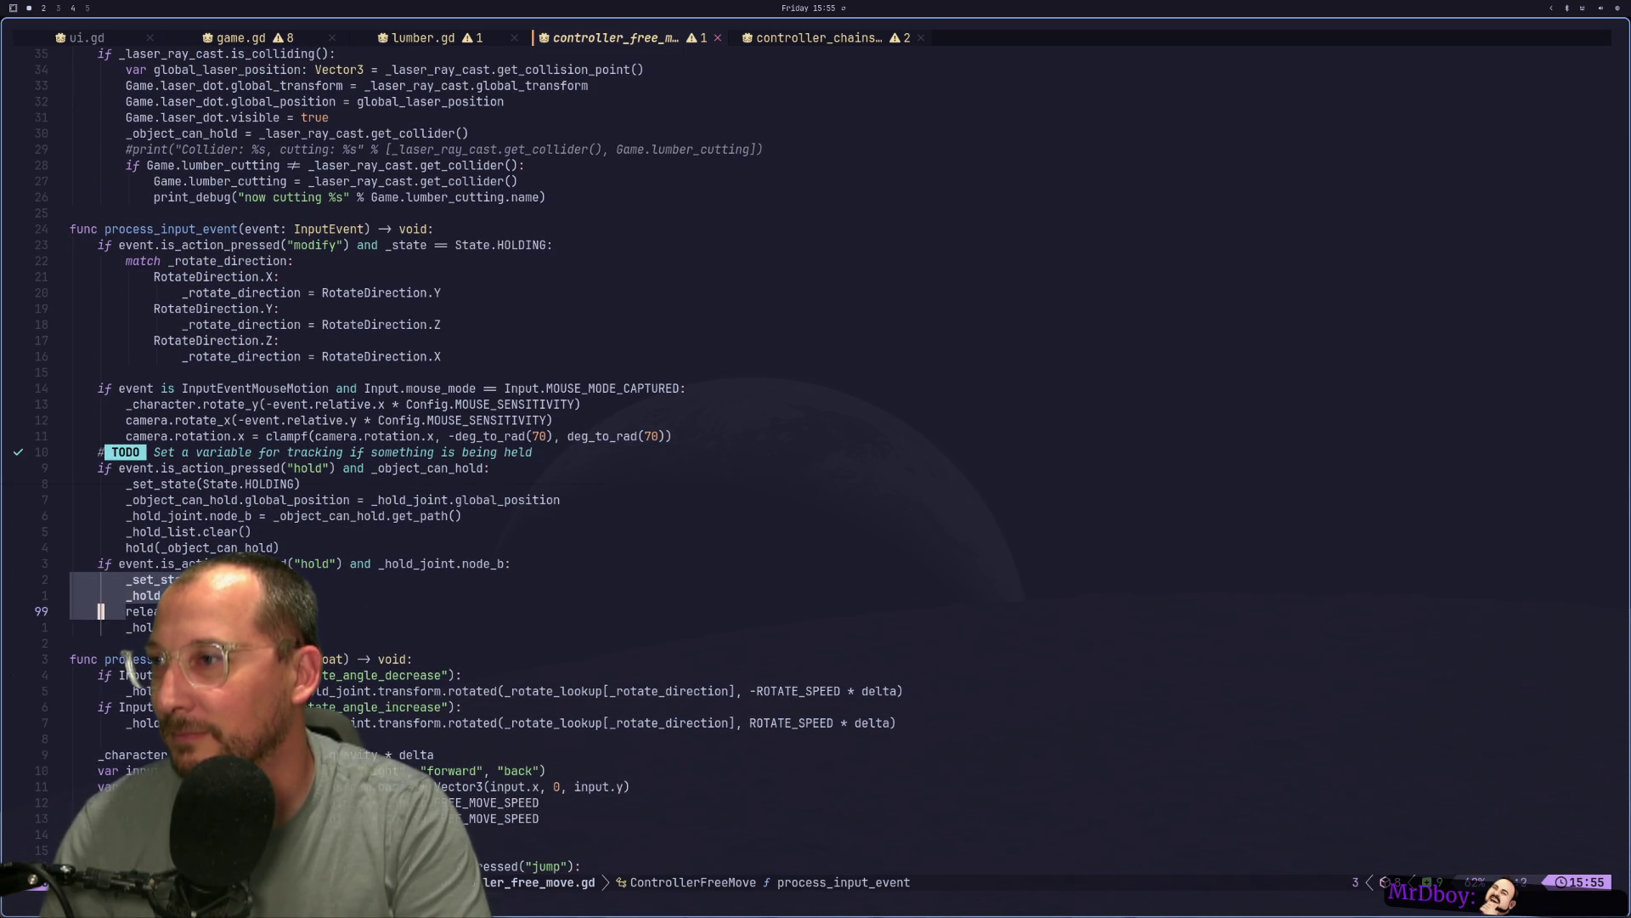
key("j")
key("j")
key("y")
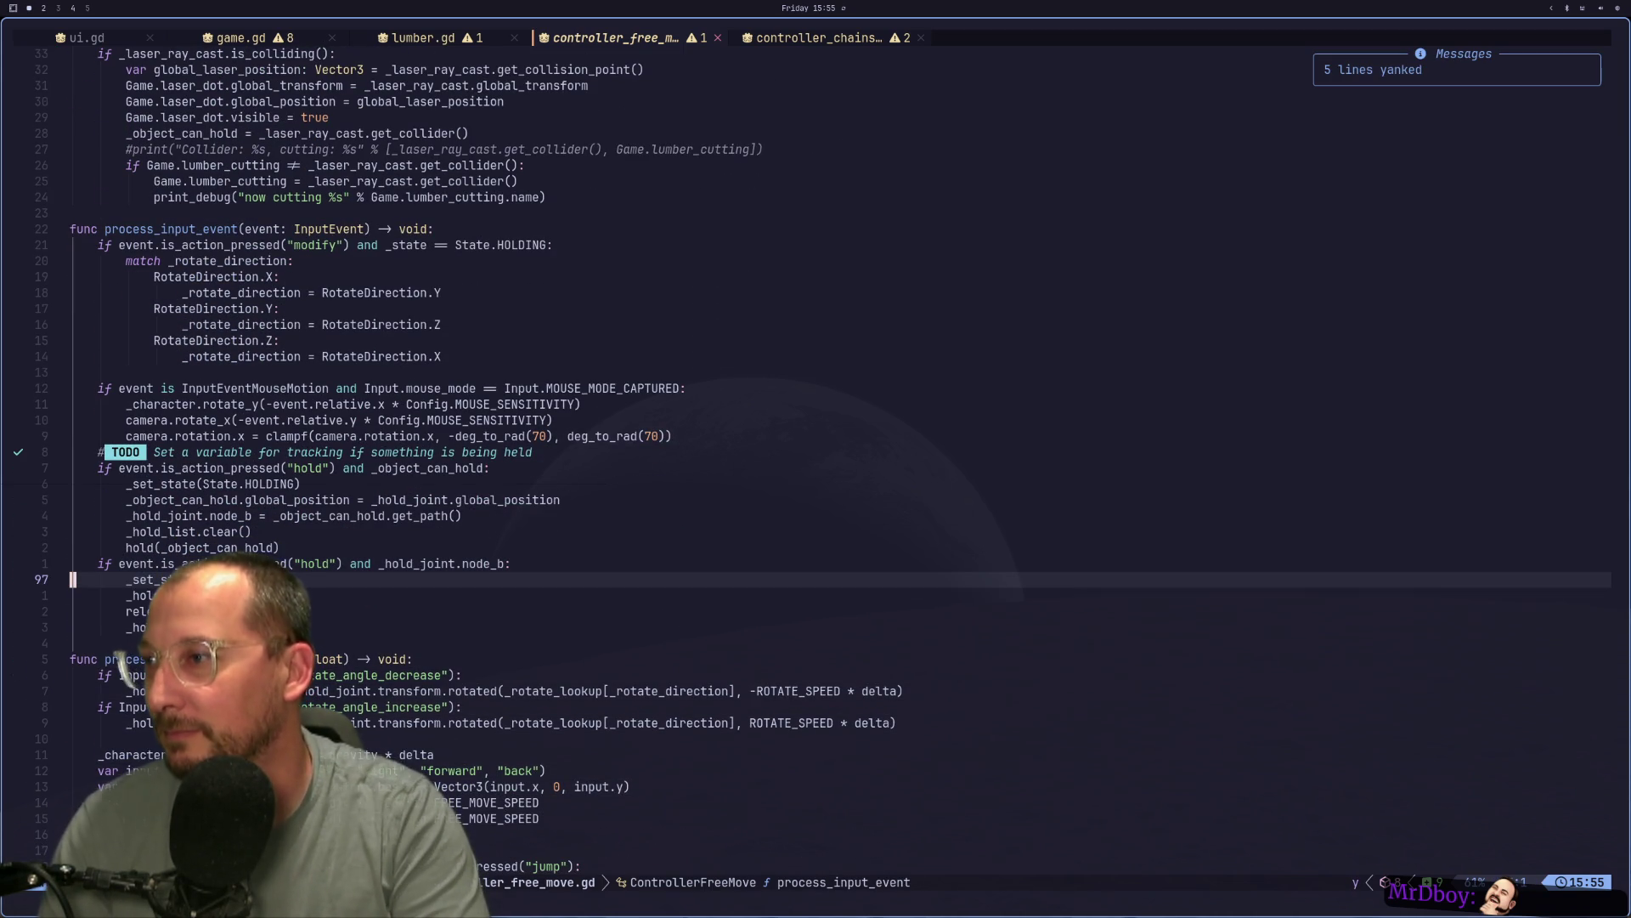
key("j")
key("j")
key("j")
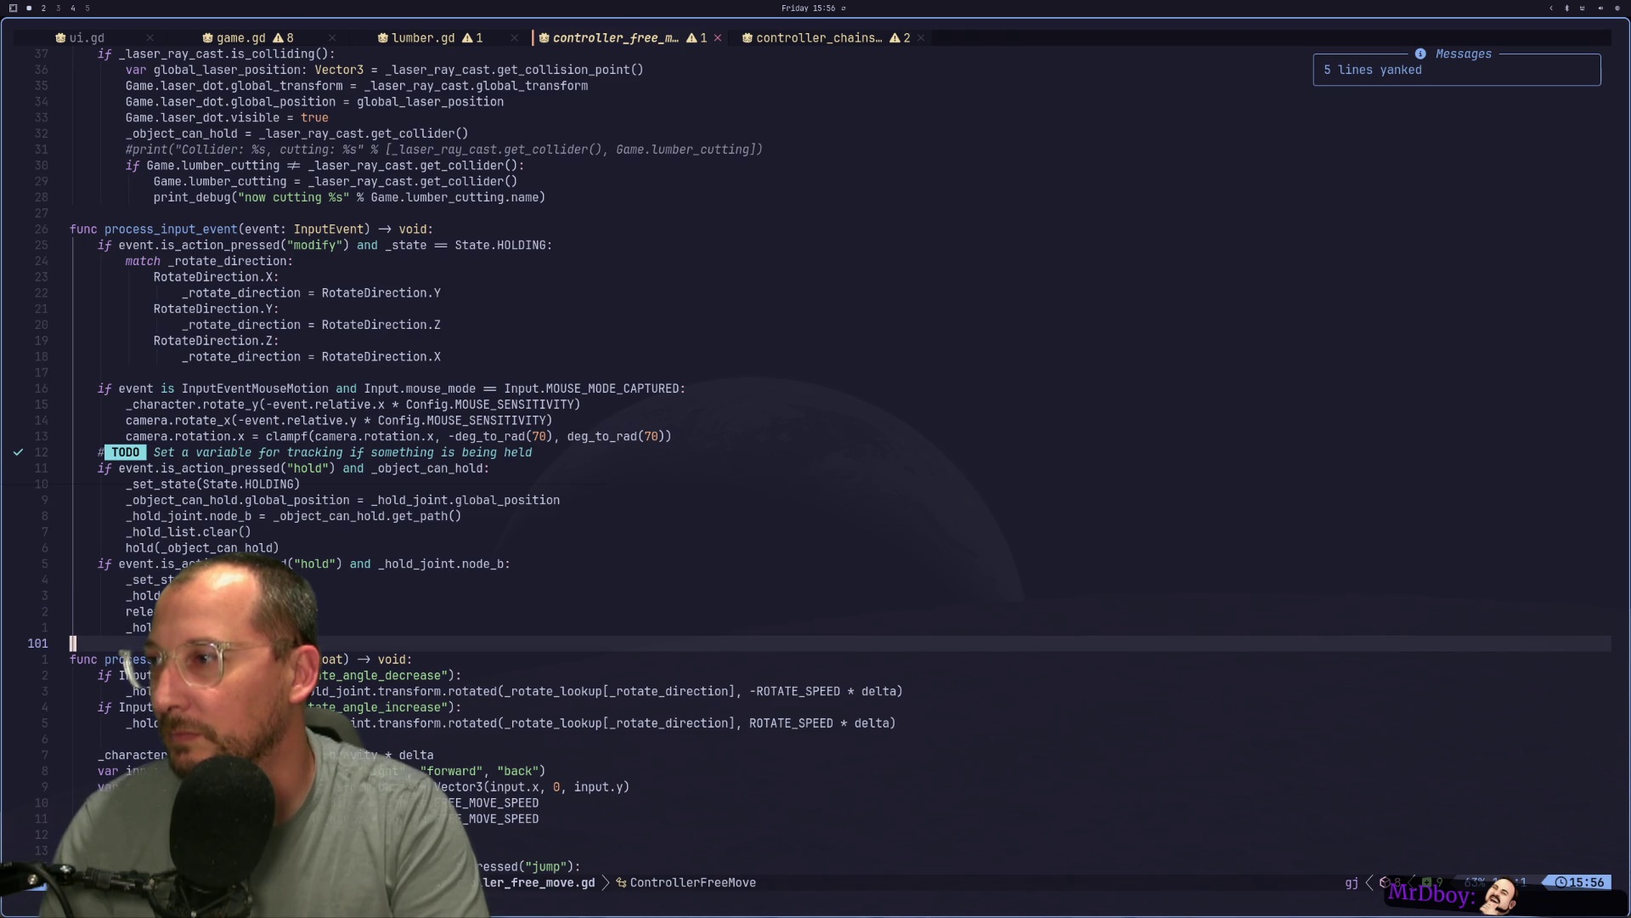
key("j")
key("j")
key("j")
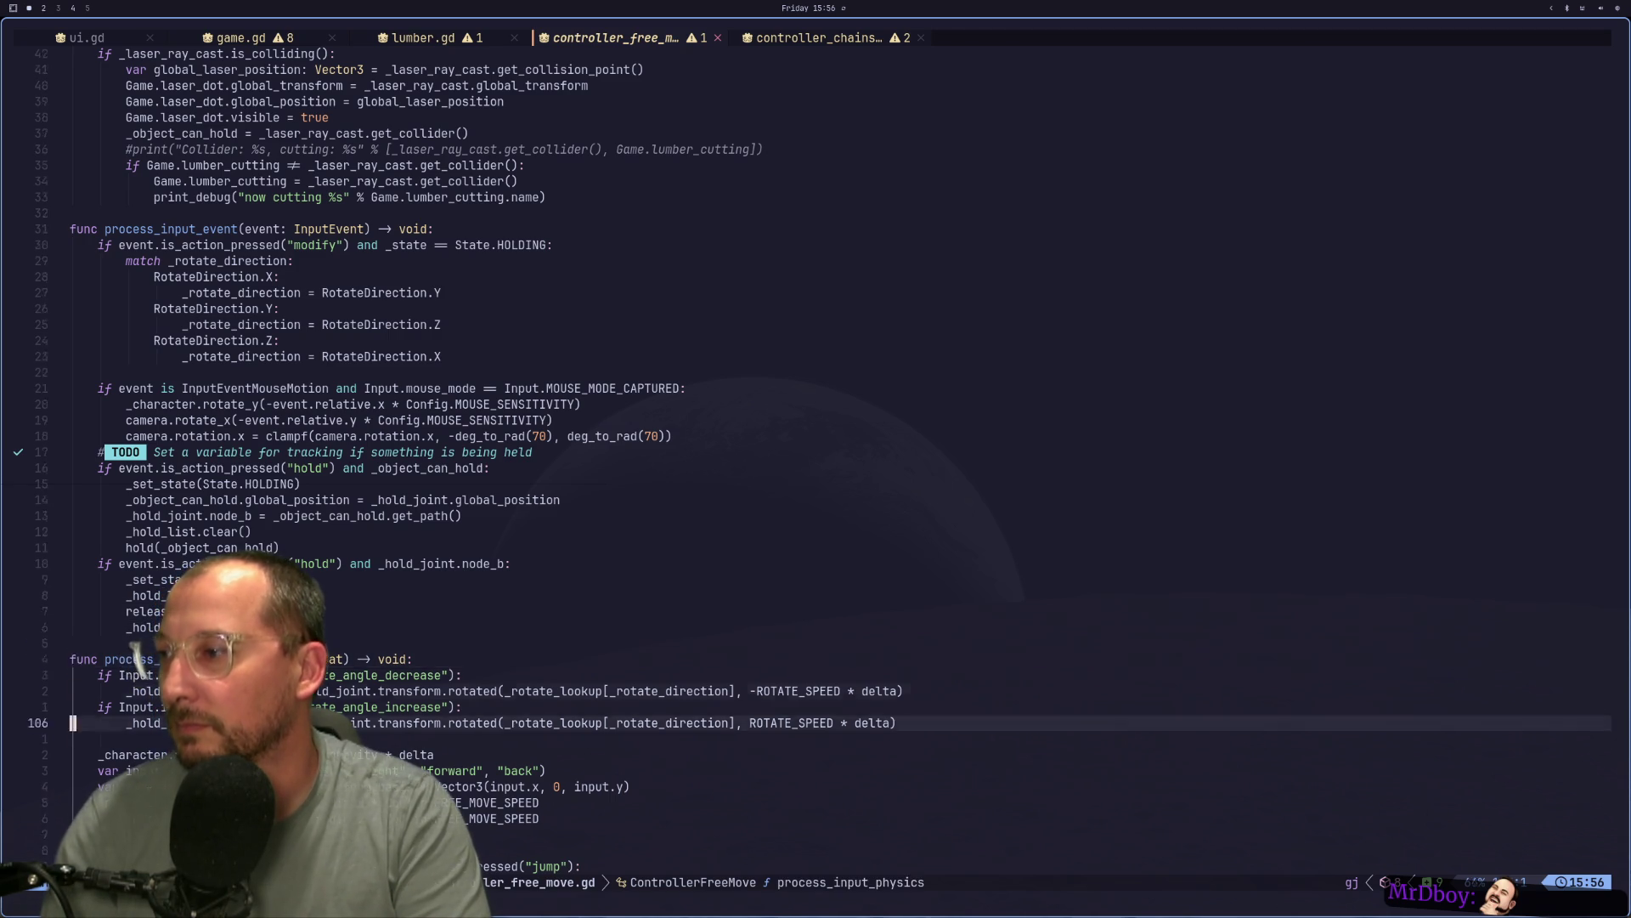
key("j")
key("j")
key("j")
Move the cursor onto the name of the release function below hold.
key("k")
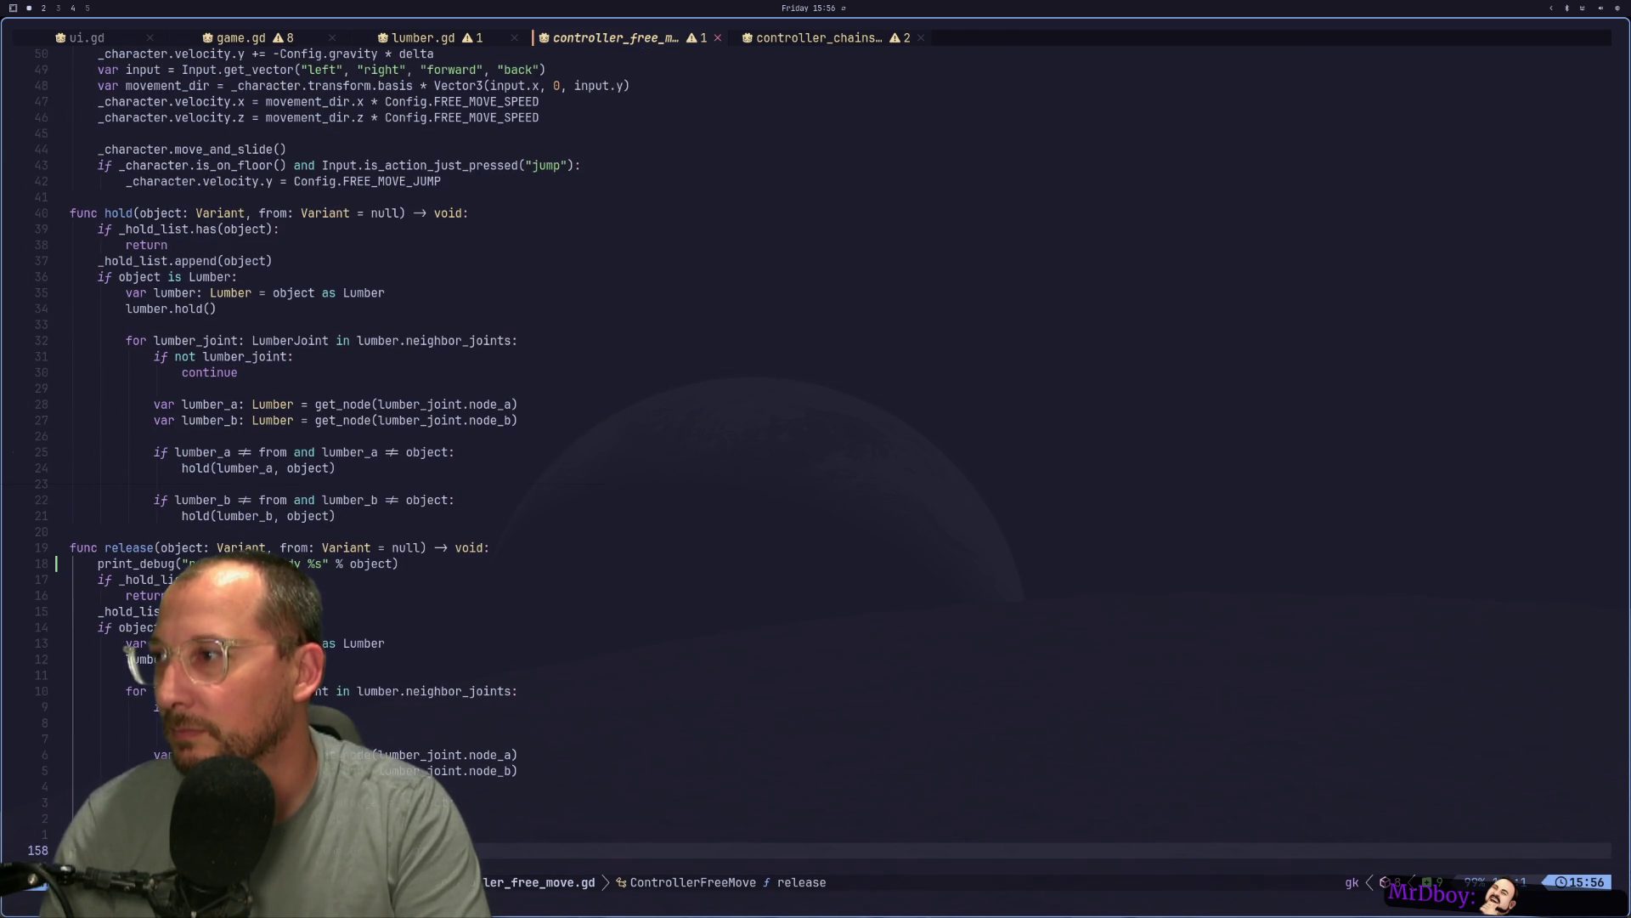
key("k")
key("k")
key("k")
key("l")
key("l")
key("l")
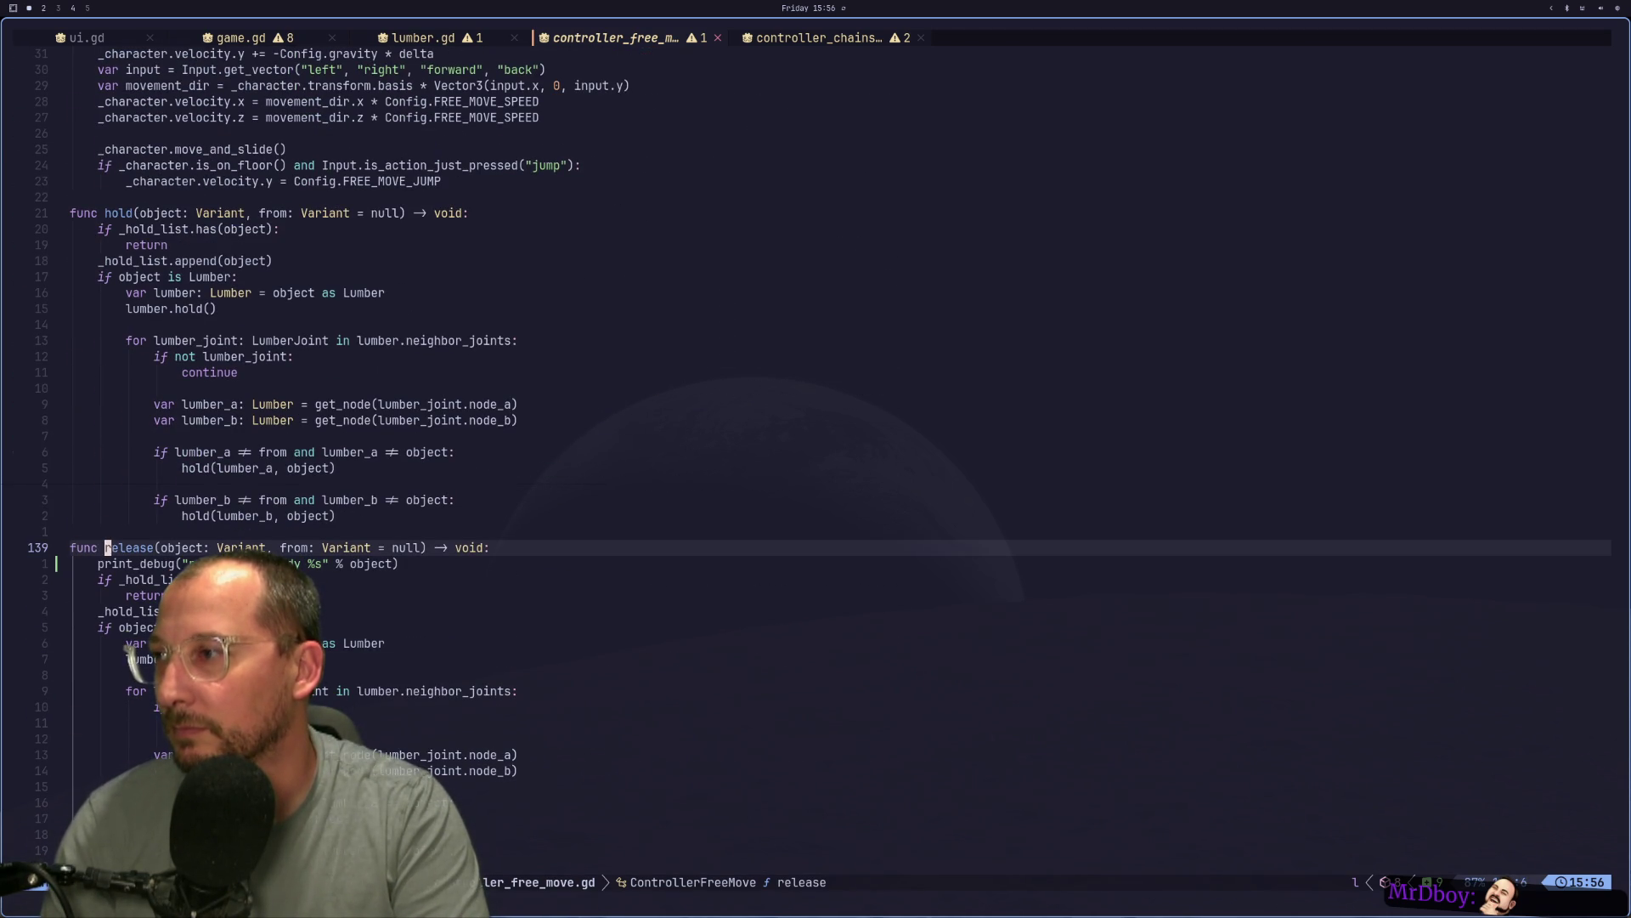
key("k")
key("k")
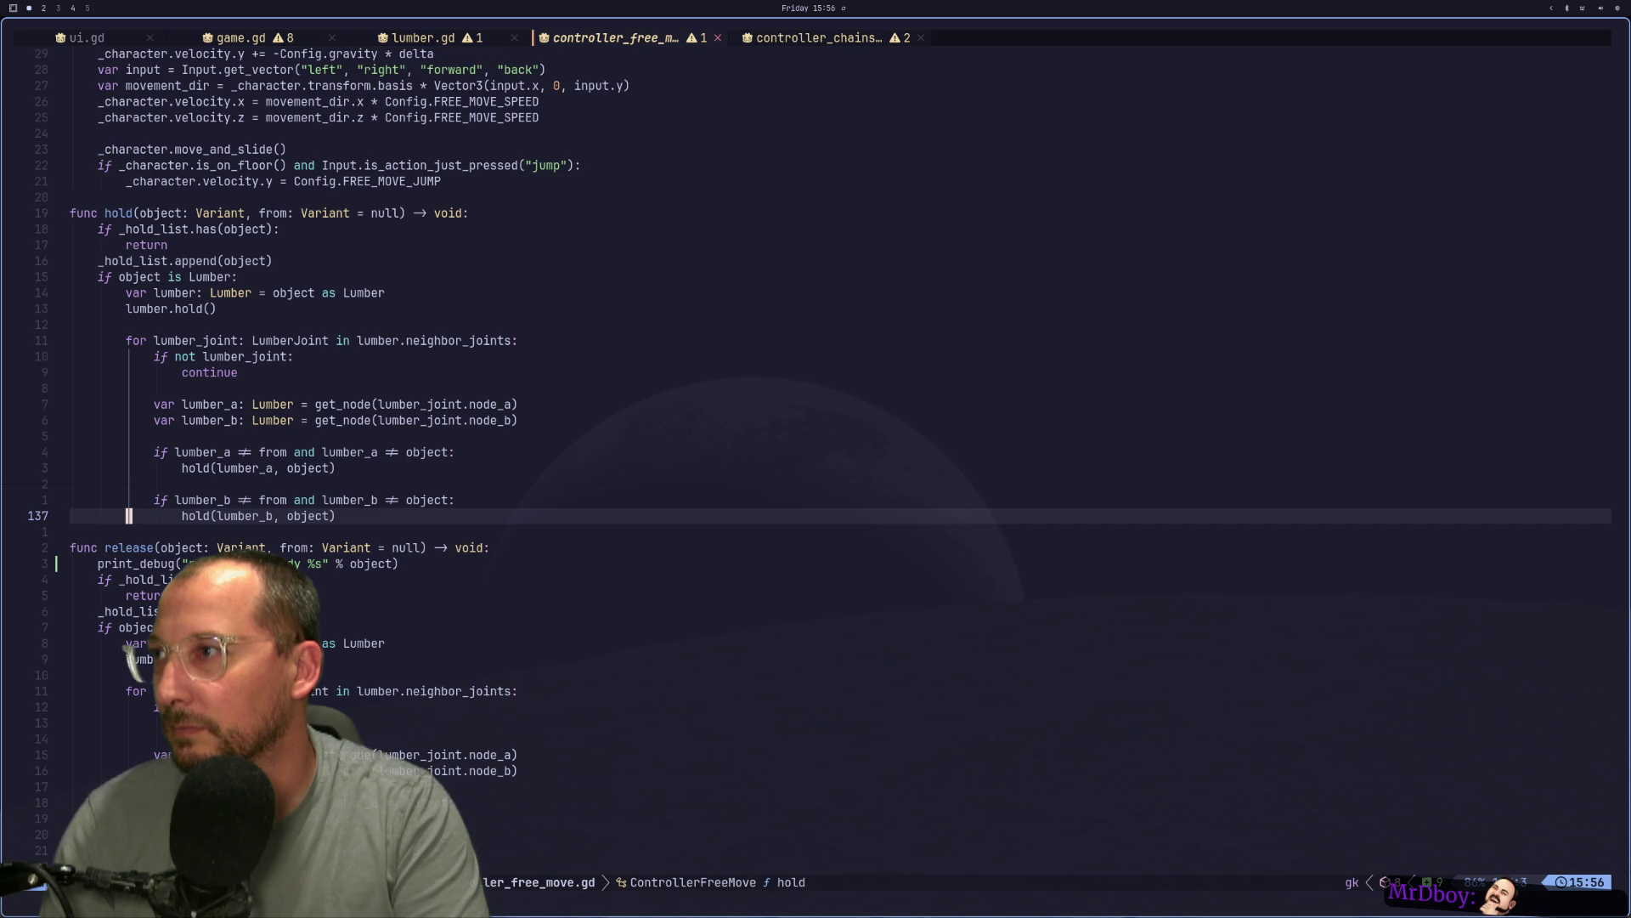
key("j")
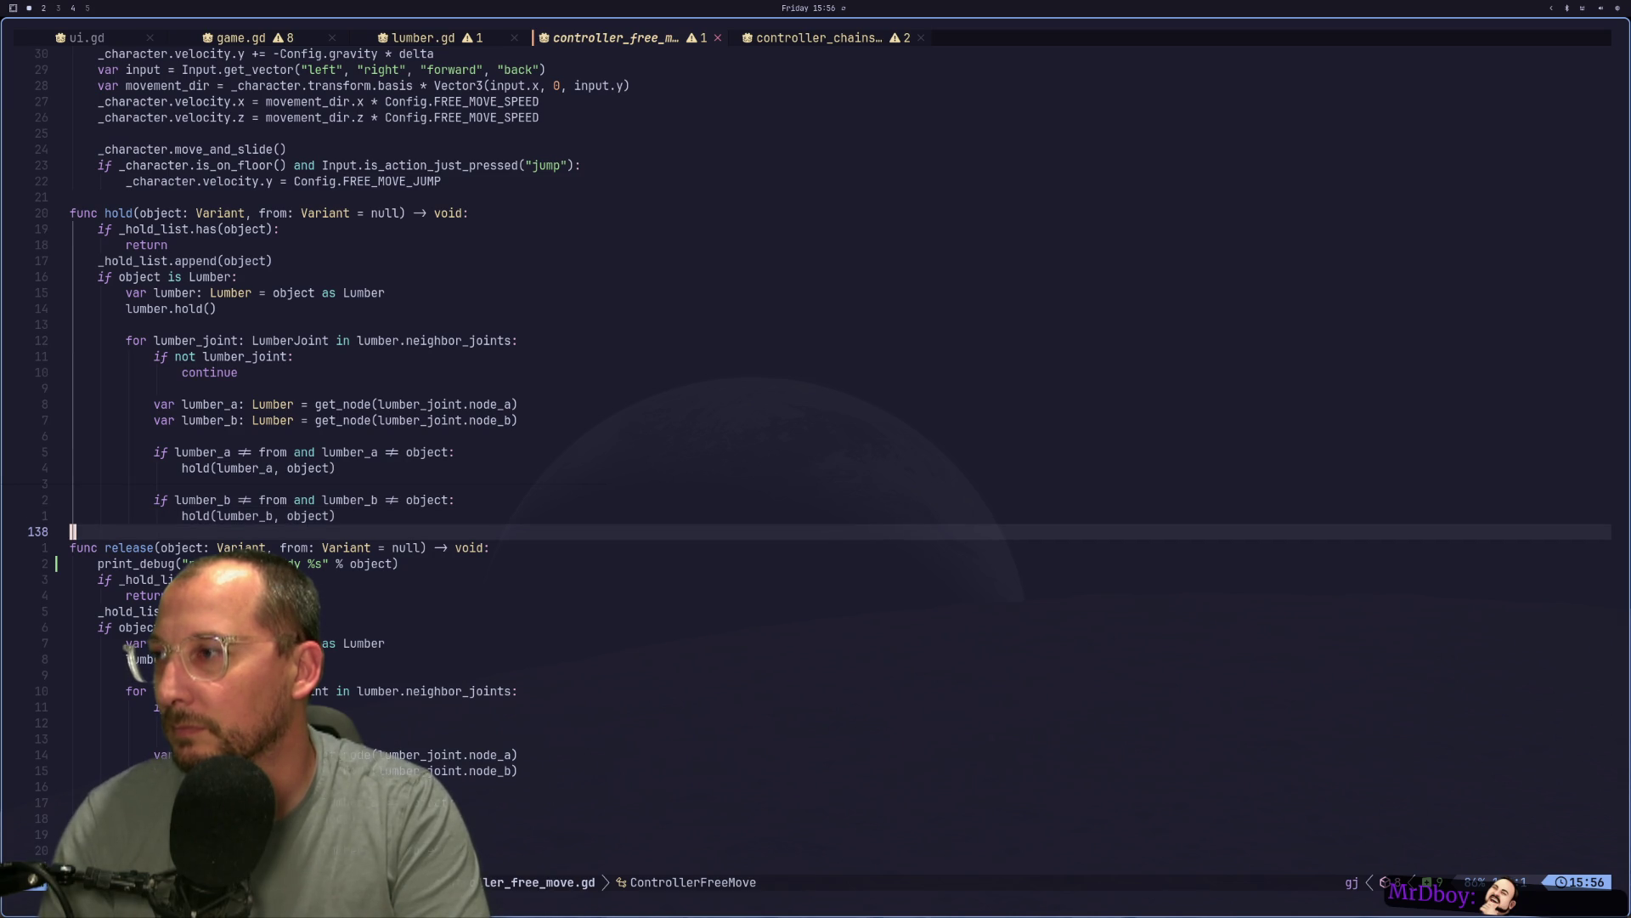
key("j")
key("l")
key("l")
key("l")
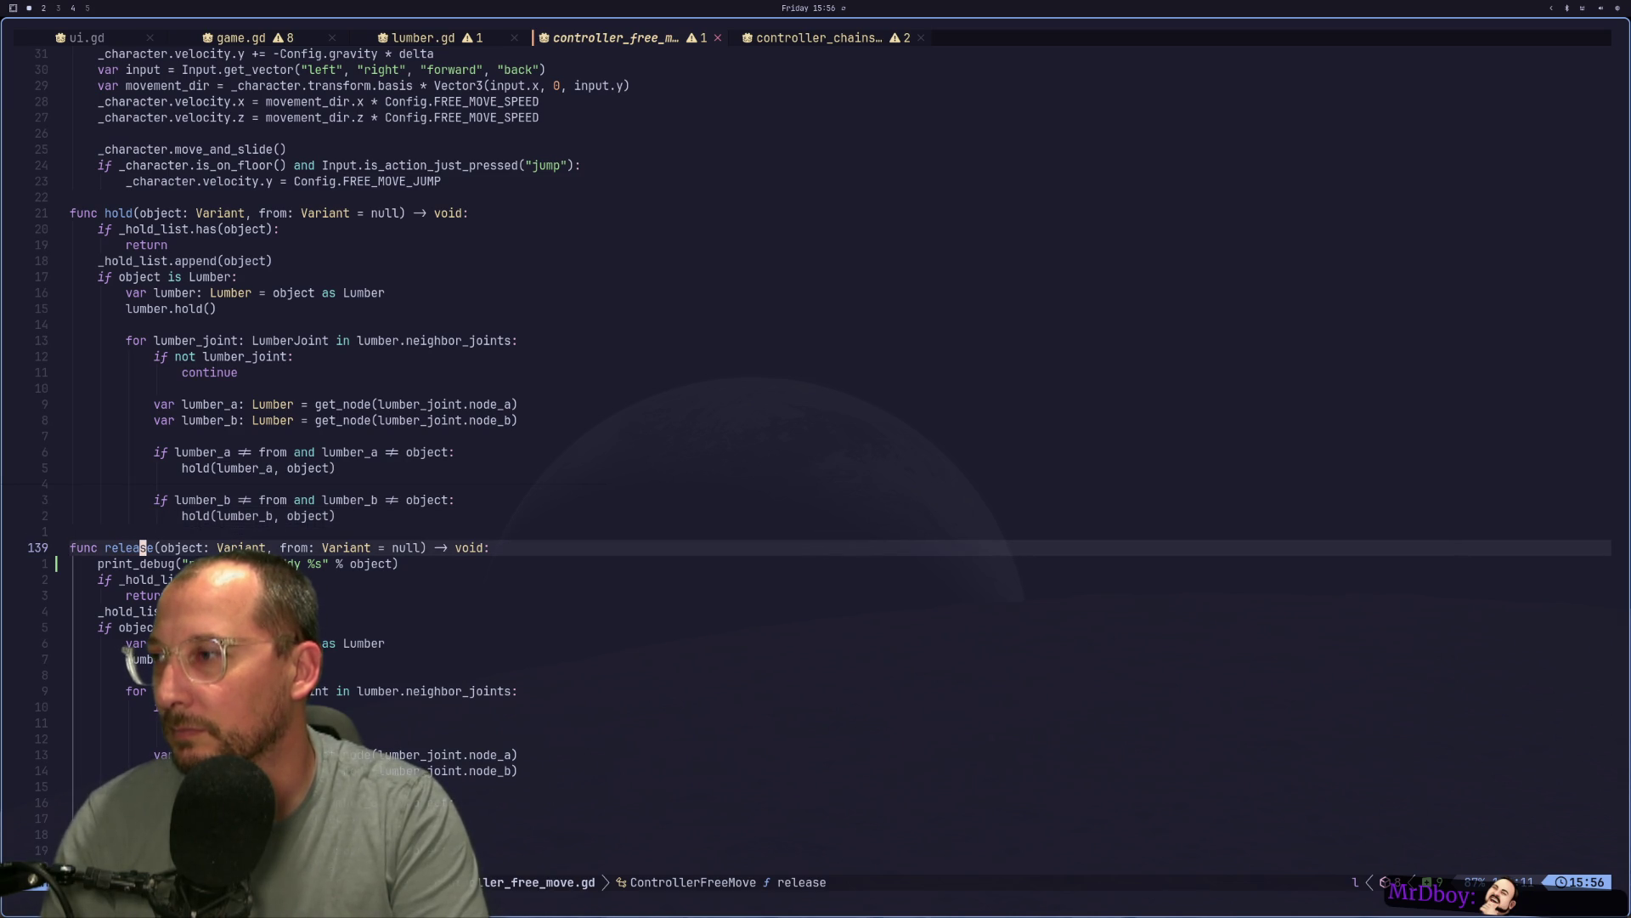
key("l")
Try replacing the function name release with clear, then undo the change.
key("a")
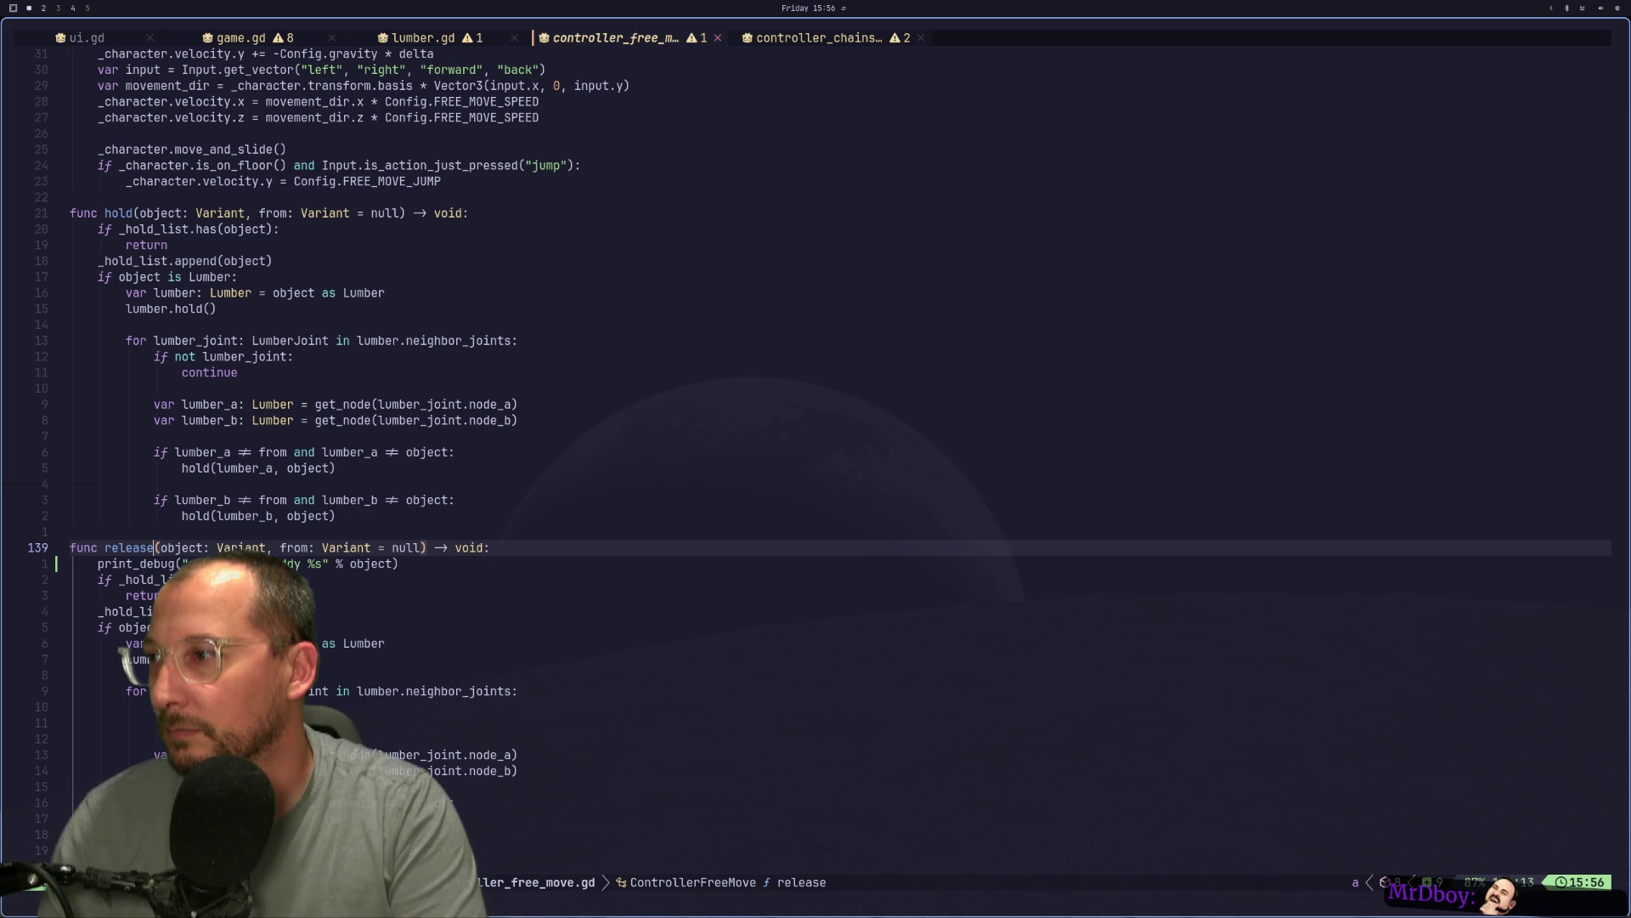
key("ctrl+w")
type("clear")
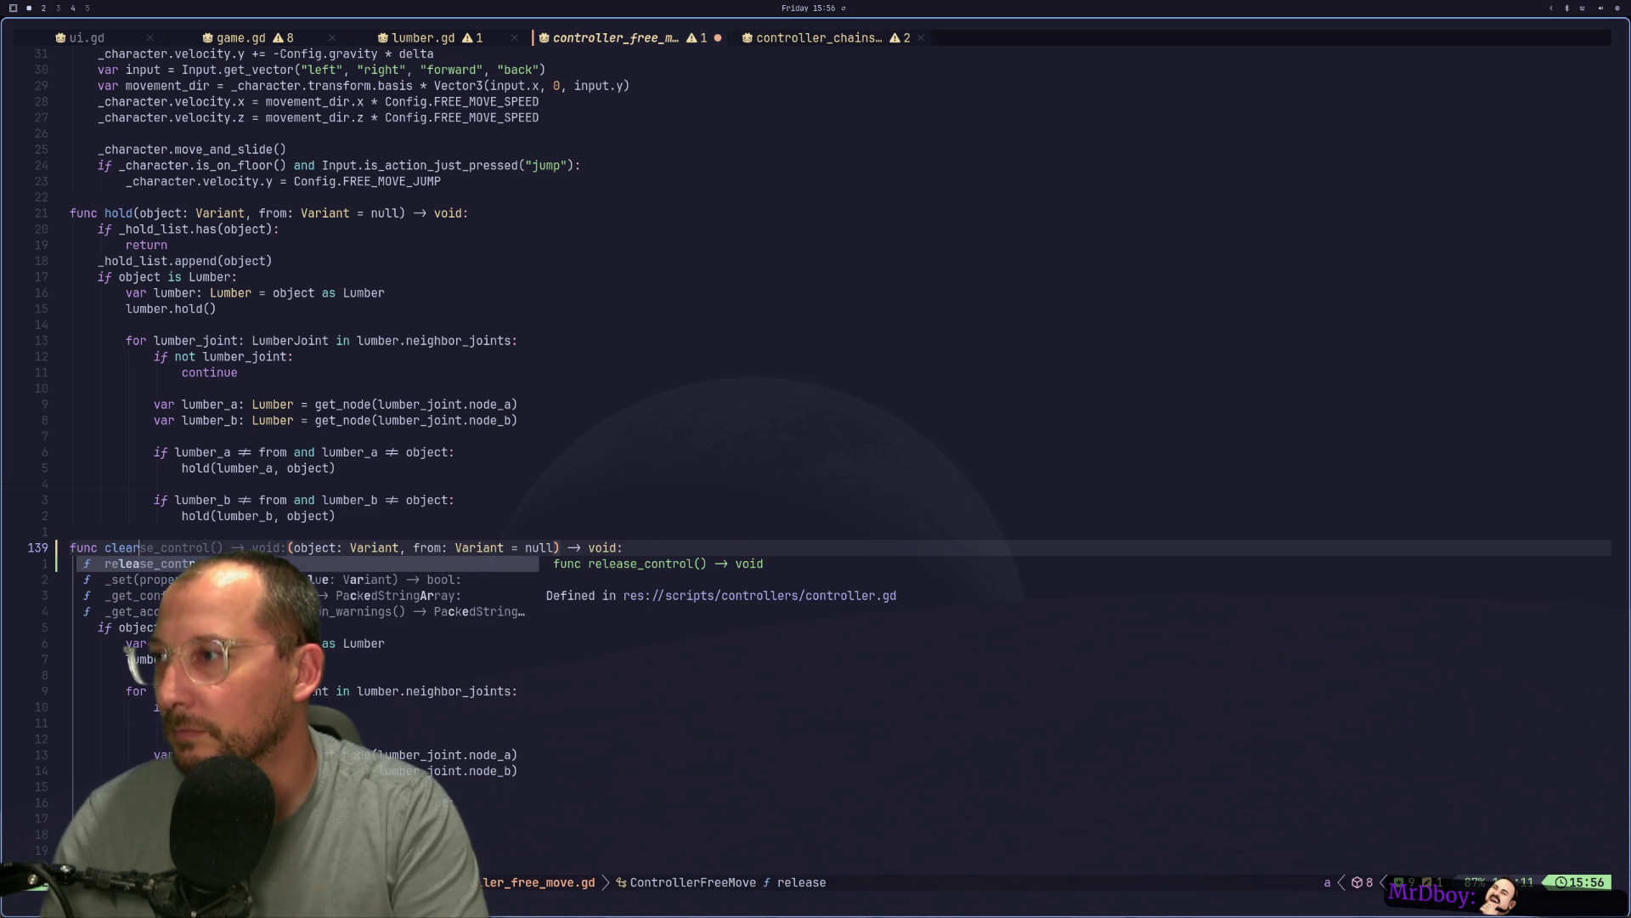
key("Escape")
key("u")
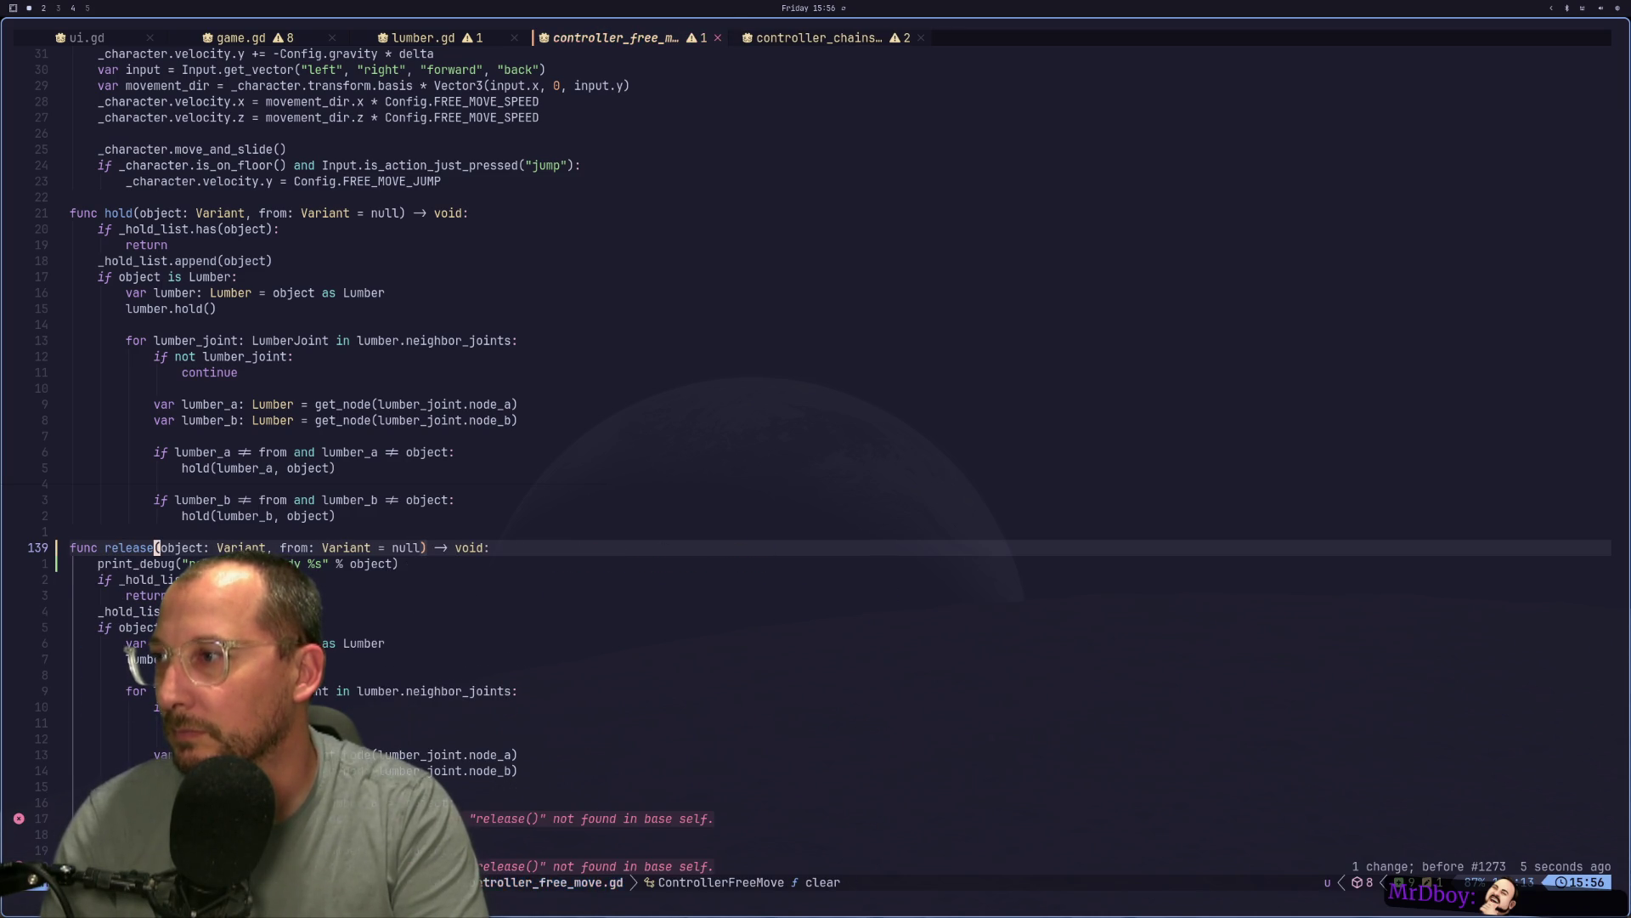
Turn release into clear_holding with an added from: Variant = null parameter.
key("k")
key("k")
key("k")
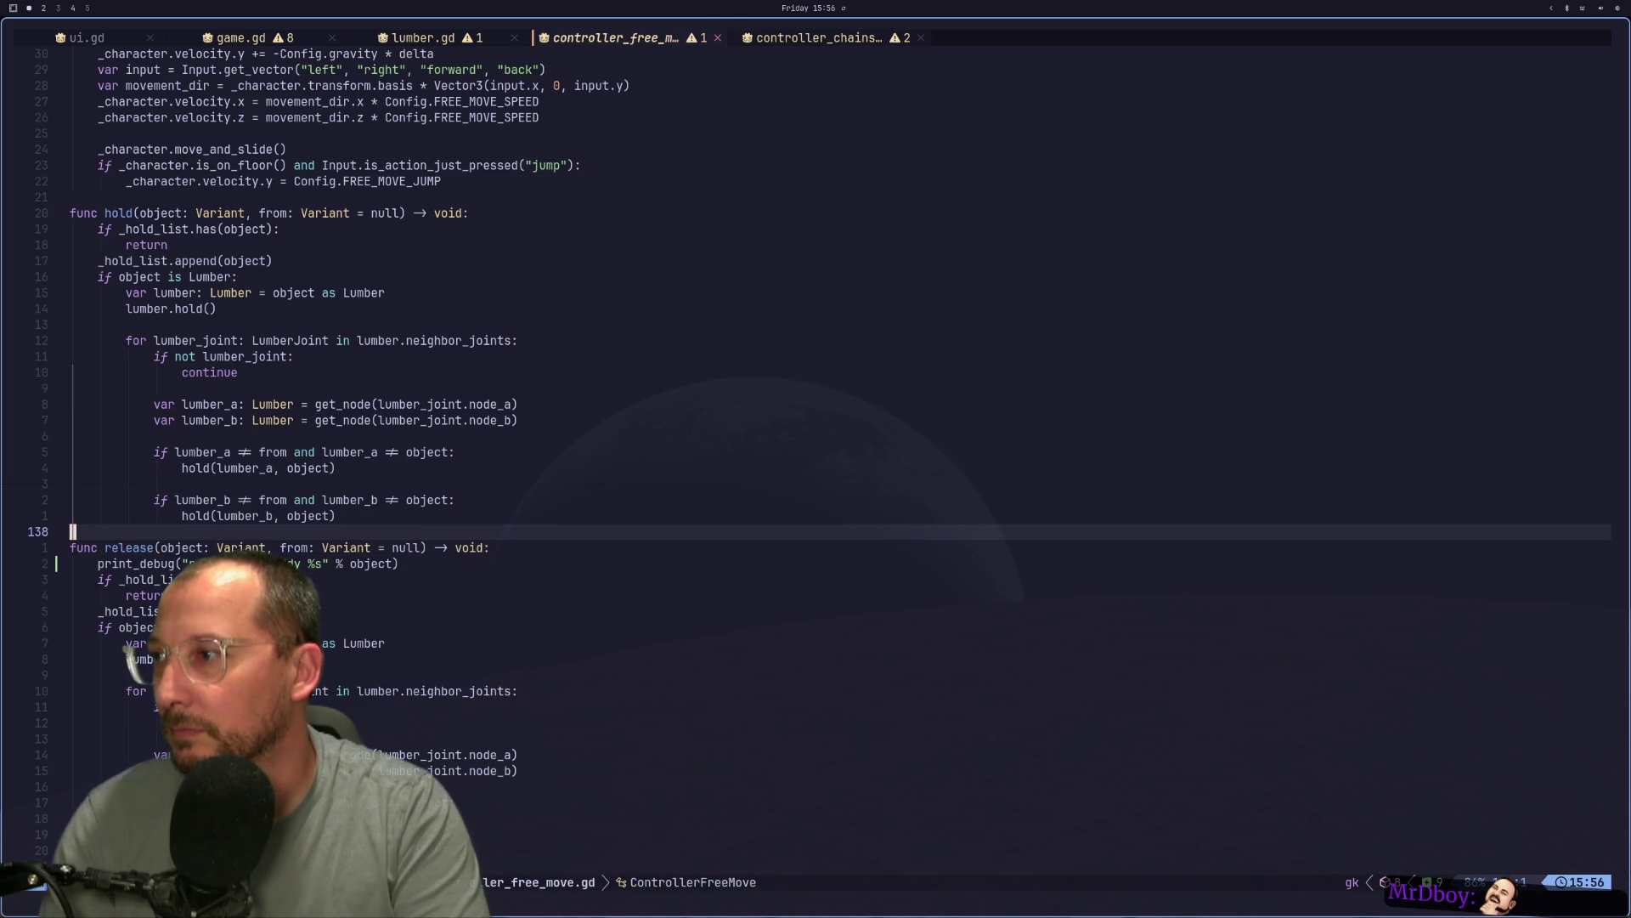
key("k")
key("k")
key("k")
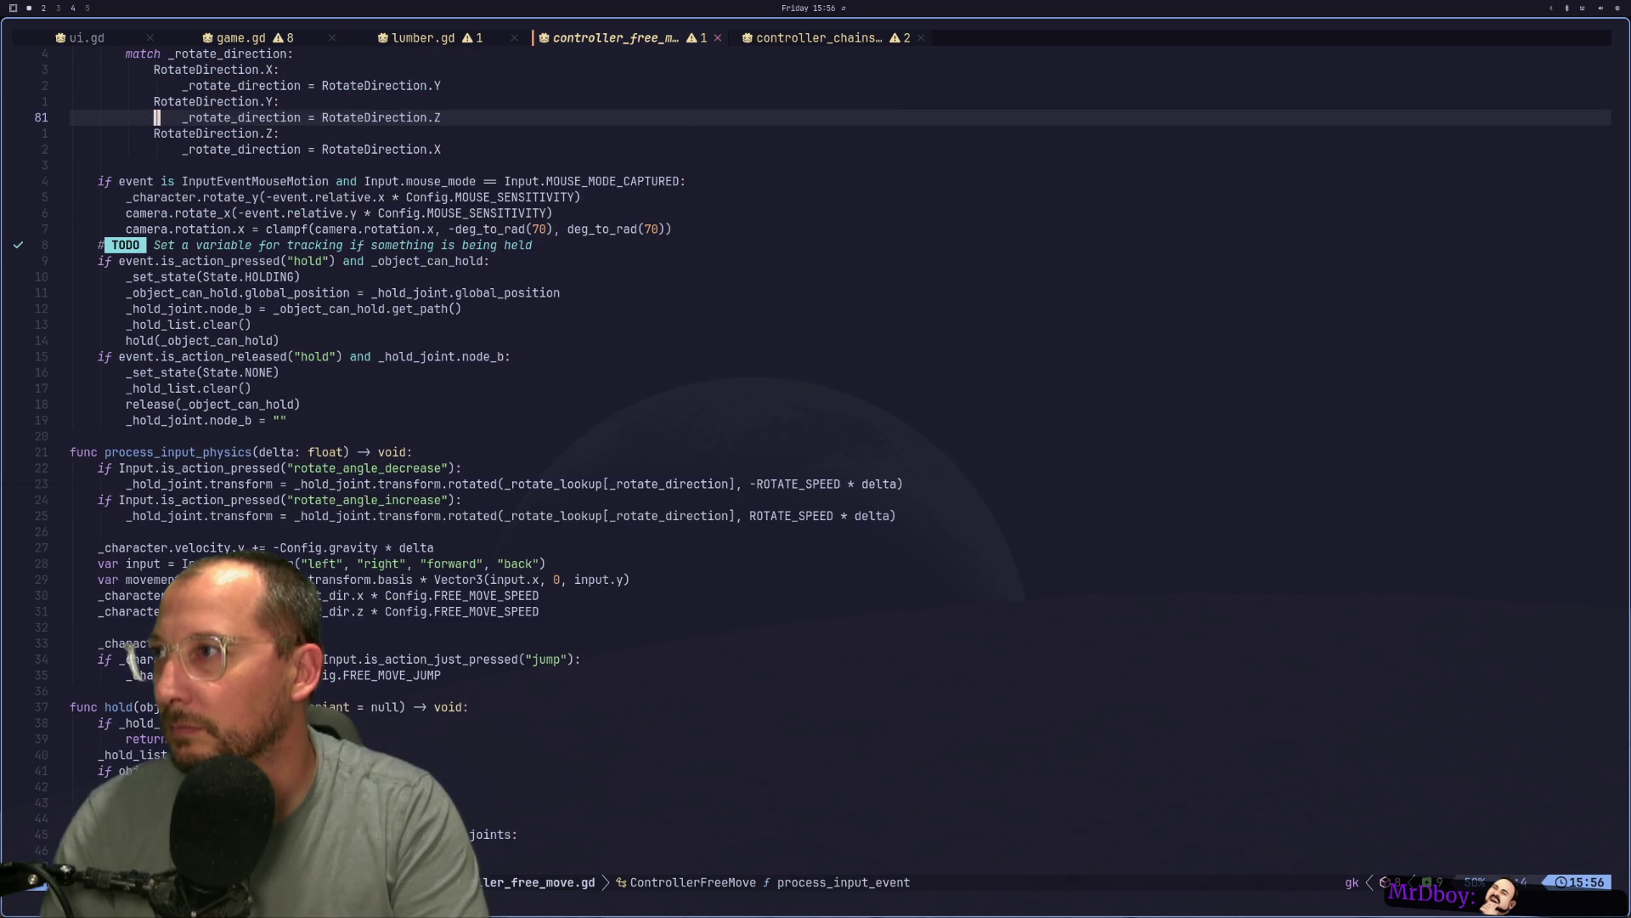
key("j")
key("j")
key("j")
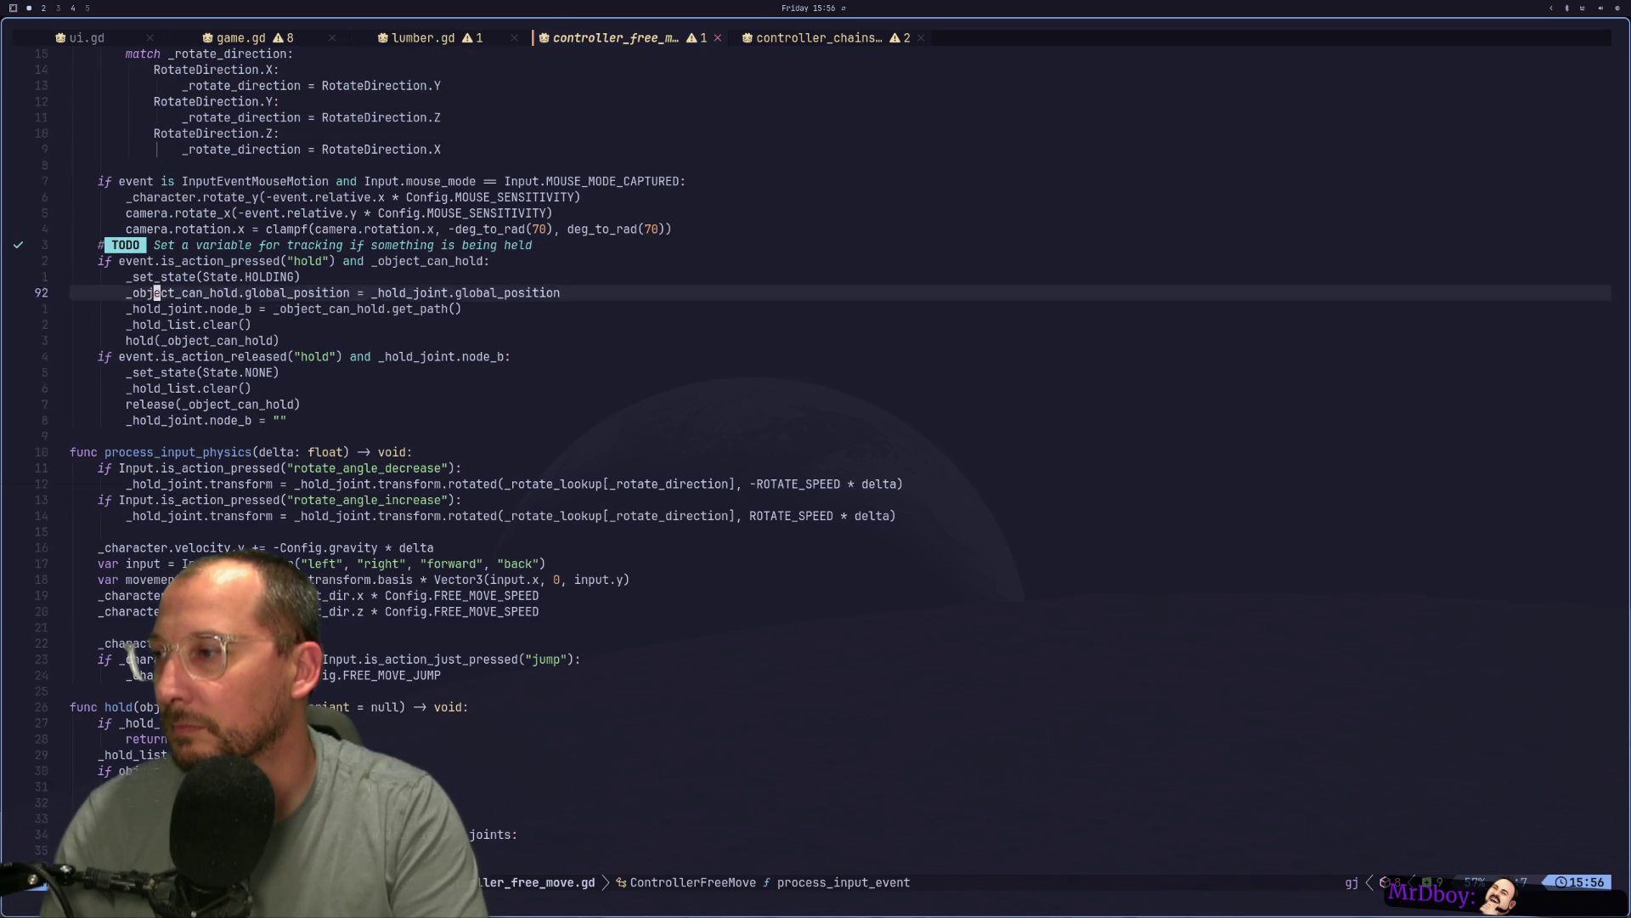
key("j")
key("j")
key("j")
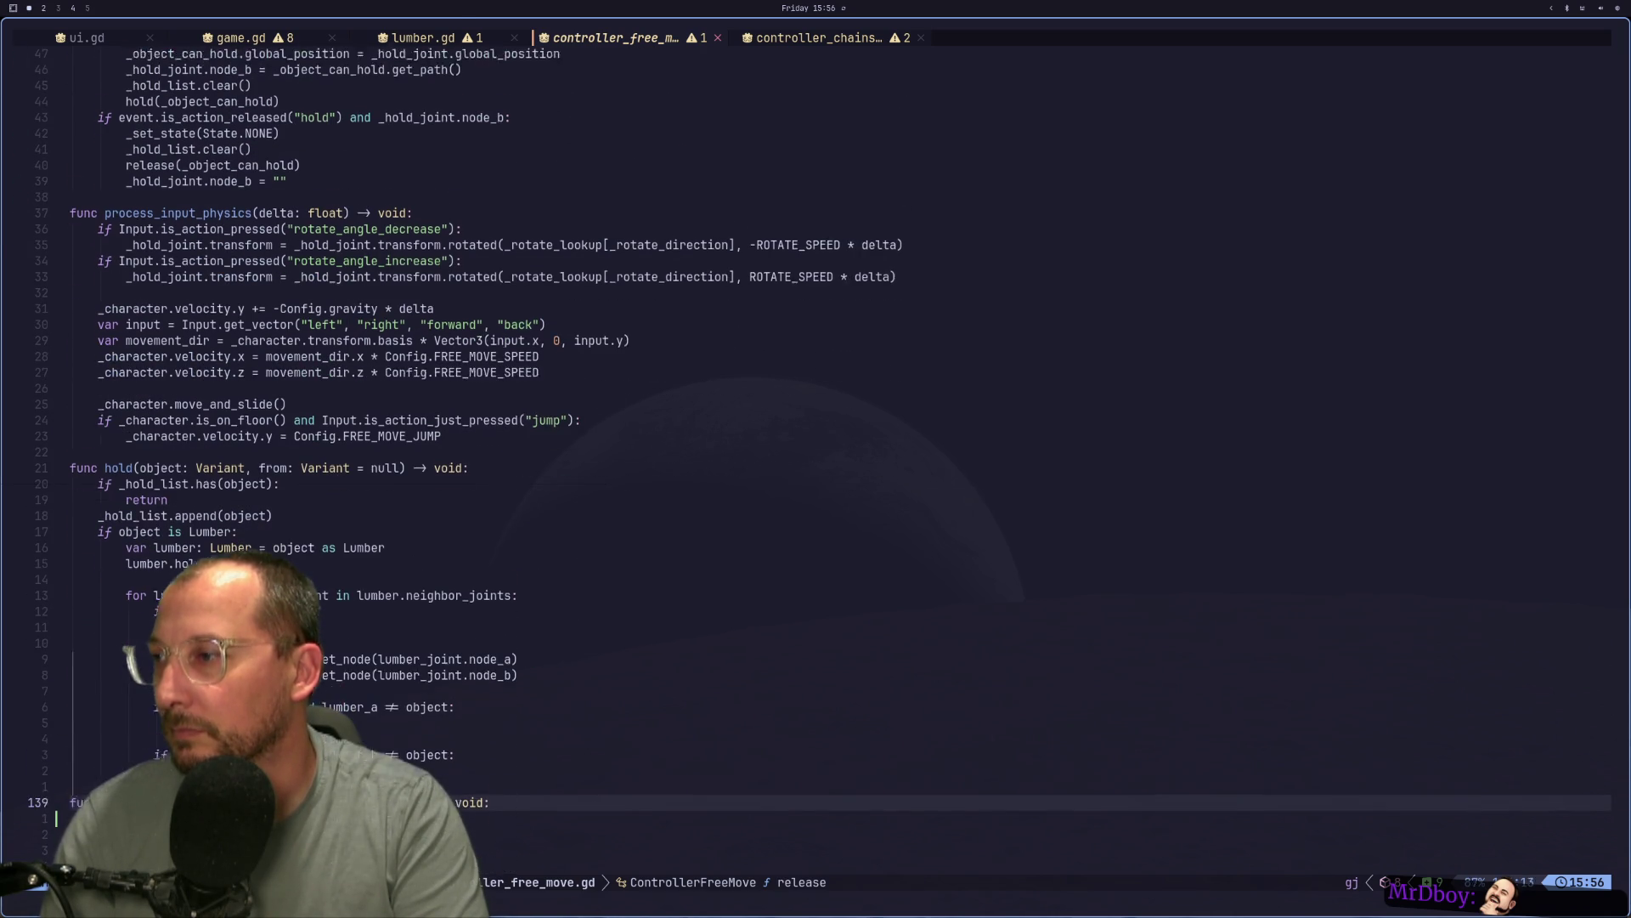
type("k, from: Variant = null")
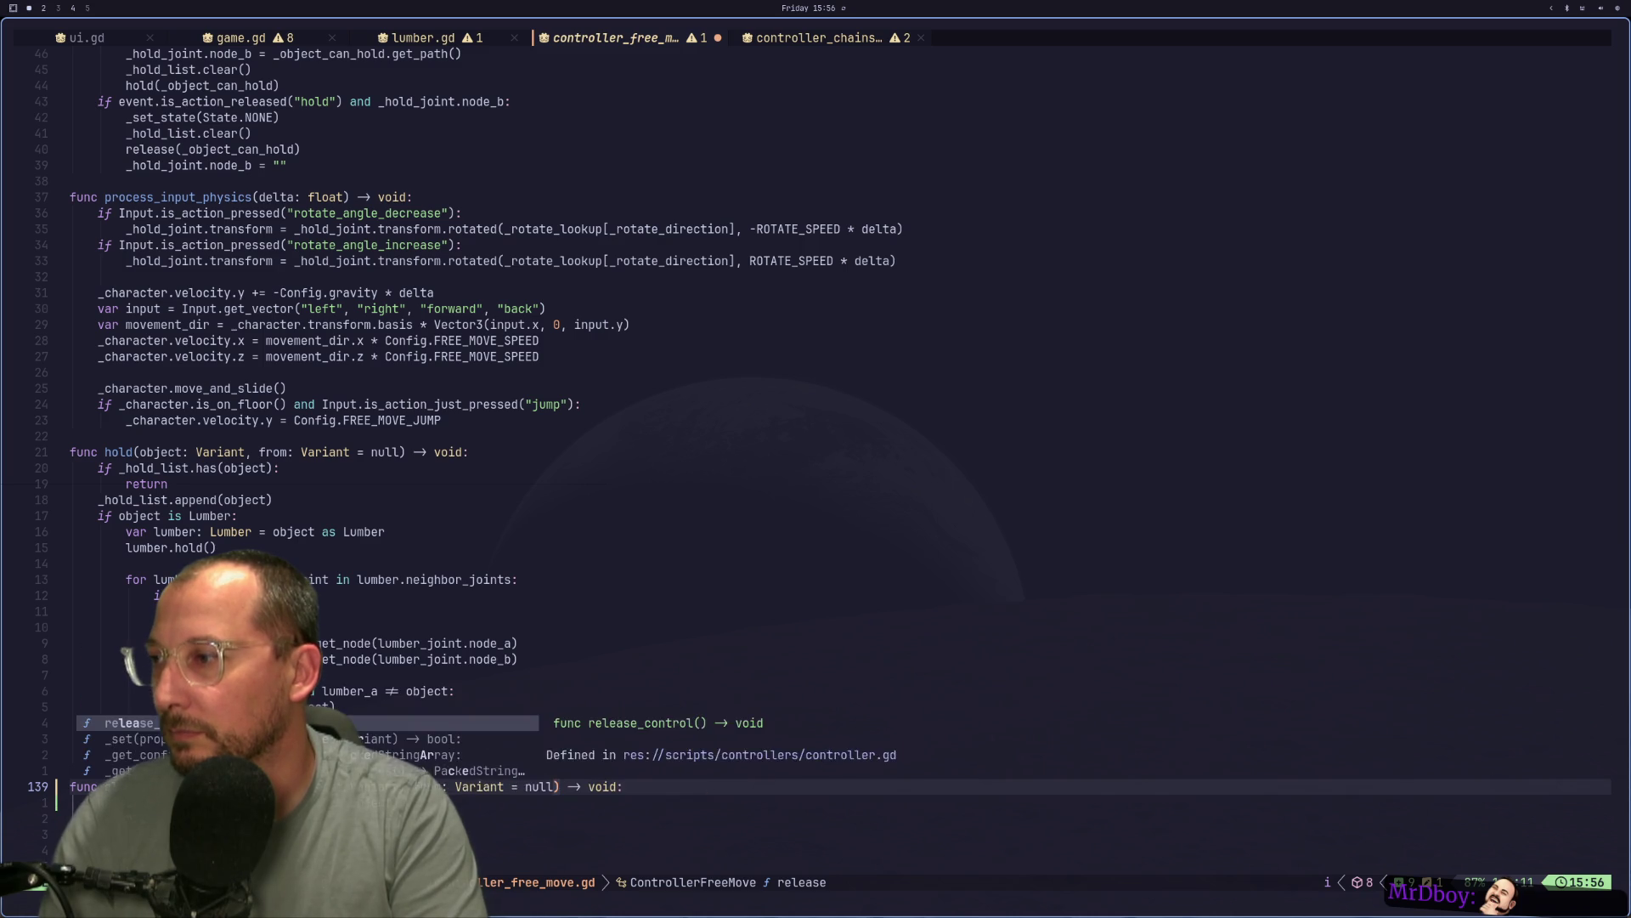
key("BackSpace")
key("BackSpace")
key("BackSpace")
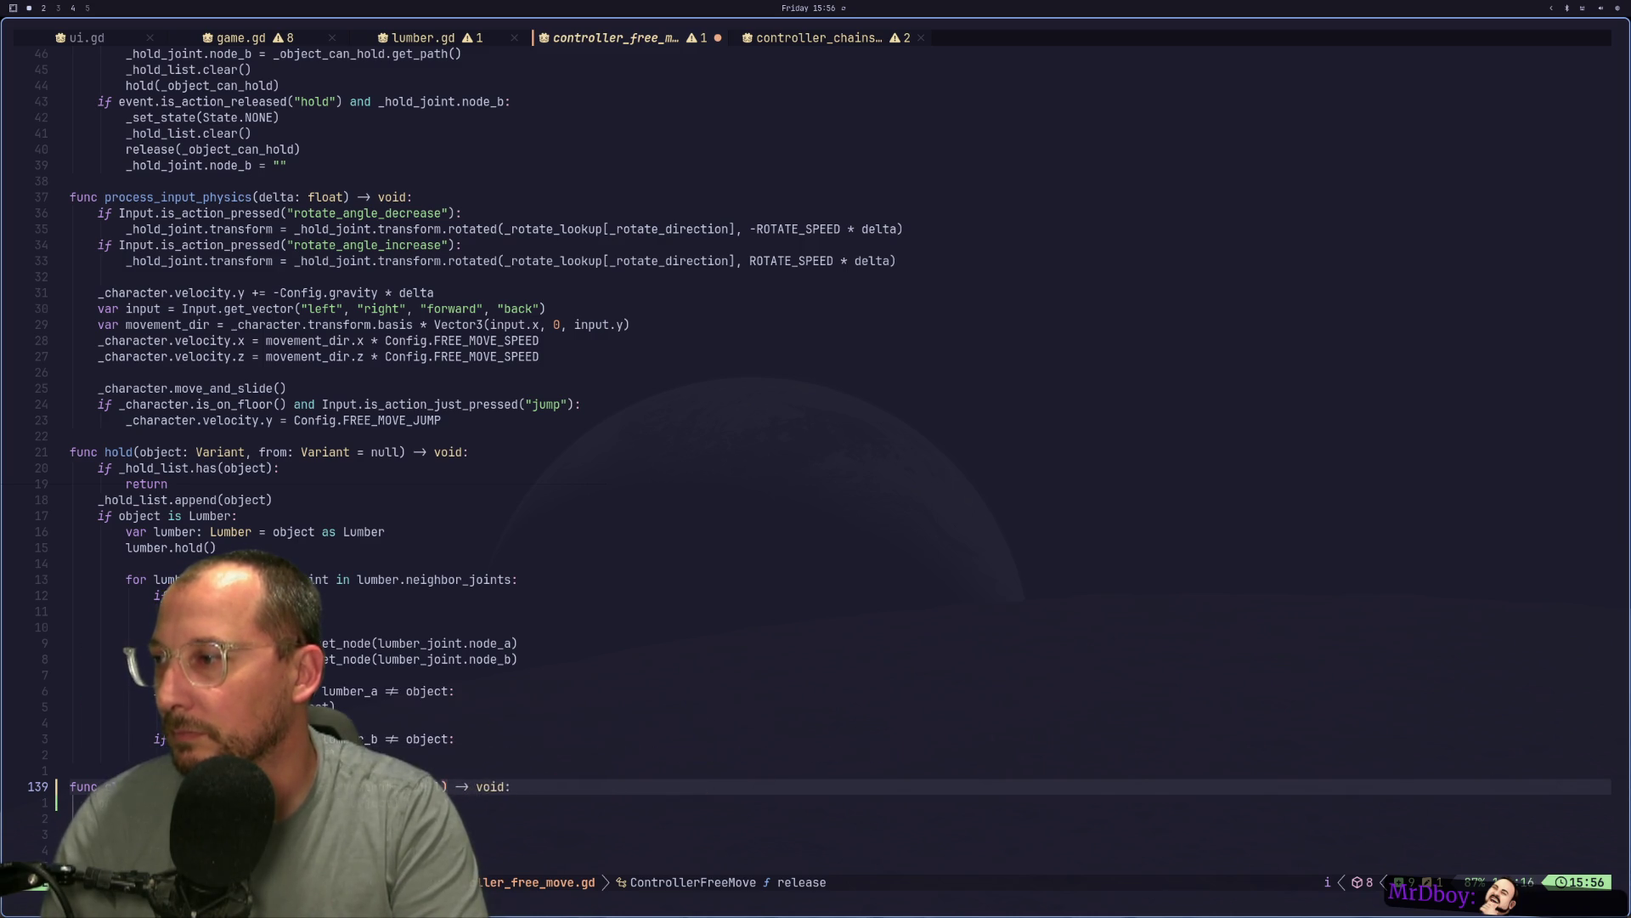
key("Escape")
Add recursive clear_holding() calls for lumber_a and lumber_b, then save the file.
key("]d")
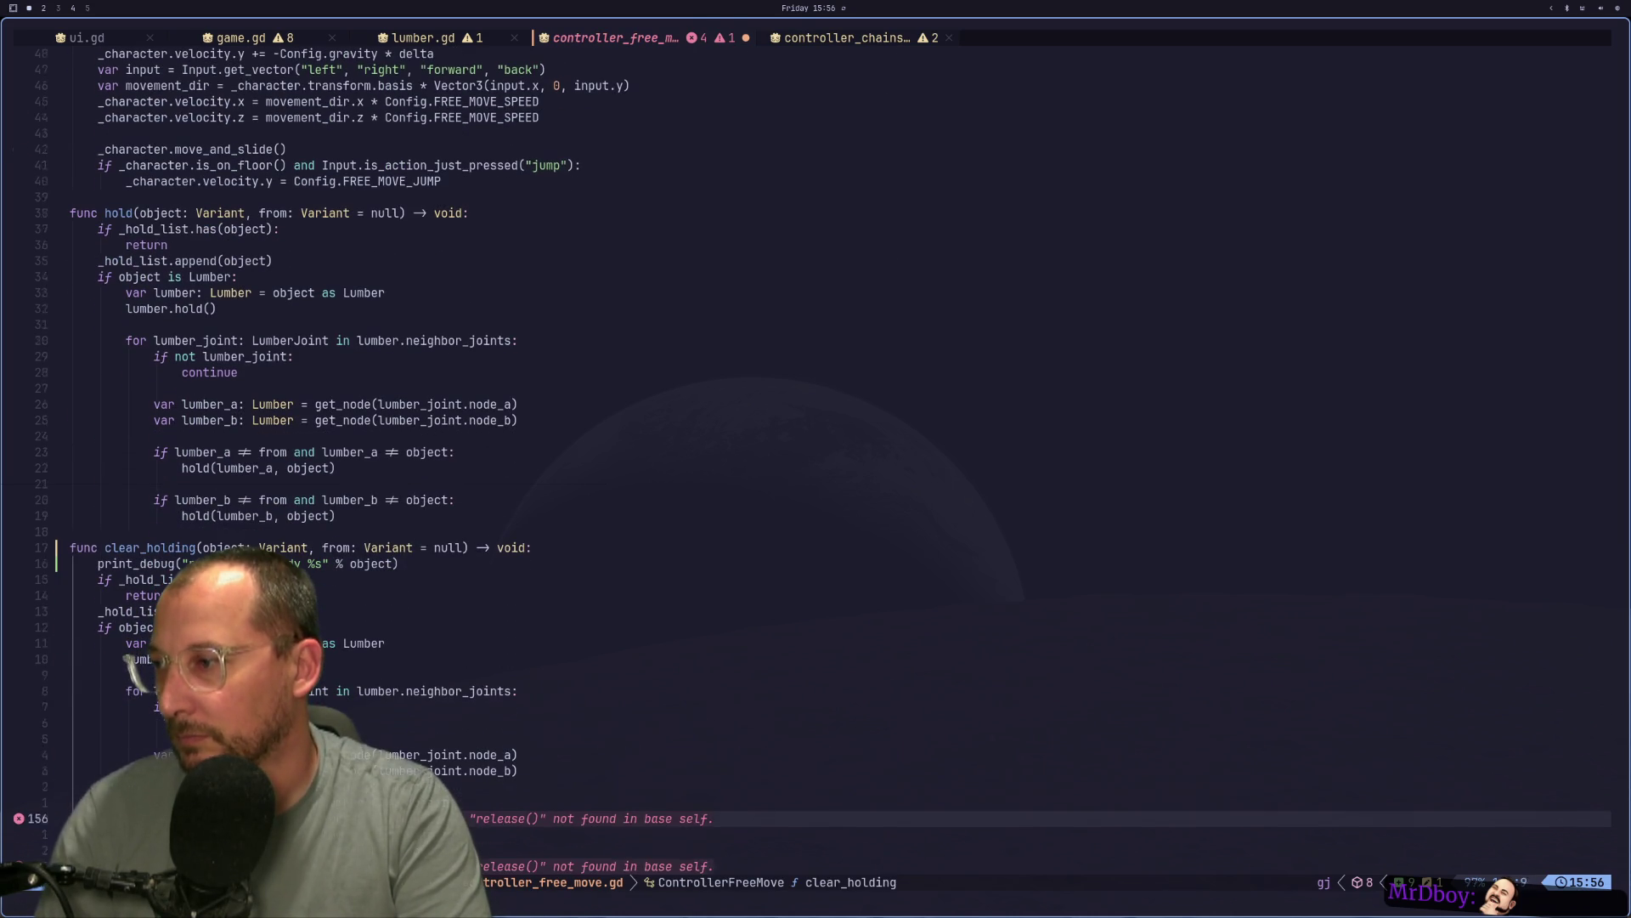
key("l")
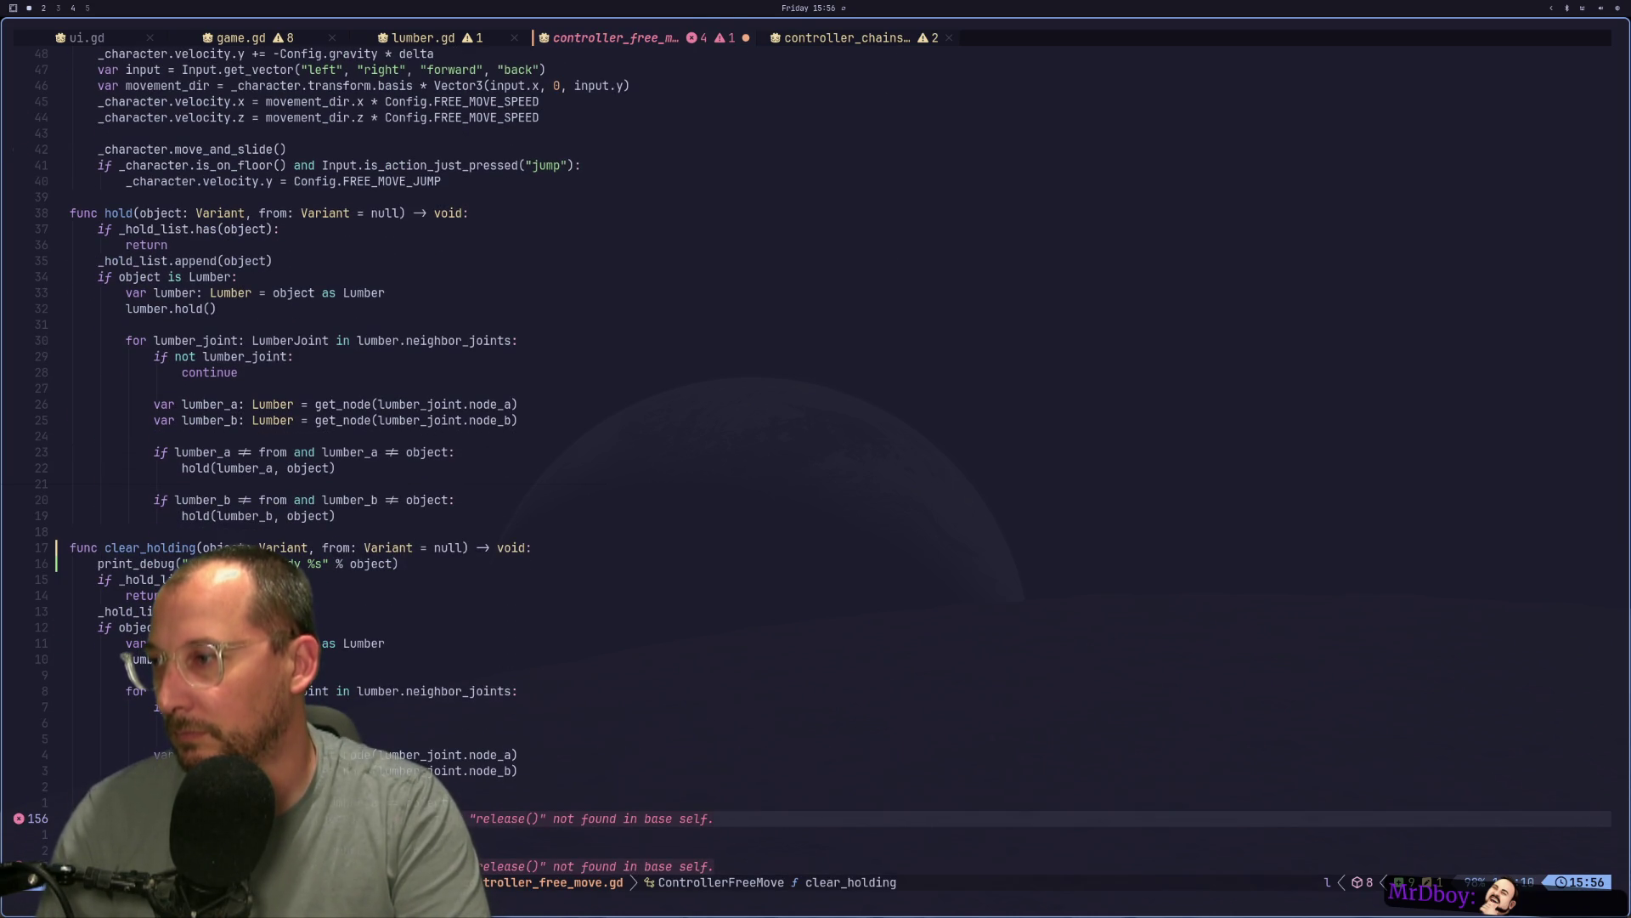
type("ahol")
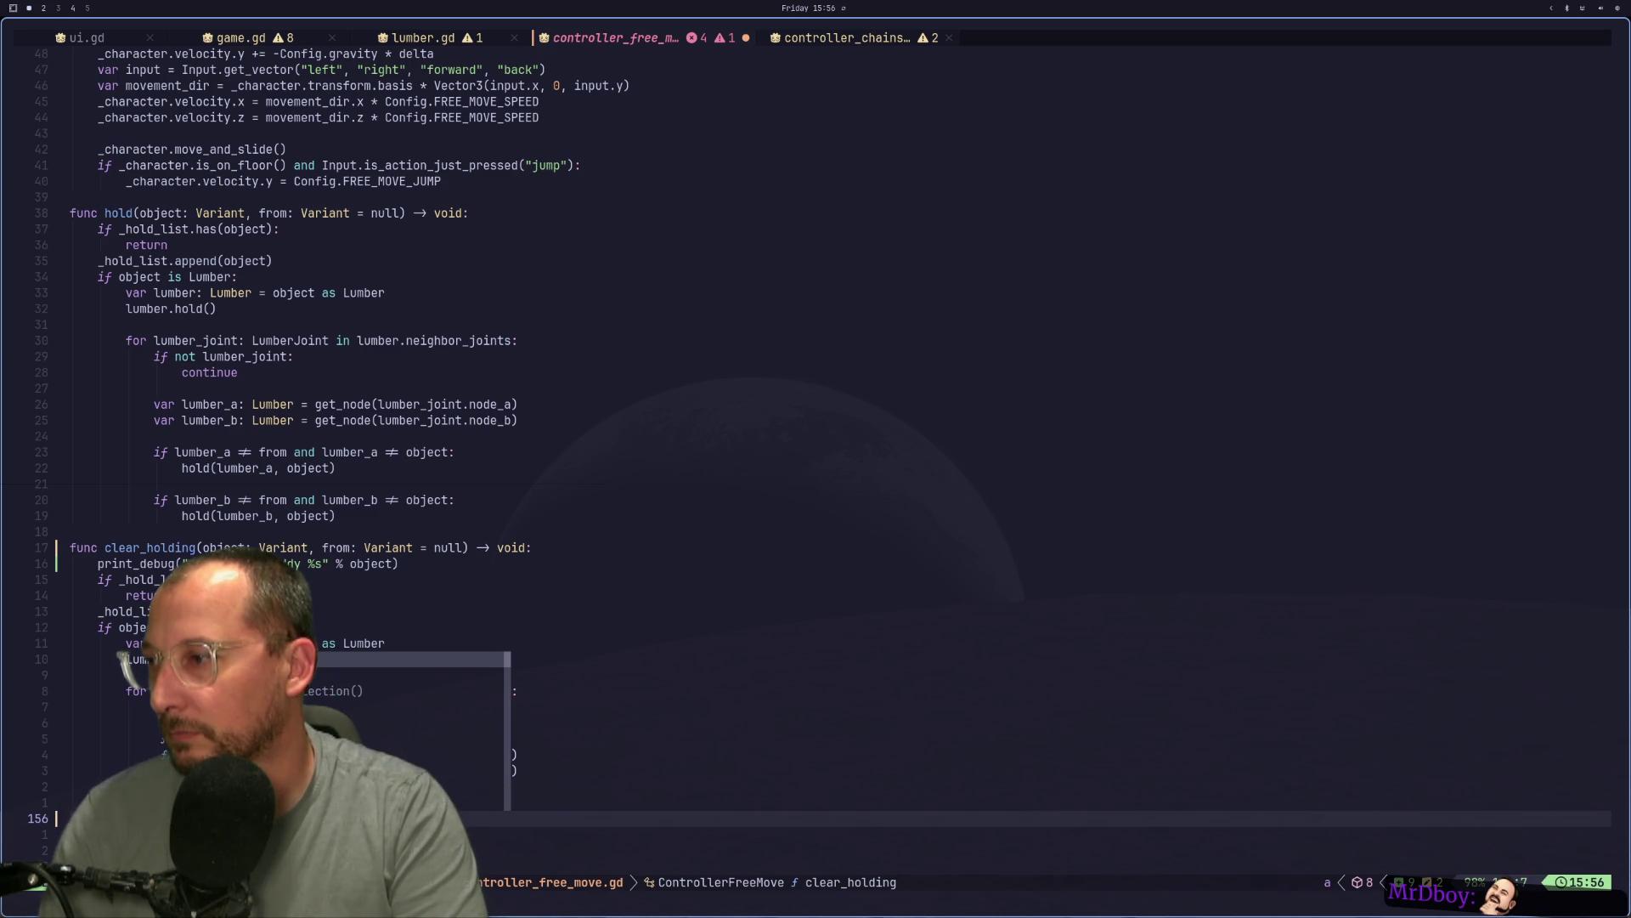
key("Escape")
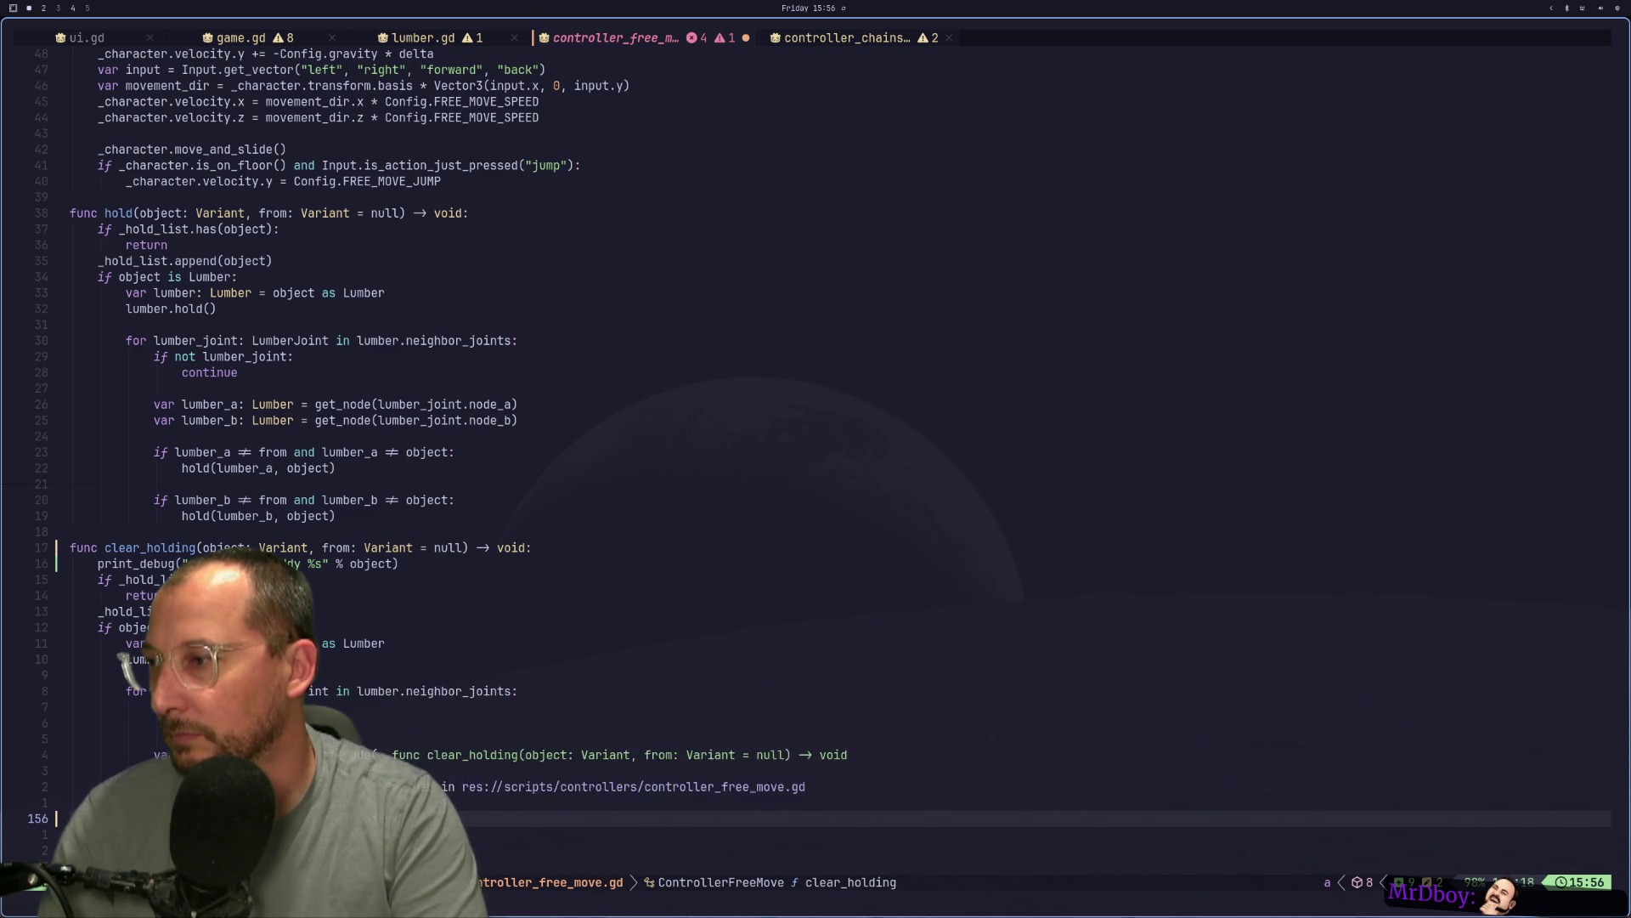
key("j")
key("j")
key("j")
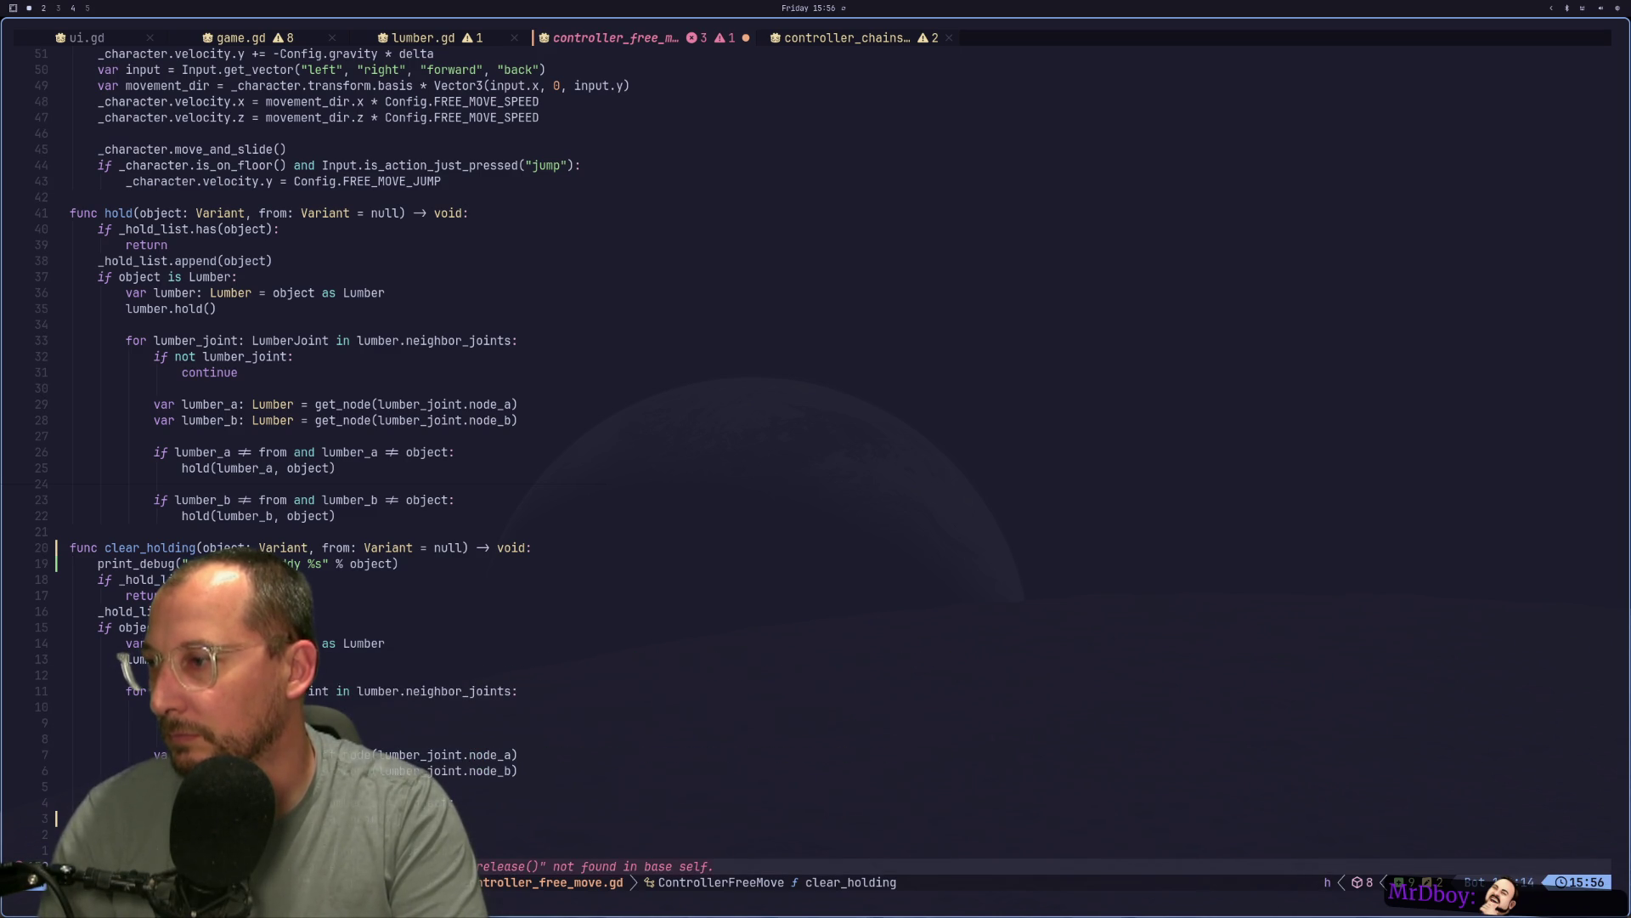
key("i")
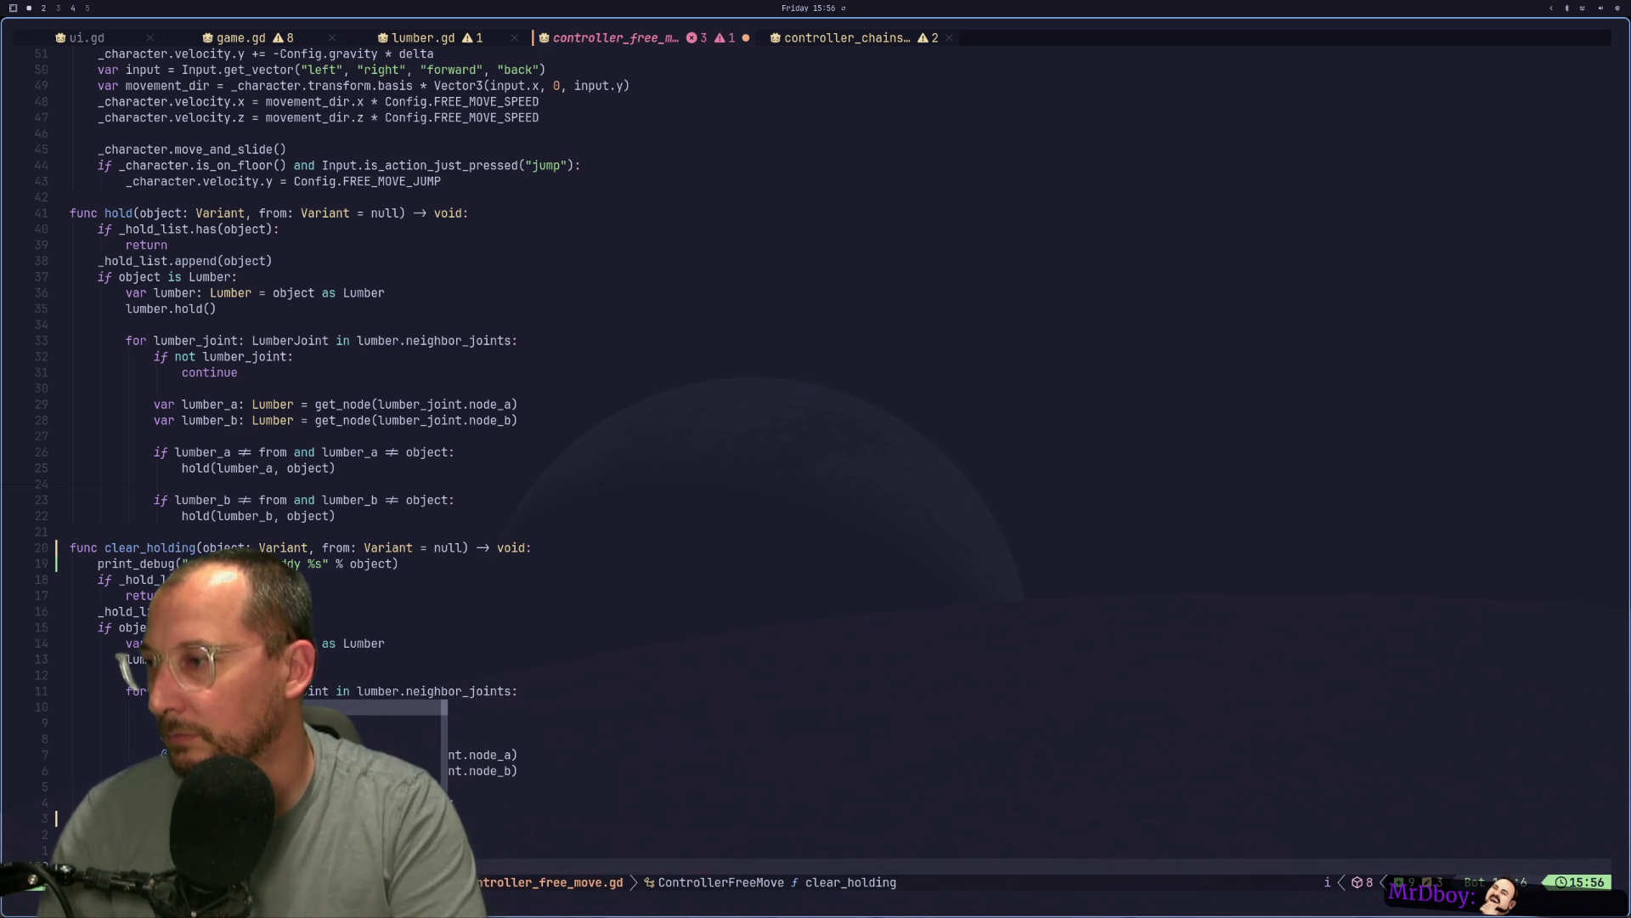
type("hol")
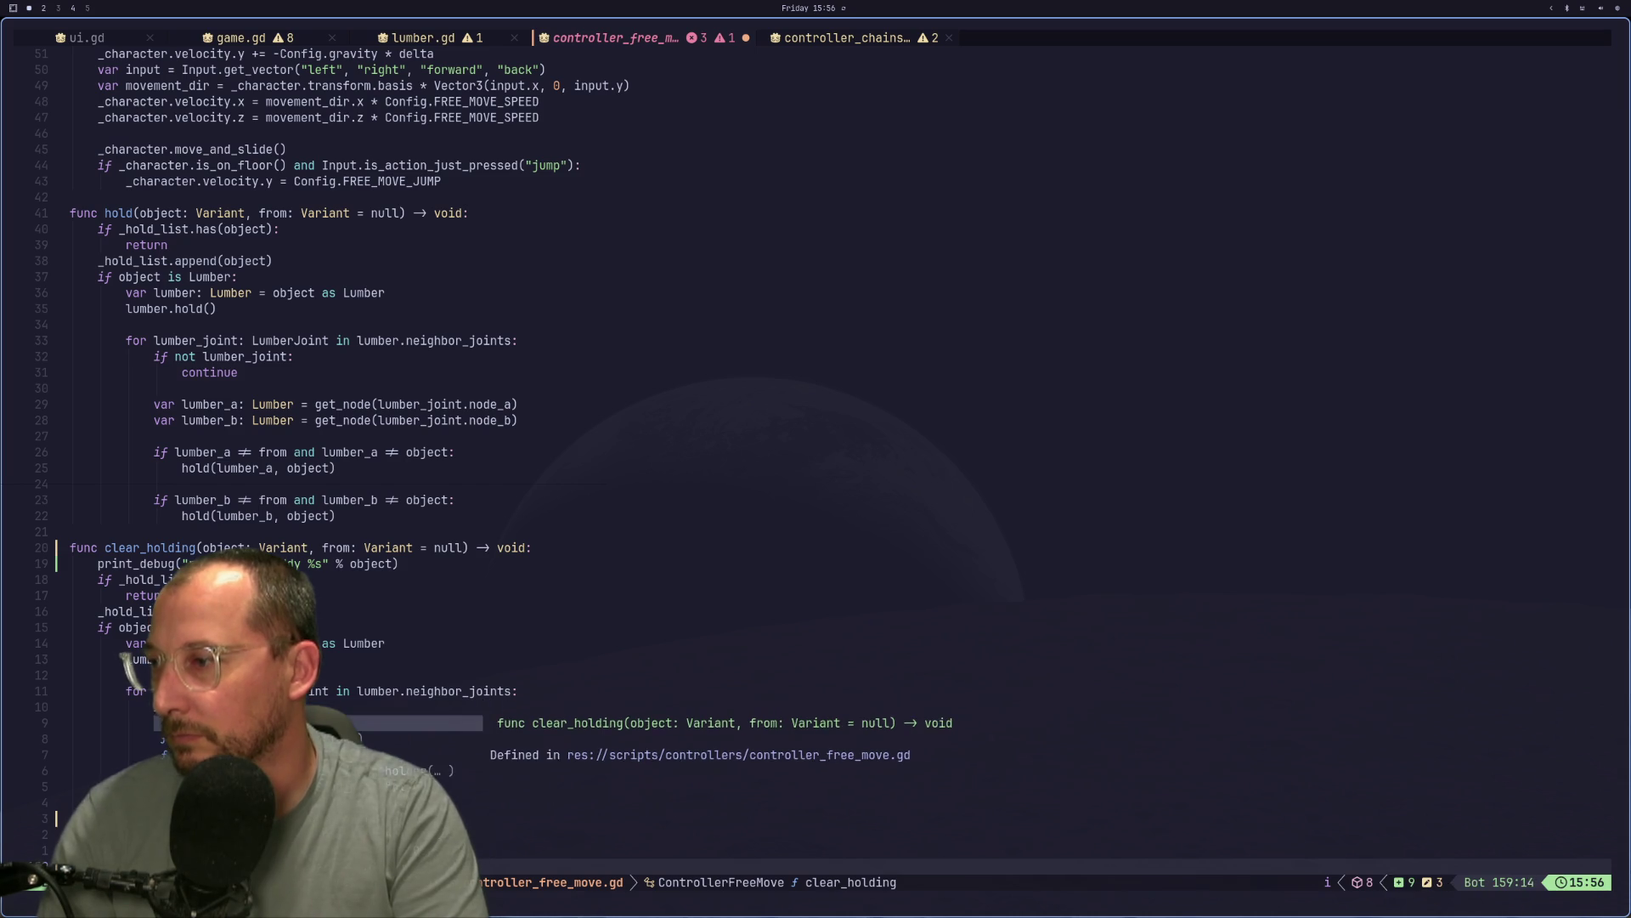
key("Escape")
key("ctrl+s")
Paste four lines below the hold(lumber_b, object) line, then undo the accidental paste.
key("k")
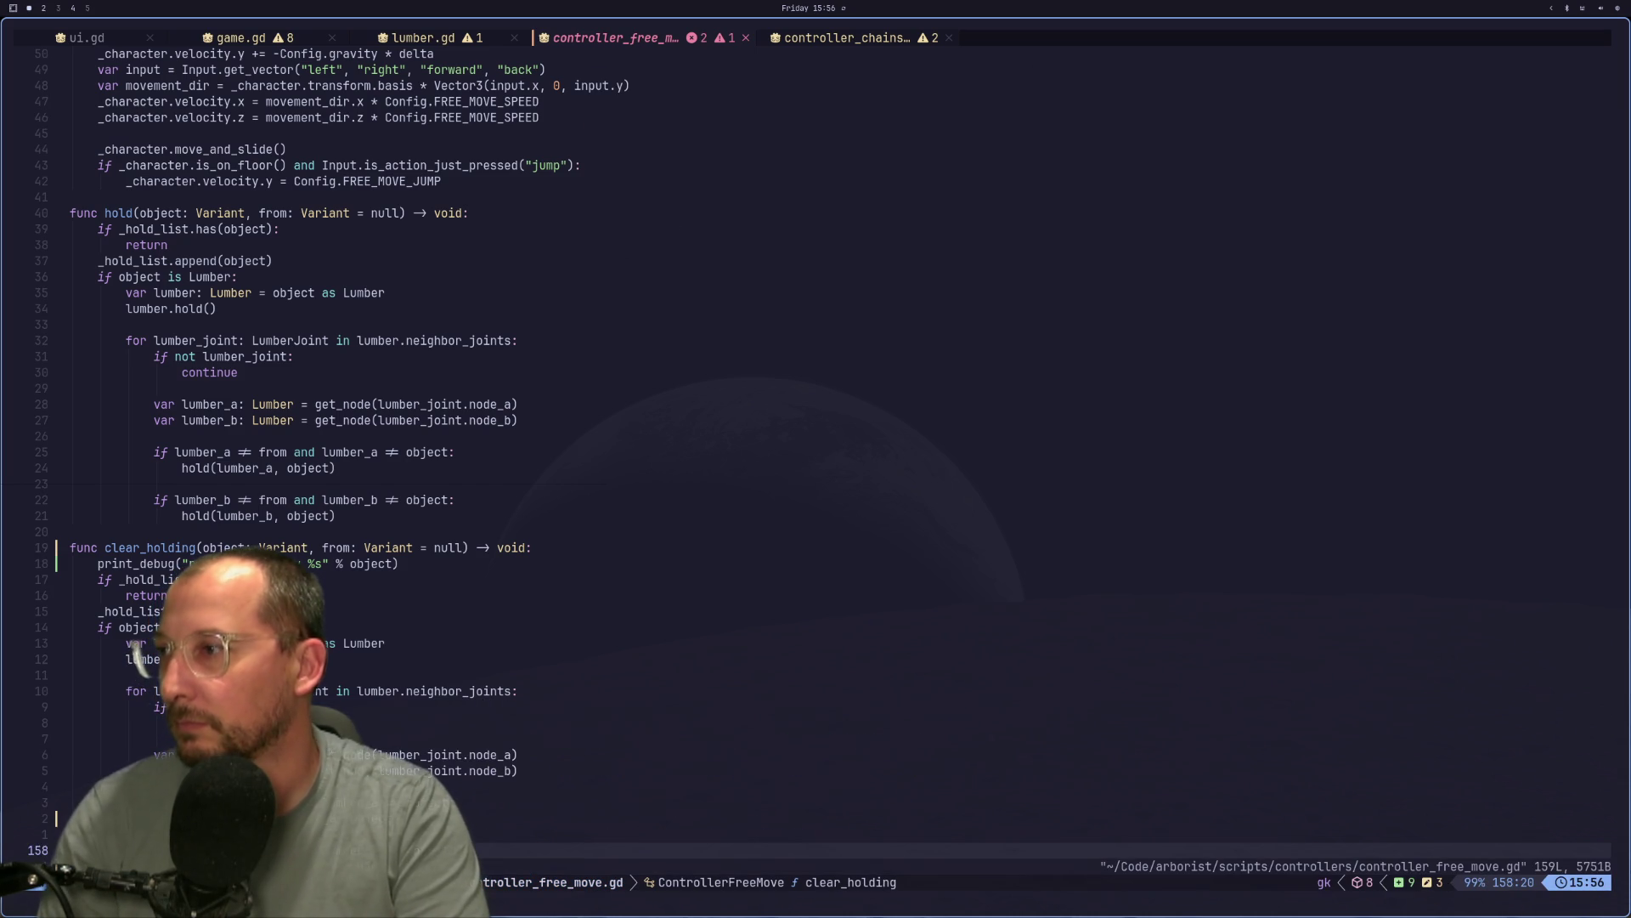
key("k")
key("k")
key("k")
key("j")
key("j")
key("j")
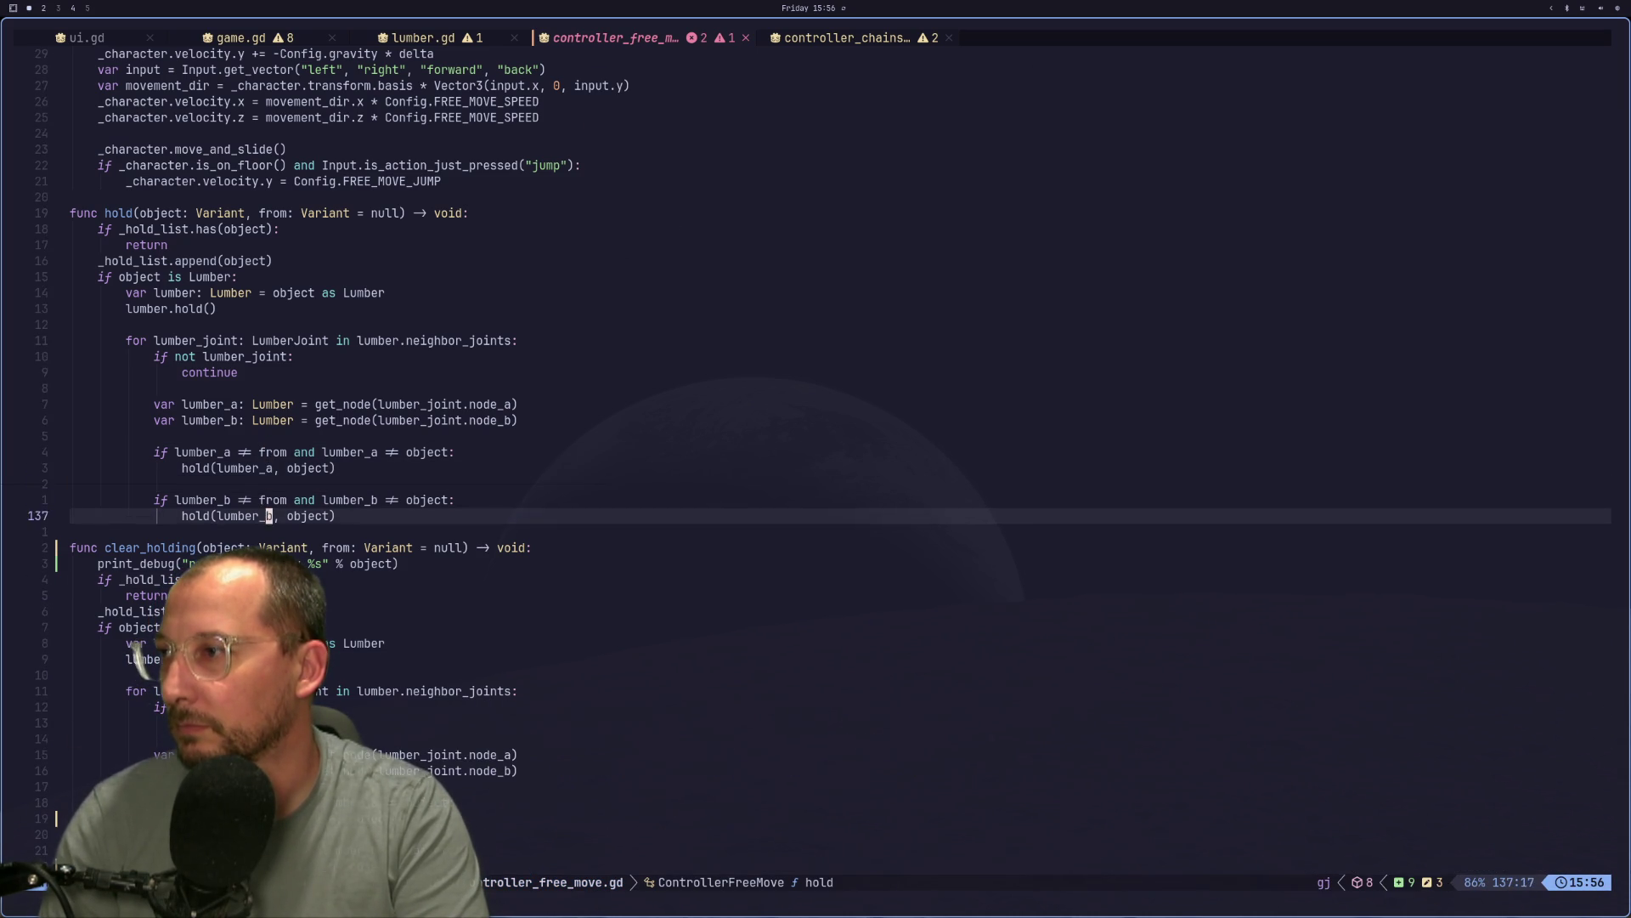
key("p")
key("u")
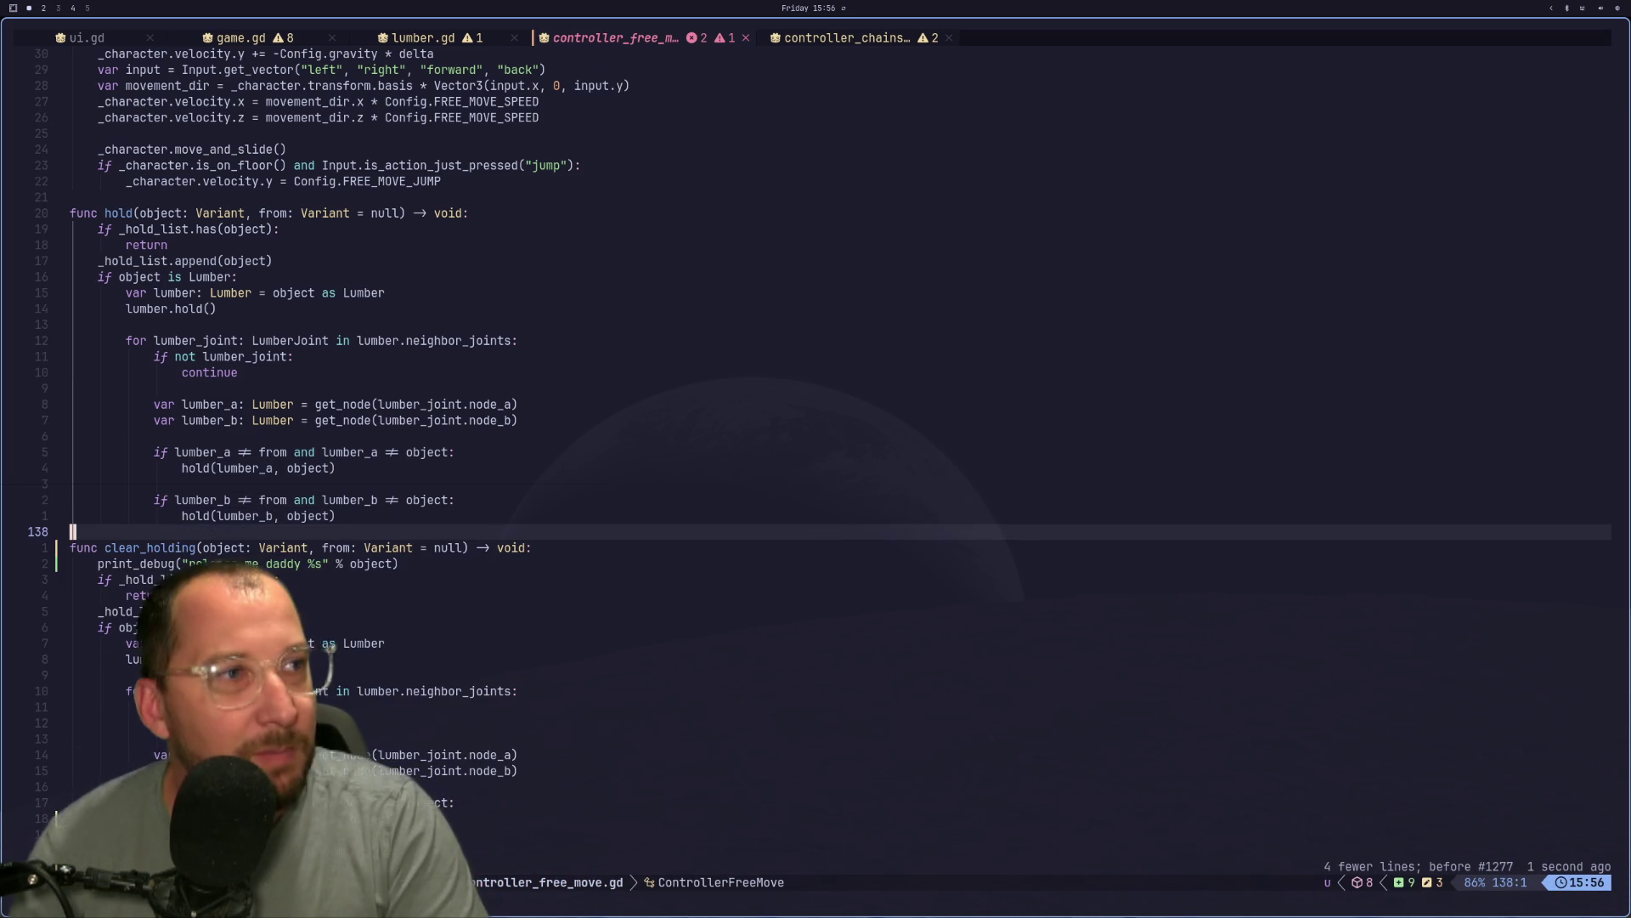
key("super+shift+4")
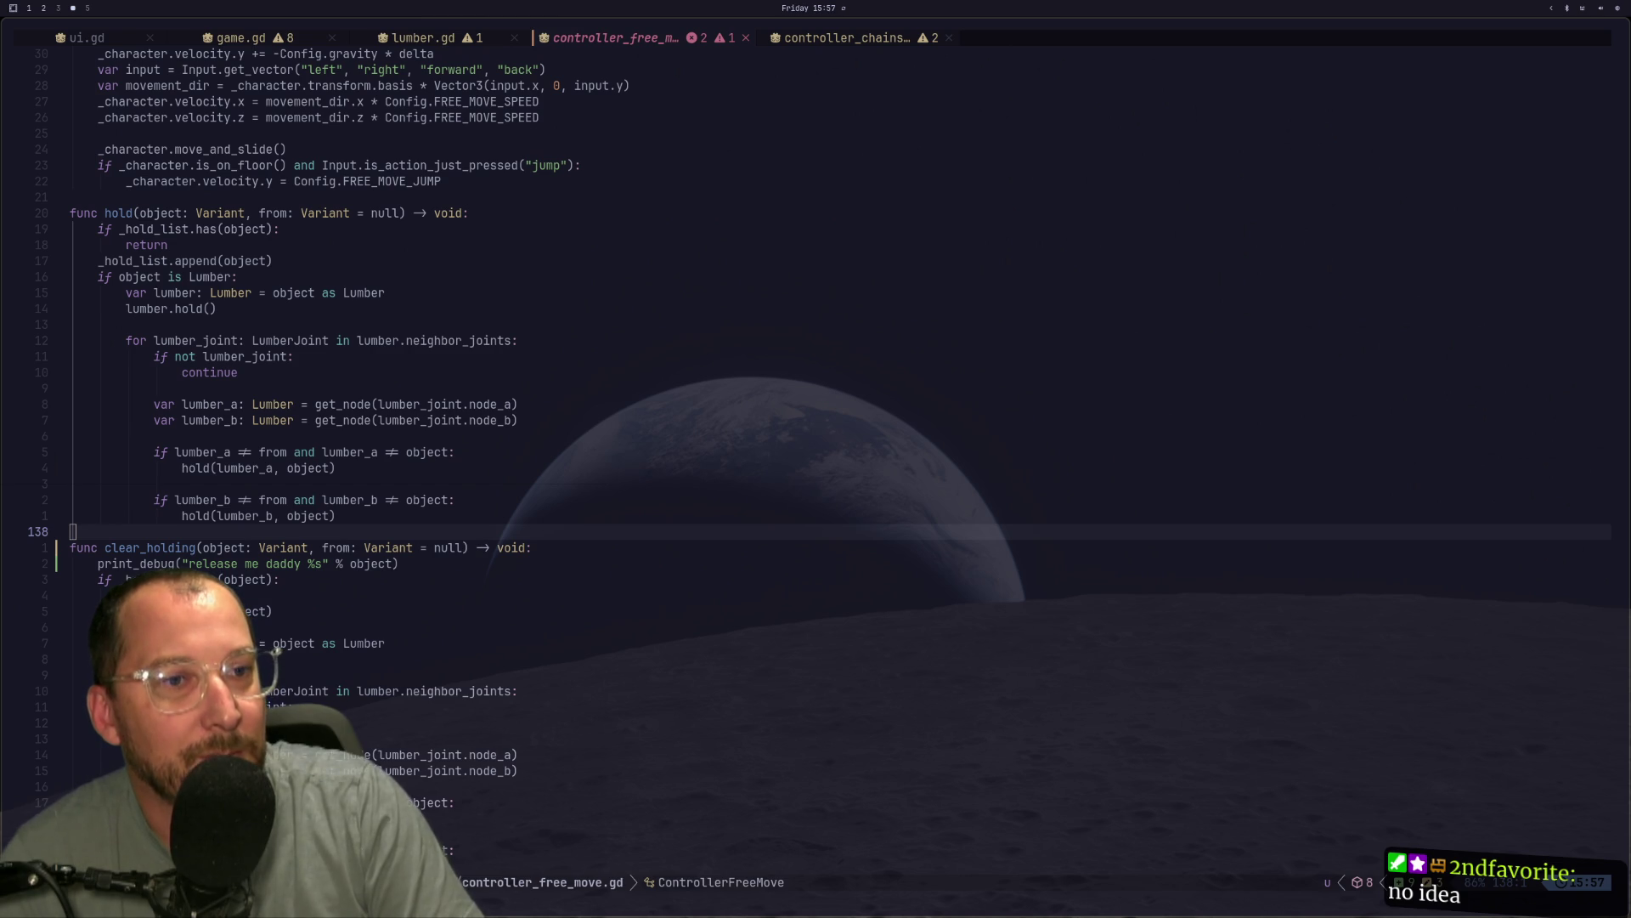
key("super+1")
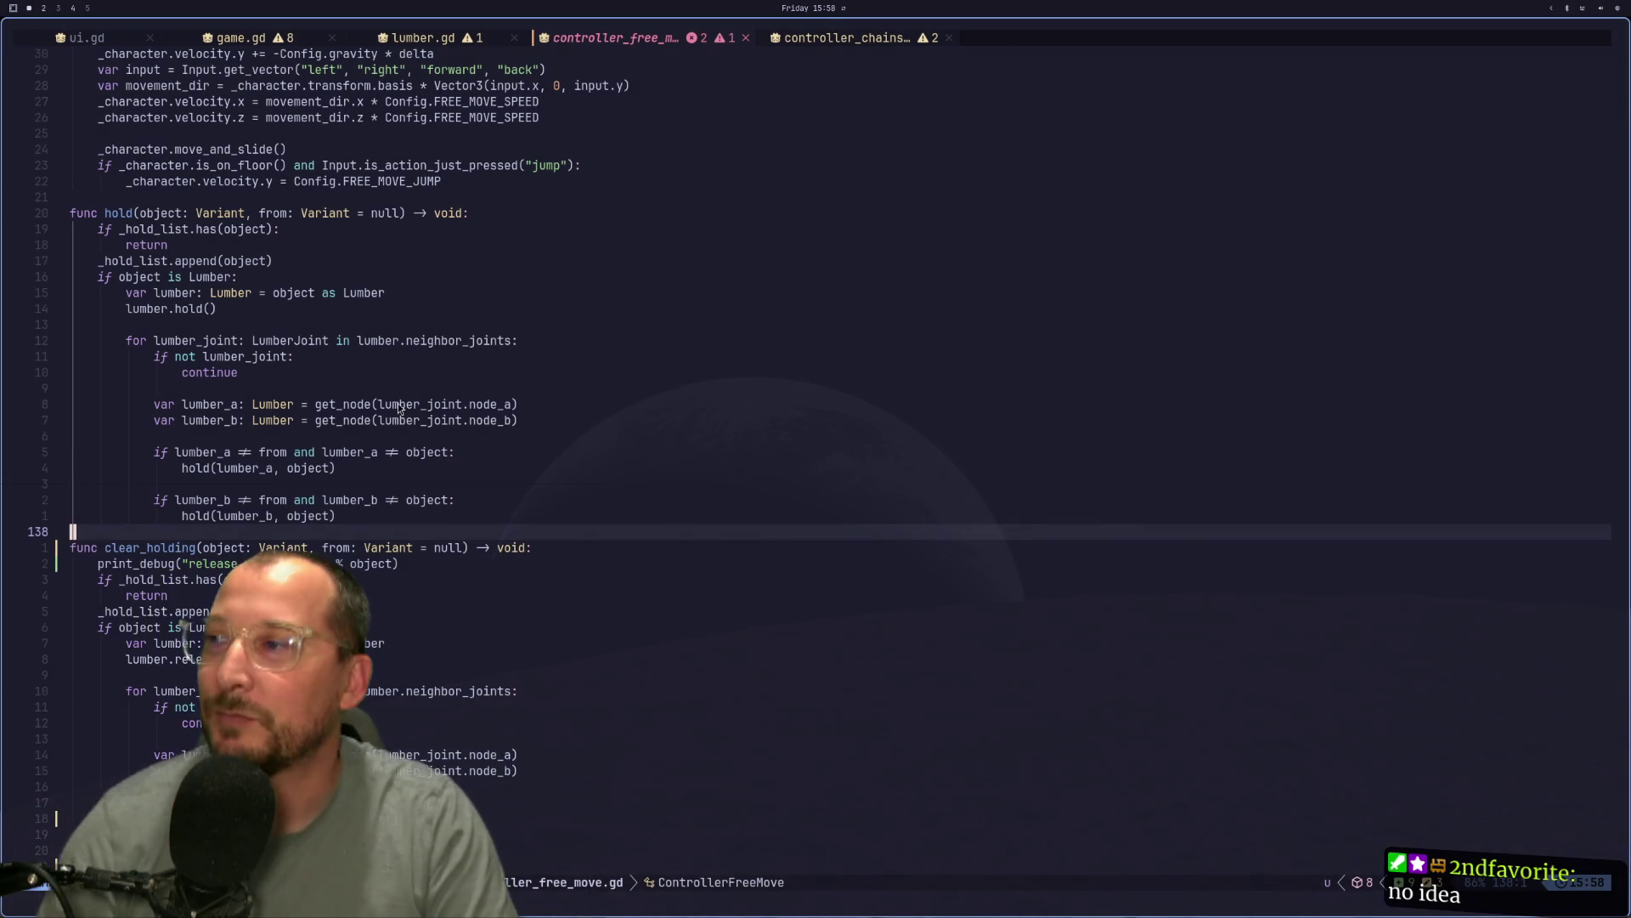
left_click(396, 403)
key("j")
key("j")
key("j")
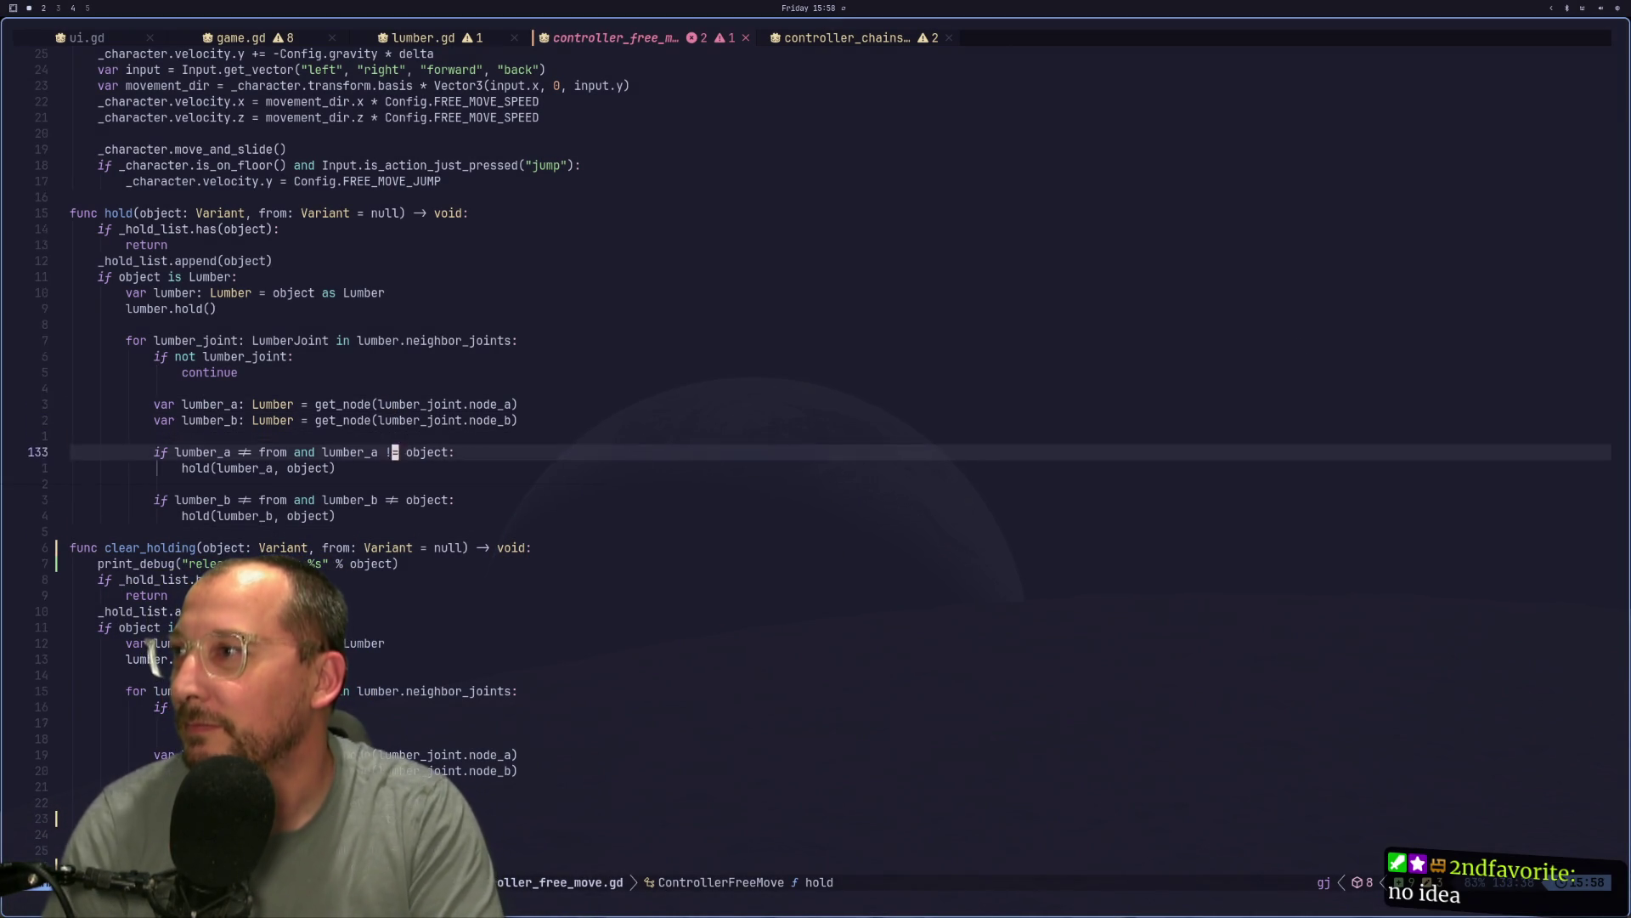
key("p")
key("u")
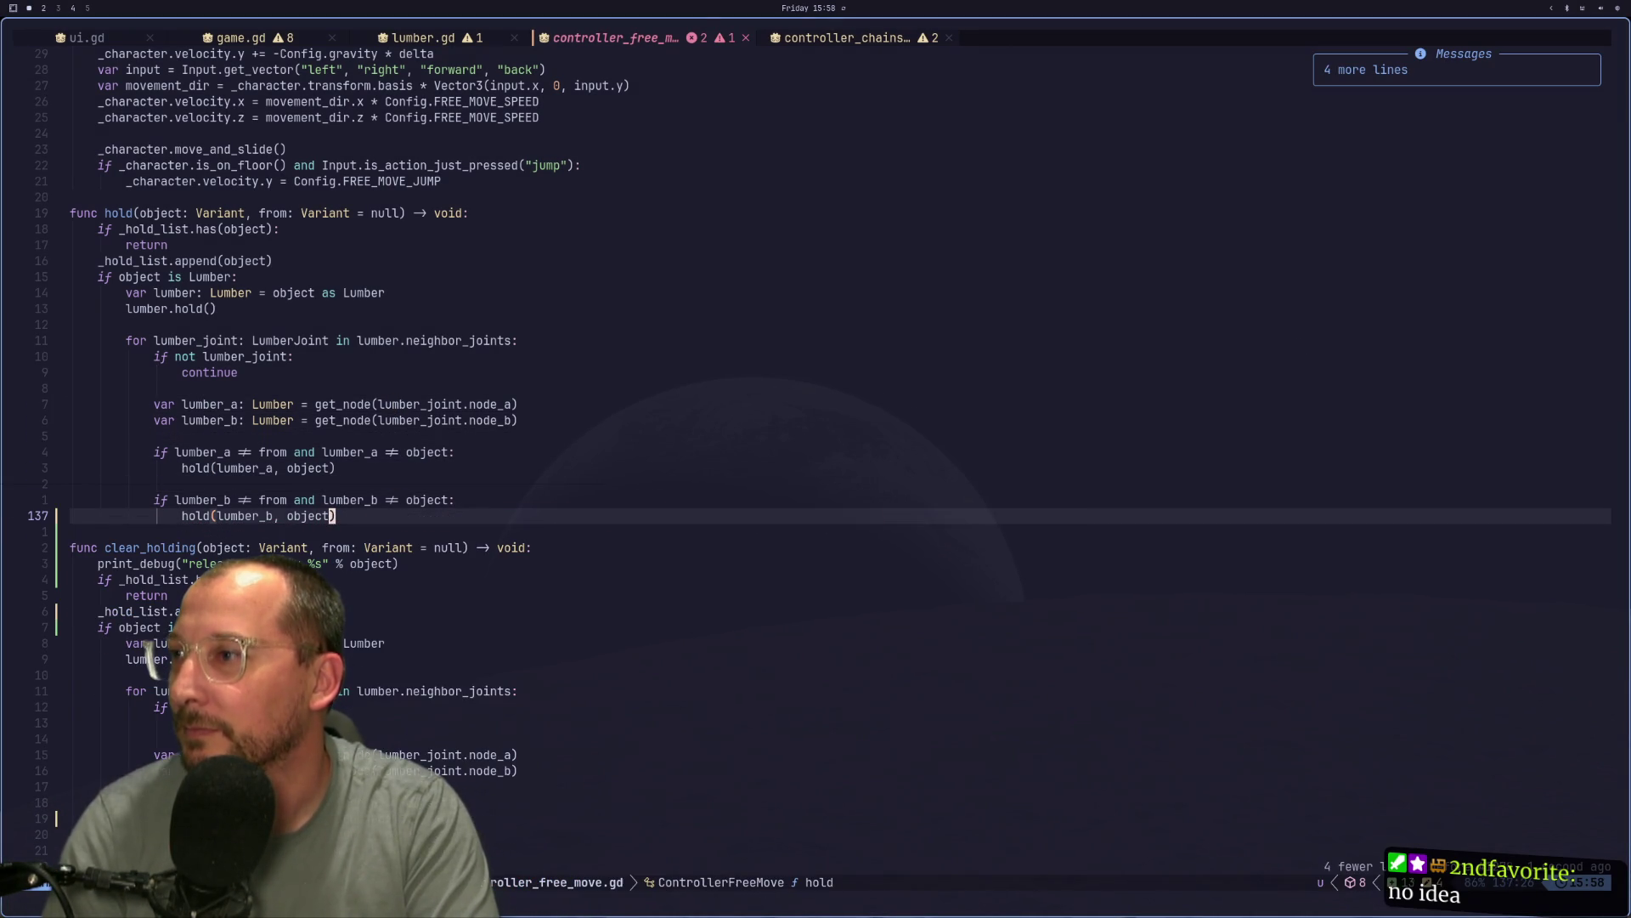
key("j")
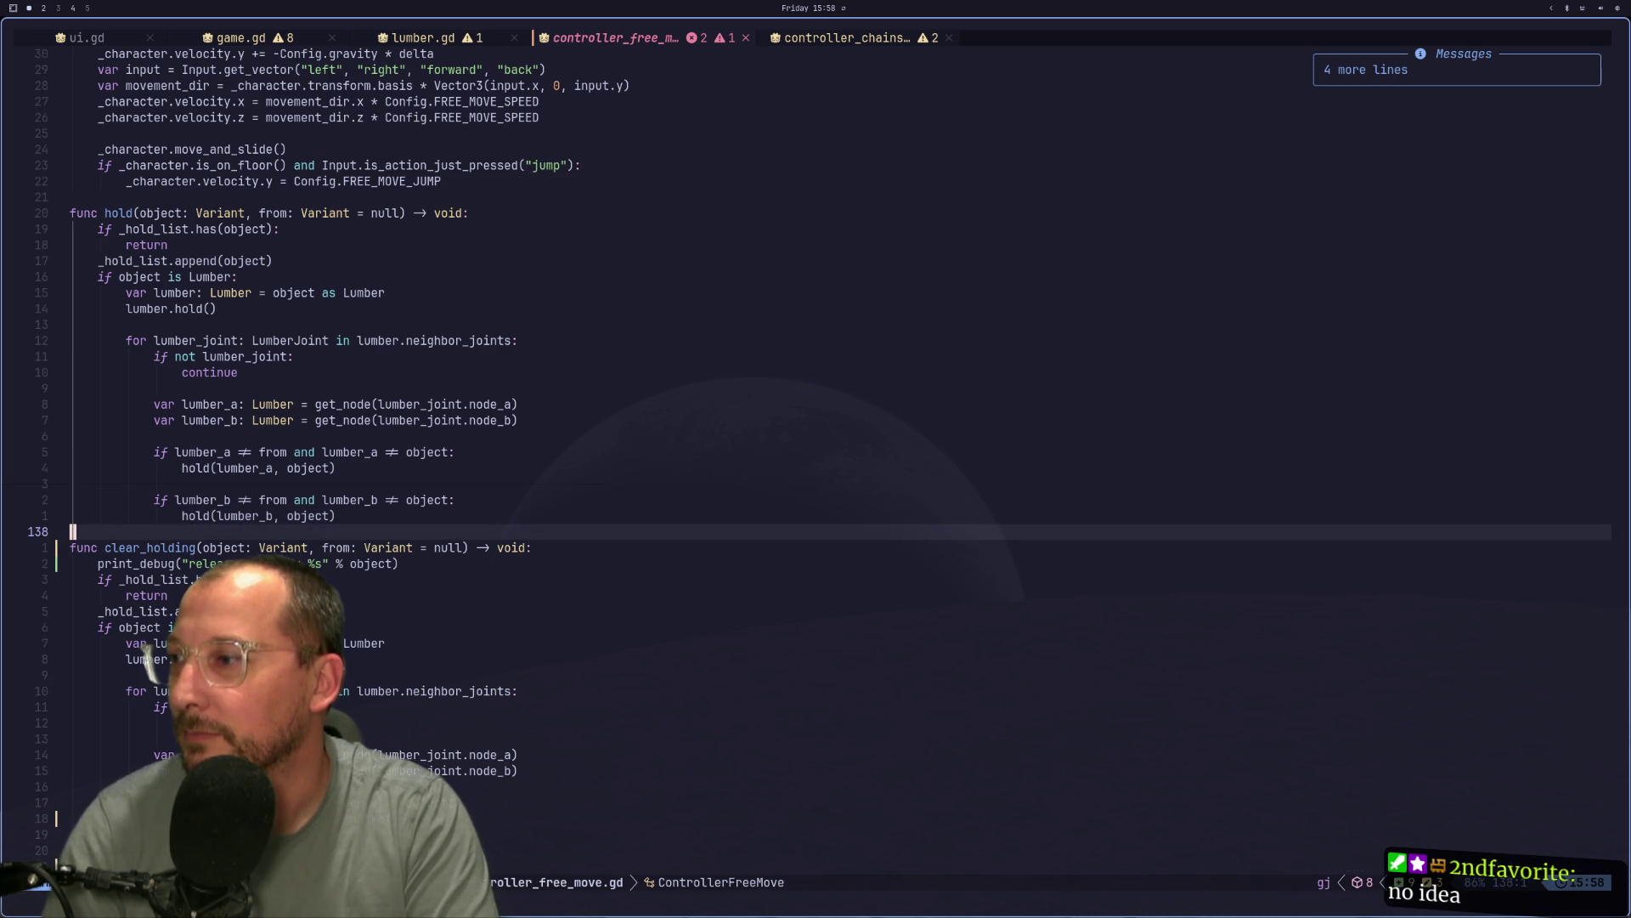
Change the release call on line 99 to clear_holding using completion.
key("j")
key("j")
key("j")
key("k")
key("k")
key("k")
key("k")
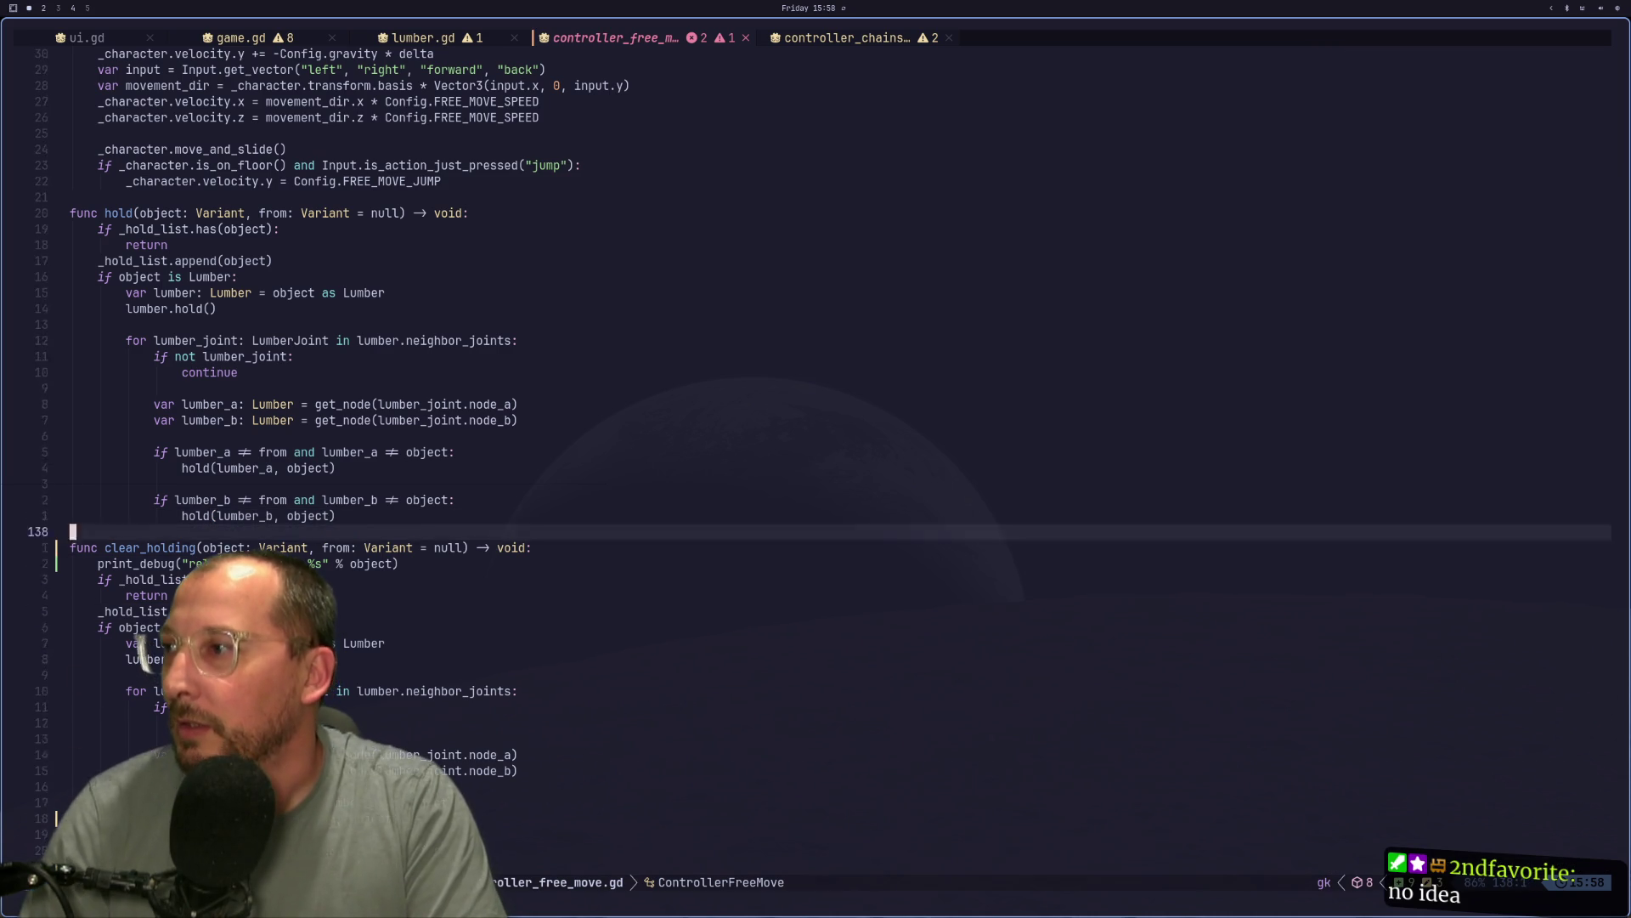
key("k")
key("k")
key("k")
key("j")
key("j")
key("j")
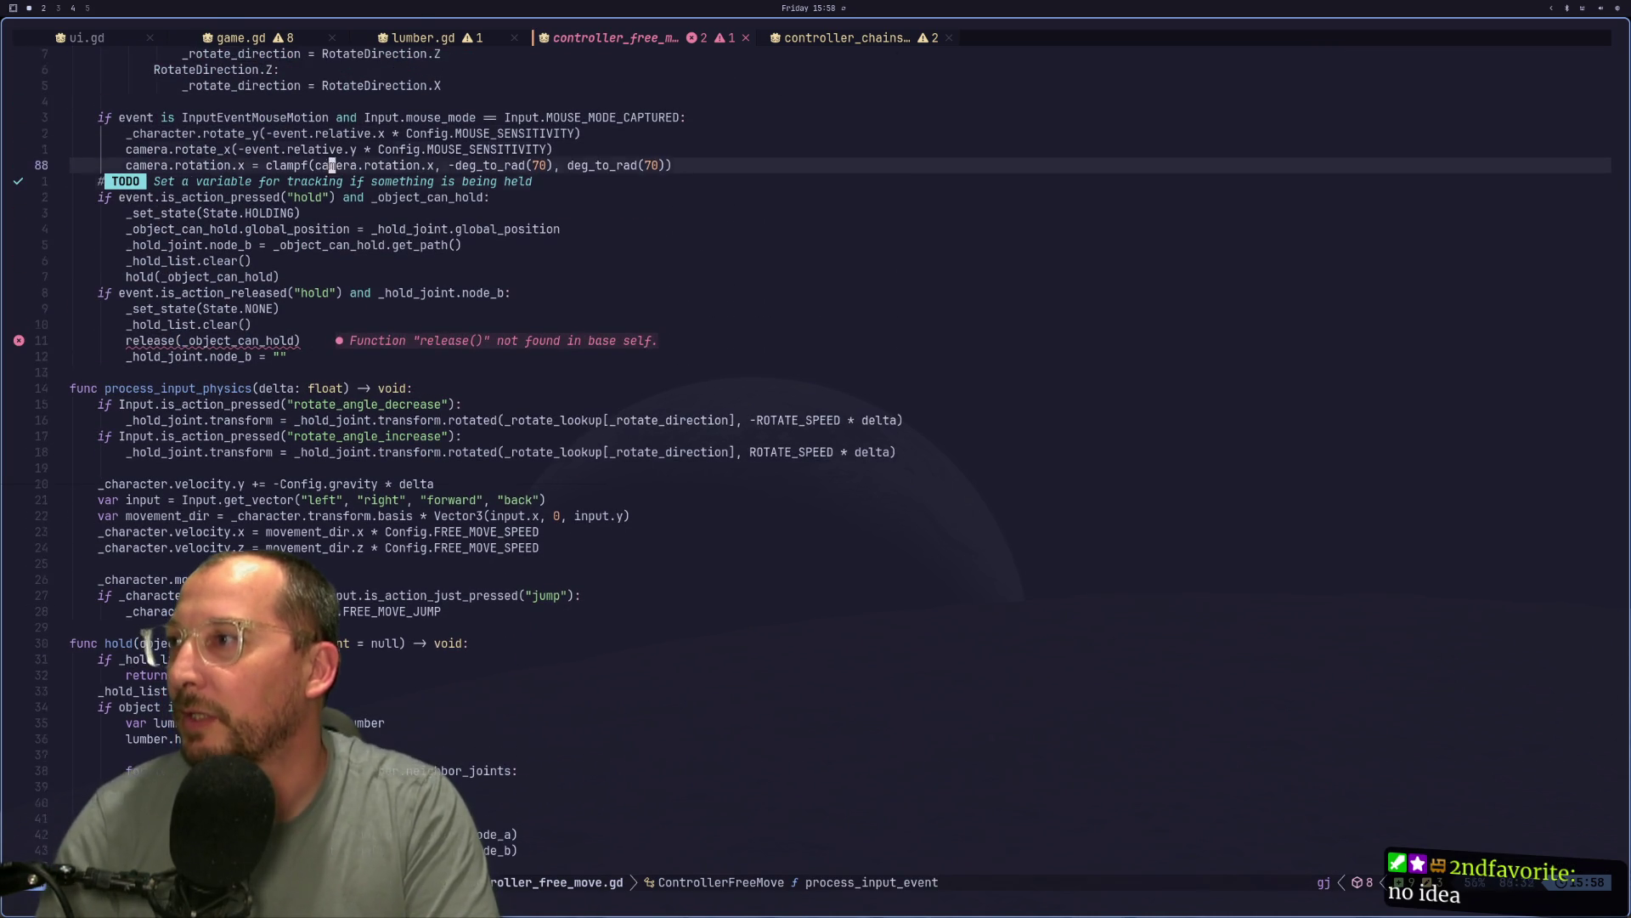
key("h")
key("h")
key("h")
key("h")
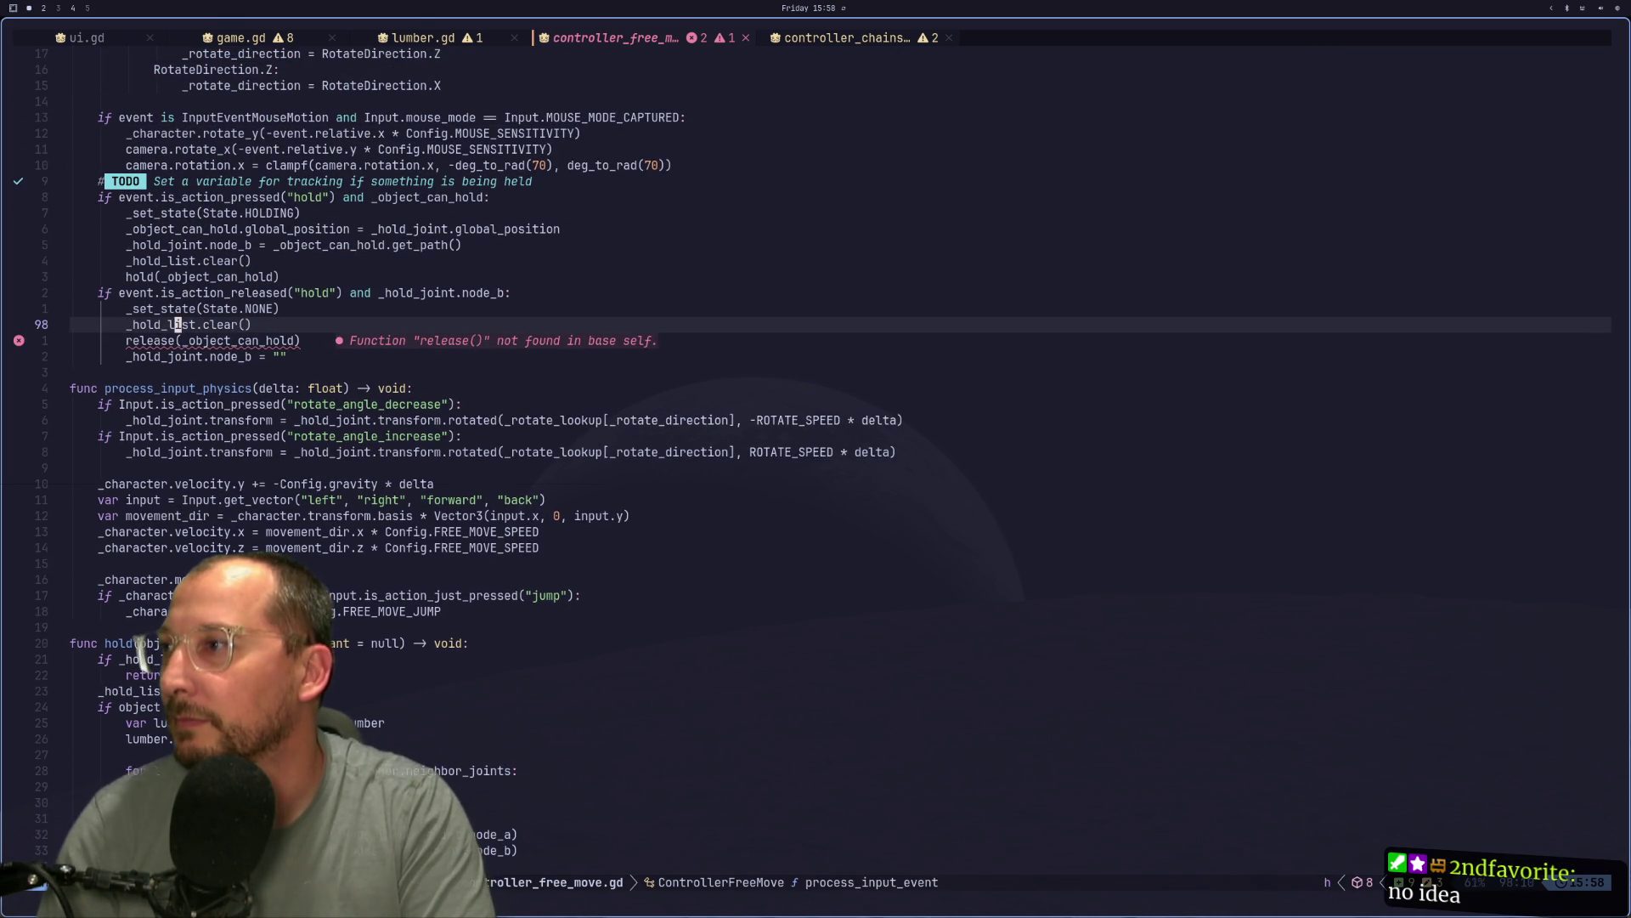
type("jcbre")
key("BackSpace")
key("BackSpace")
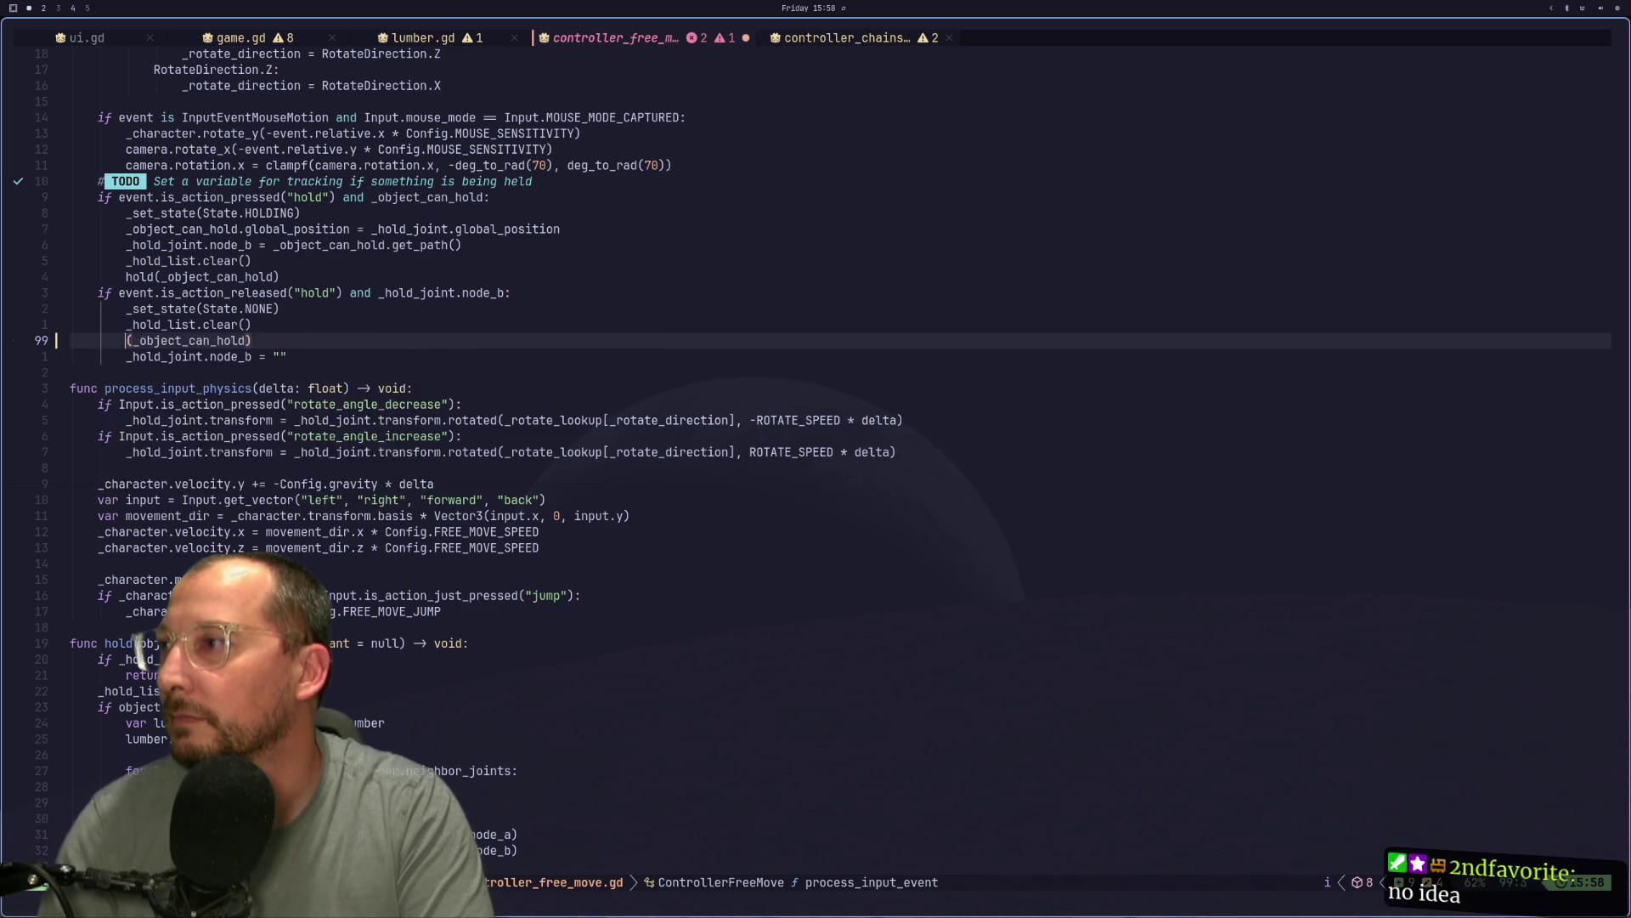
type("clear_holding")
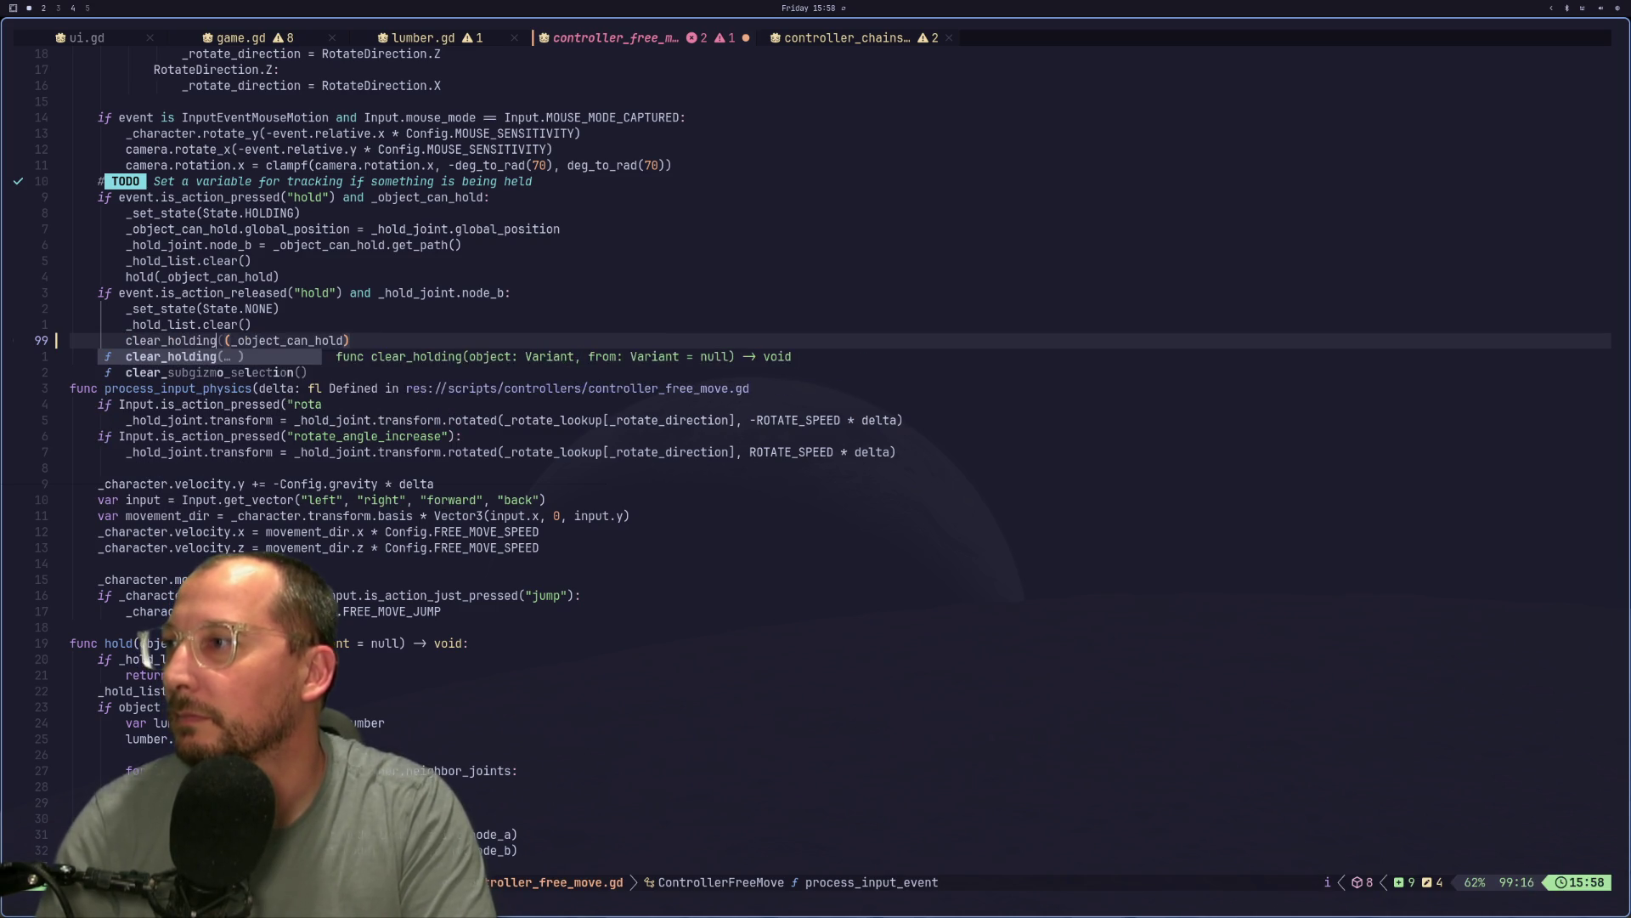
key("Tab")
key("Escape")
Change line 53's release call to clear_holding, remove the doubled parenthesis, and save.
key("k")
key("k")
key("k")
key("ctrl+u")
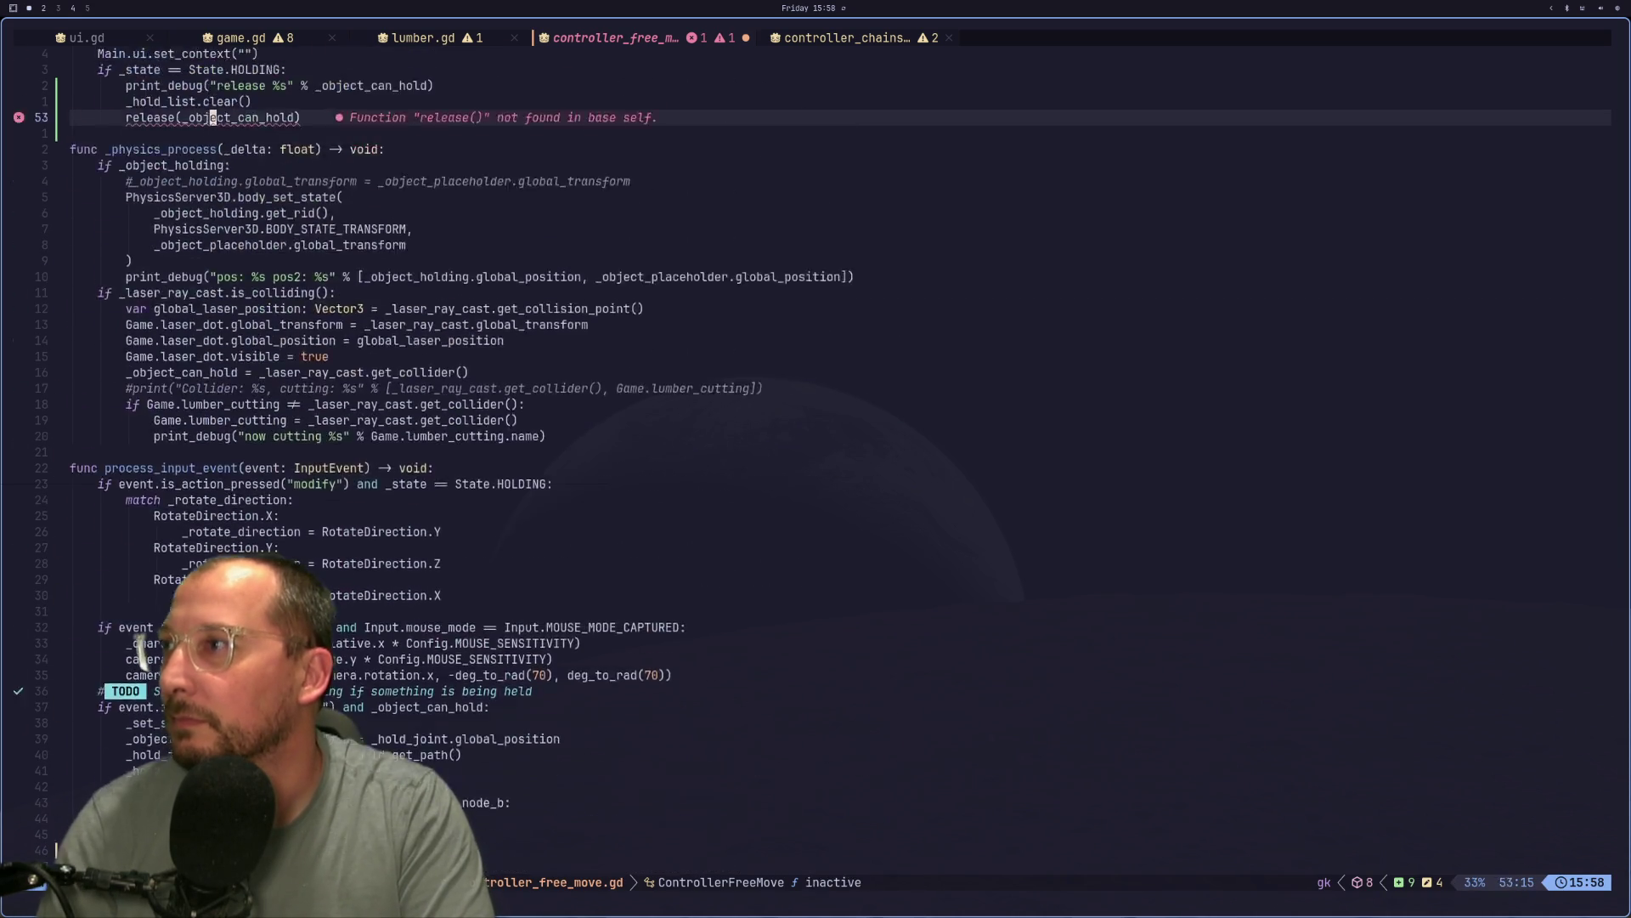
key("j")
key("j")
key("j")
key("j")
key("j")
key("j")
key("h")
key("h")
key("h")
key("h")
key("h")
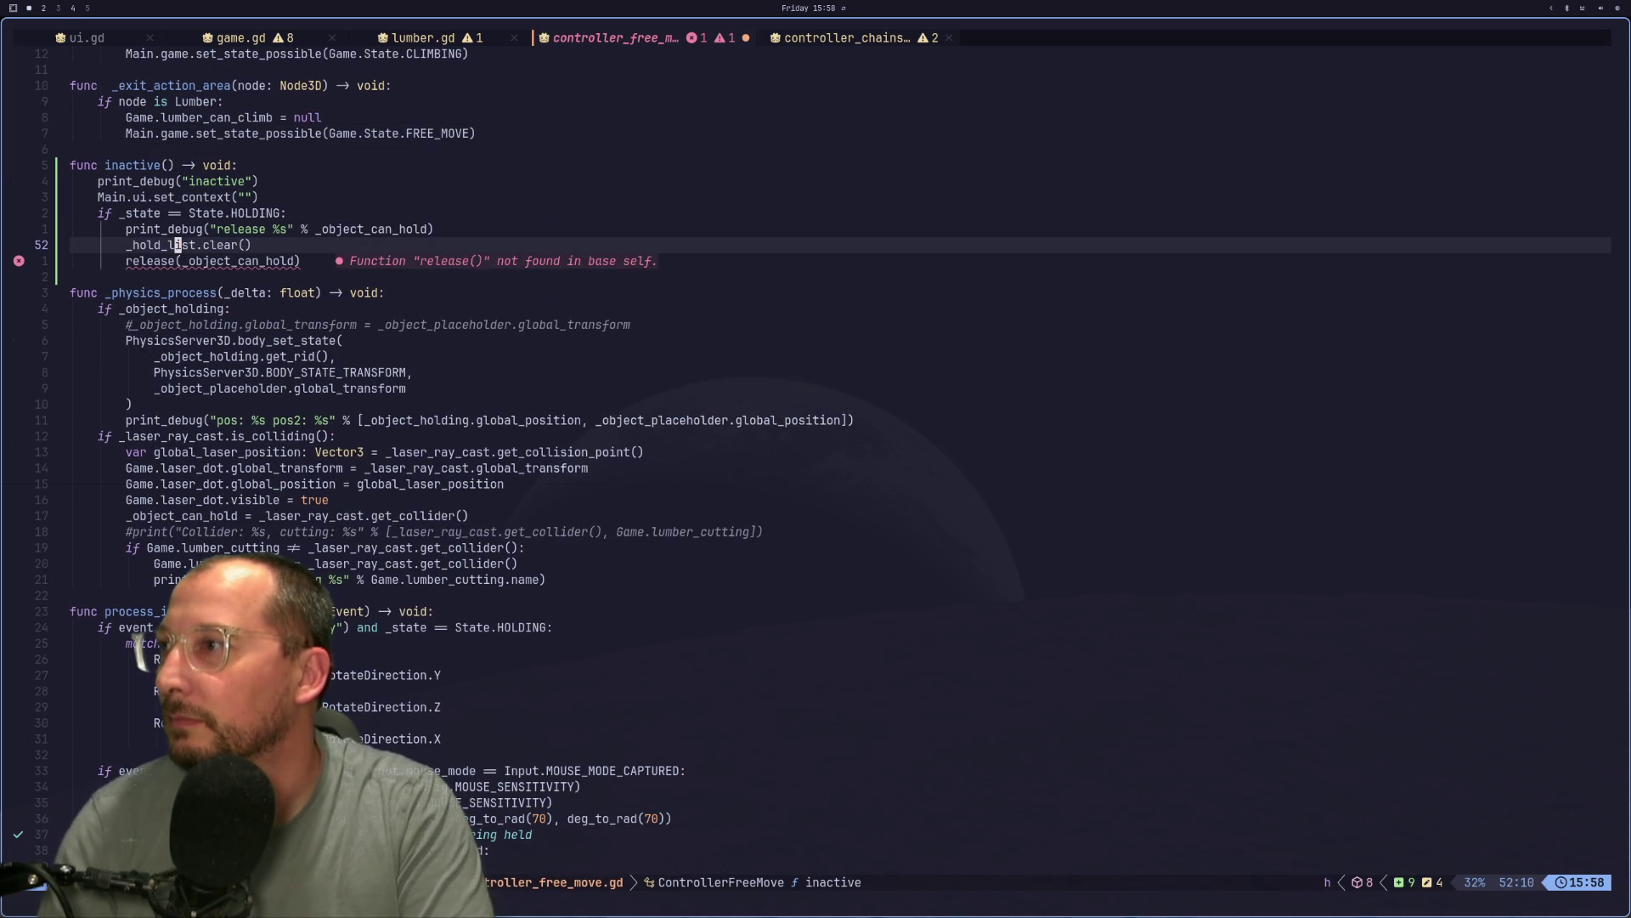
type("jcw")
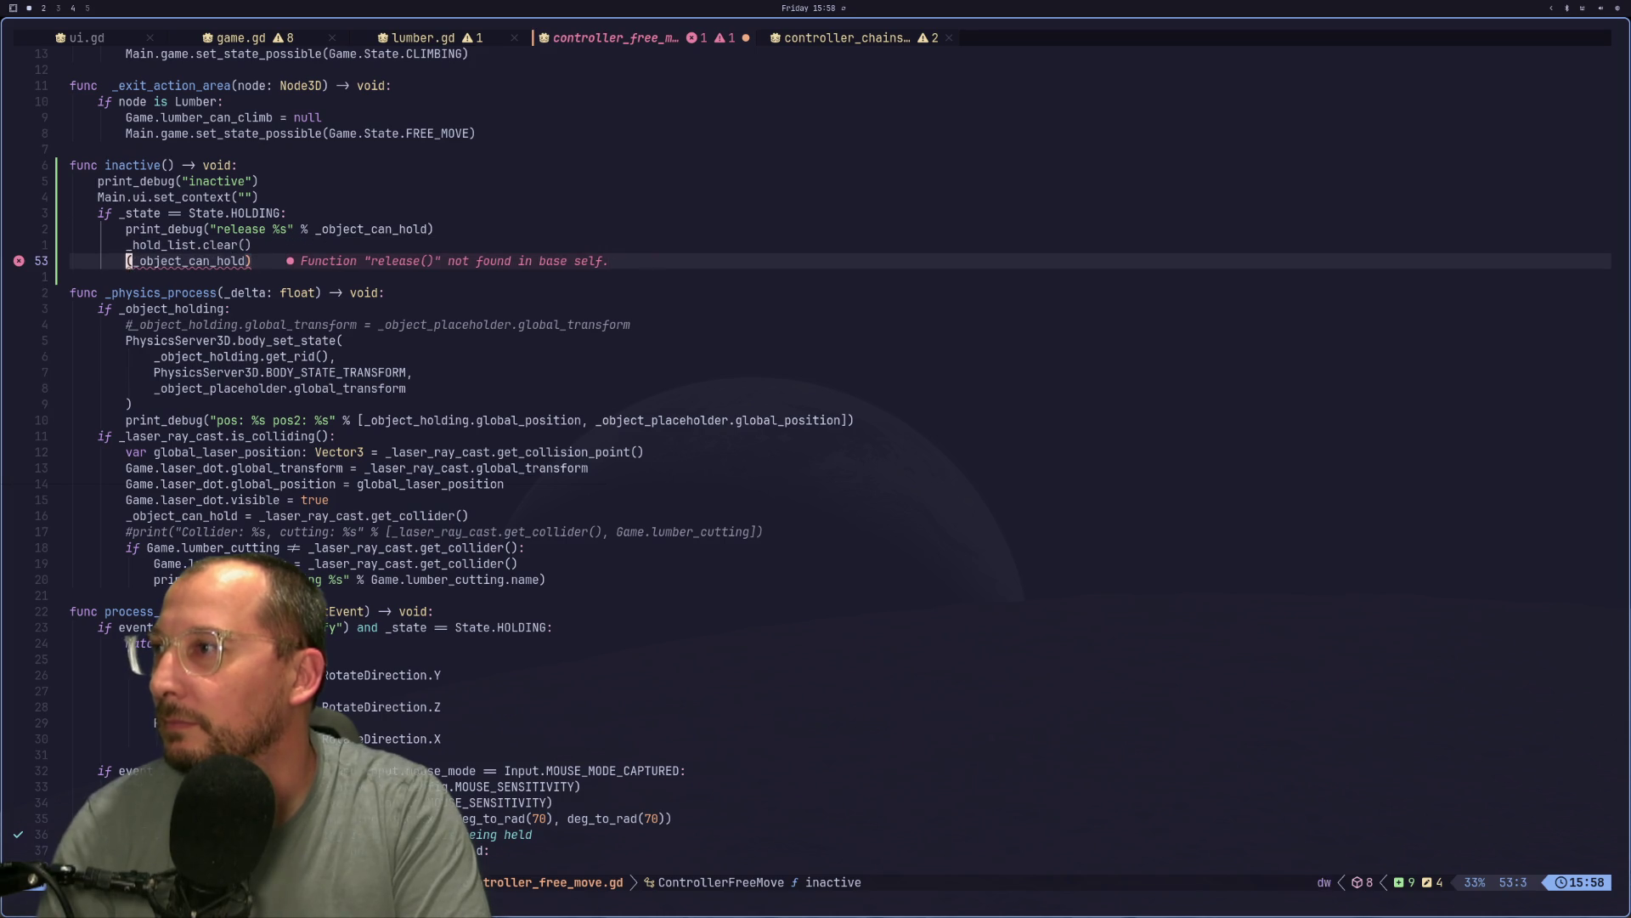
type("clear")
key("Tab")
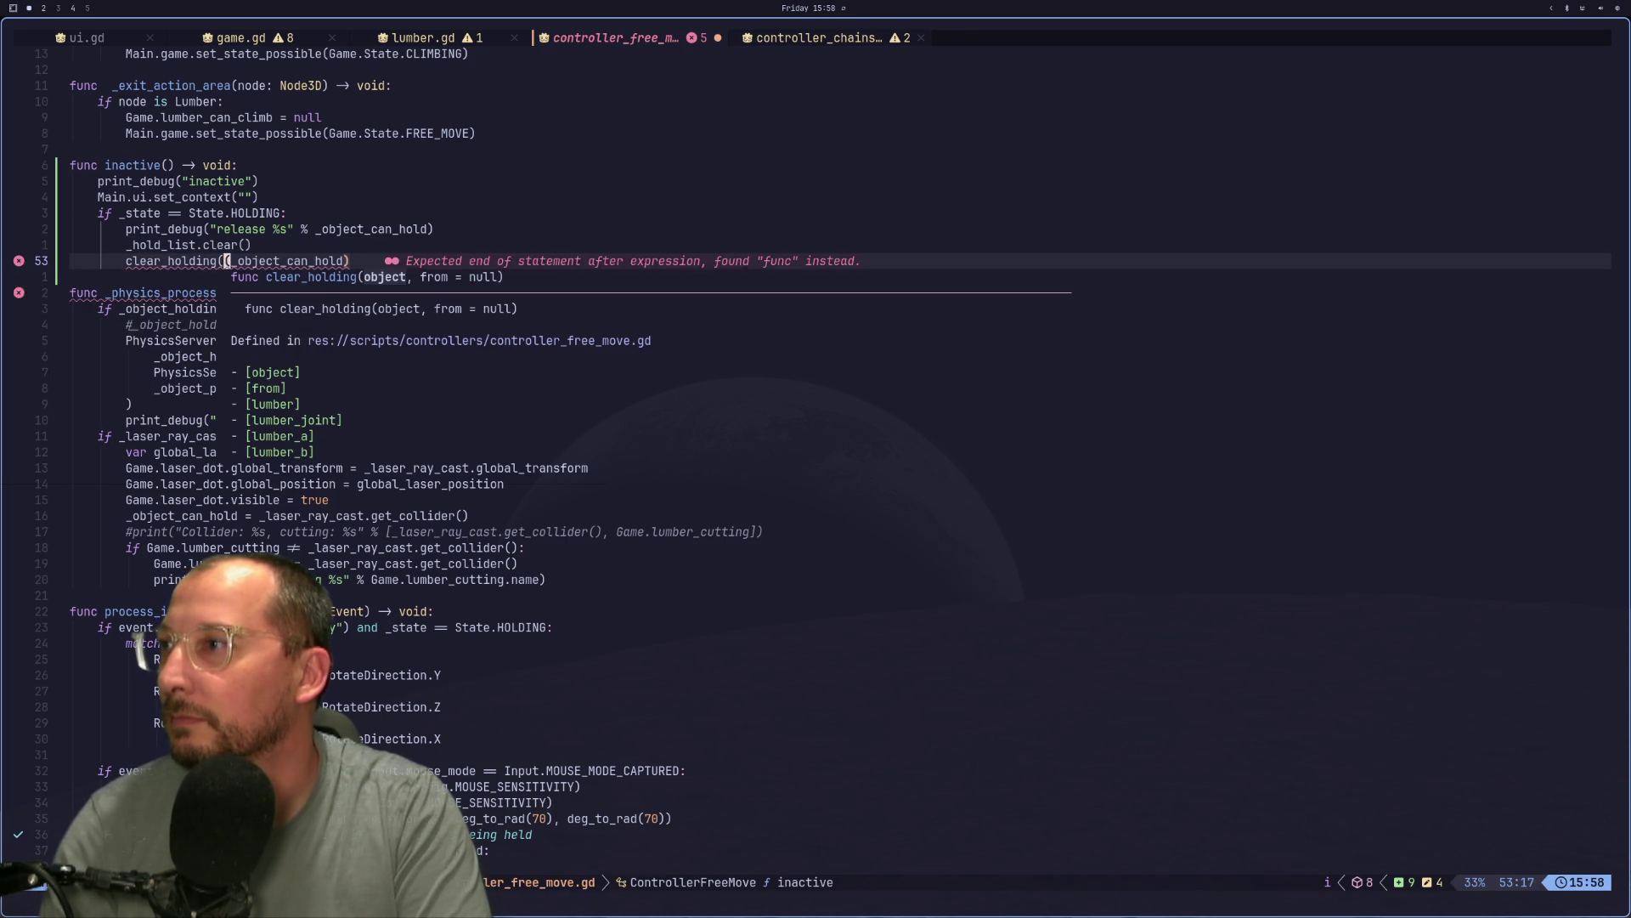
key("BackSpace")
key("Escape")
type(":w")
key("Return")
key("super+shift+4")
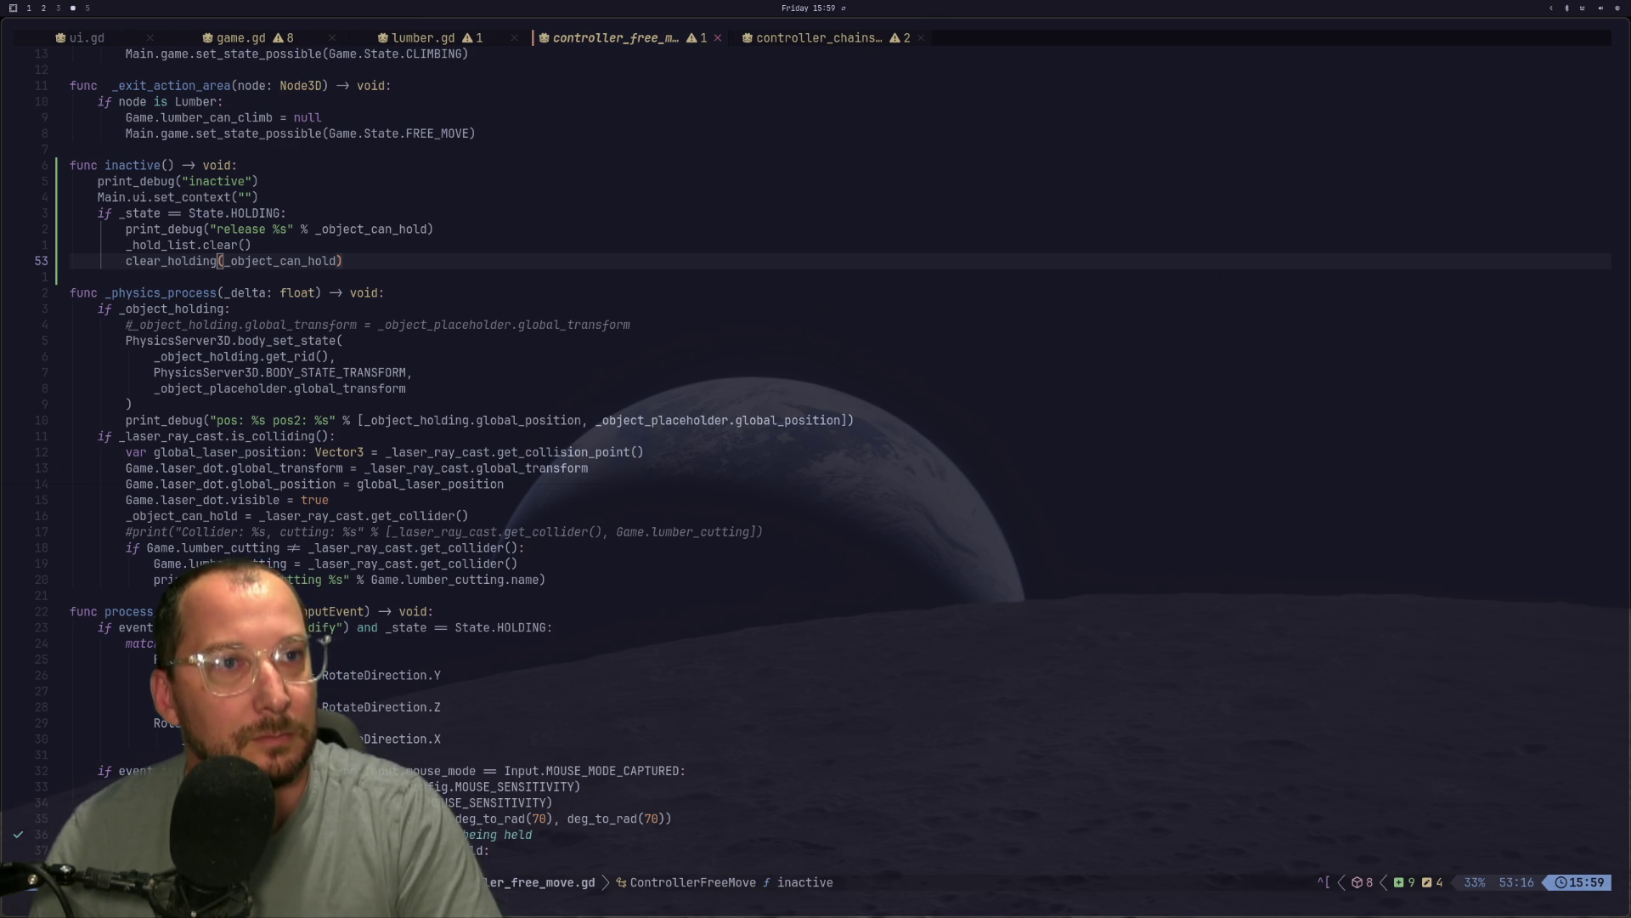
Refocus the editor and move up toward the end of the hold function.
left_click(325, 499)
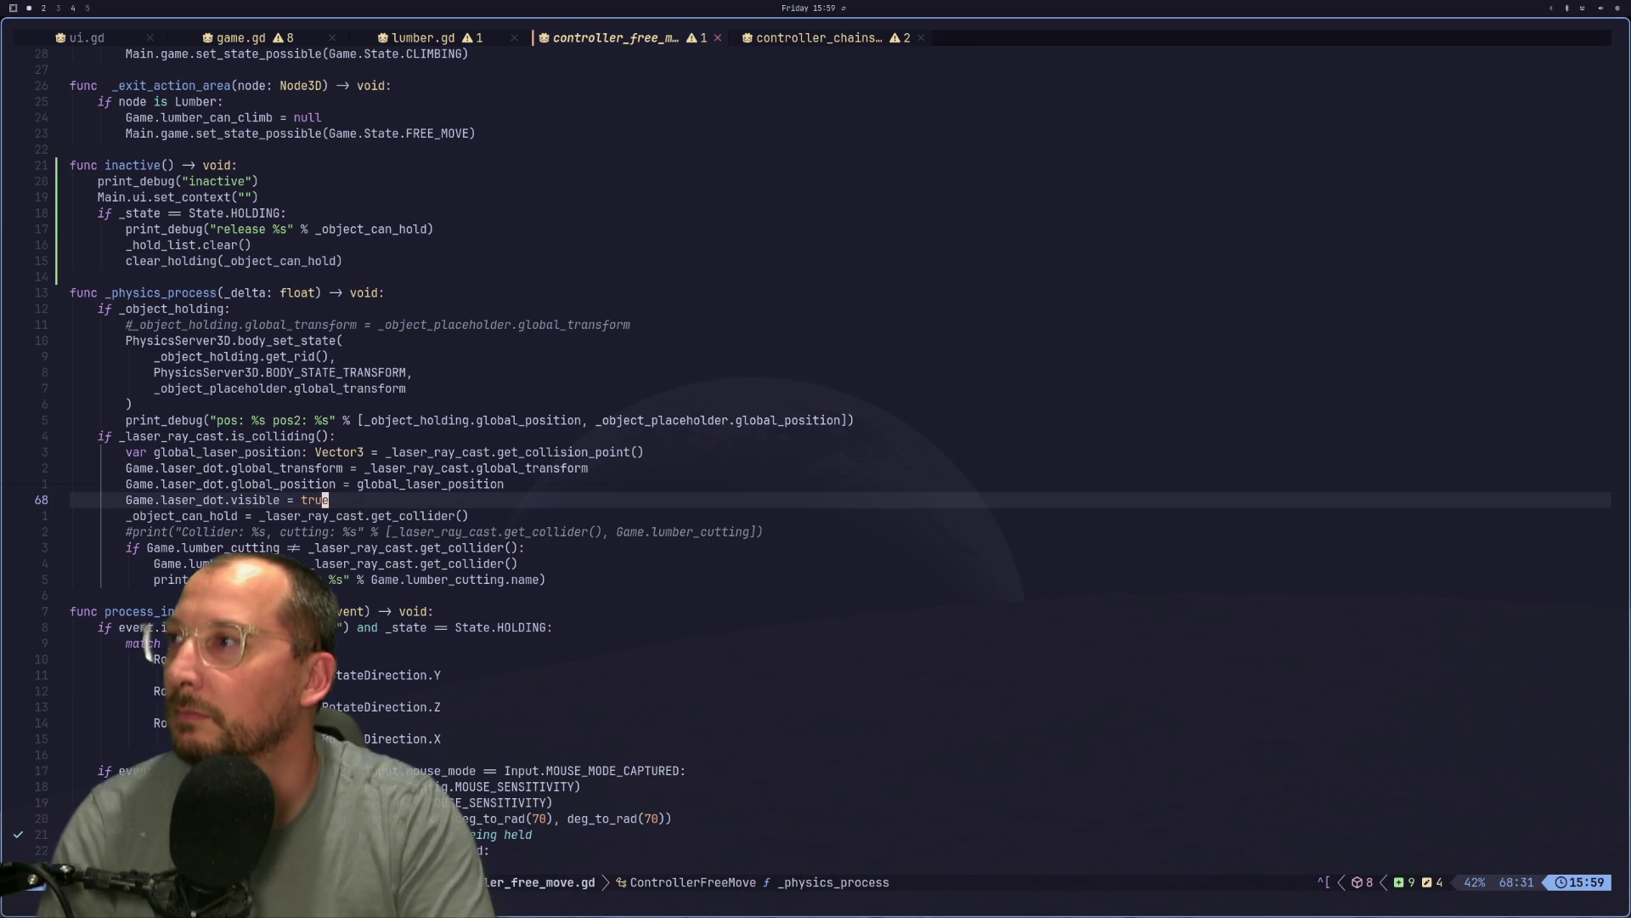
key("k")
key("k")
key("k")
key("k")
key("k")
key("k")
key("k")
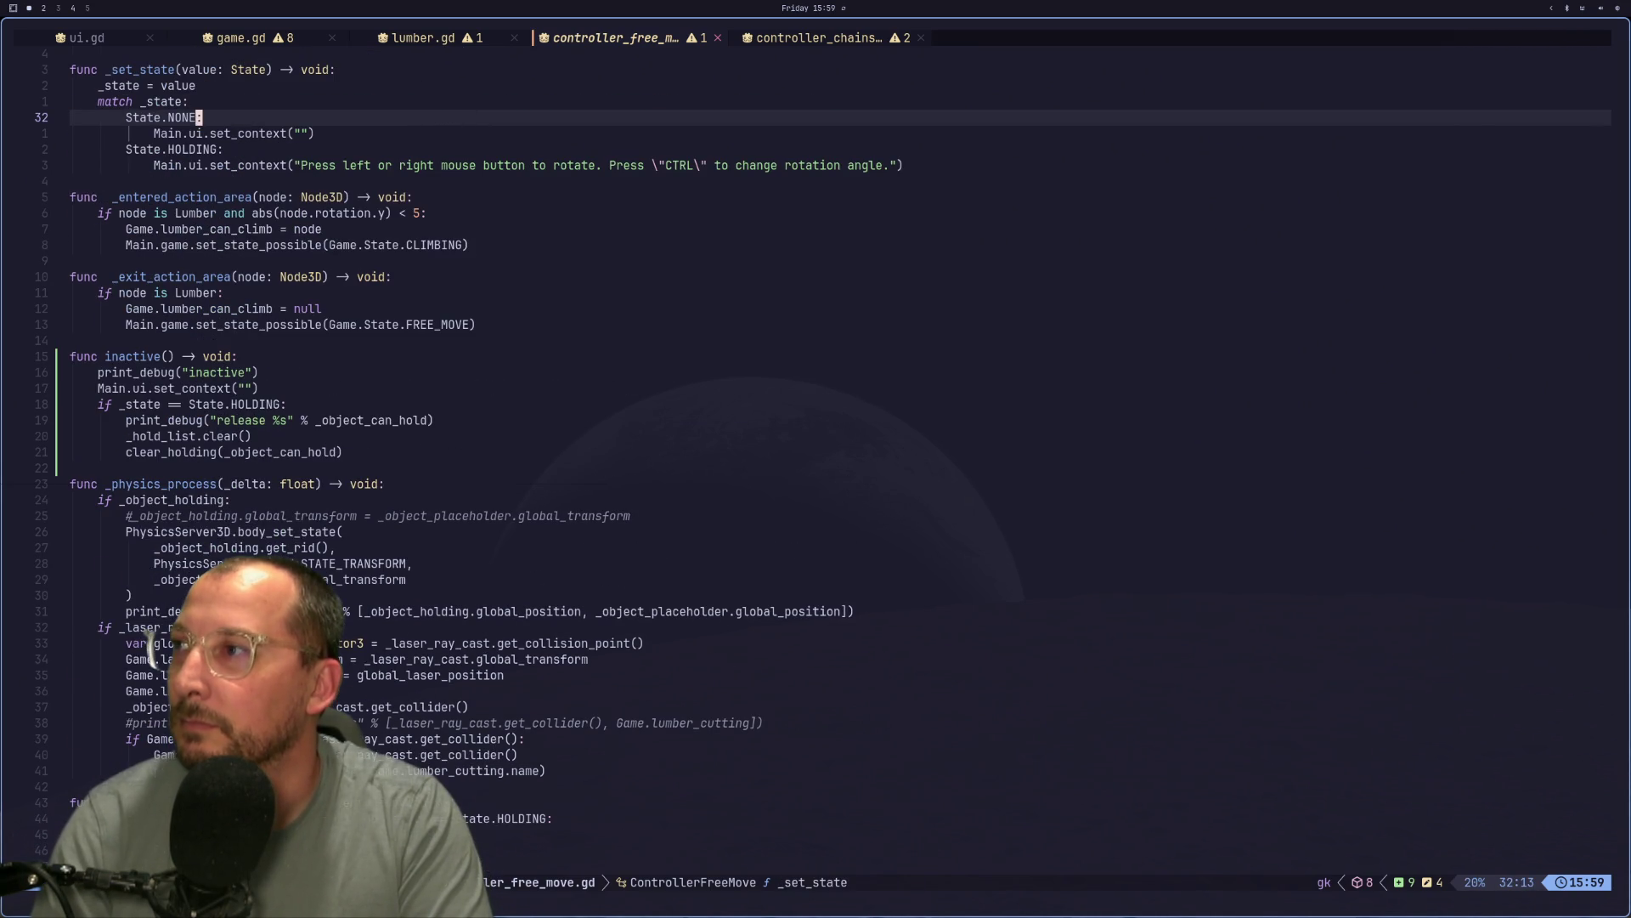
Copy the four-line hold release block from process_input_event with 4yy.
key("j")
key("j")
key("j")
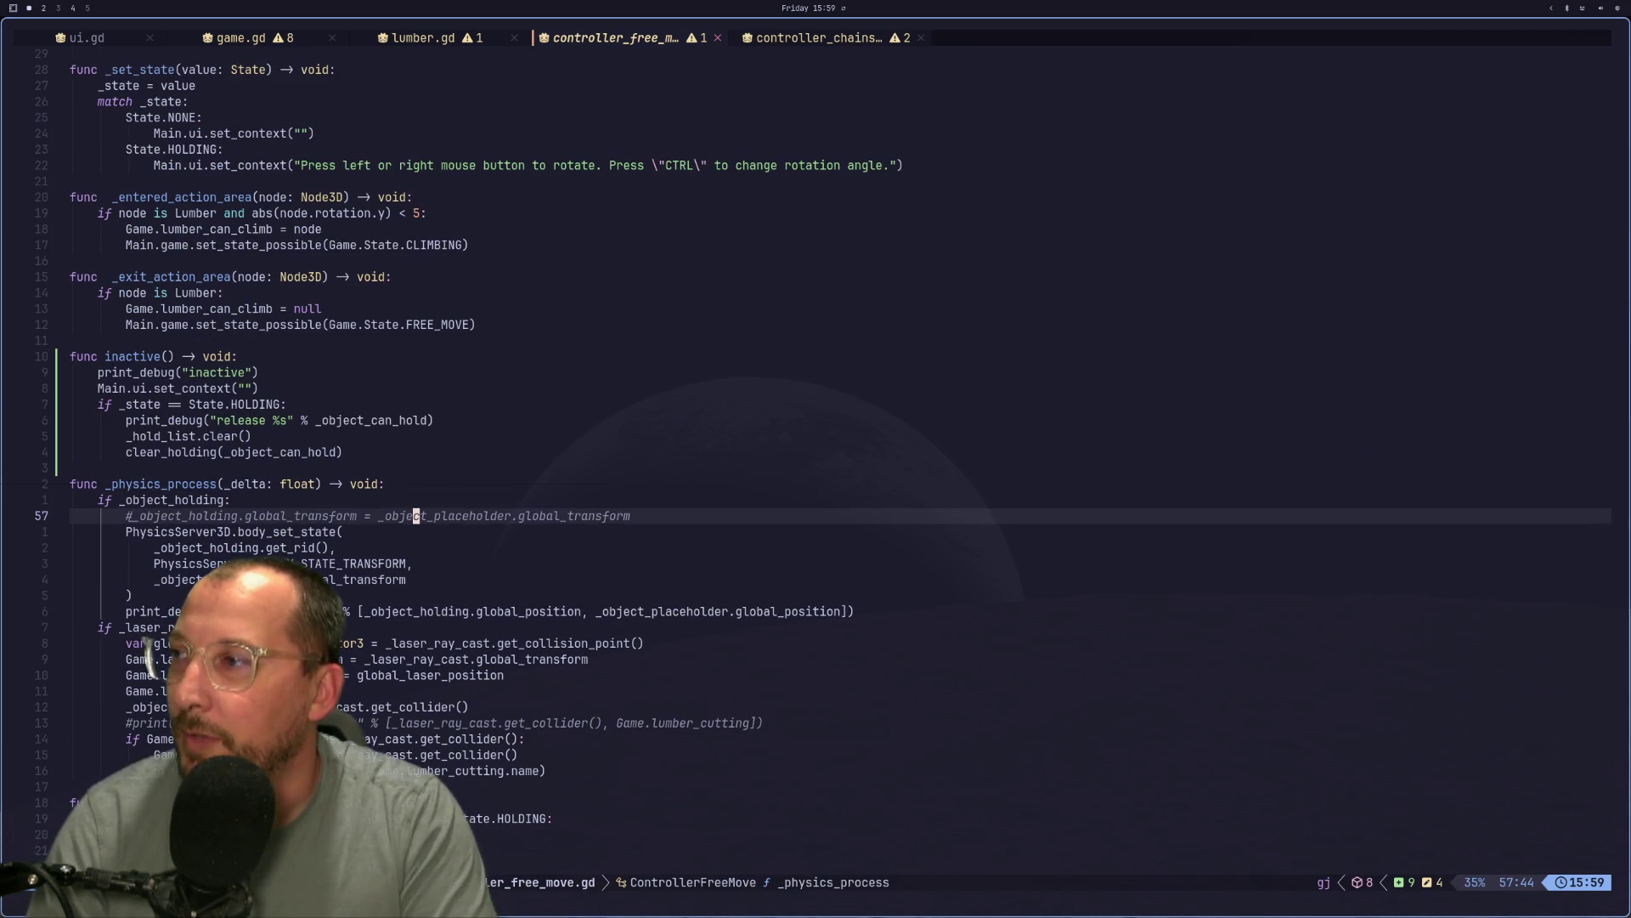
key("j")
key("j")
key("j")
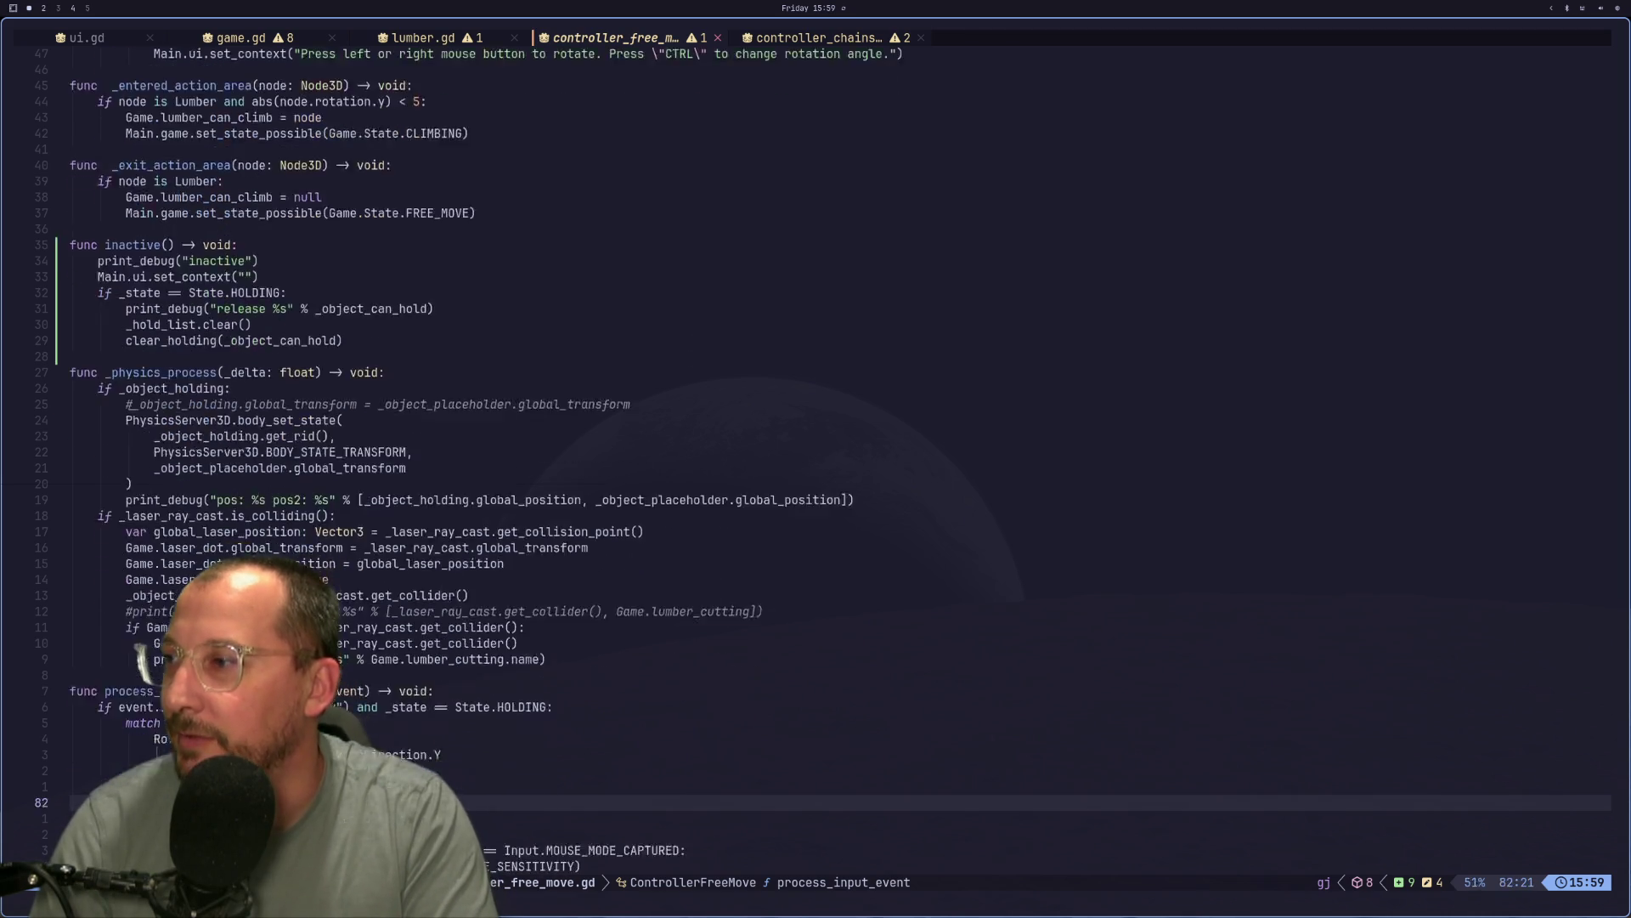
key("j")
key("j")
key("j")
key("k")
key("k")
key("k")
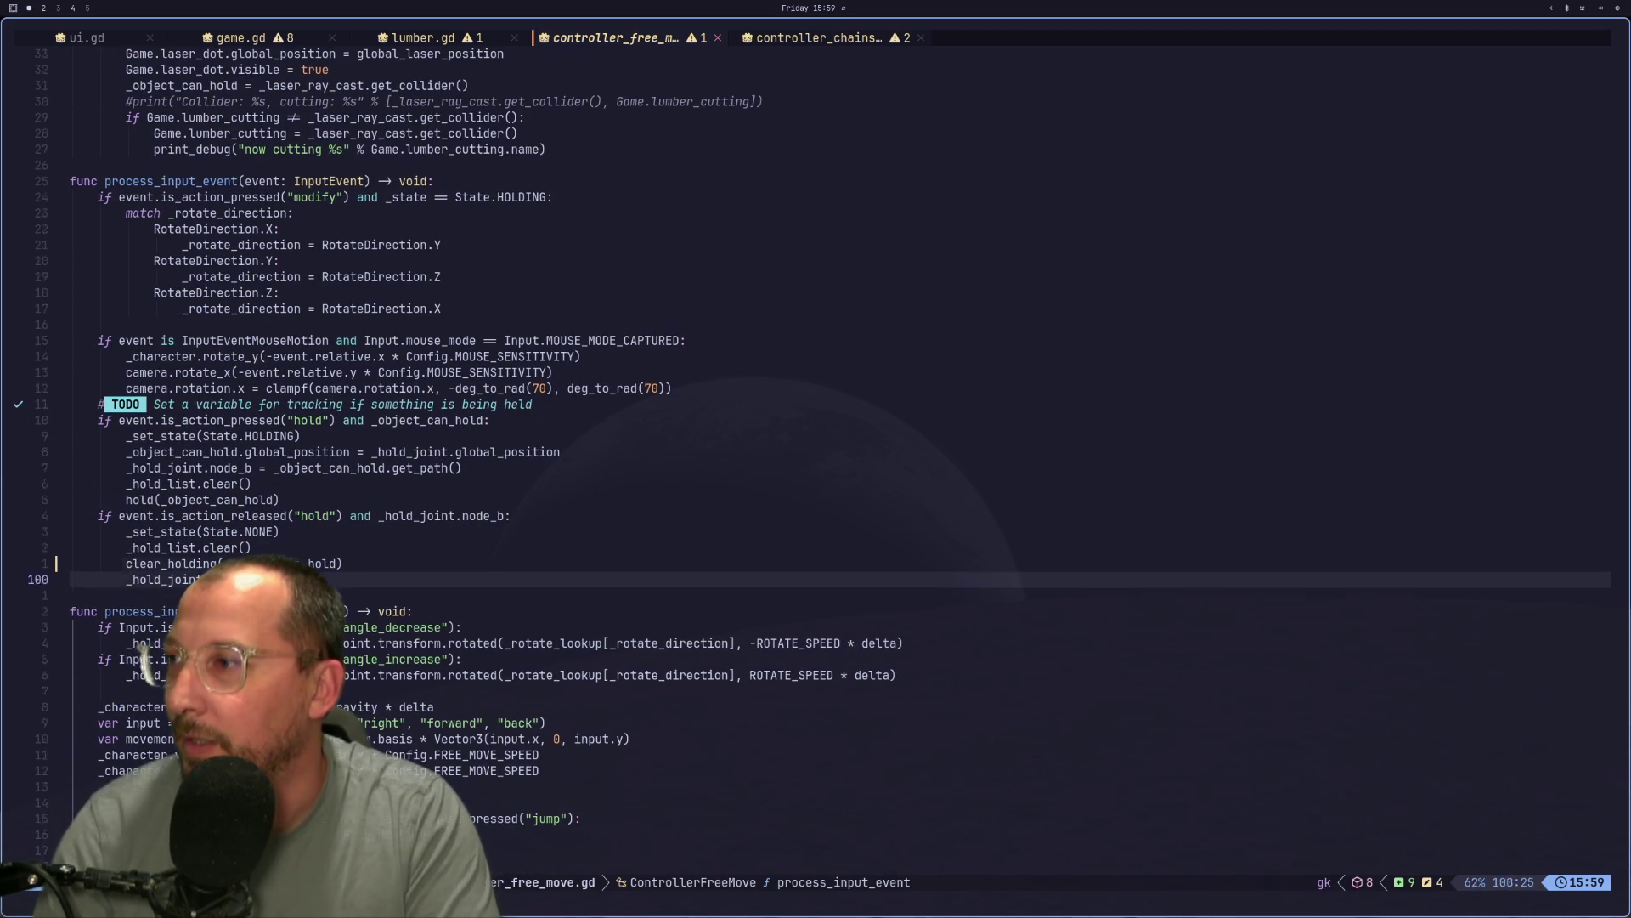
key("4")
key("y")
key("y")
Open an unindented blank line between the end of hold and clear_holding.
key("j")
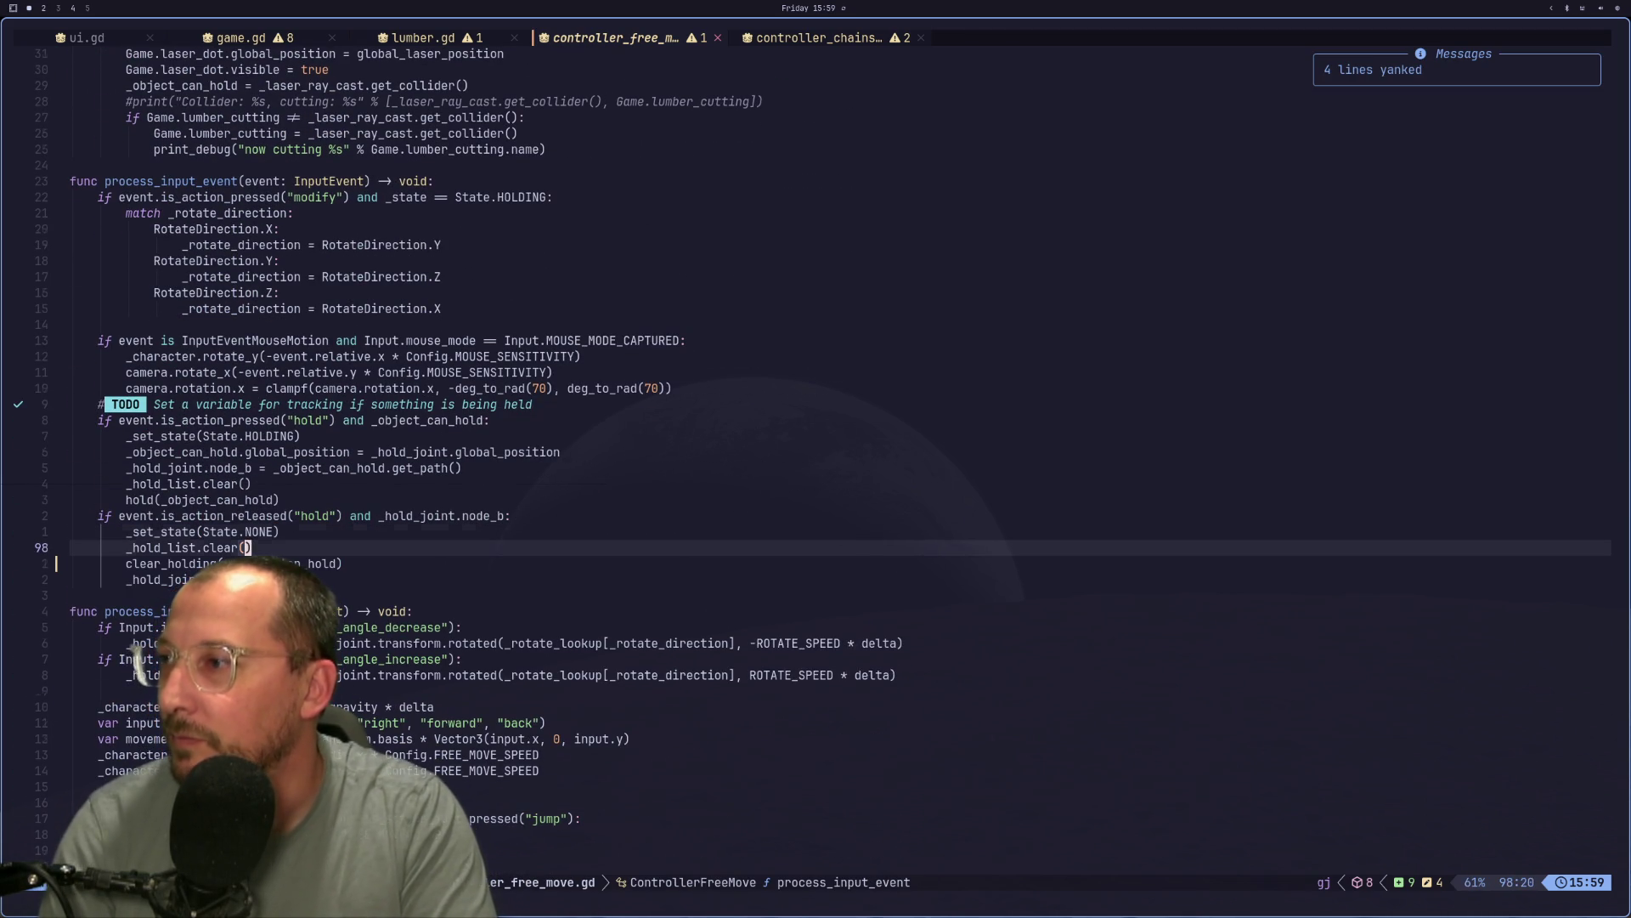
key("j")
key("j")
key("j")
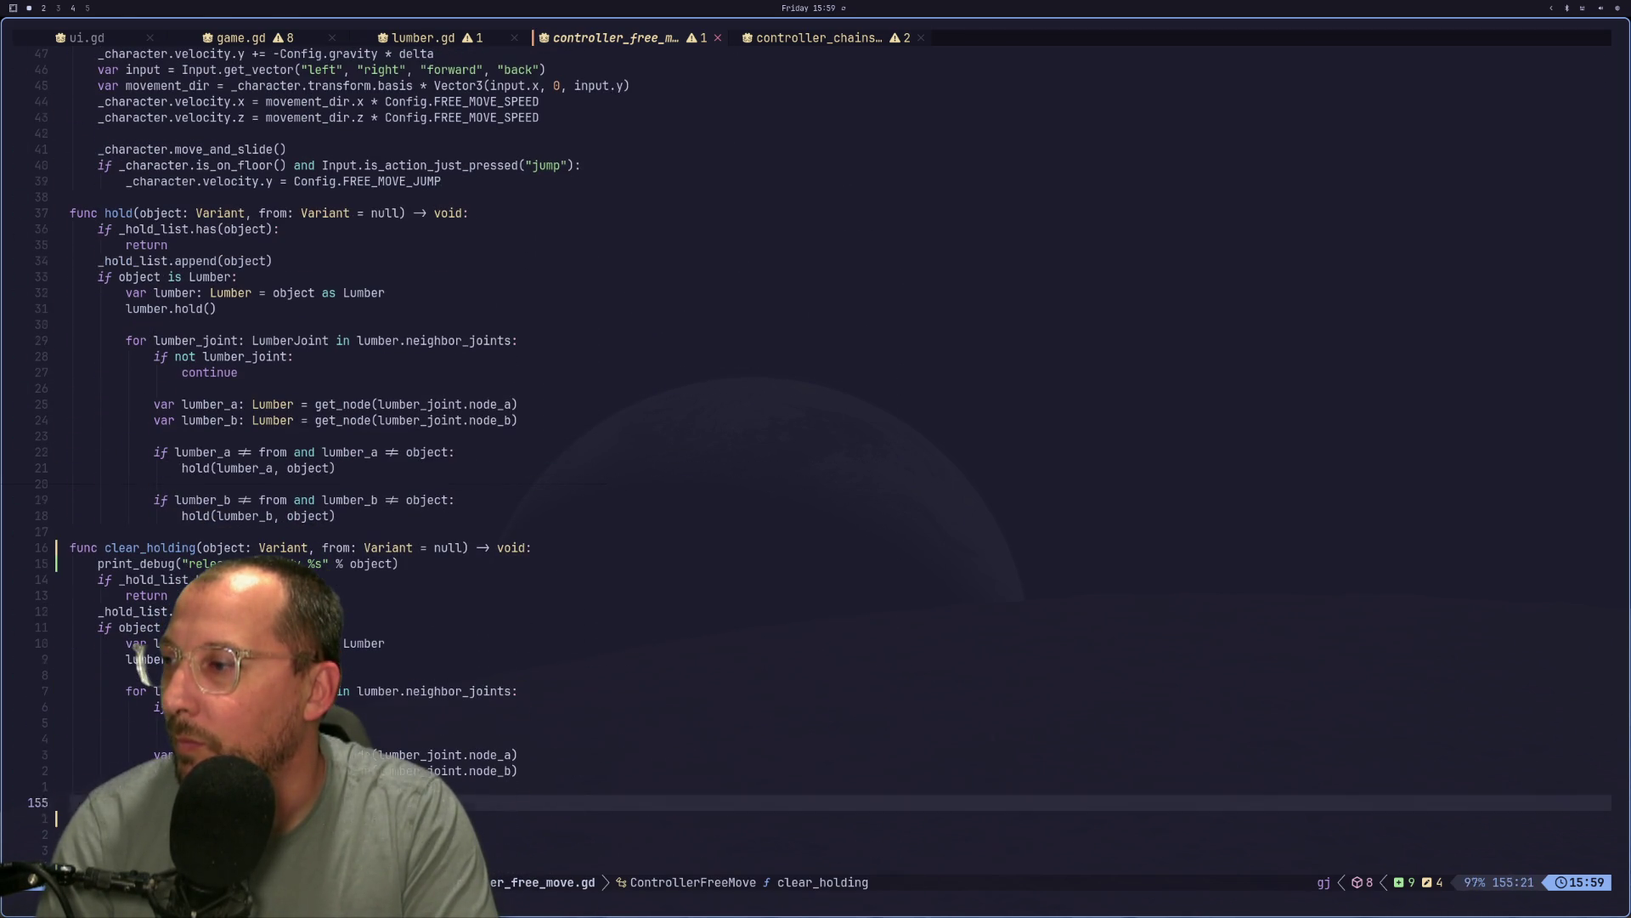
key("k")
key("k")
key("k")
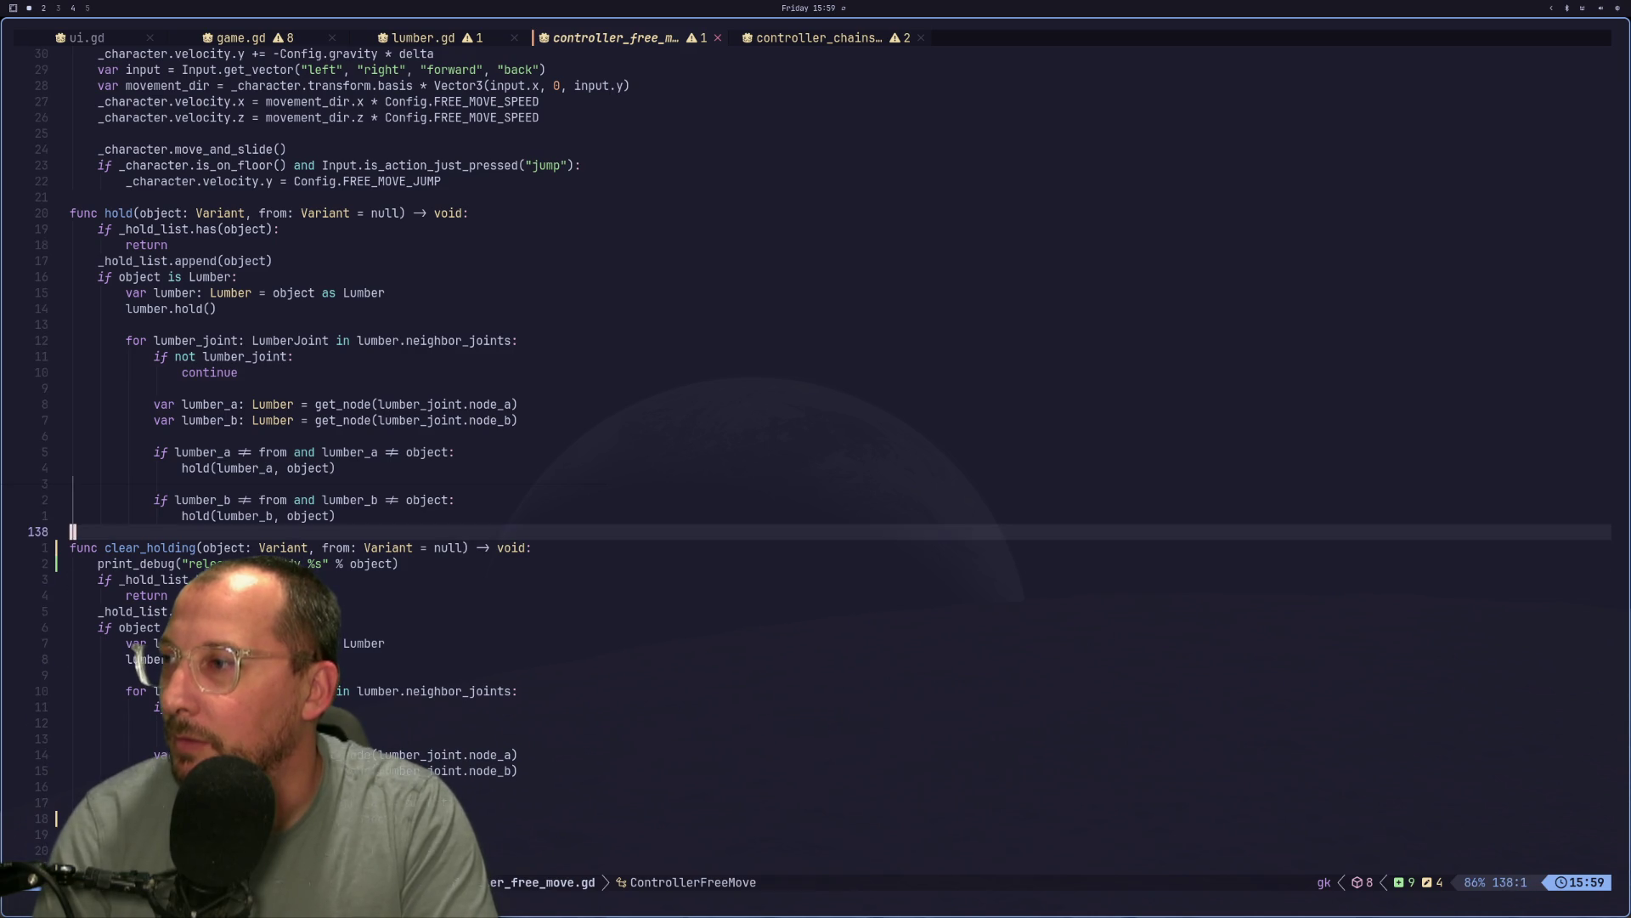
key("o")
key("BackSpace")
key("BackSpace")
key("BackSpace")
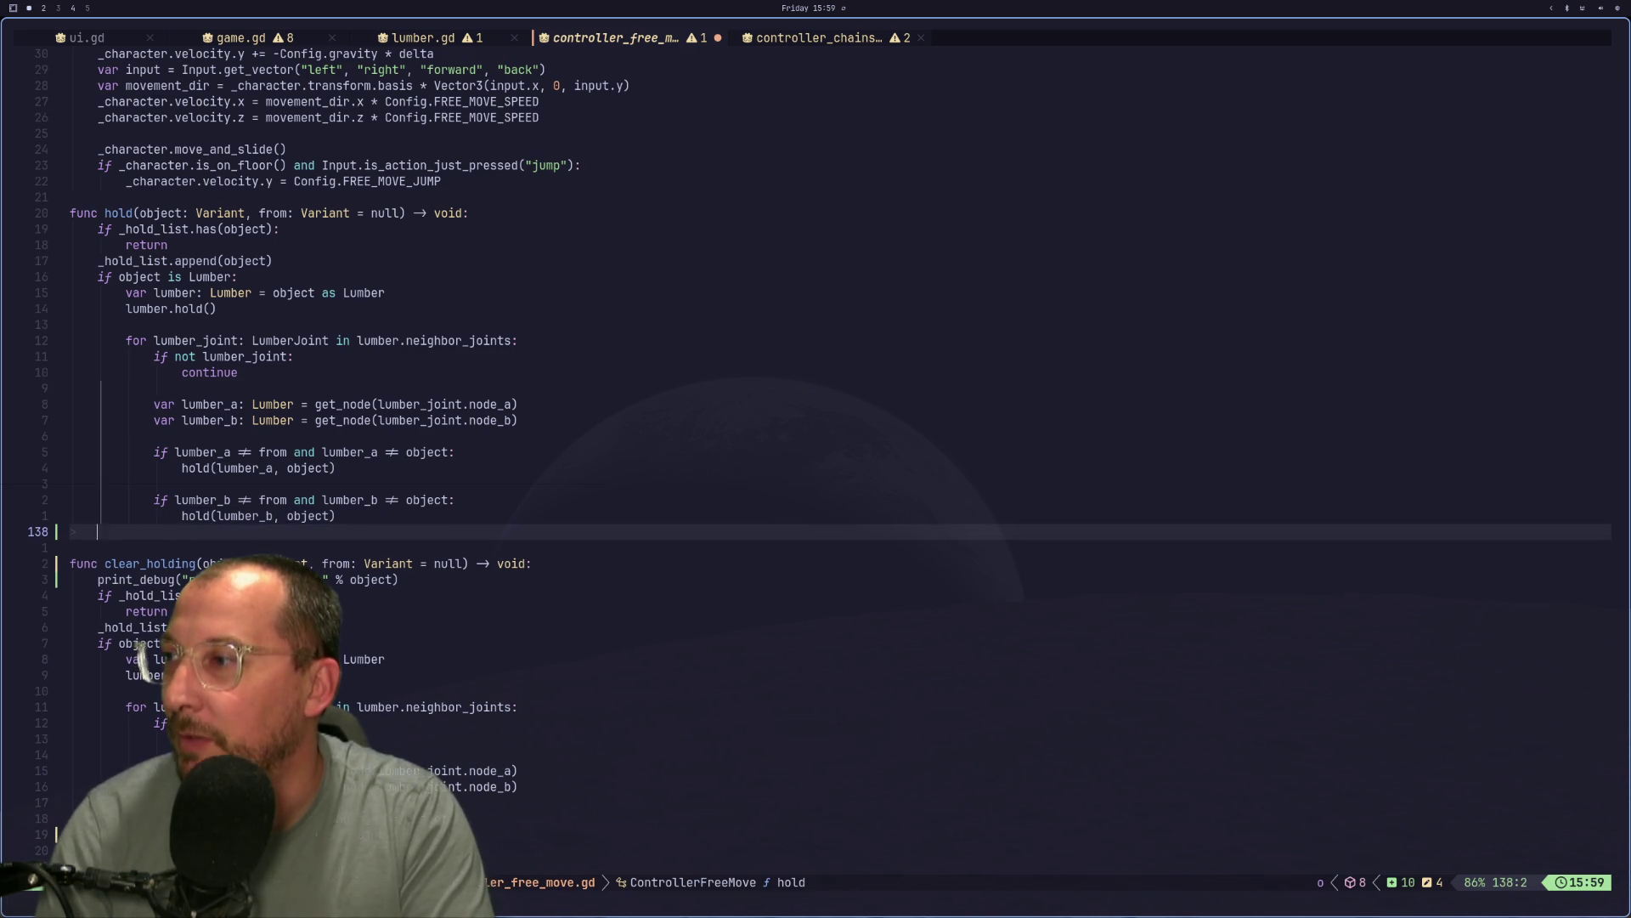
key("Return")
Type the signature func release() -> void: and paste the four copied lines under it.
type("func ")
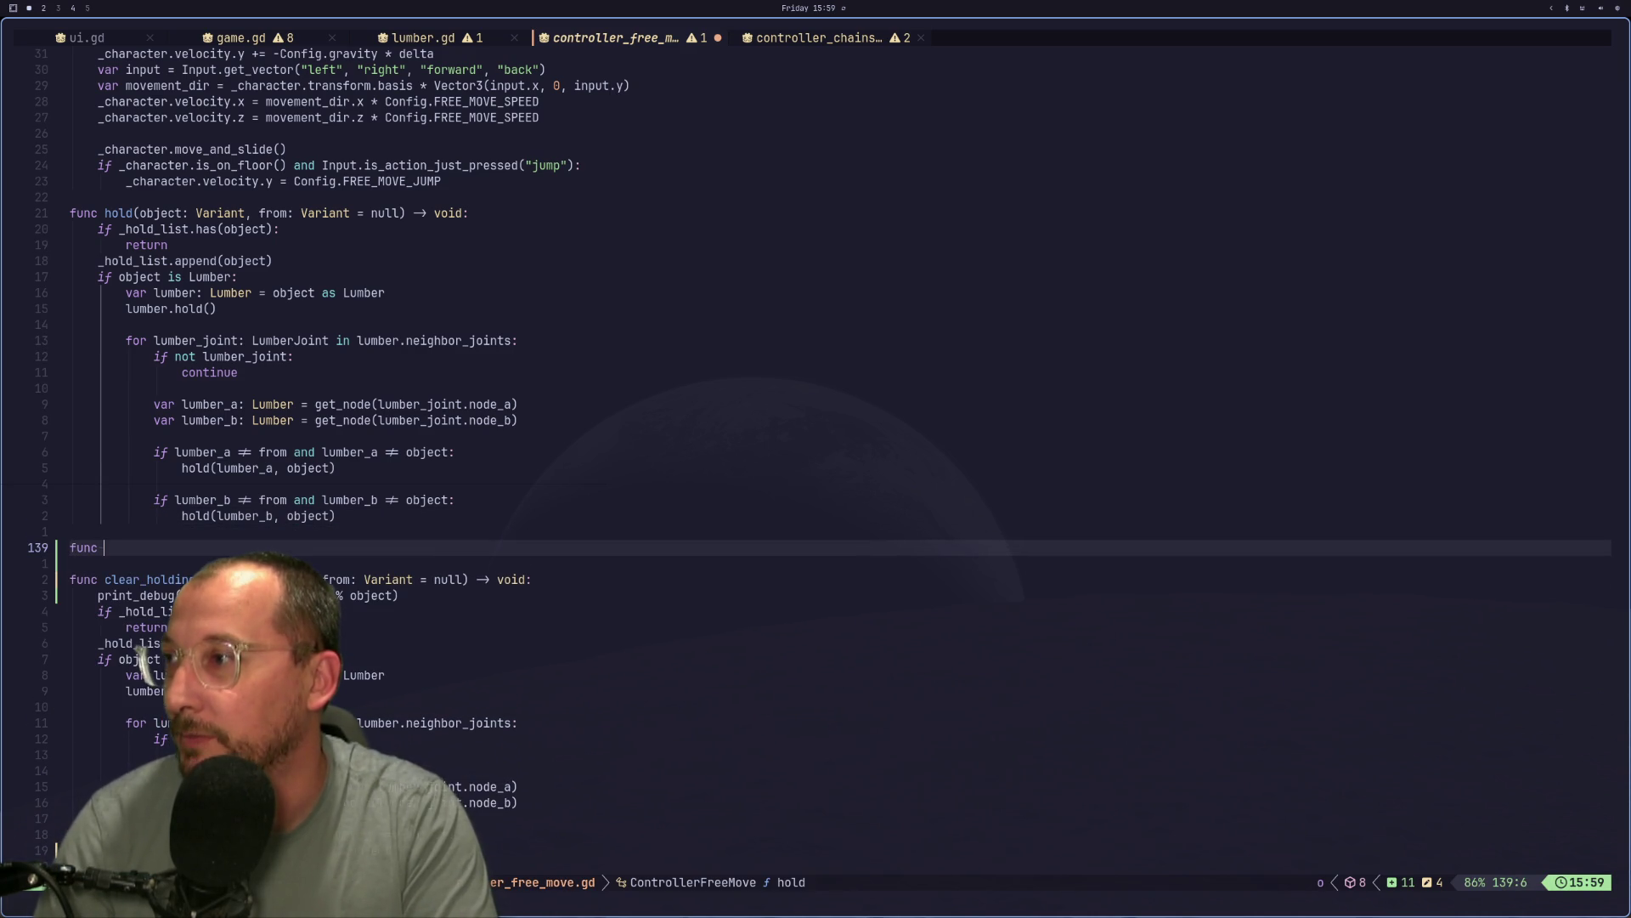
type("release() -> ")
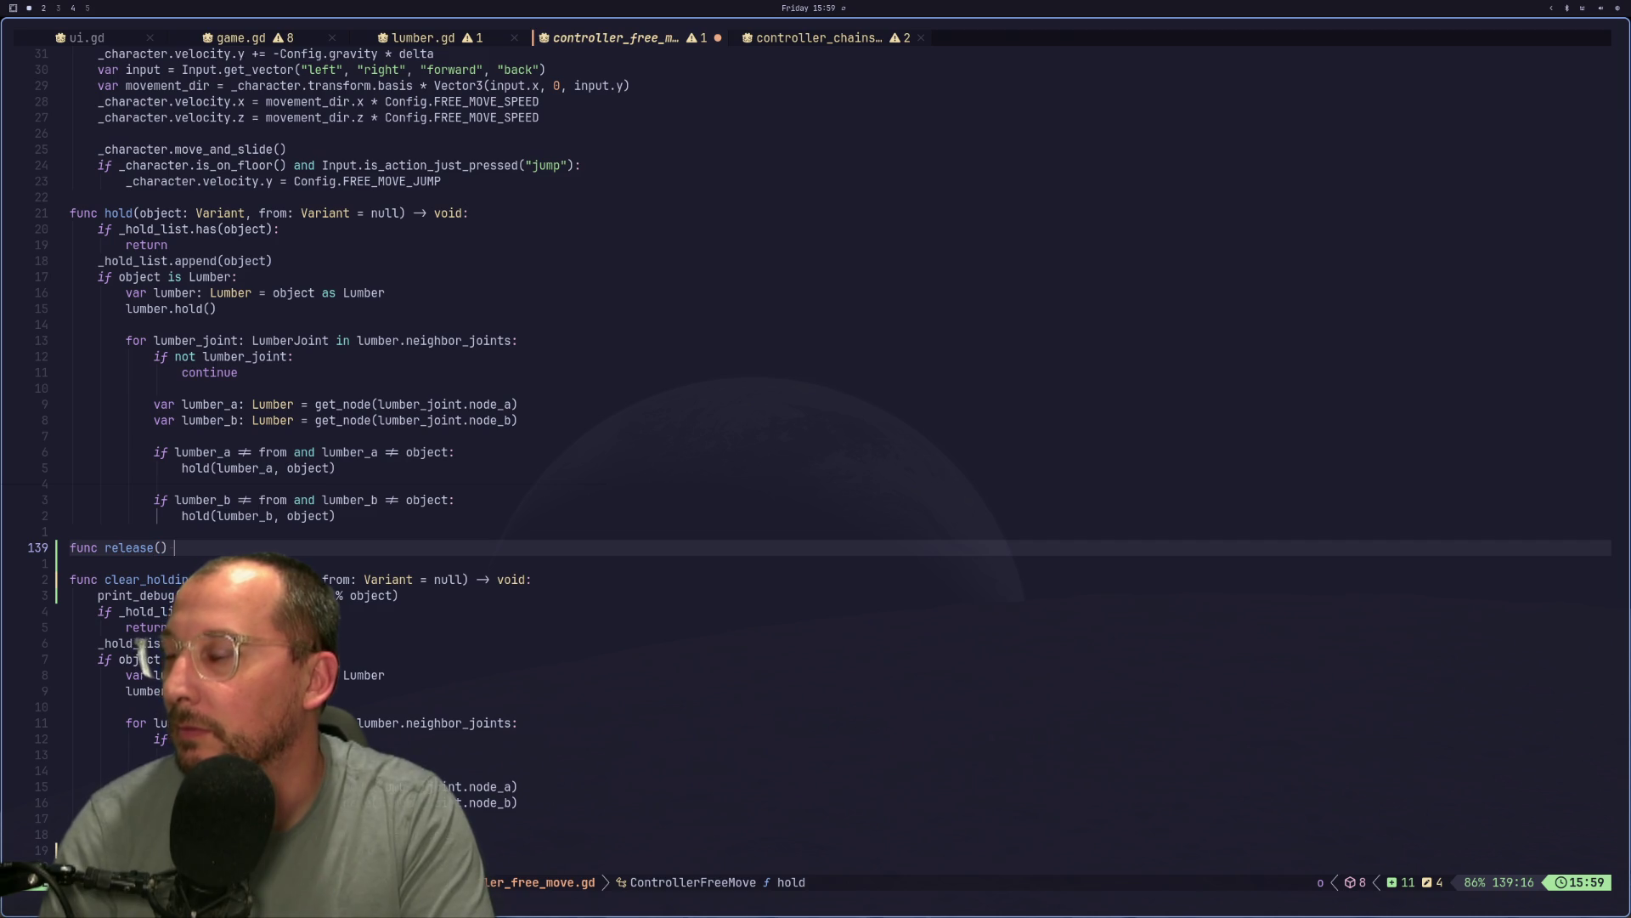
type("void:")
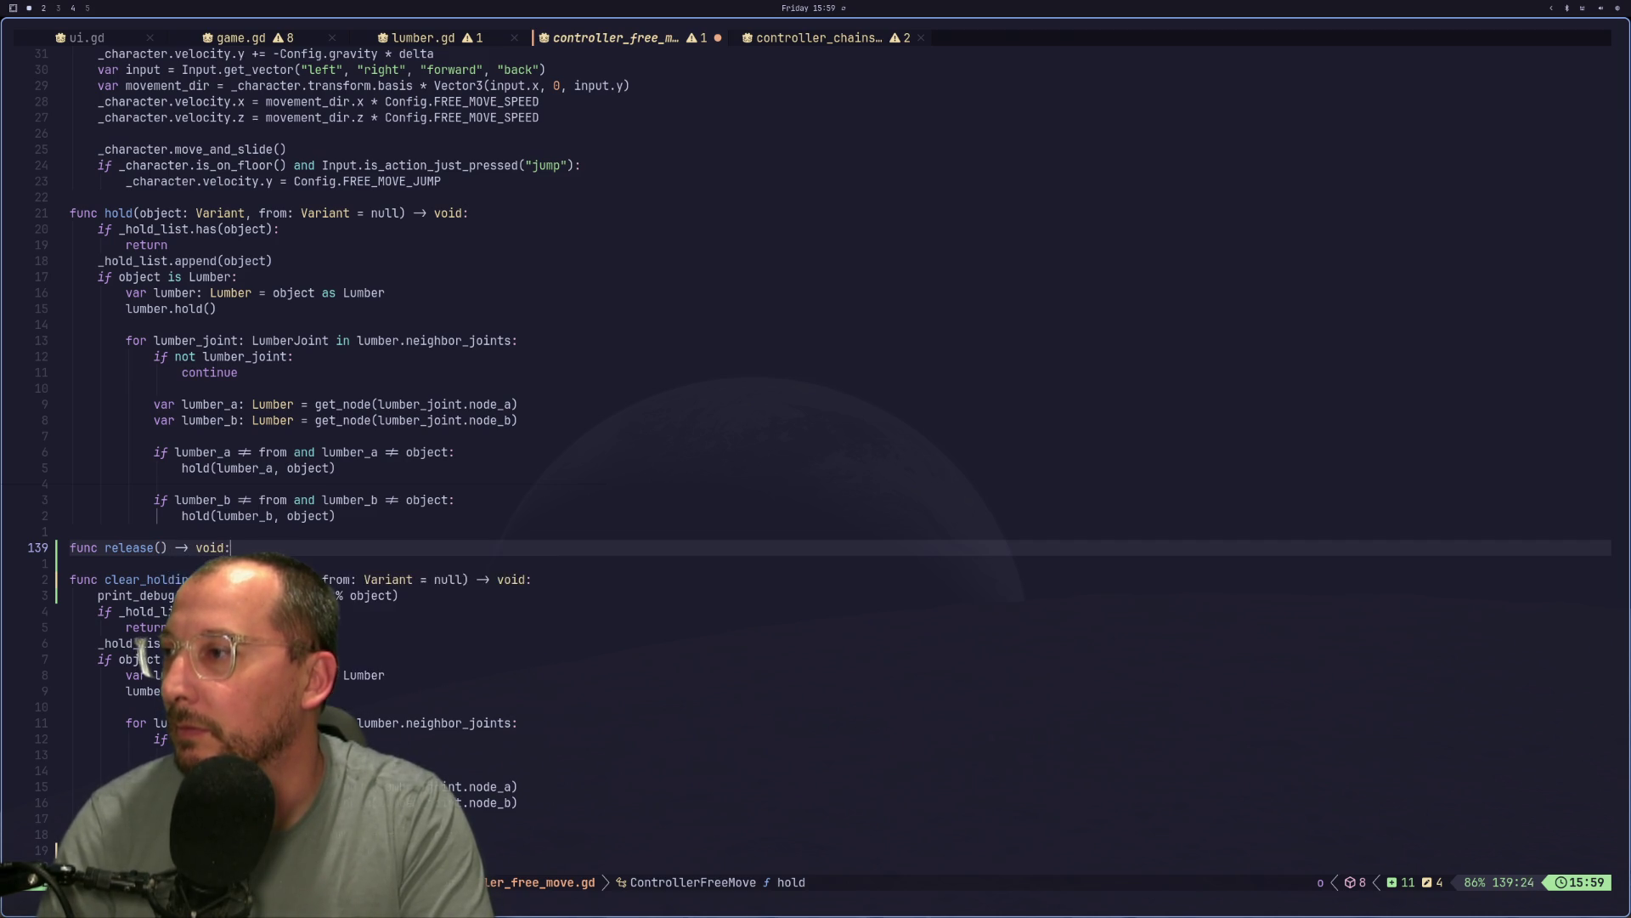
key("Return")
key("Escape")
key("p")
Delete the stray blank line, dedent the pasted body one level, and save with :w.
key("k")
key("d")
key("d")
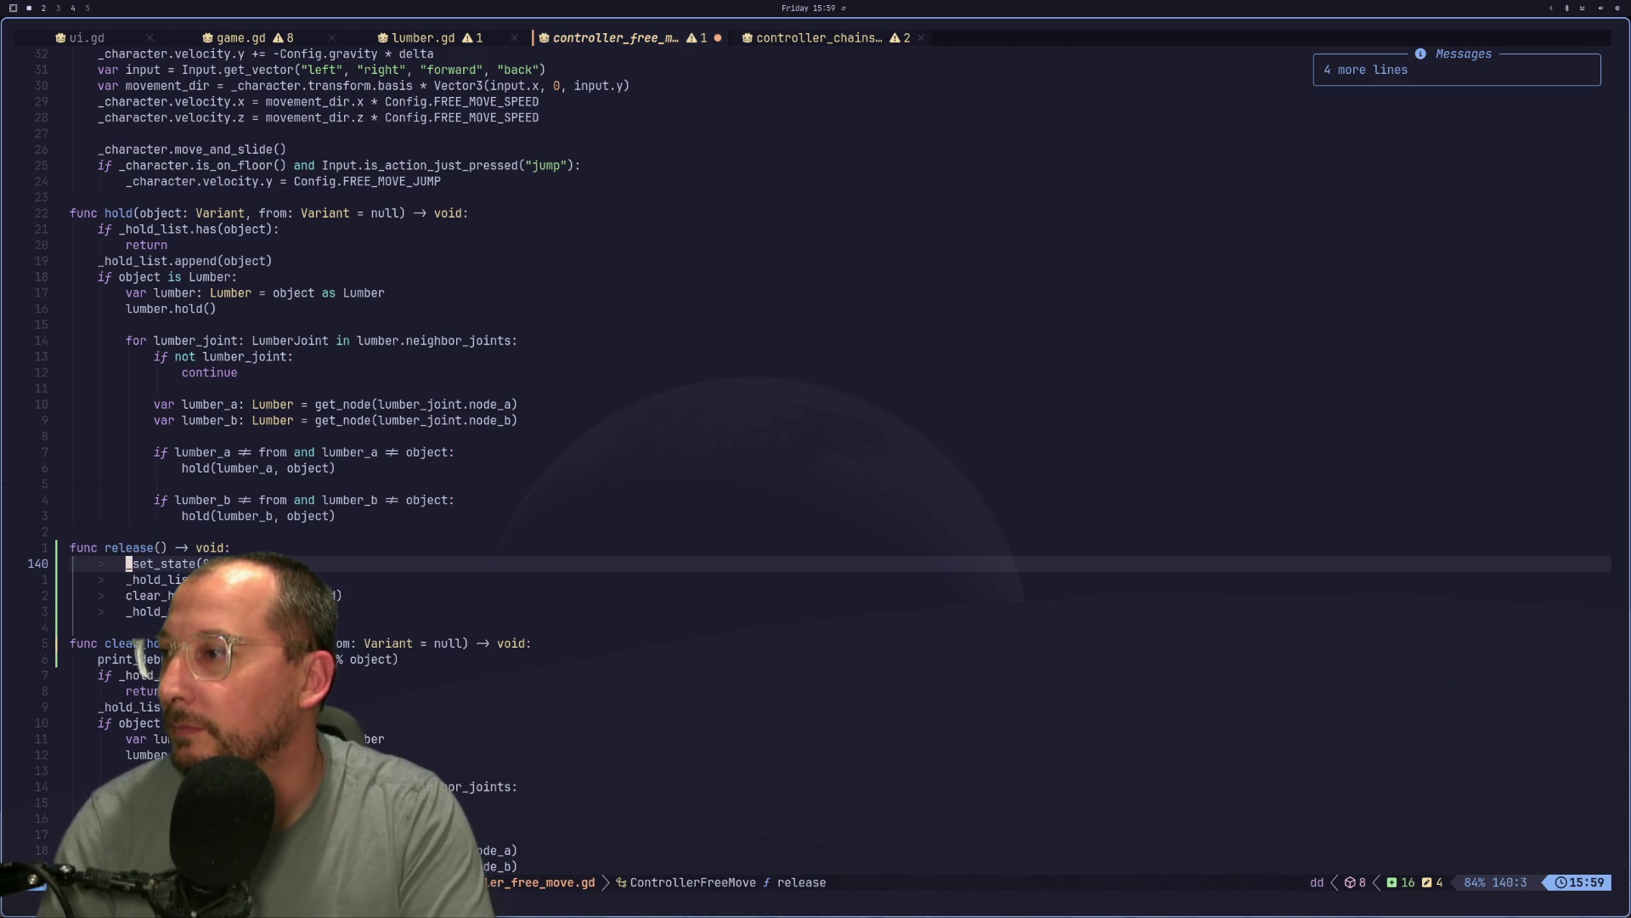
key("V")
key("j")
key("j")
key("j")
key("less")
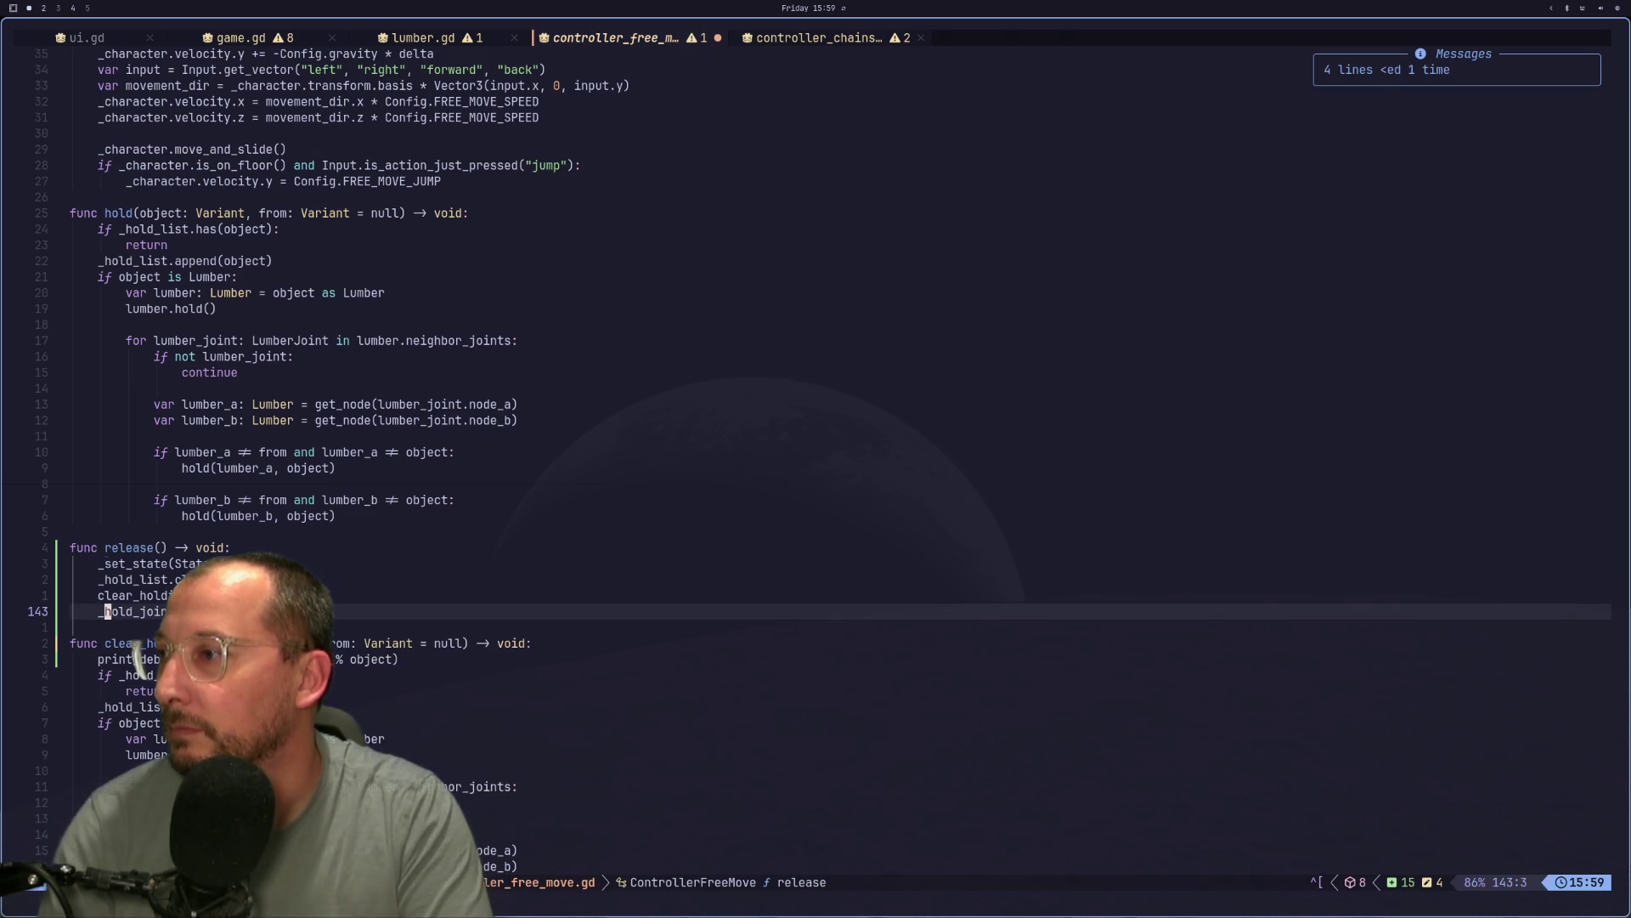
key("colon")
type("w")
key("Return")
key("Escape")
Look over the _set_state and _hold_list lines in the new release() function.
key("k")
key("k")
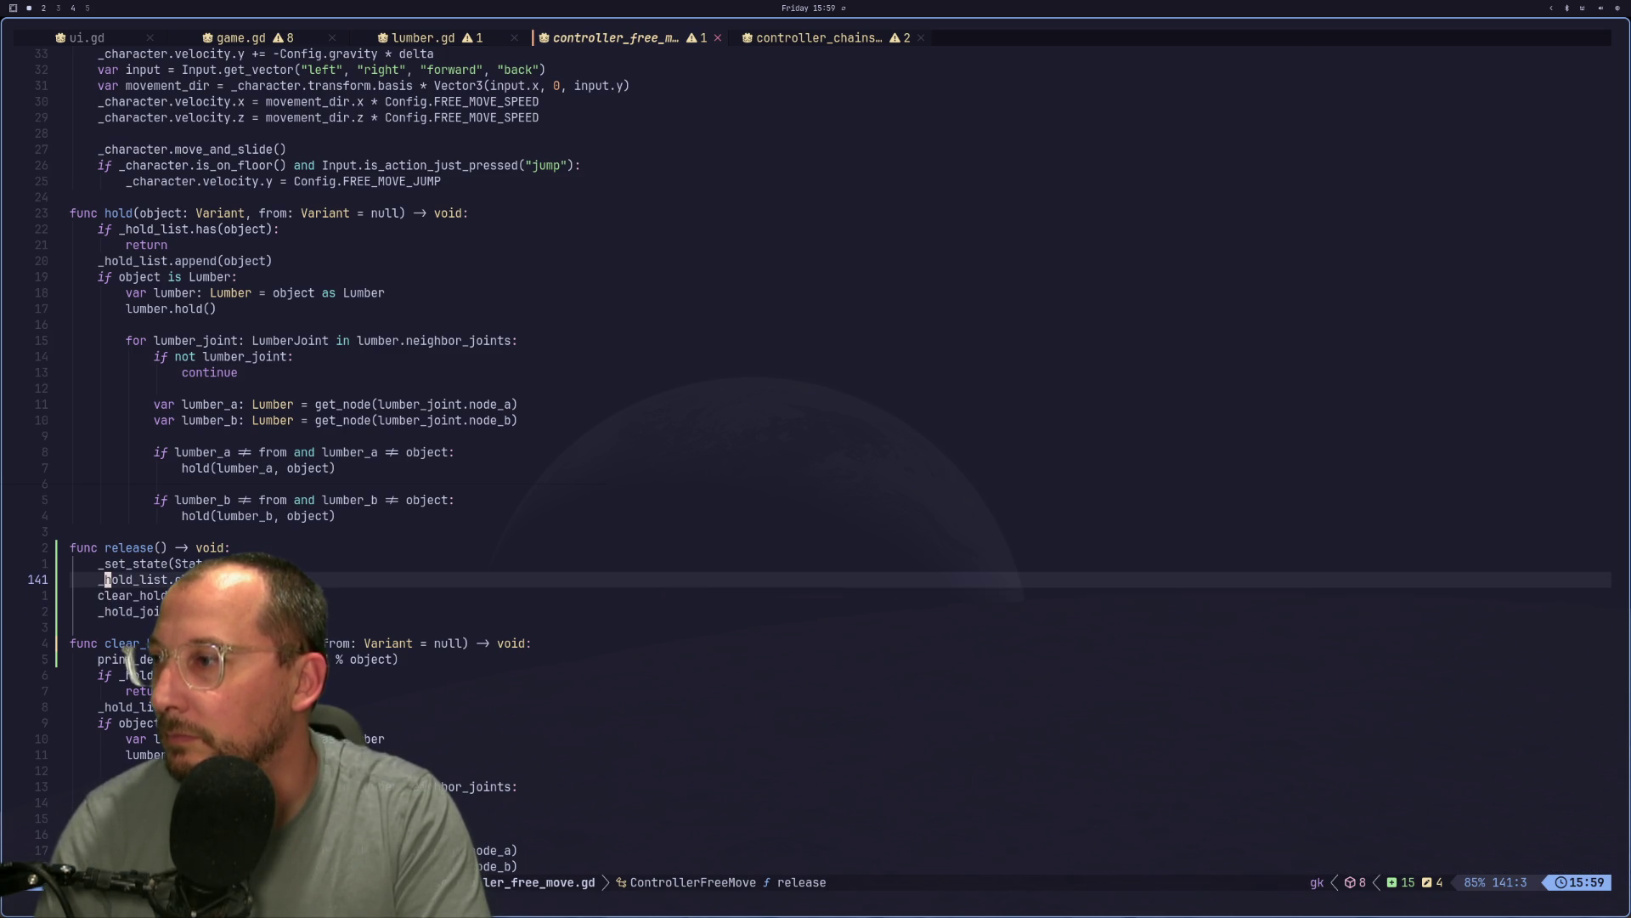
key("j")
key("k")
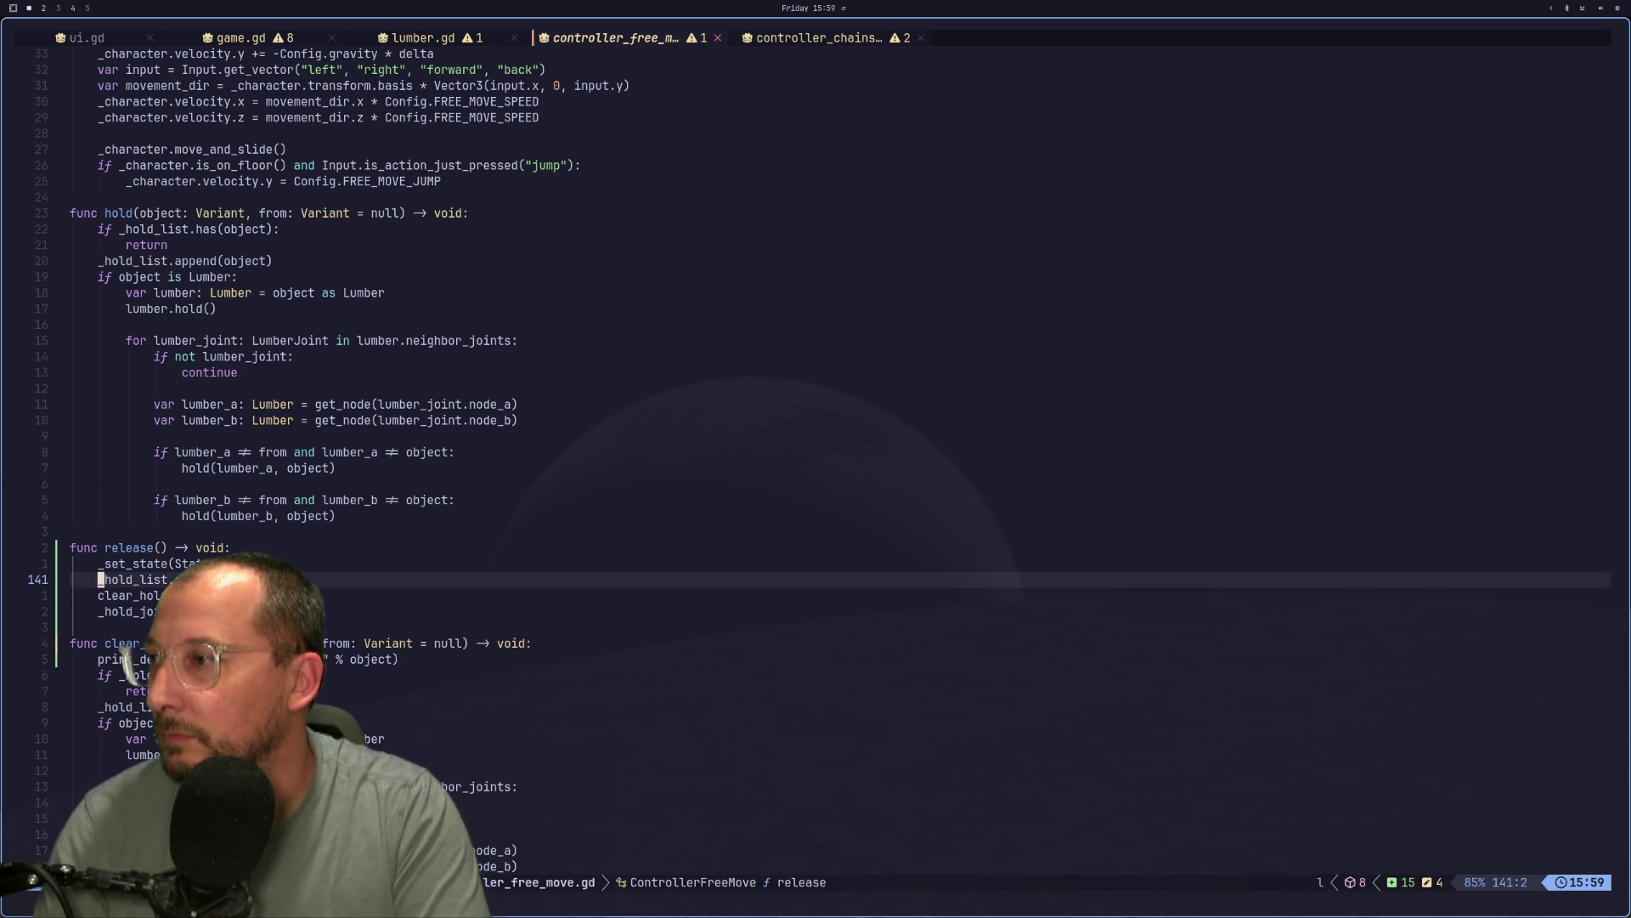
key("j")
key("j")
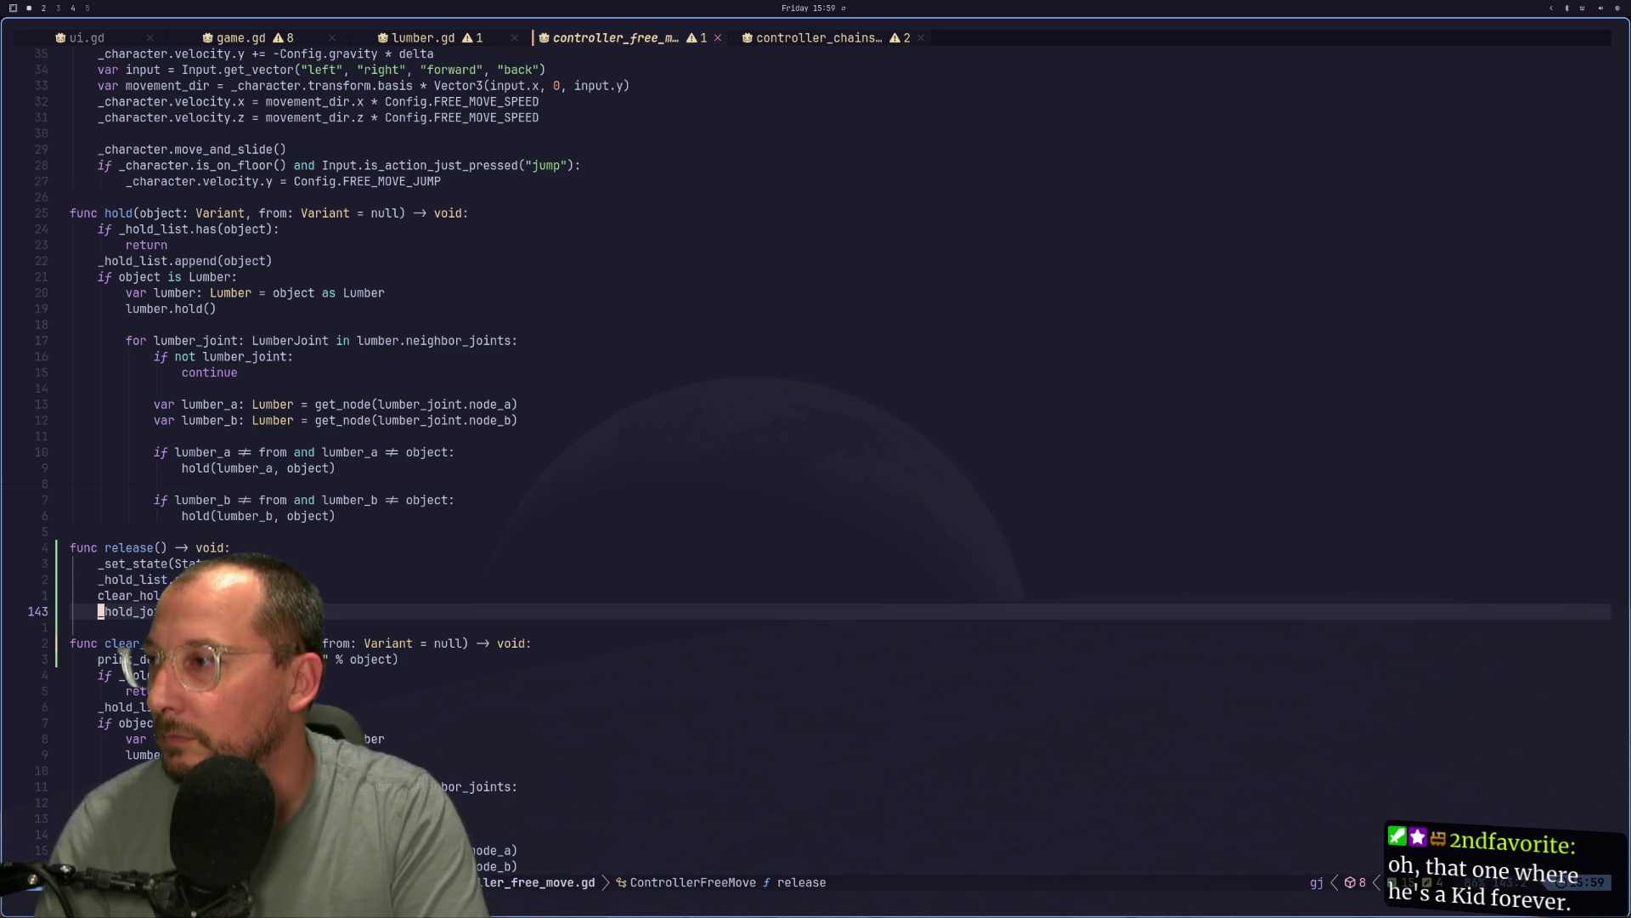
key("k")
key("k")
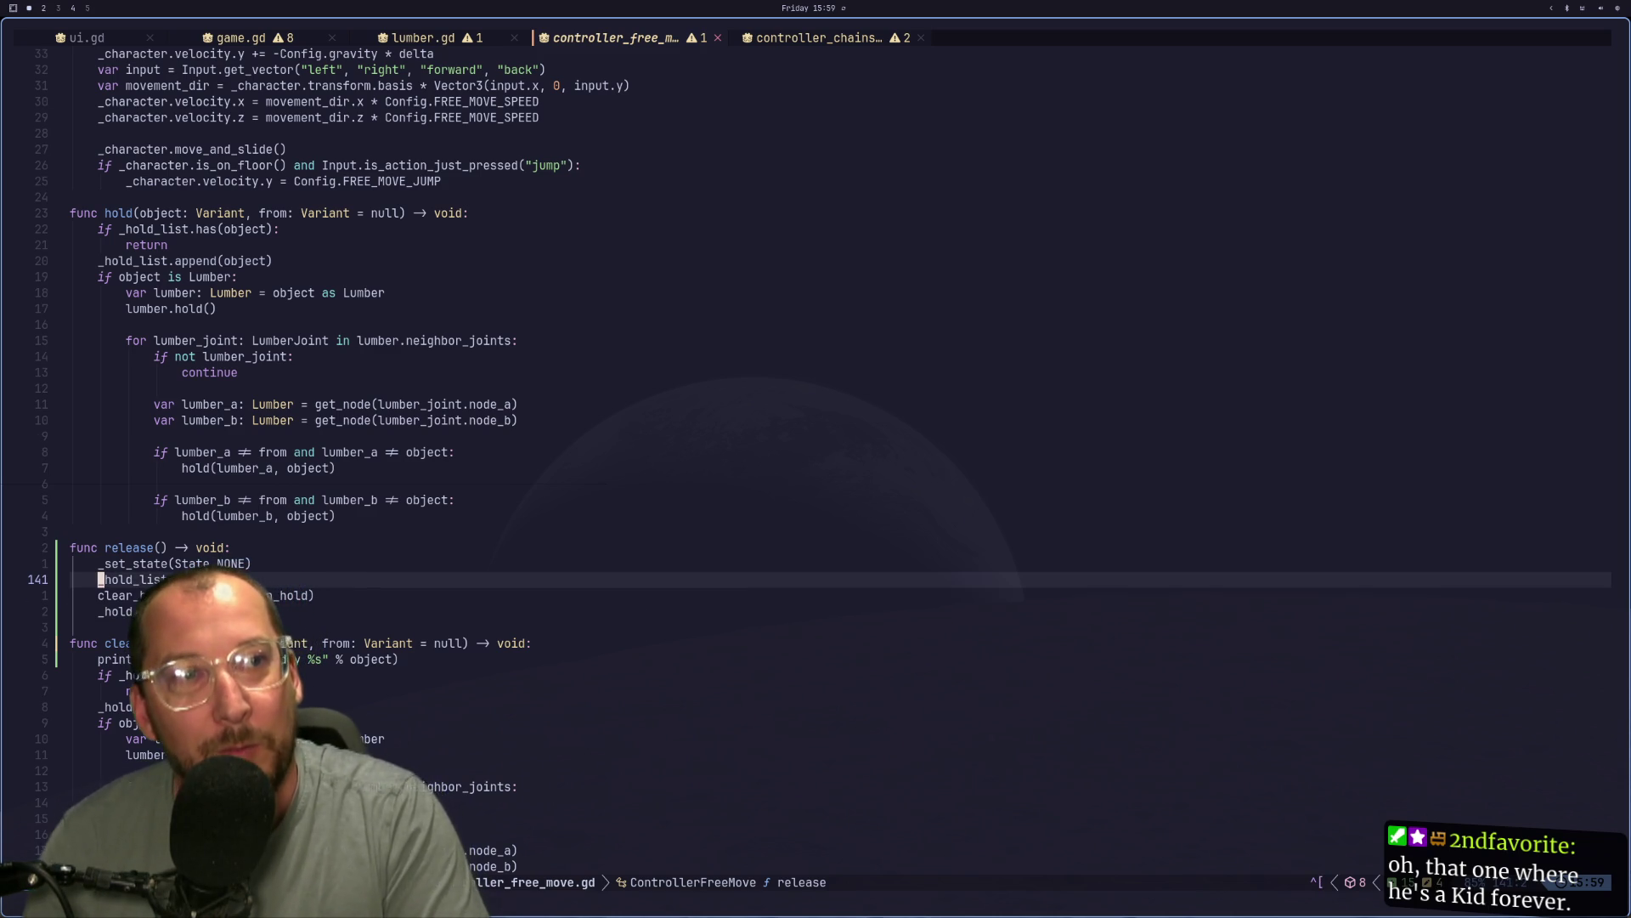
key("j")
key("j")
key("j")
key("k")
key("k")
key("k")
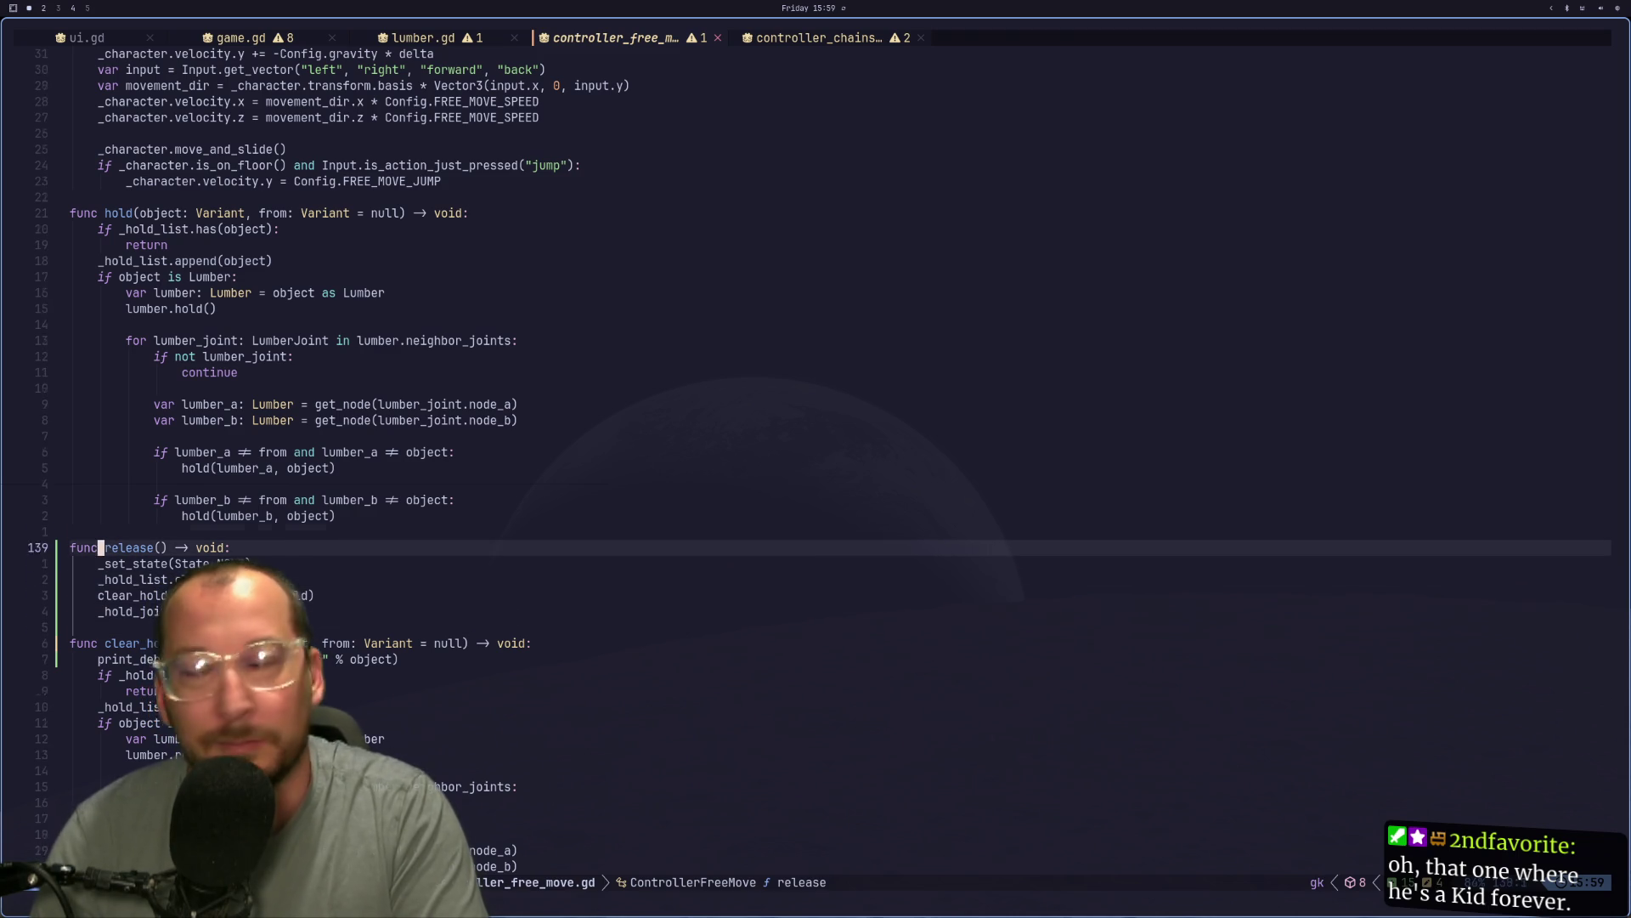
key("j")
key("j")
key("j")
key("j")
key("j")
key("j")
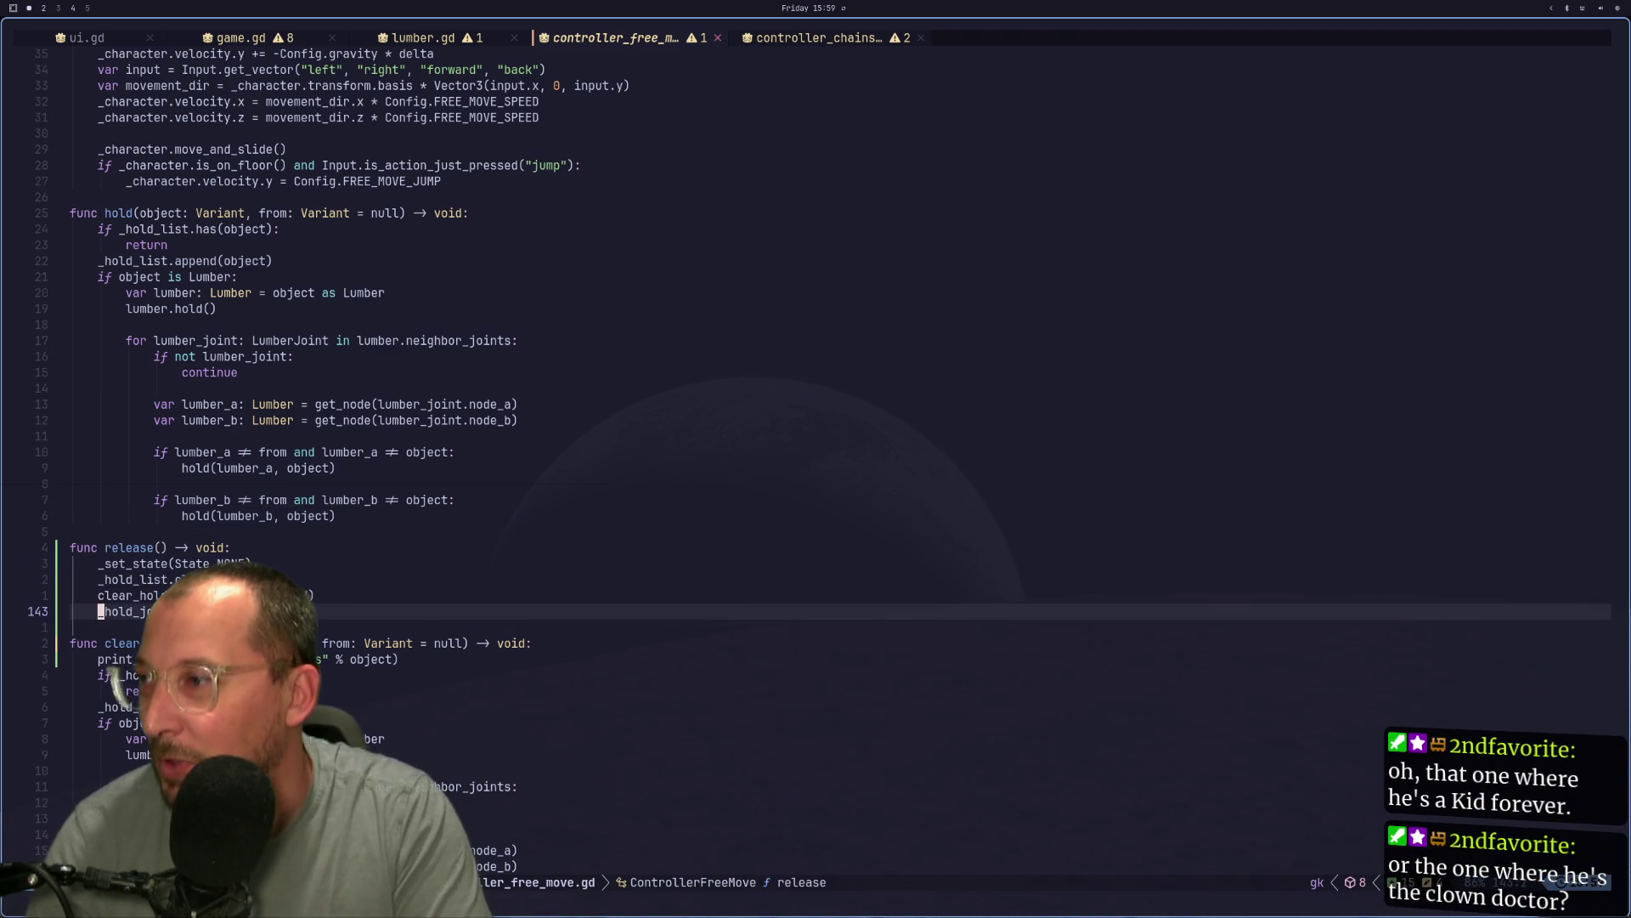
Delete the _set_state line from the release() function and save the script with :w.
key("k")
key("k")
key("k")
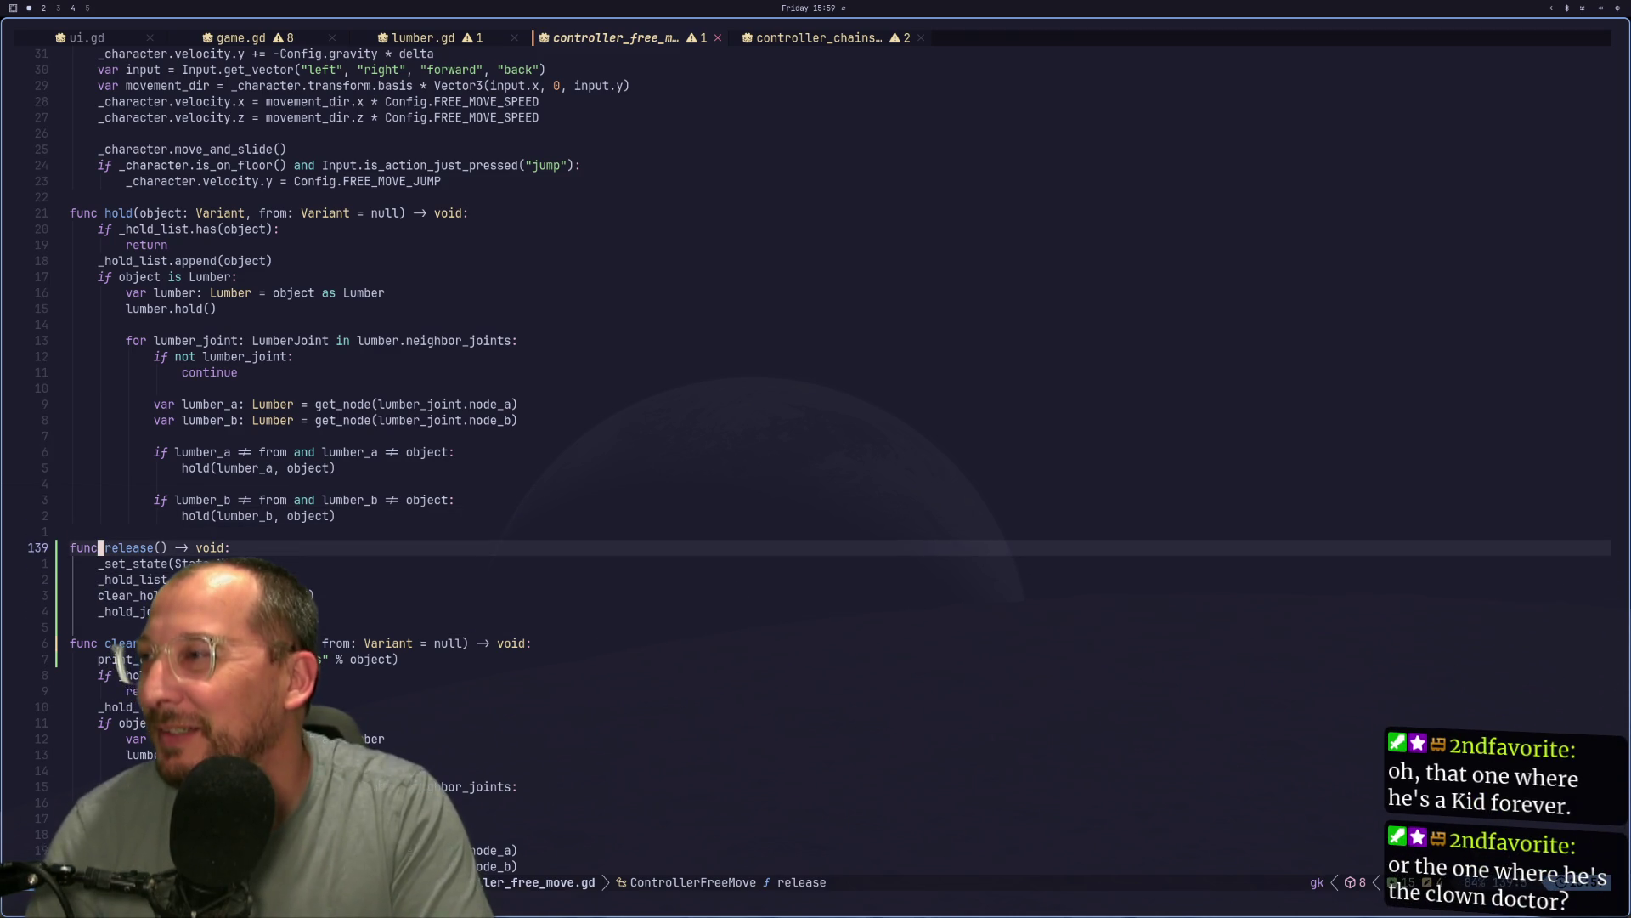
key("k")
key("k")
key("k")
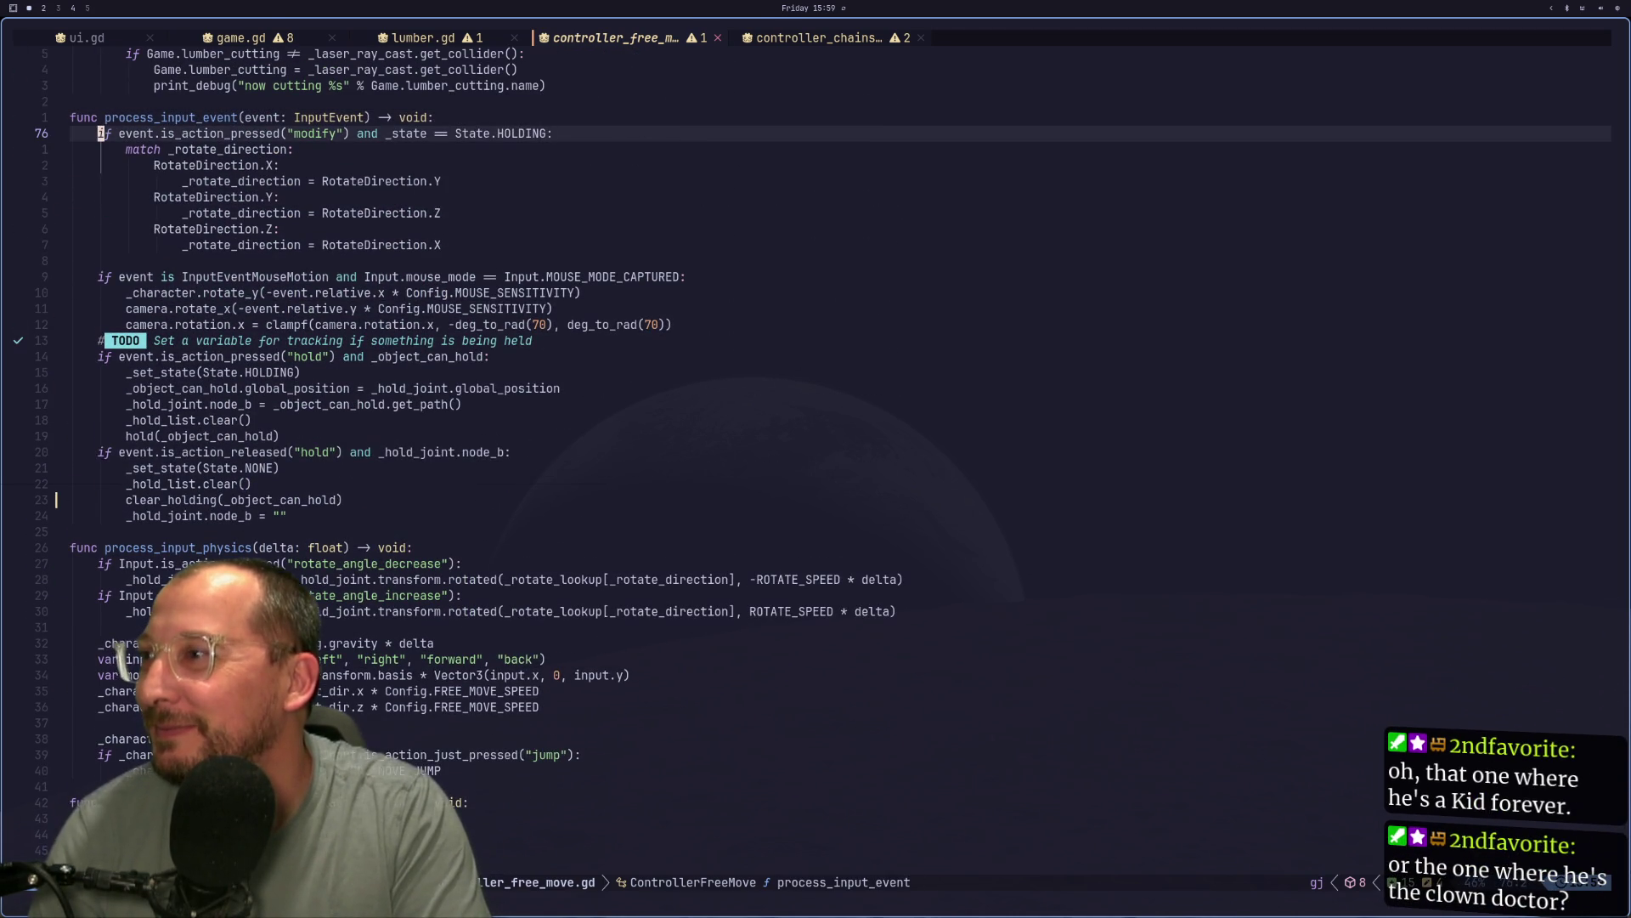
key("j")
key("j")
key("j")
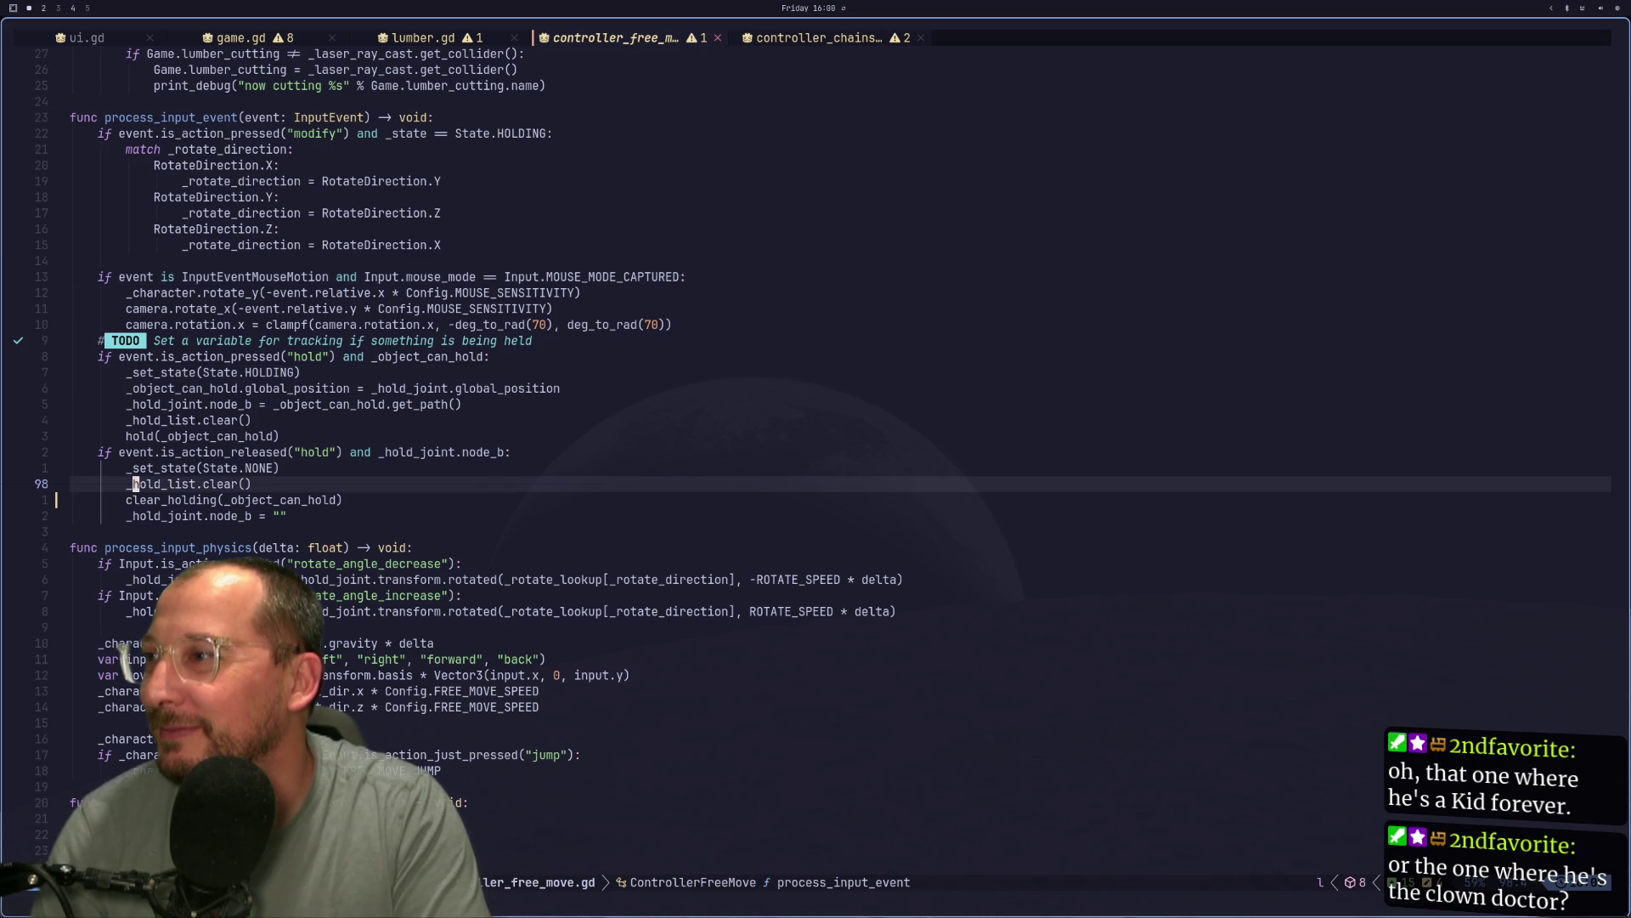
key("d")
key("d")
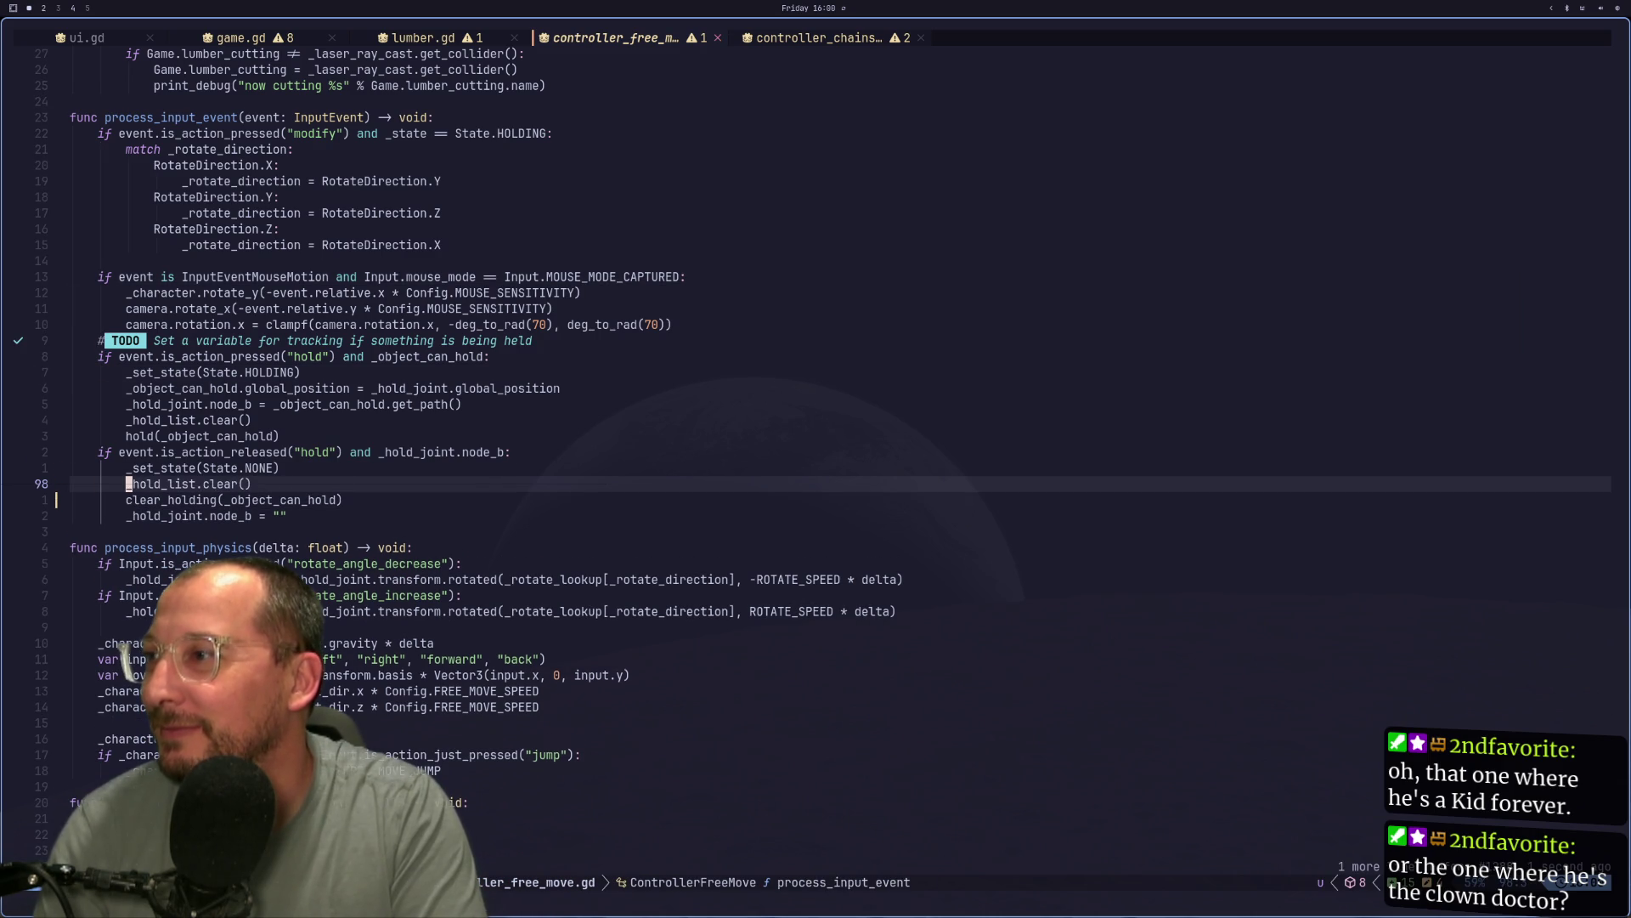
key("u")
key("j")
key("j")
key("j")
key("j")
key("j")
key("j")
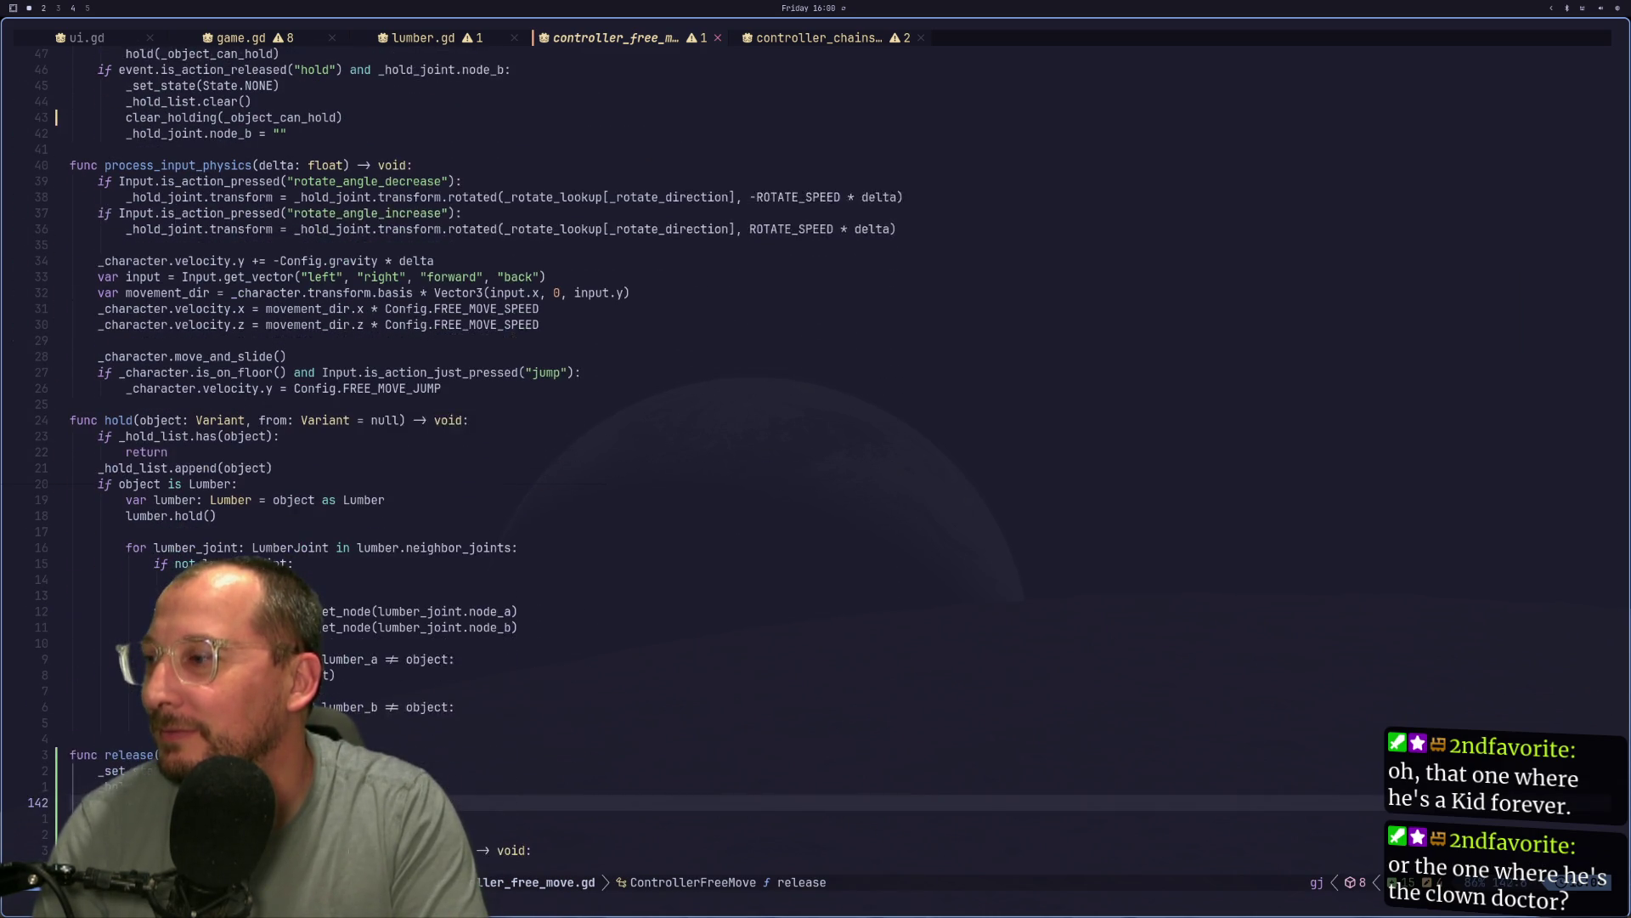
key("k")
key("k")
key("k")
key("d")
key("d")
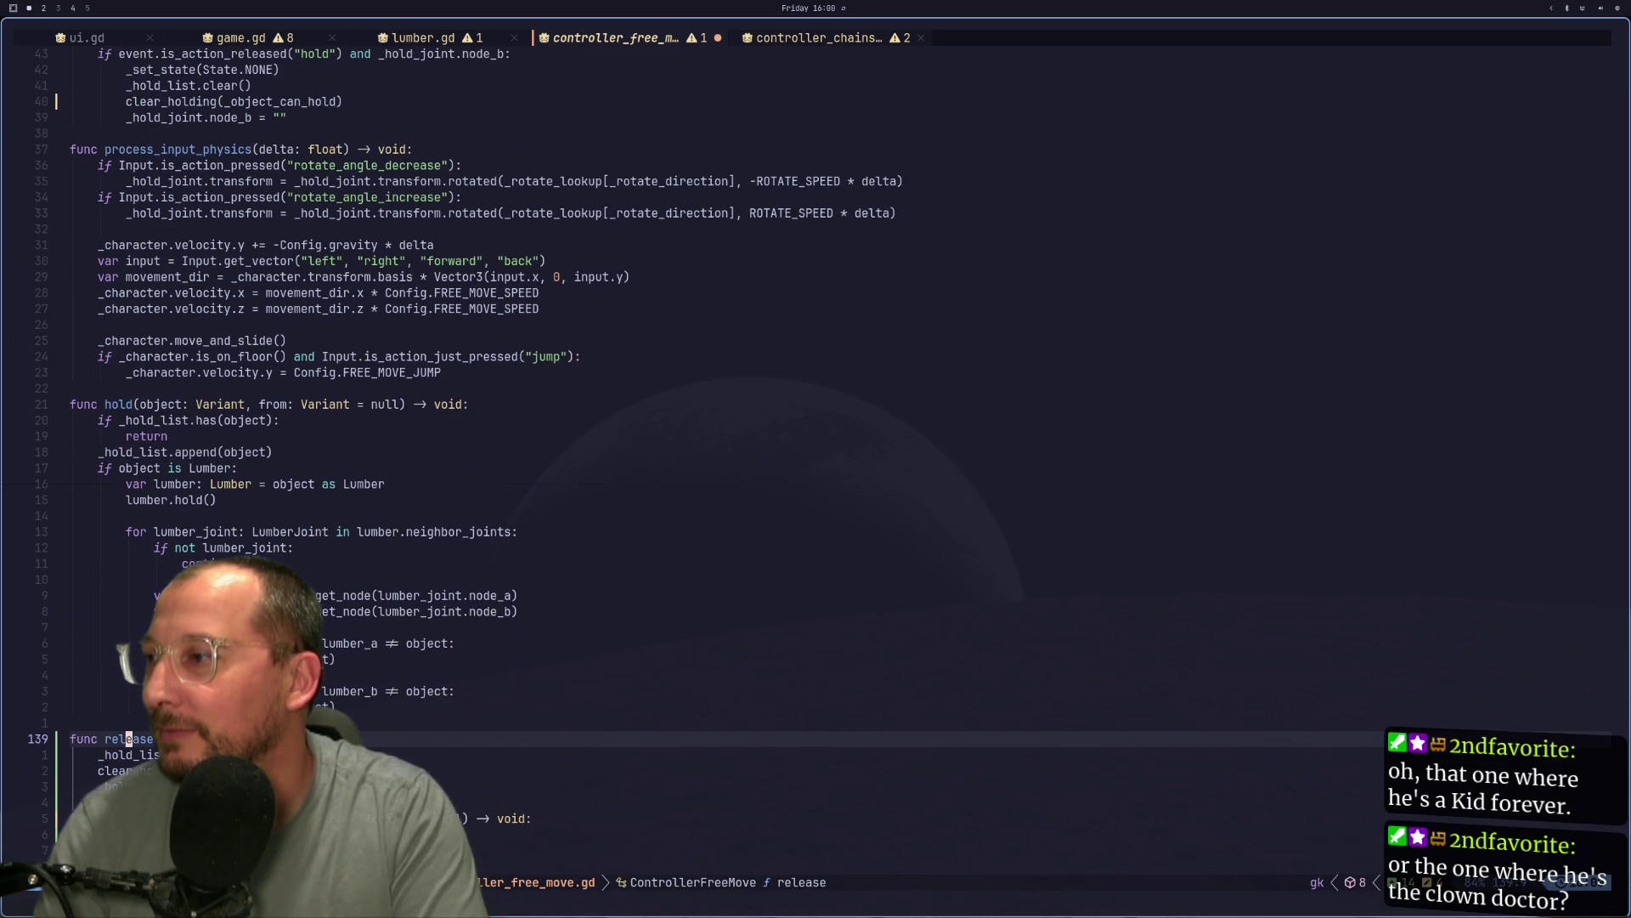
type(":w")
key("Return")
key("k")
key("k")
key("k")
key("k")
key("k")
key("k")
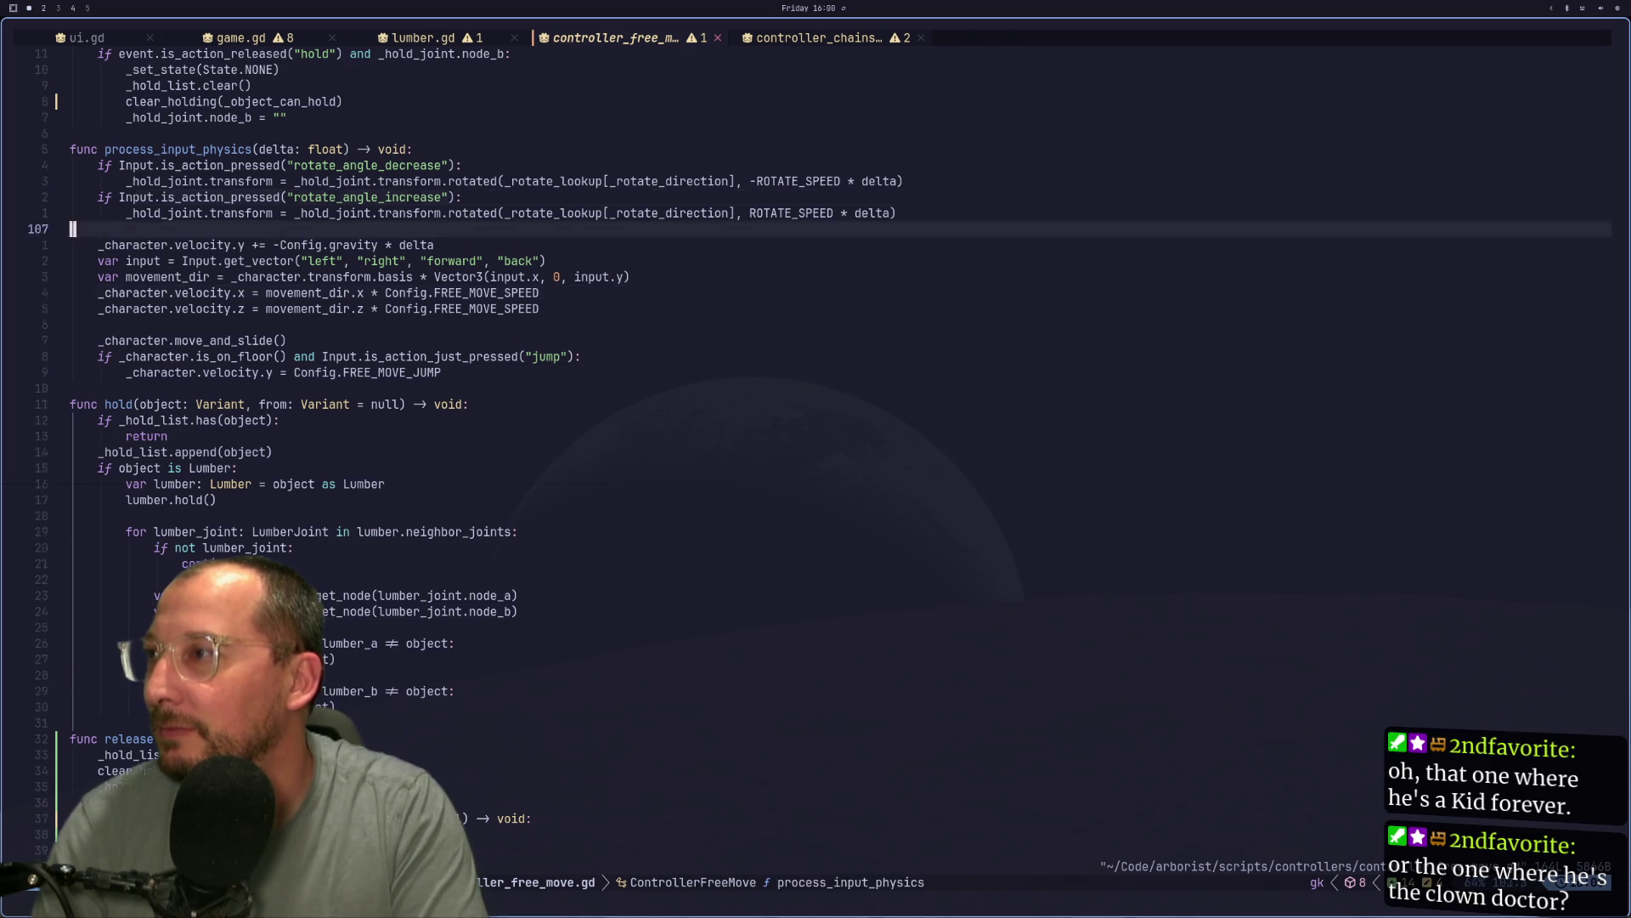
Replace the three release lines in the hold-released branch with a _release() call.
key("j")
key("j")
key("j")
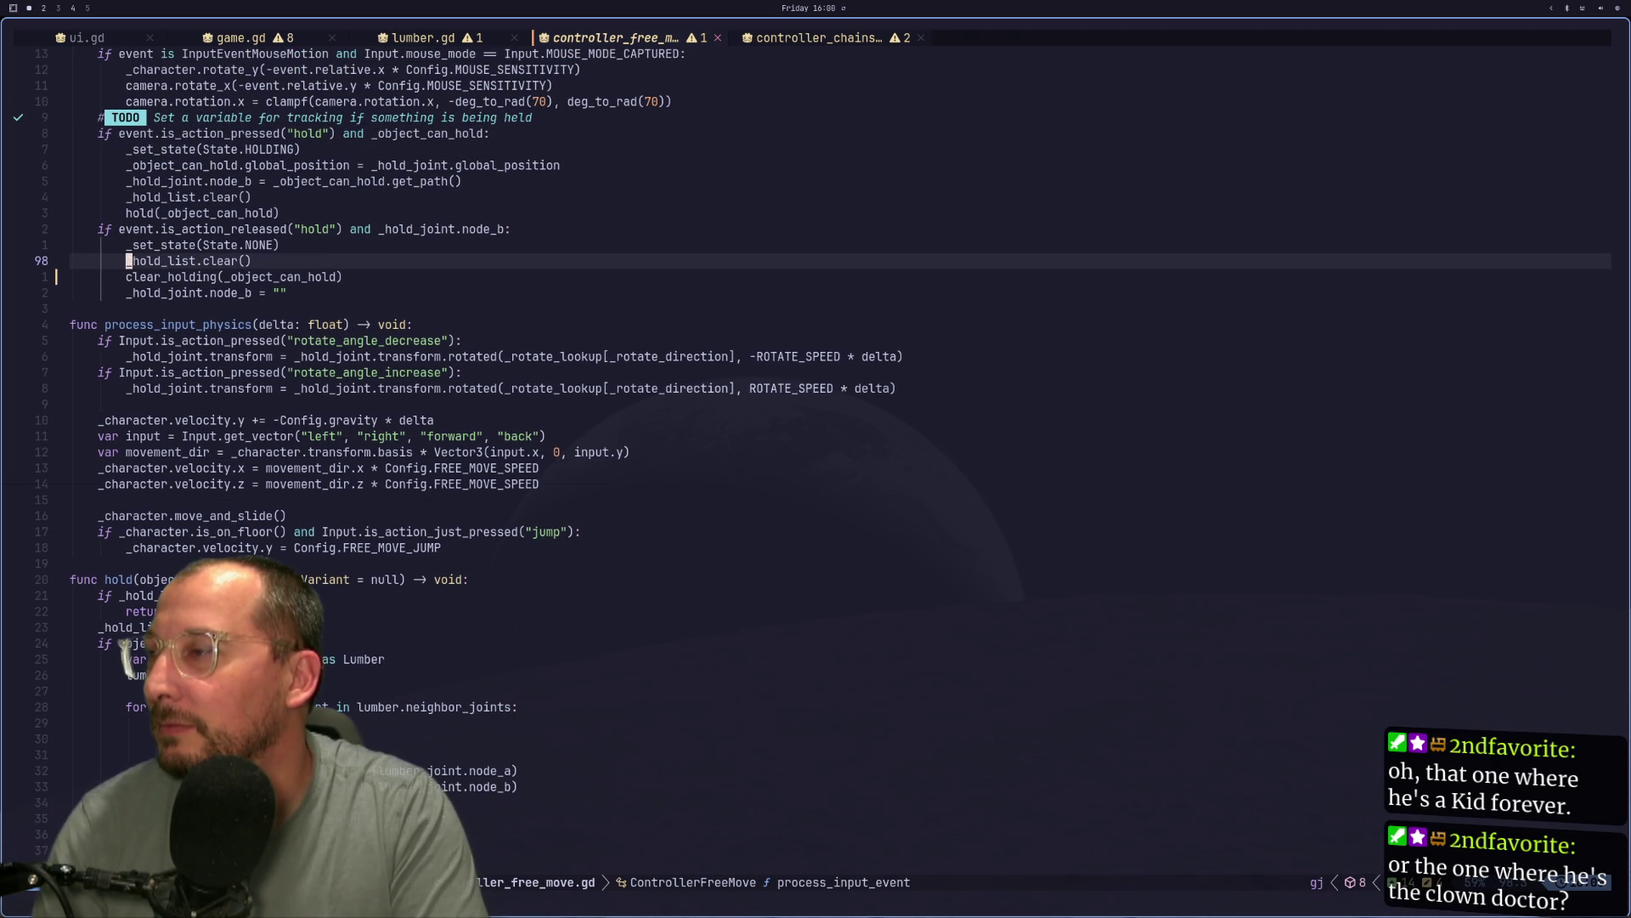
key("d")
key("d")
key("d")
key("k")
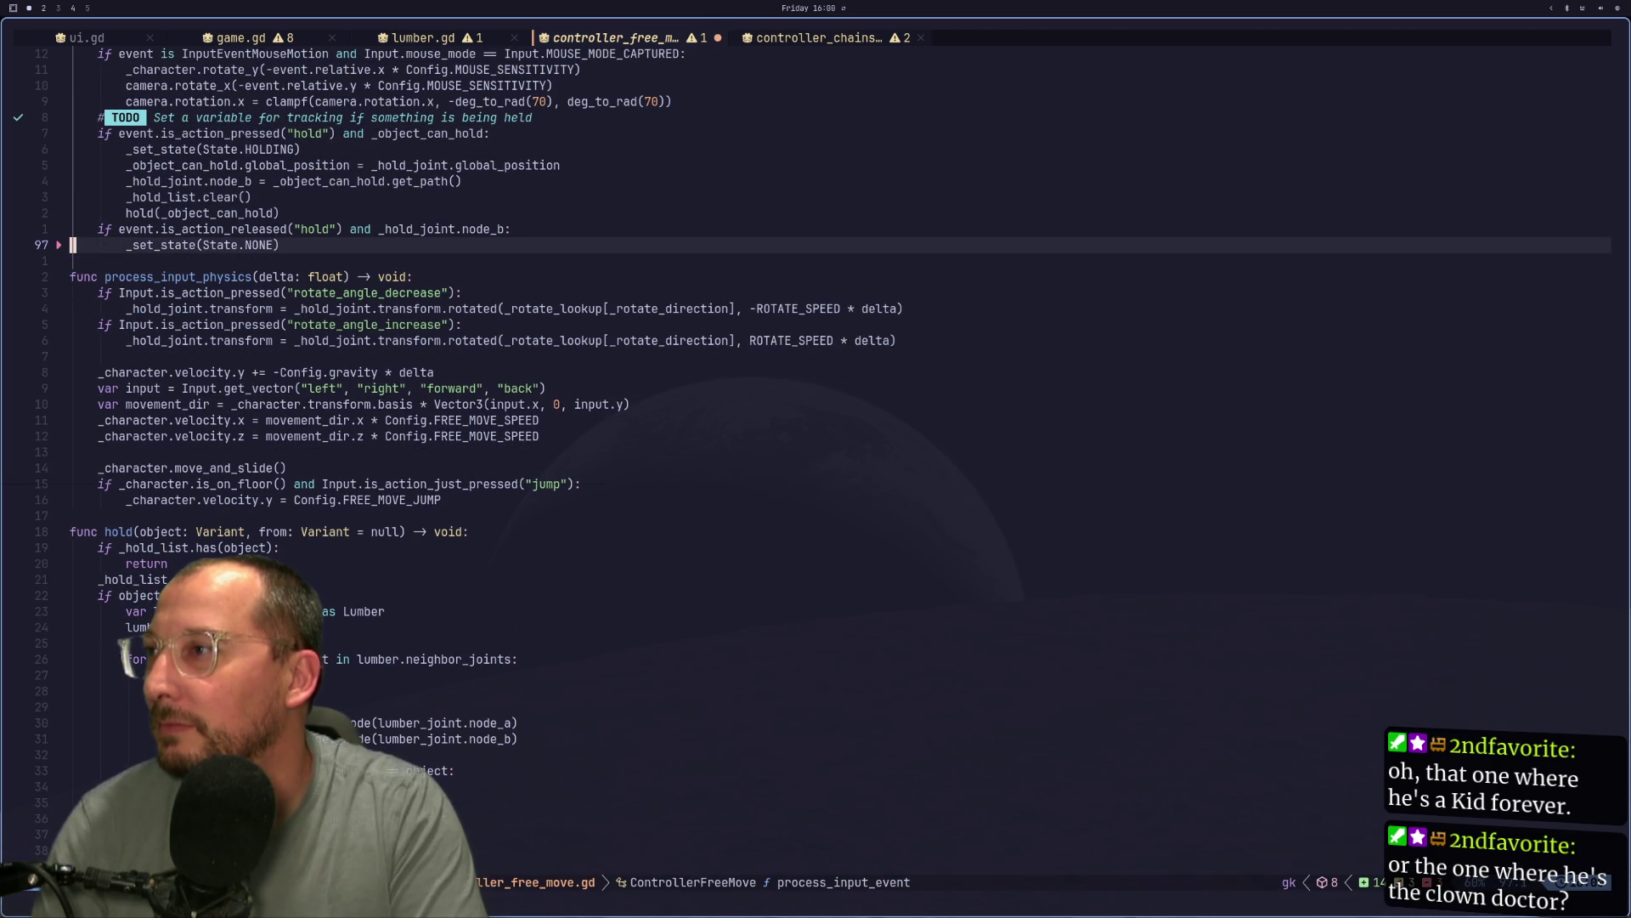
key("u")
key("u")
key("u")
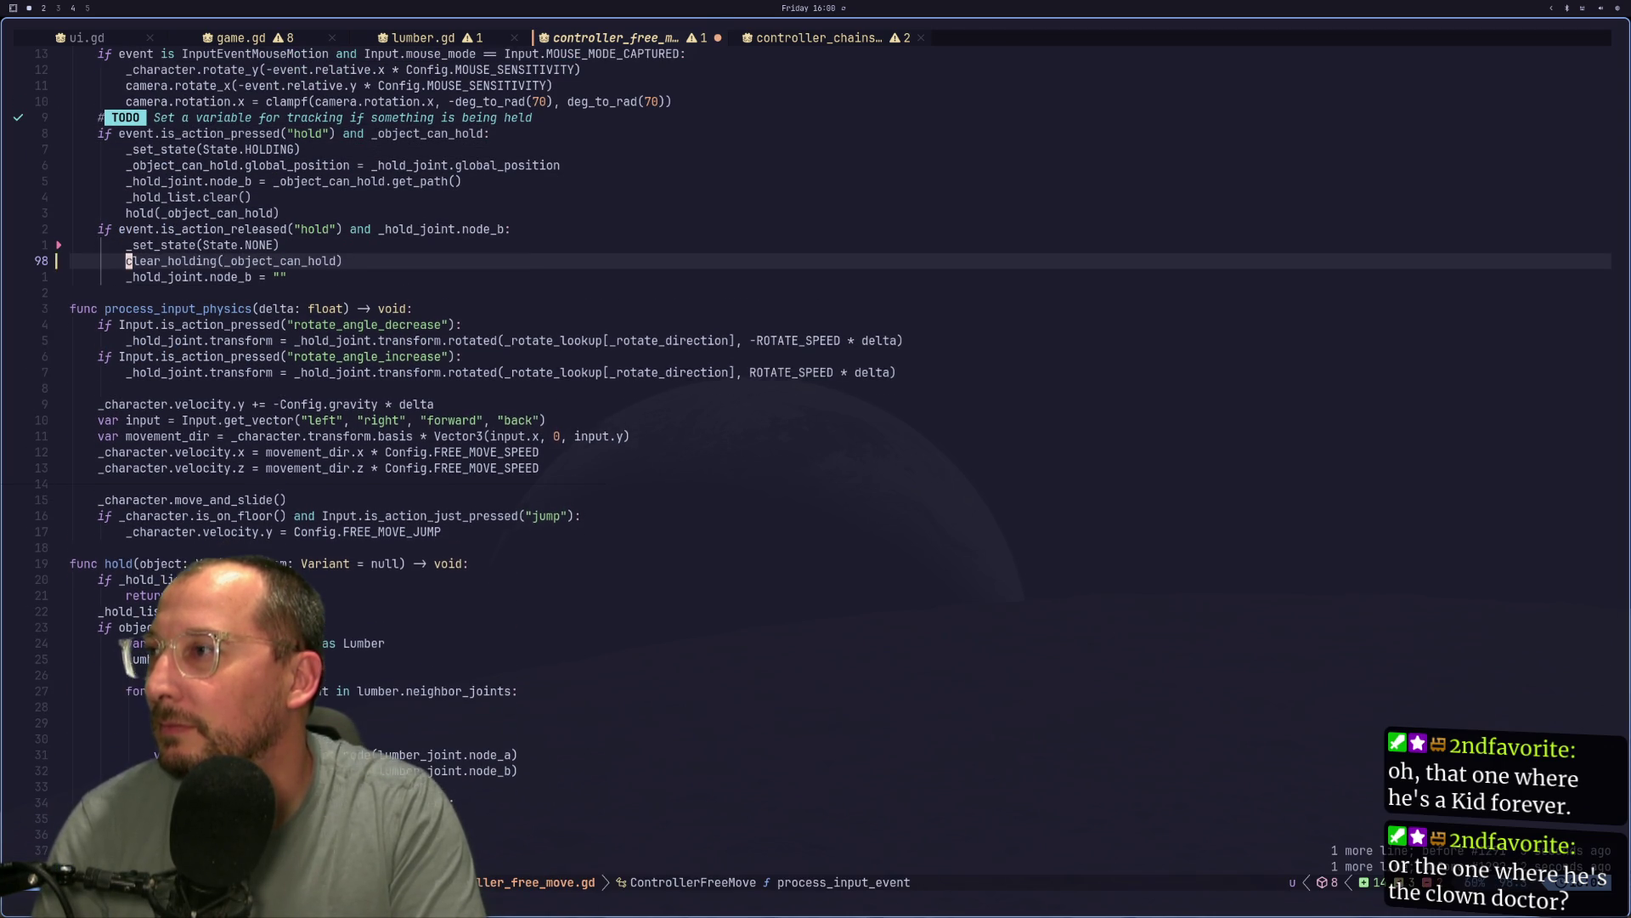
key("j")
key("k")
key("d")
key("d")
key("d")
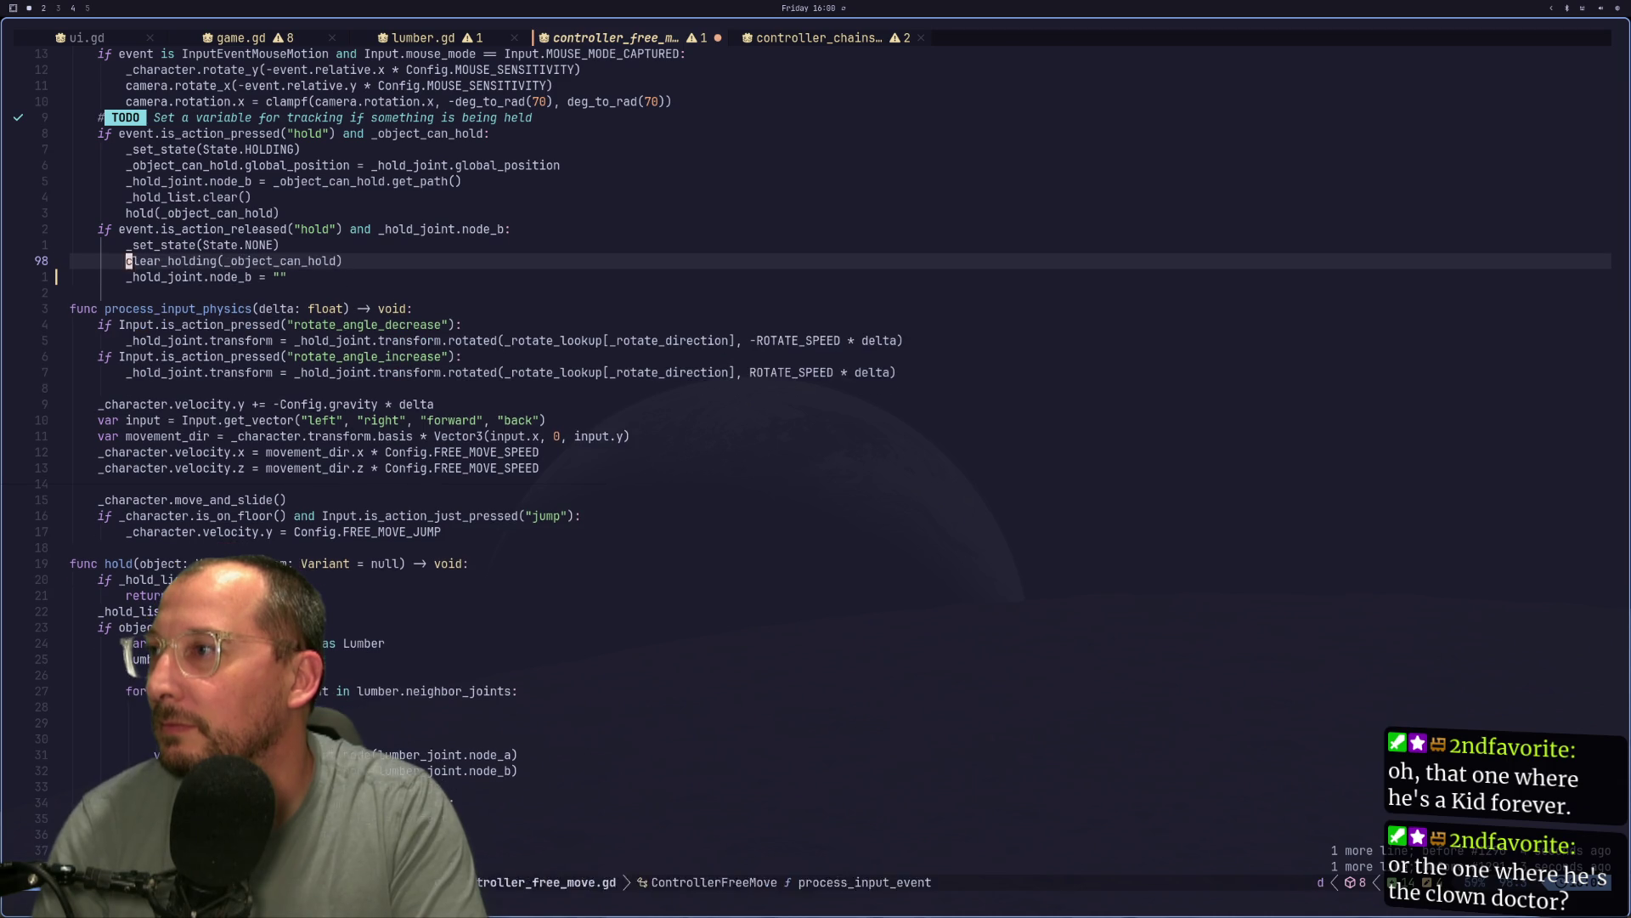
key("shift+o")
type("releas")
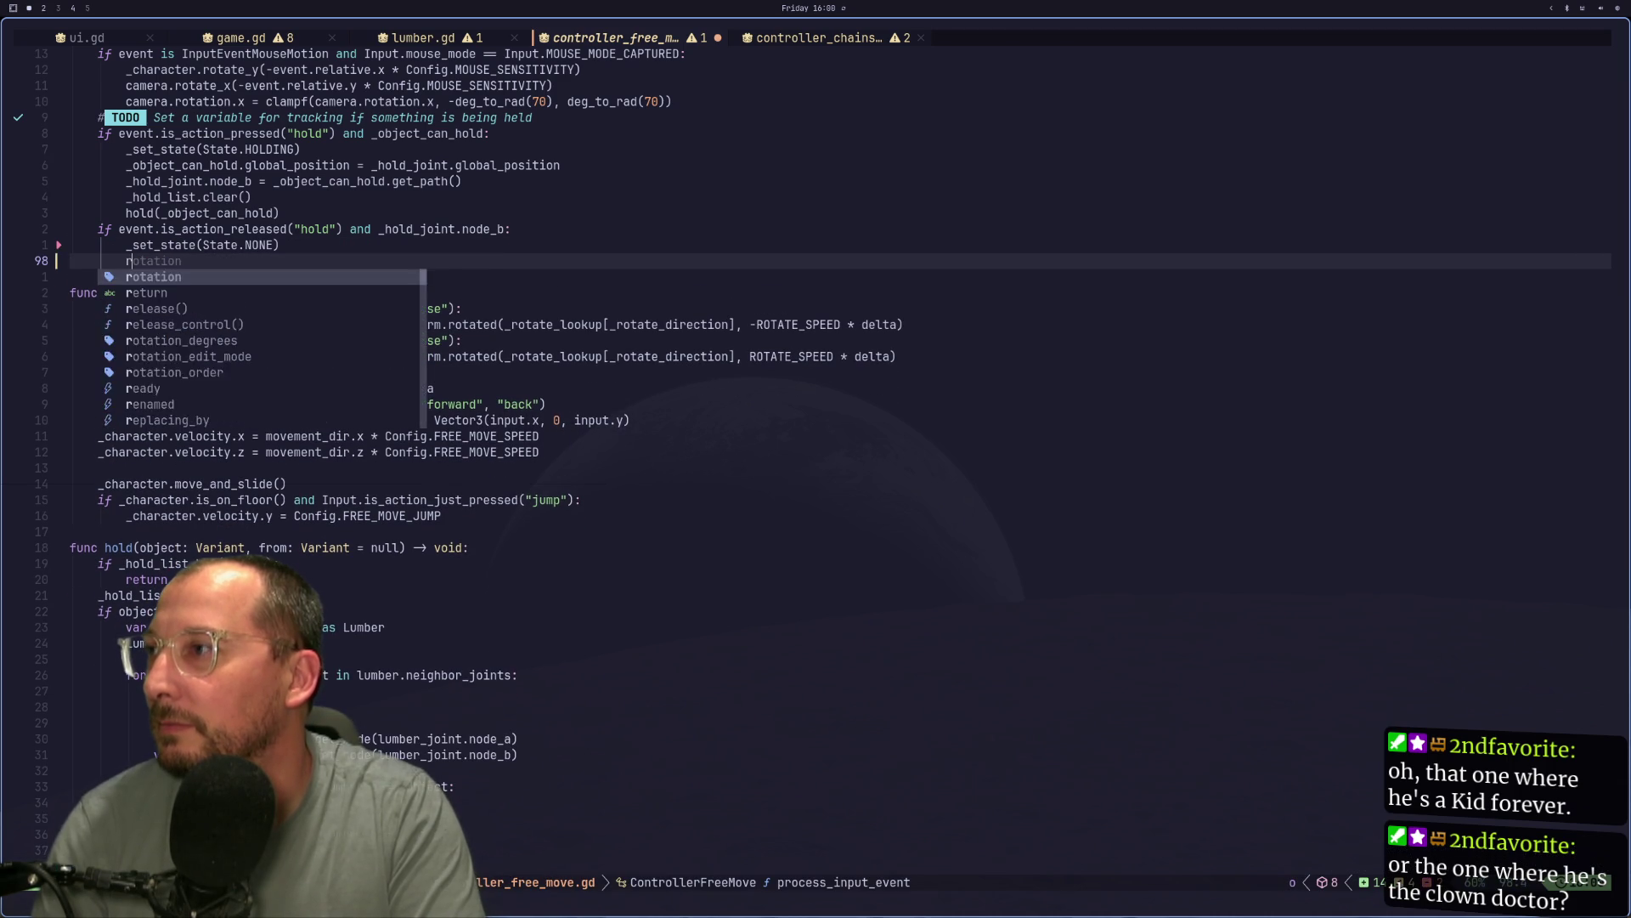
key("Return")
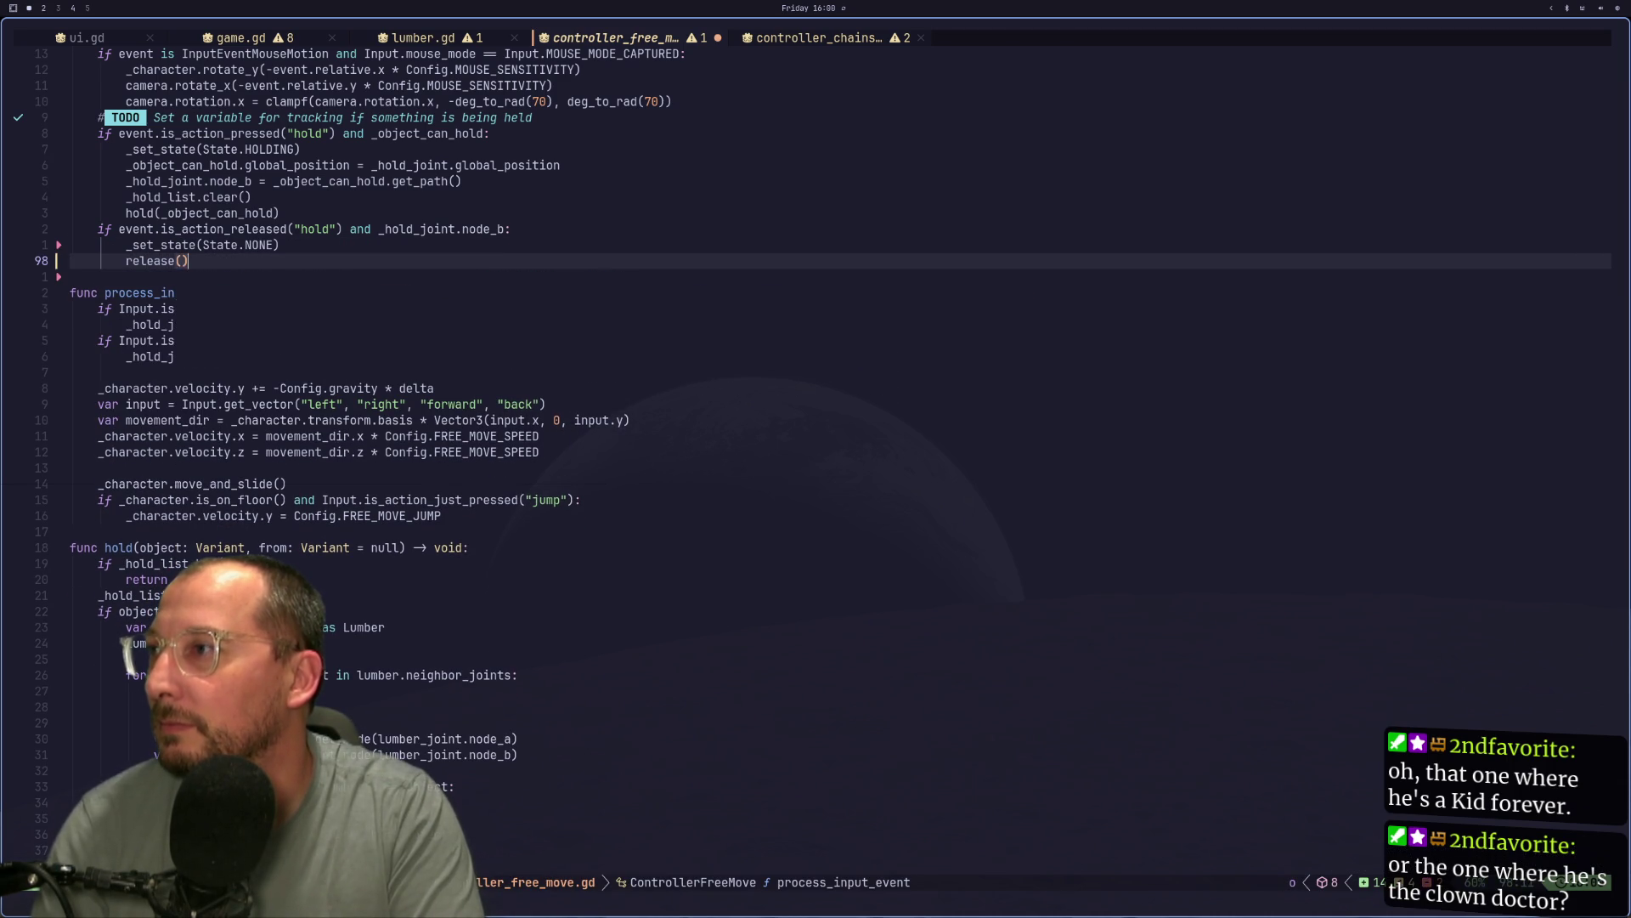
key("Escape")
type("hi")
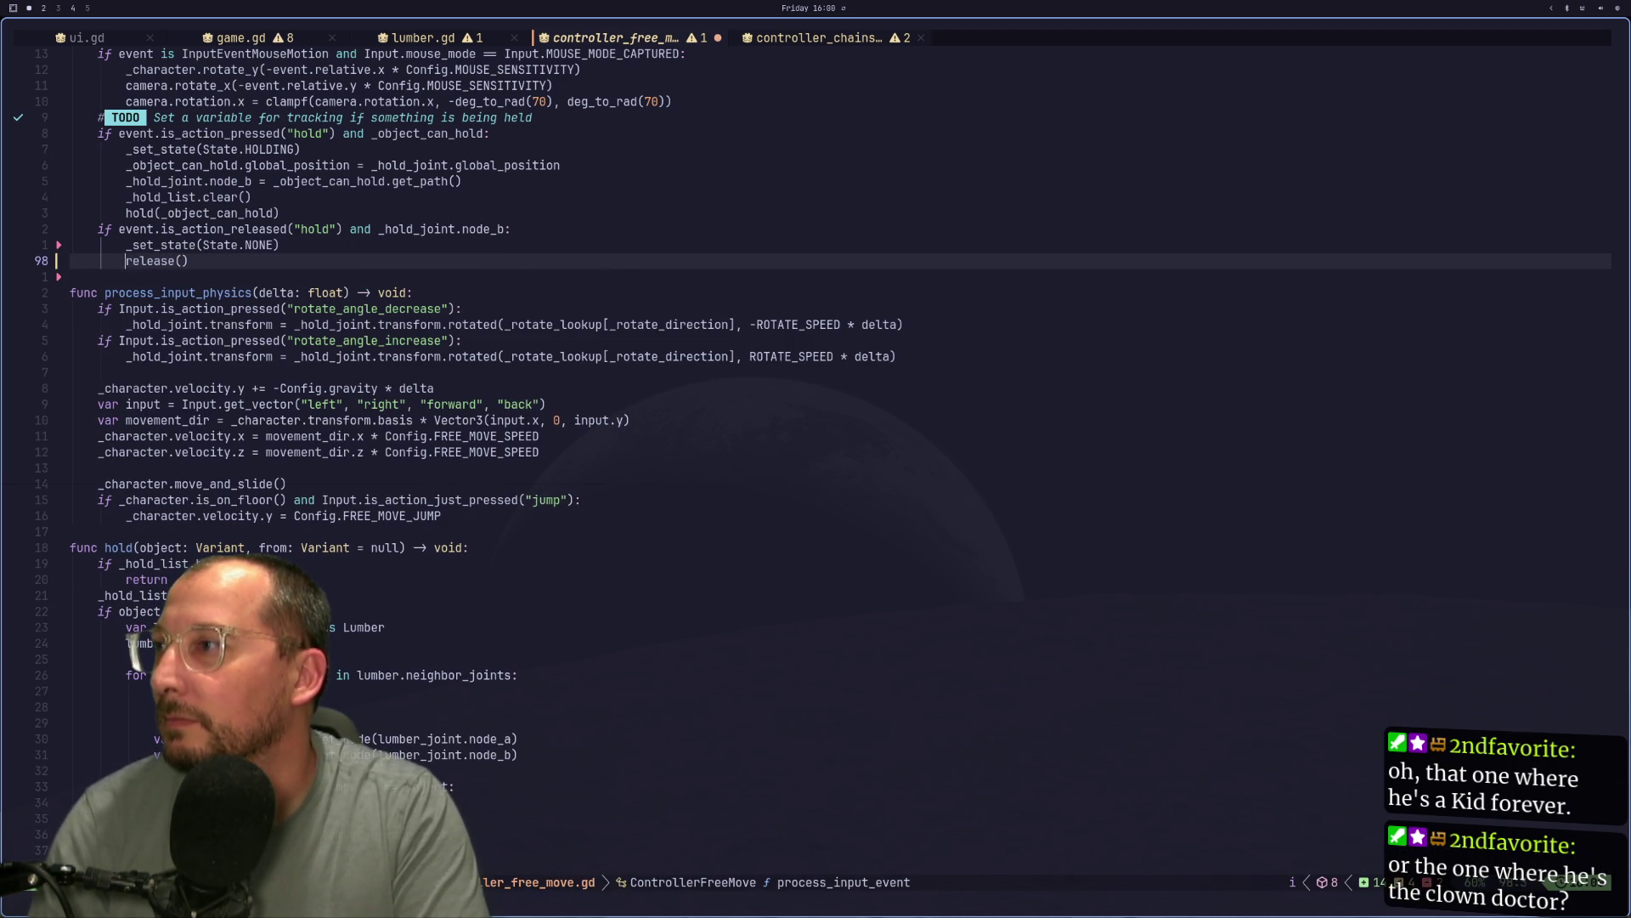
type("_")
key("Escape")
key("j")
Fix the stray character in the function signature so it reads _release(), then save.
key("ctrl+o")
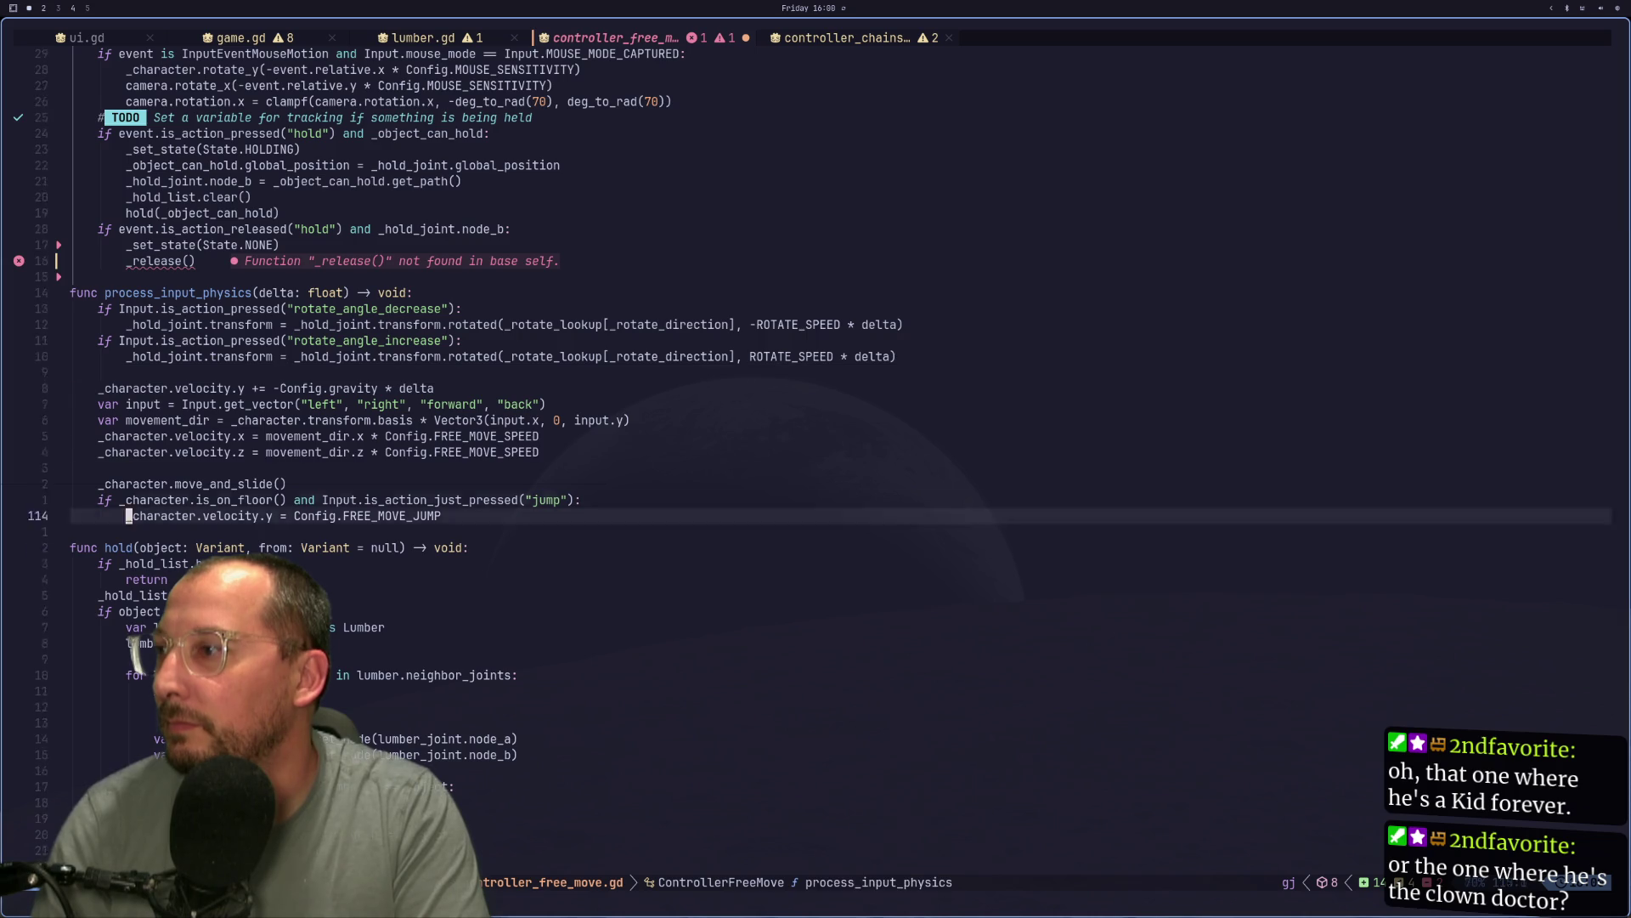
key("k")
key("k")
key("k")
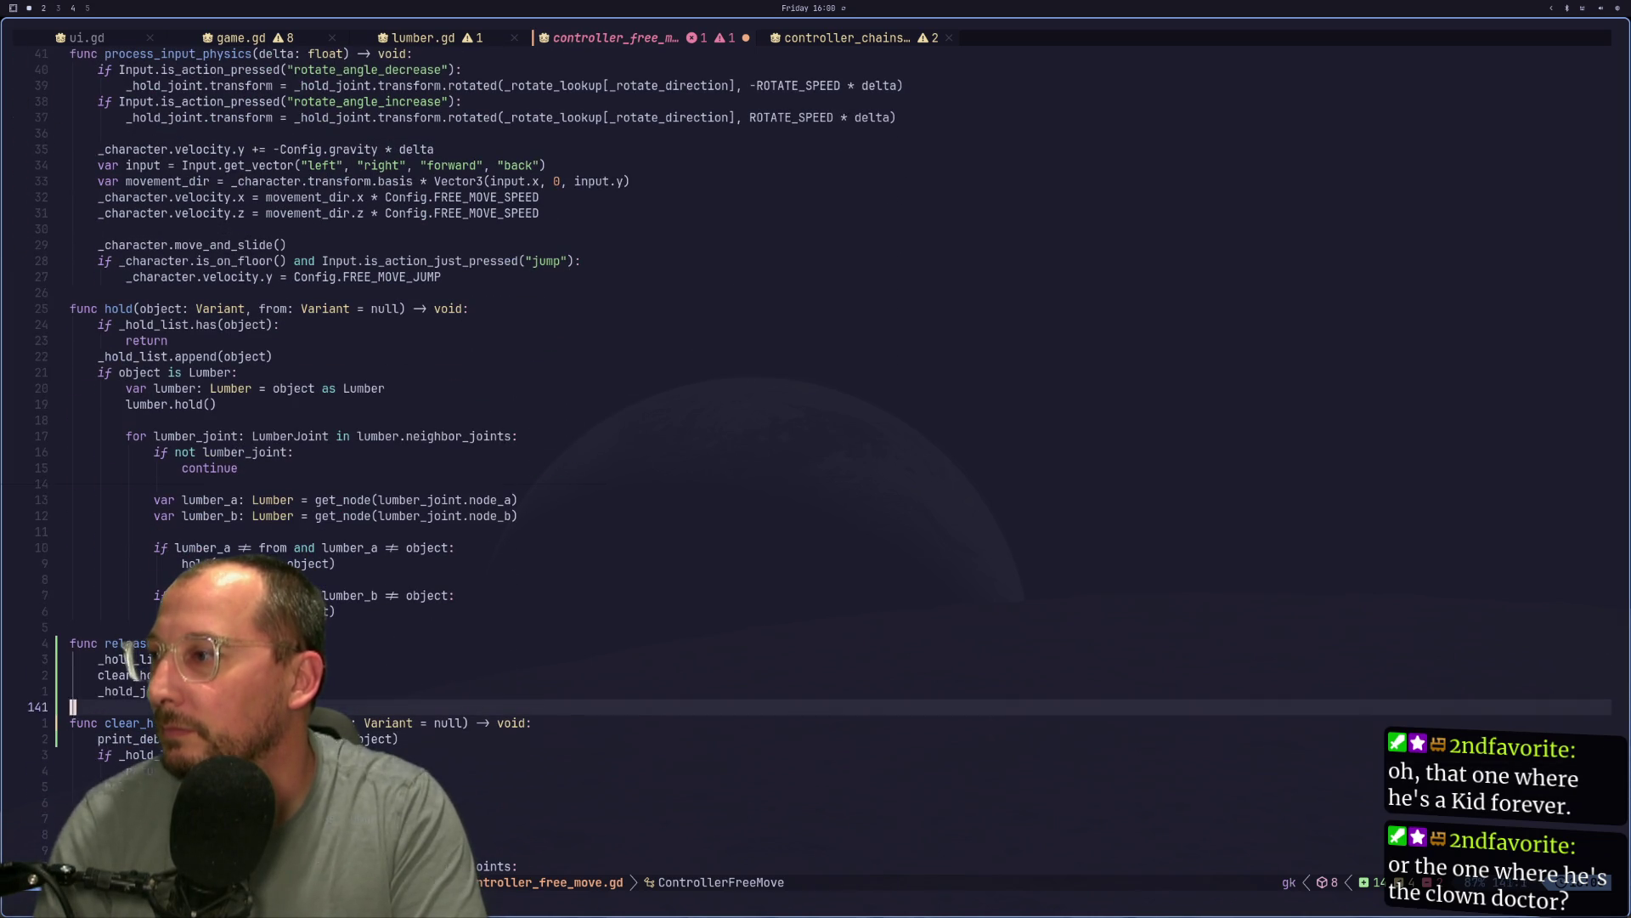
type("h_")
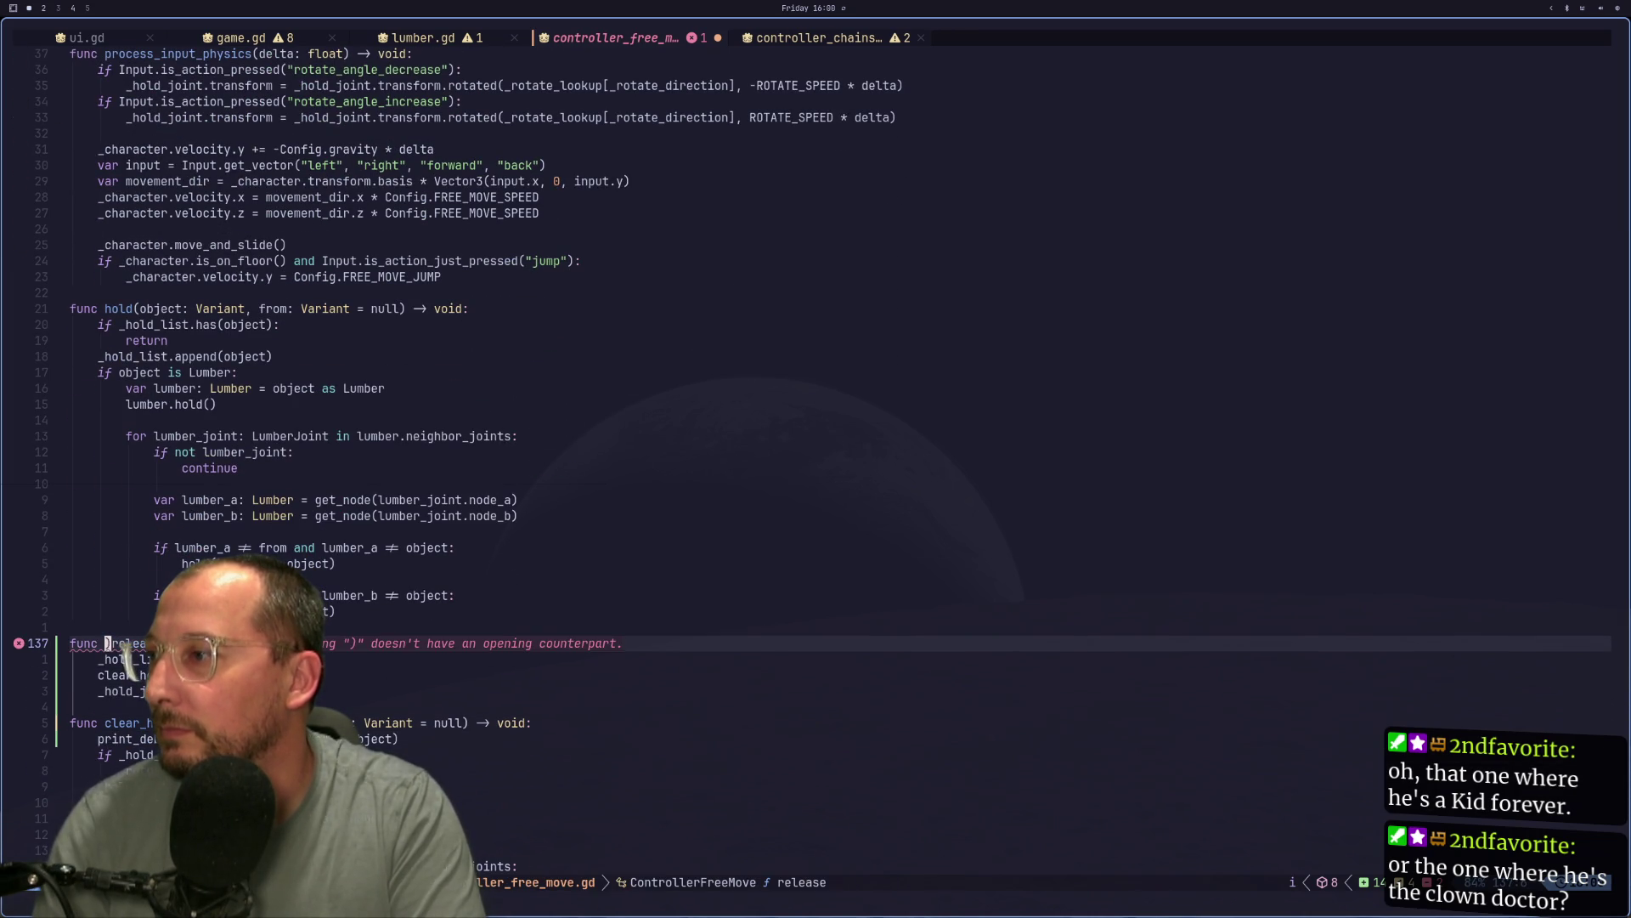
key("BackSpace")
type("_")
key("Escape")
type(":w")
key("Return")
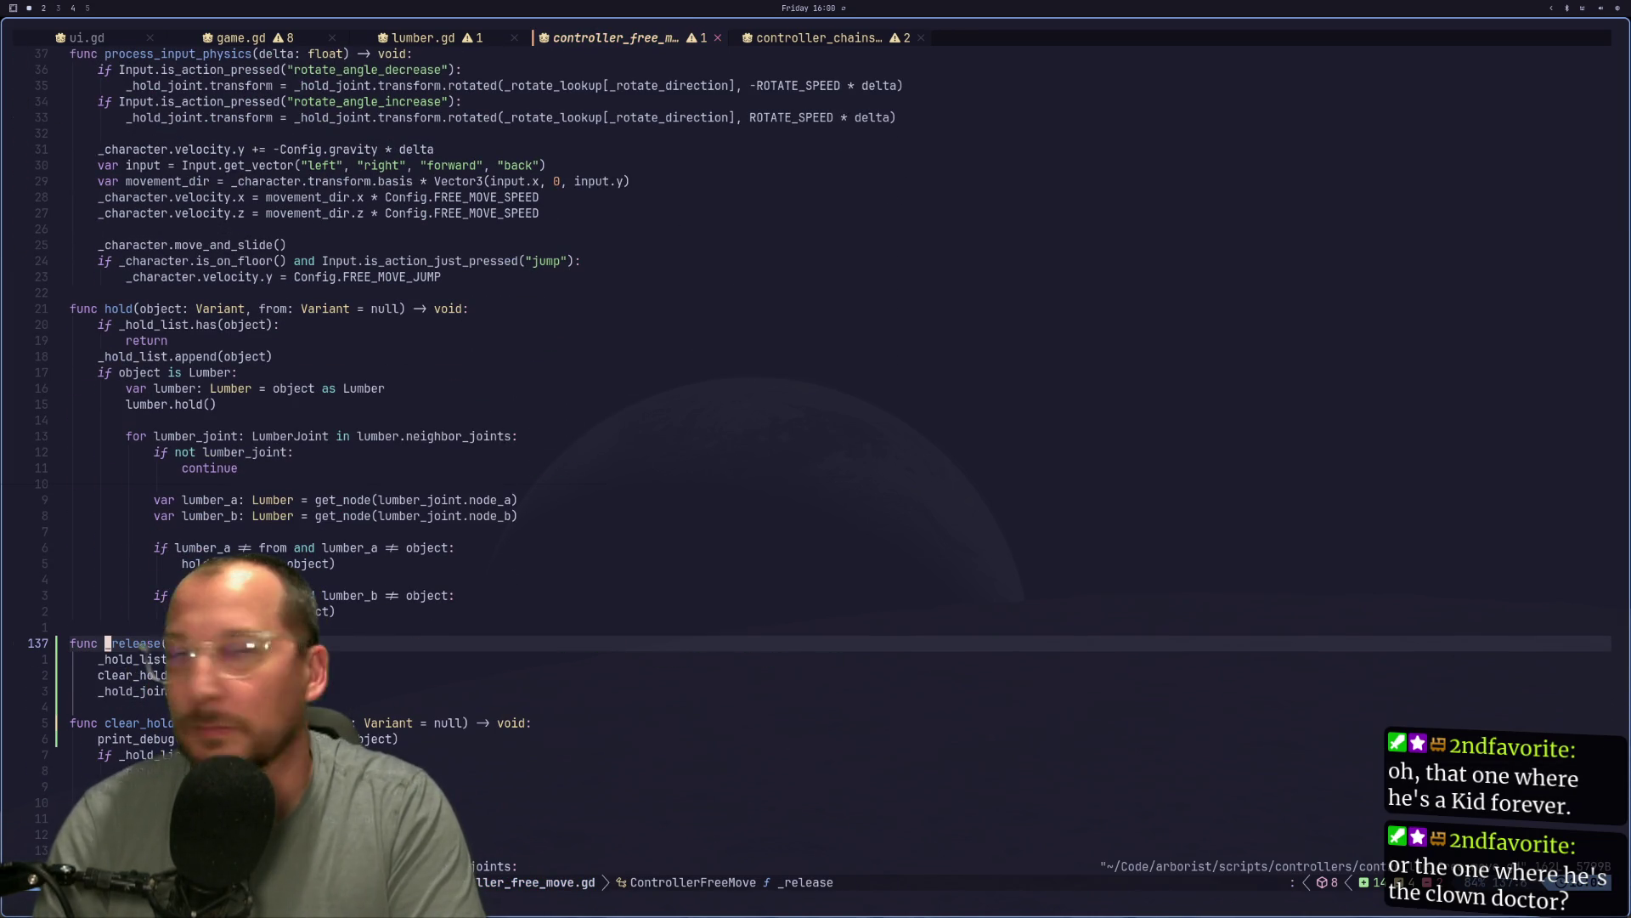
Copy the _release() call line from the hold-released branch.
key("k")
key("k")
key("k")
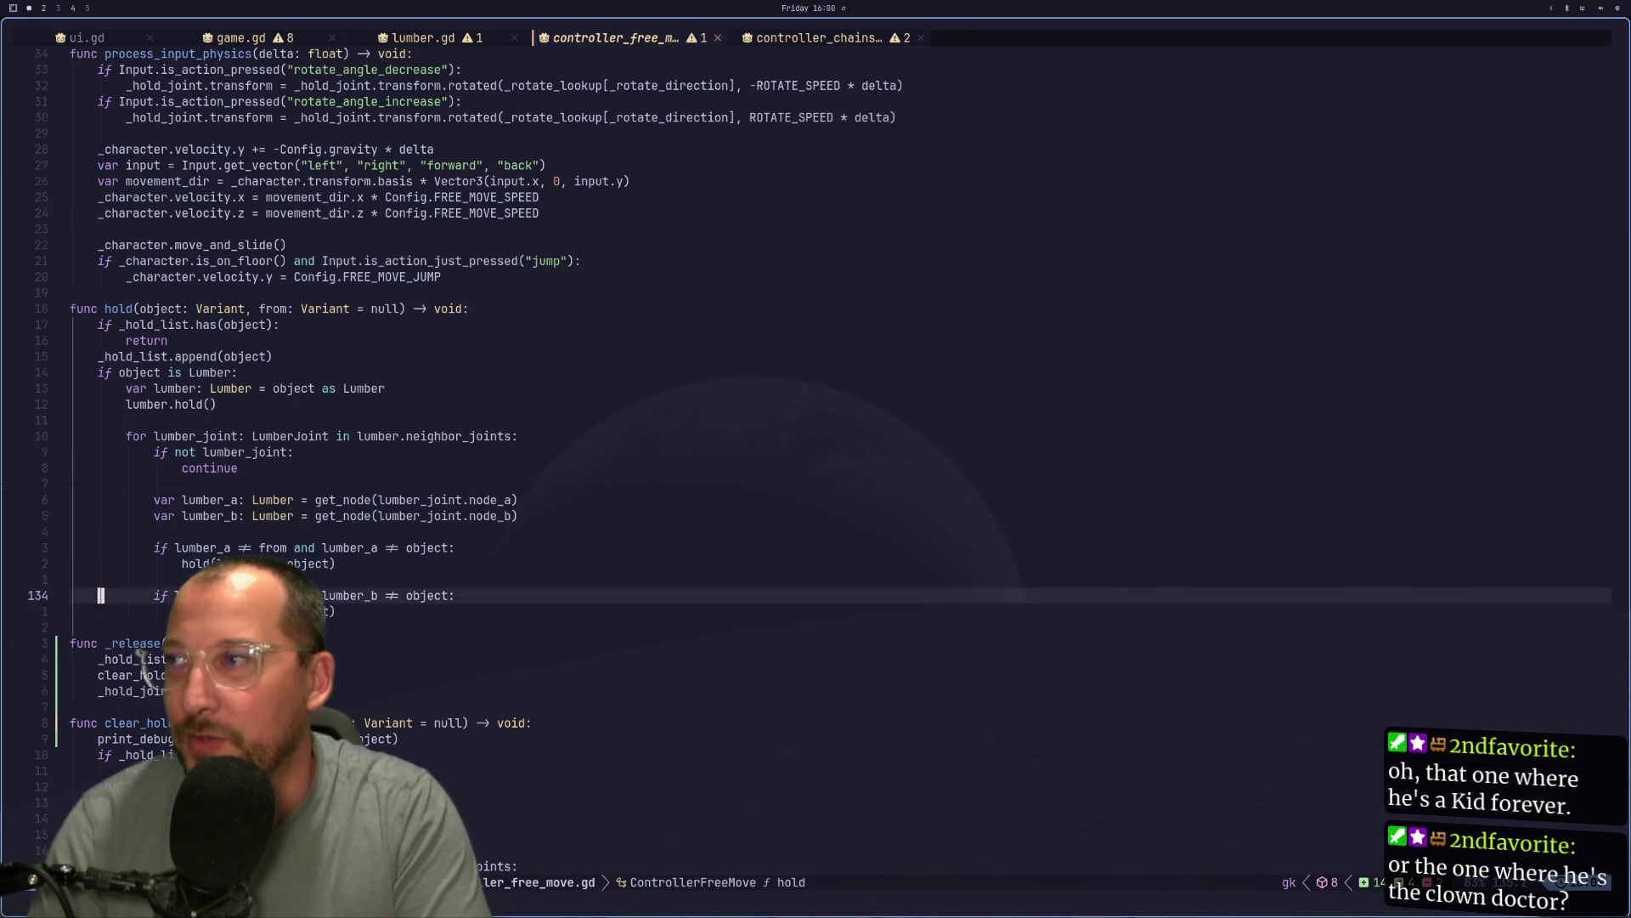
key("k")
key("k")
key("k")
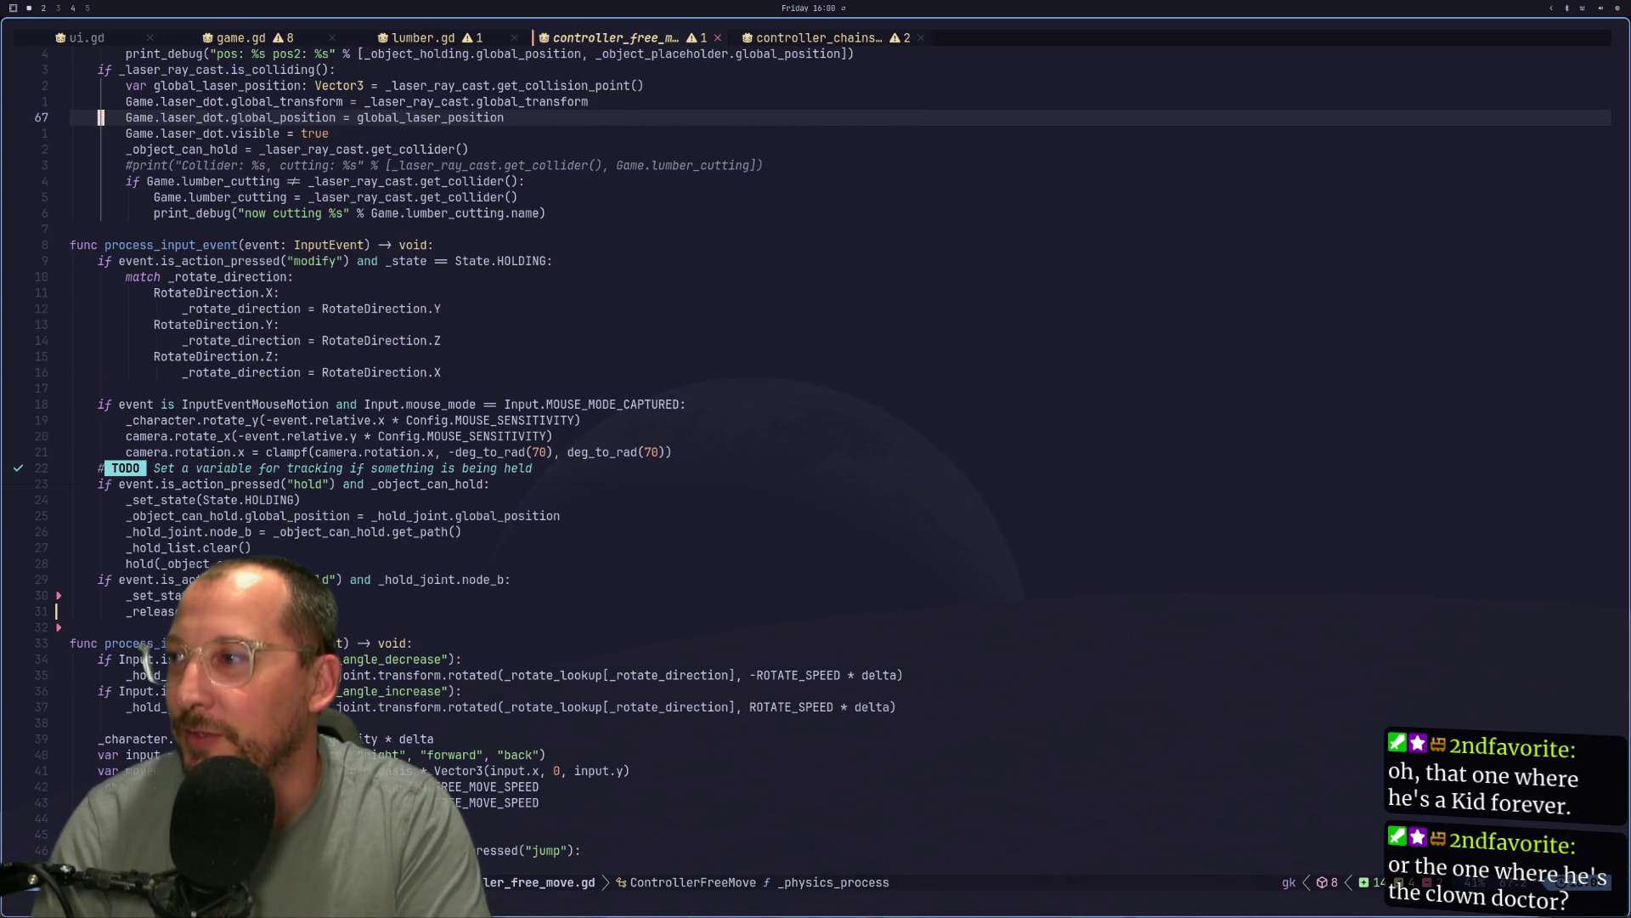
key("j")
key("j")
key("j")
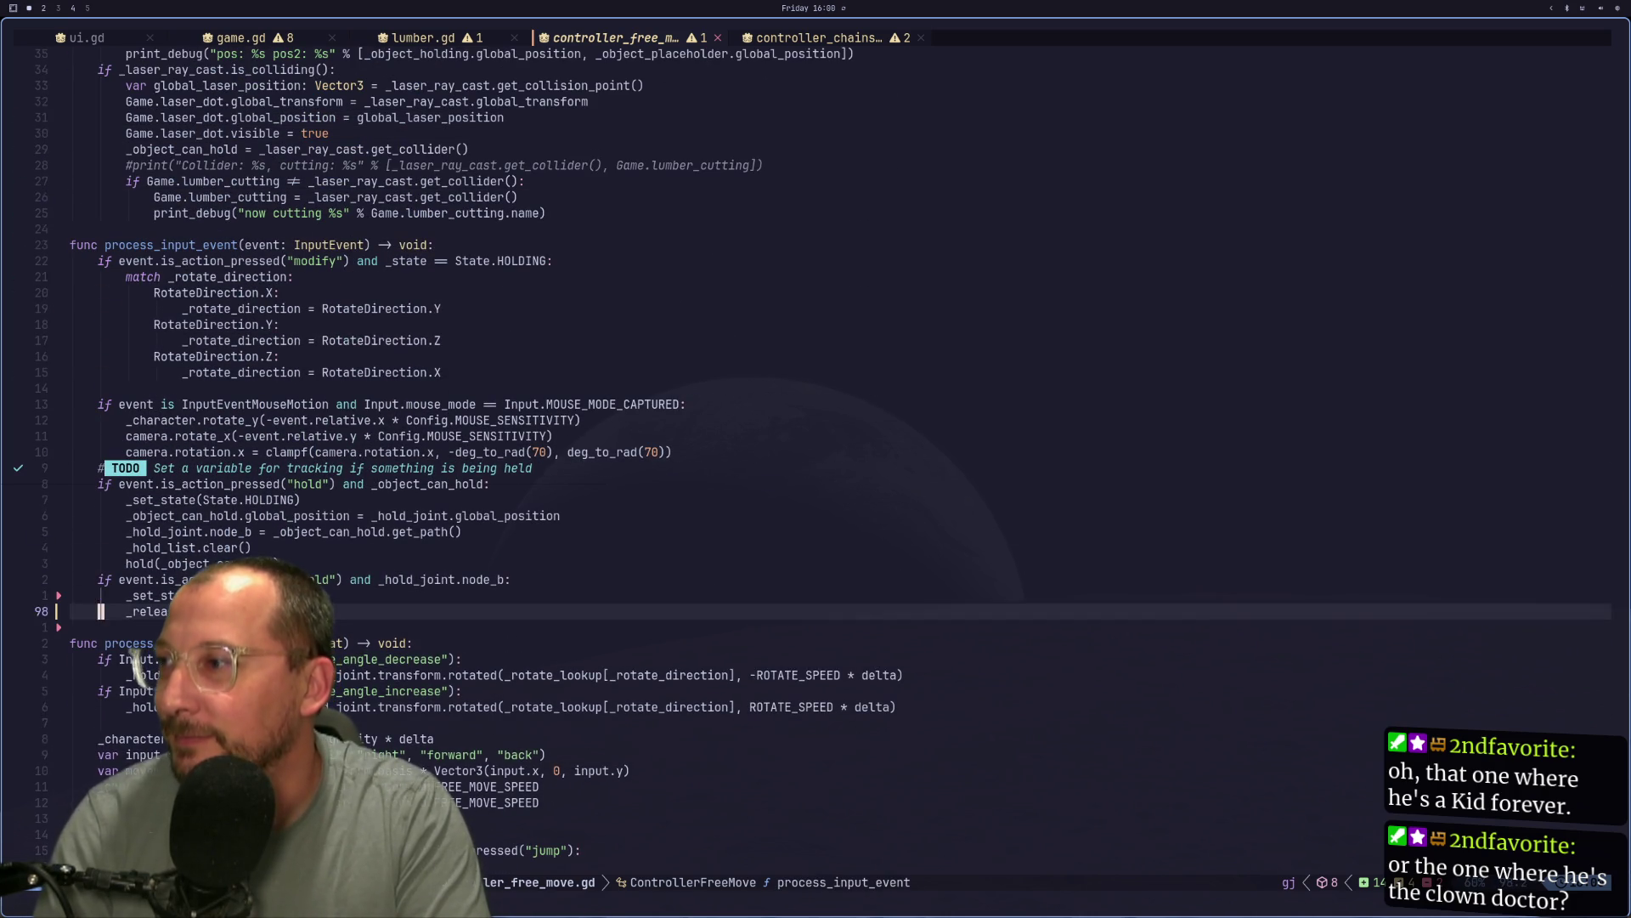
key("y")
key("y")
Paste _release() under inactive()'s HOLDING check, delete its three cleanup lines, and save.
key("k")
key("k")
key("k")
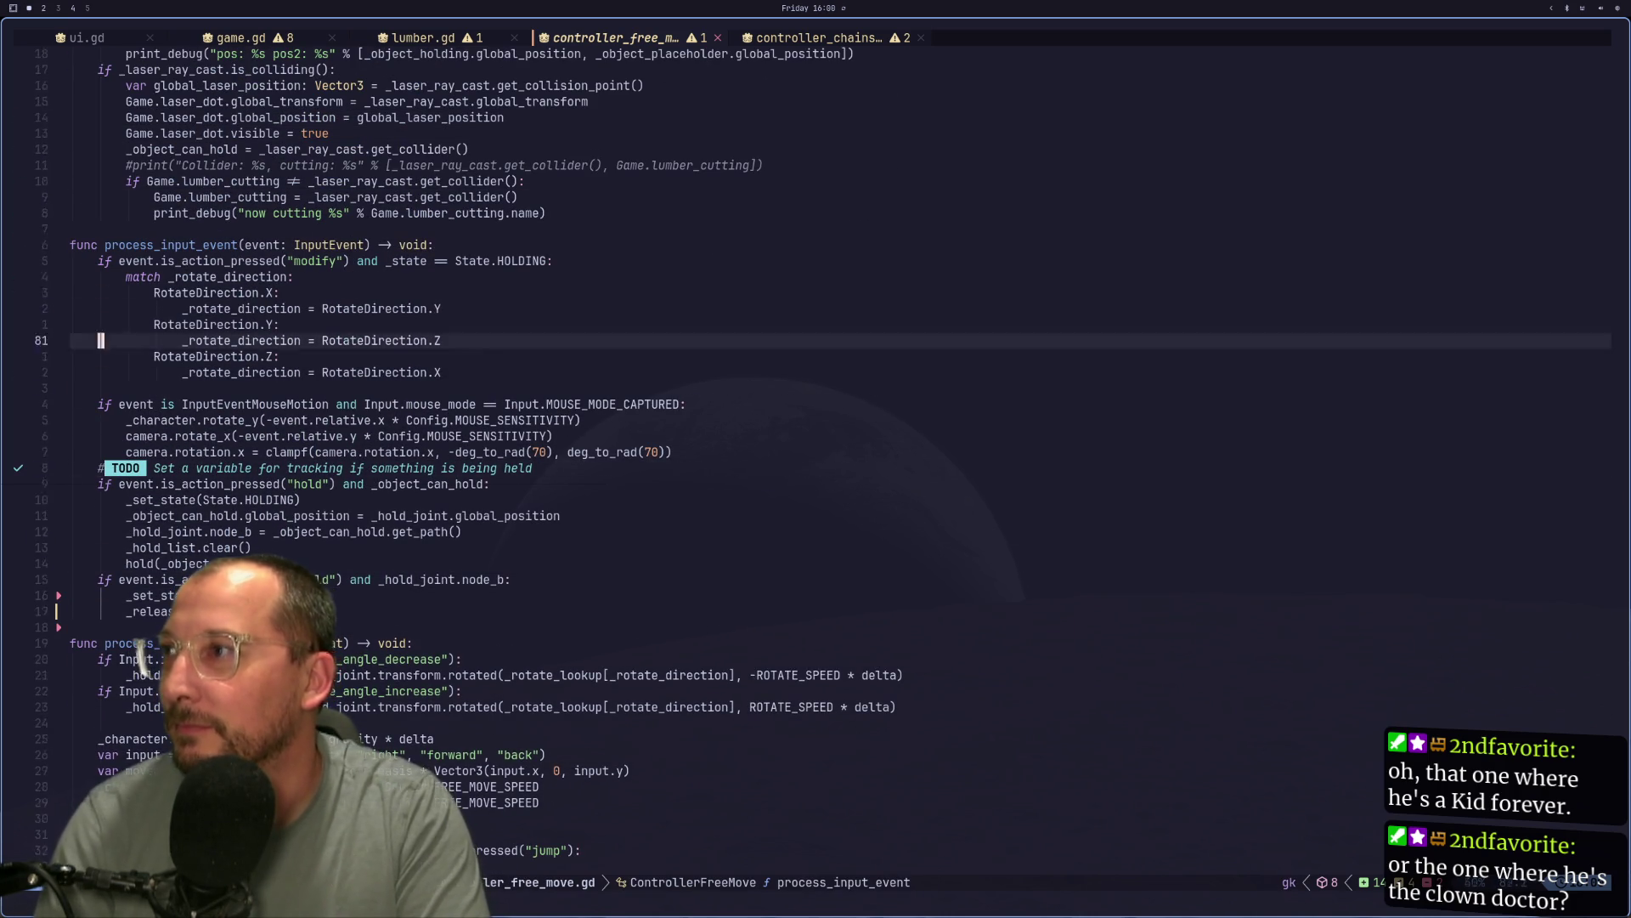
key("k")
key("k")
key("k")
key("j")
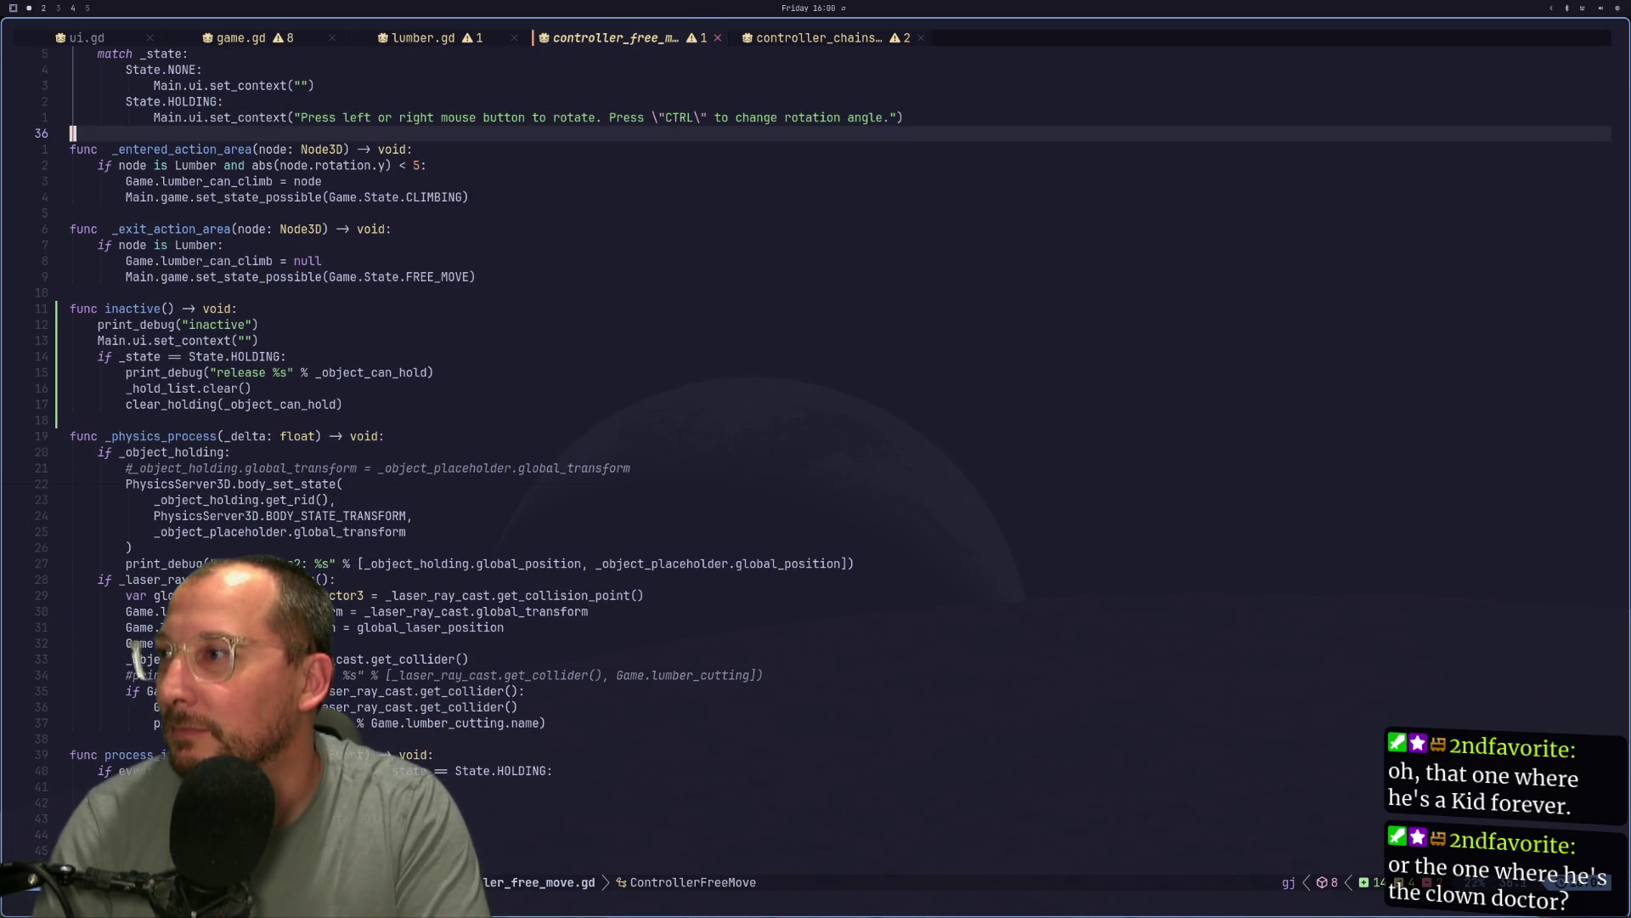
key("j")
key("j")
key("j")
key("k")
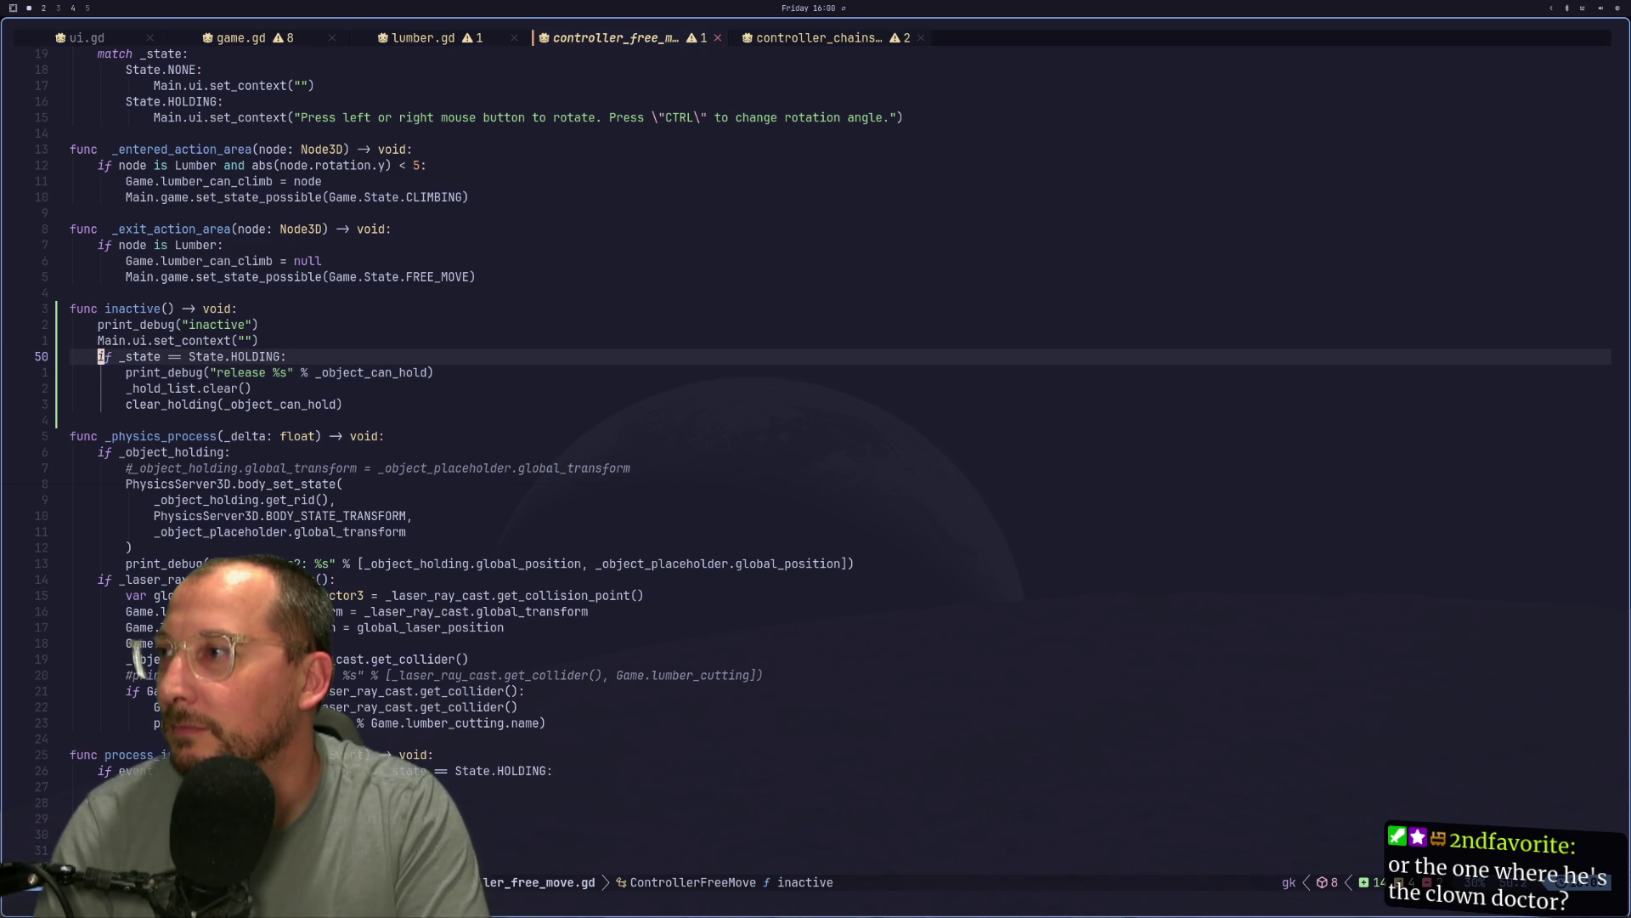
key("p")
key("j")
key("d")
key("d")
key("d")
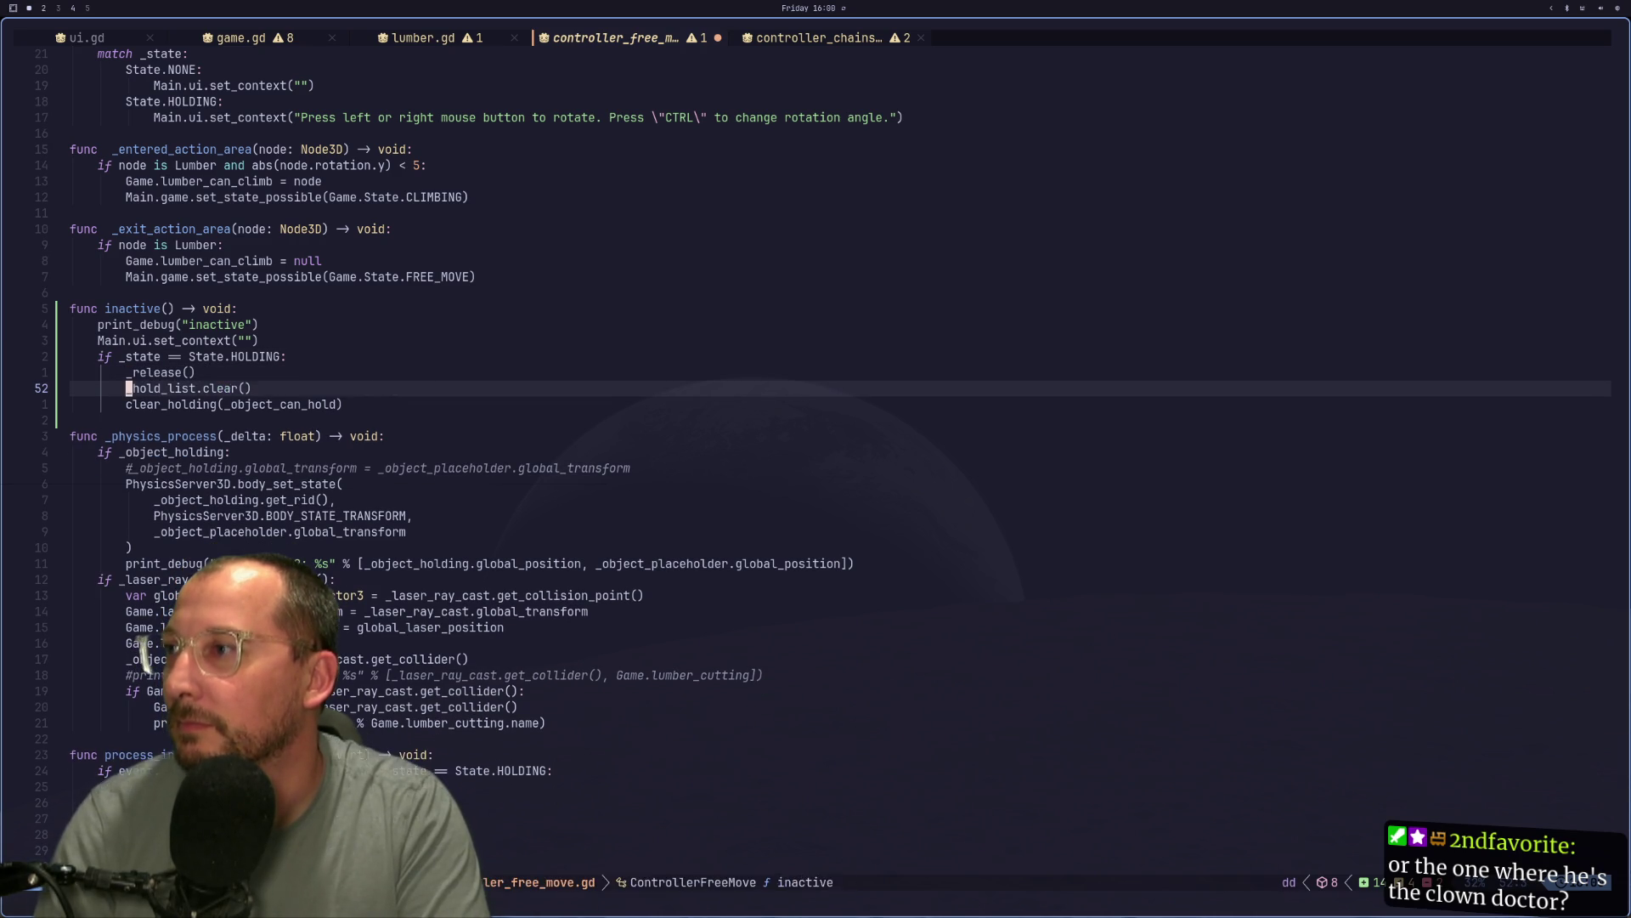
key("colon")
type("w")
key("Return")
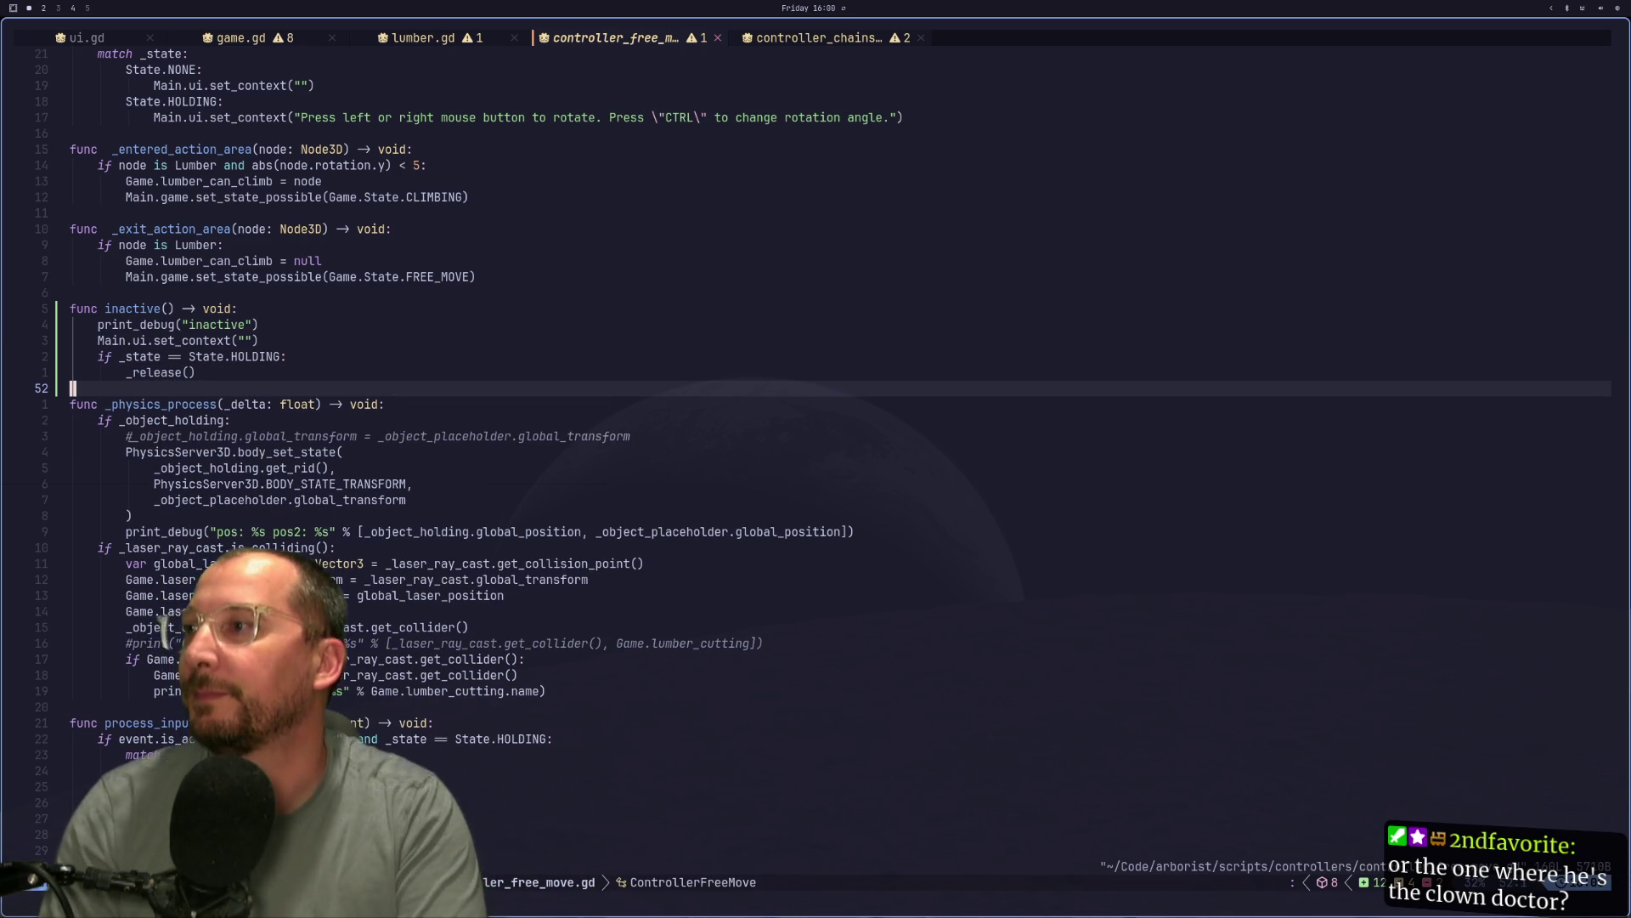
key("super+2")
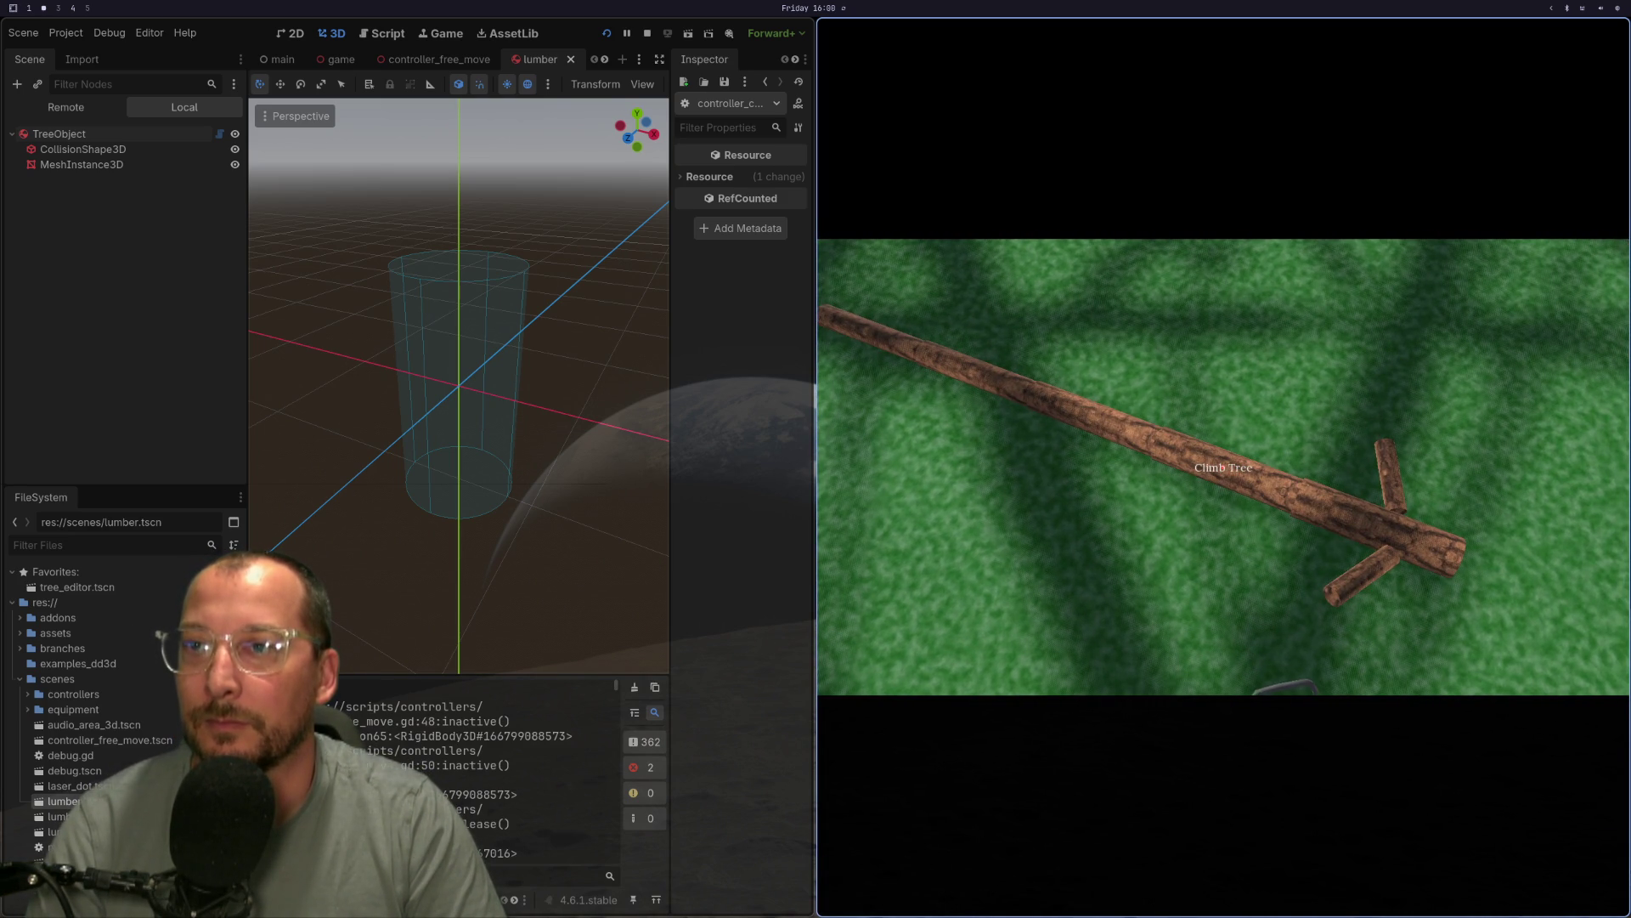
Pick up and drop logs, walk to the wood chipper, then stop the game with F8.
key("e")
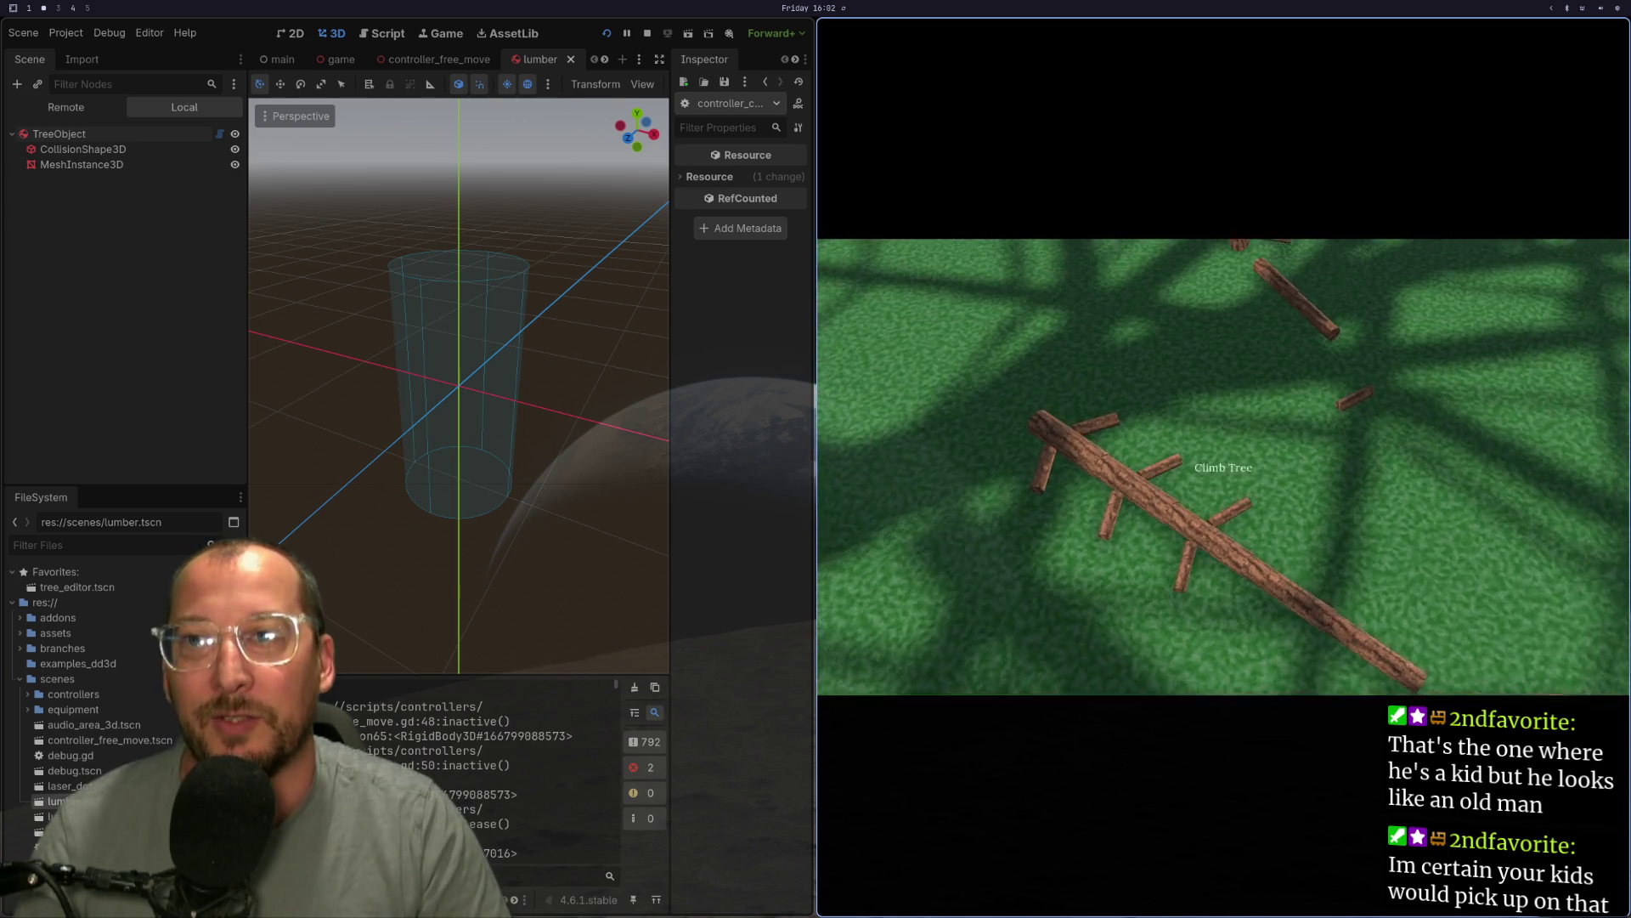
key("e")
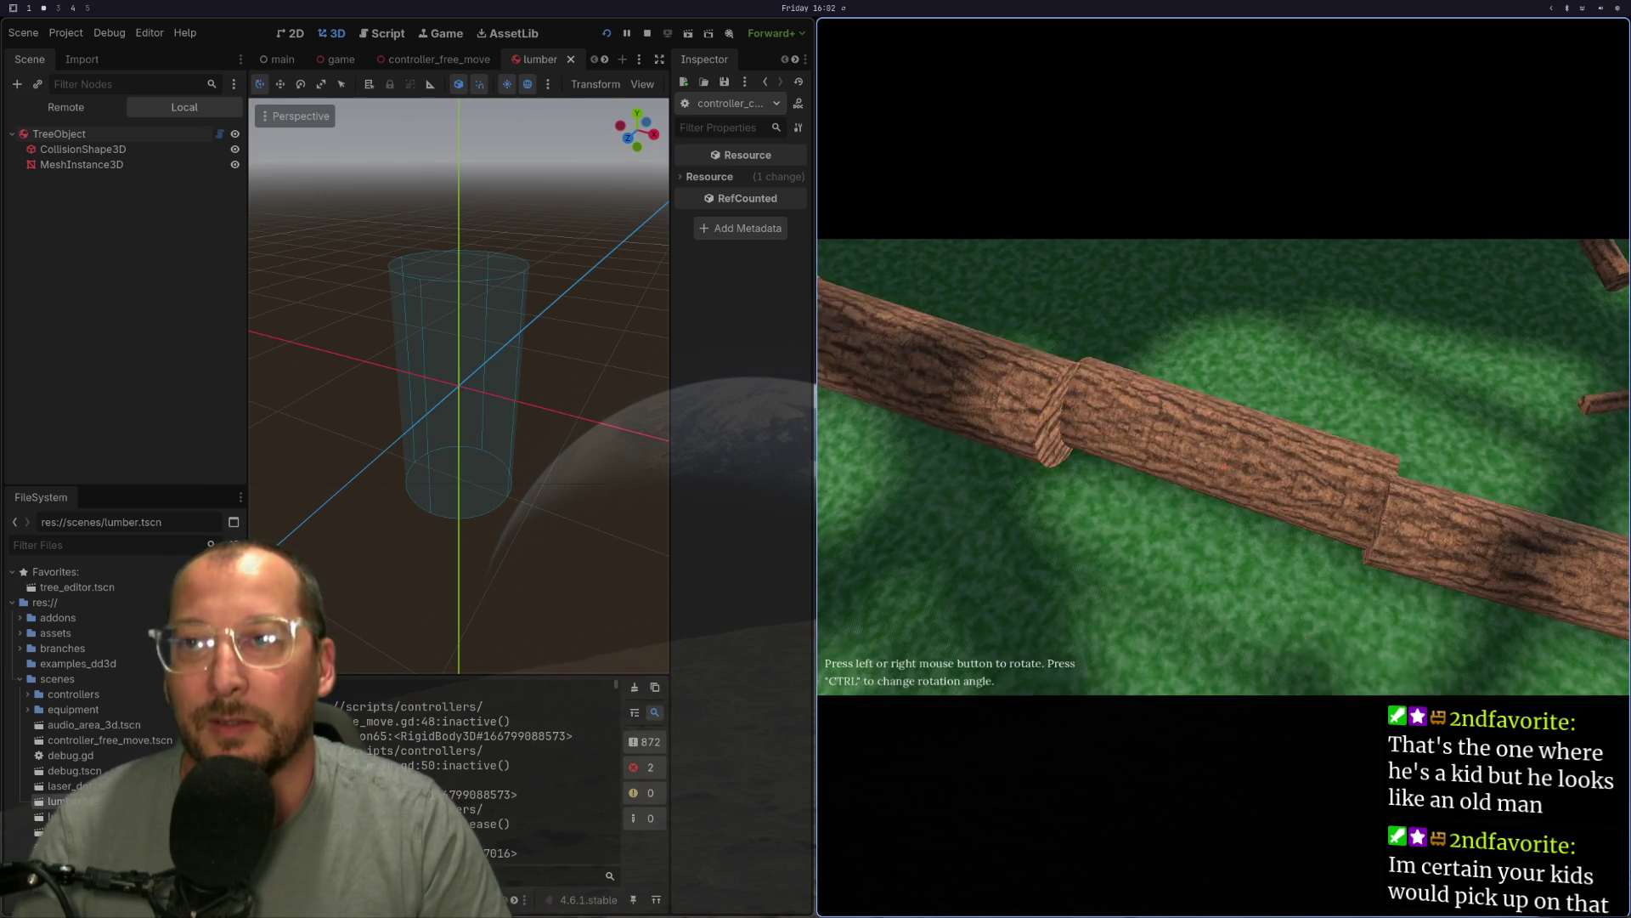
key("e")
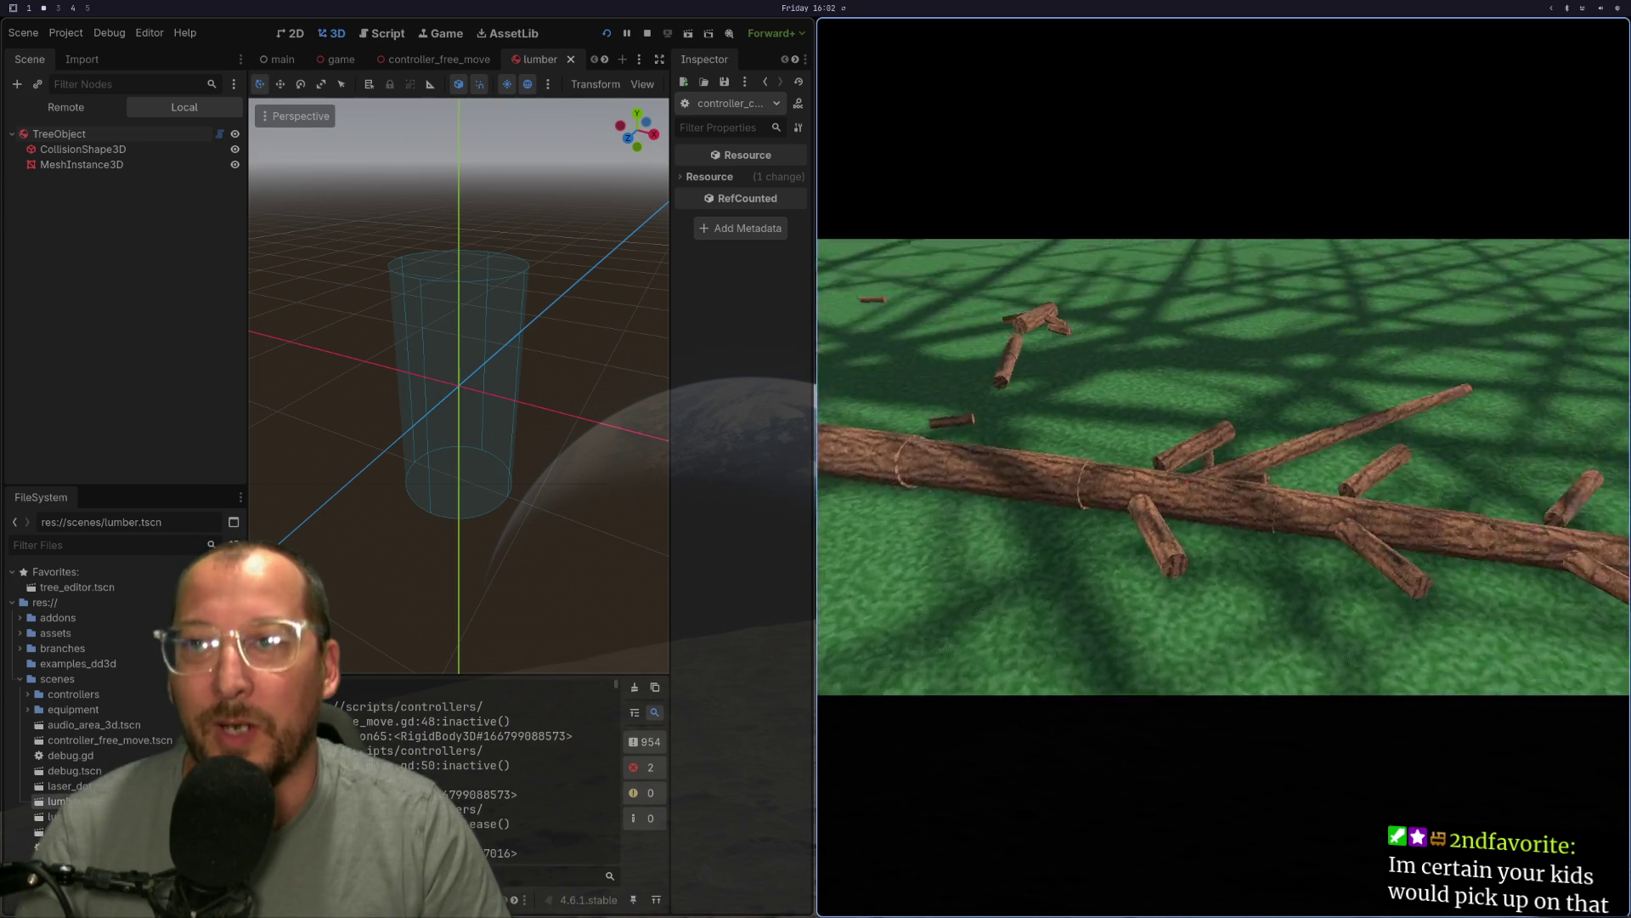
key("w")
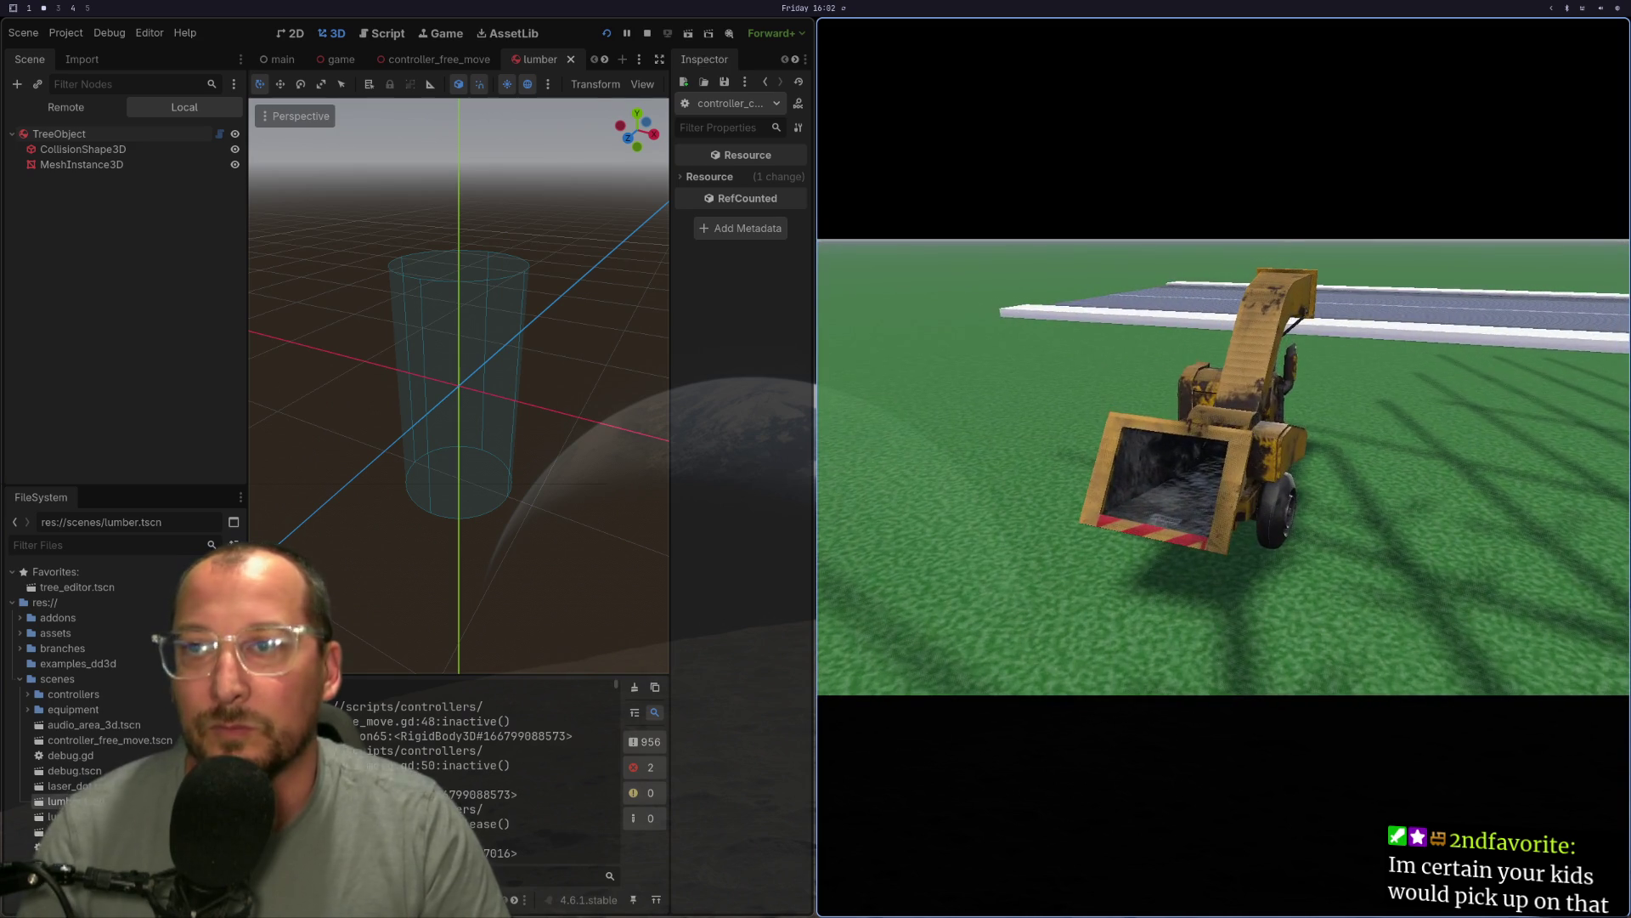
key("F8")
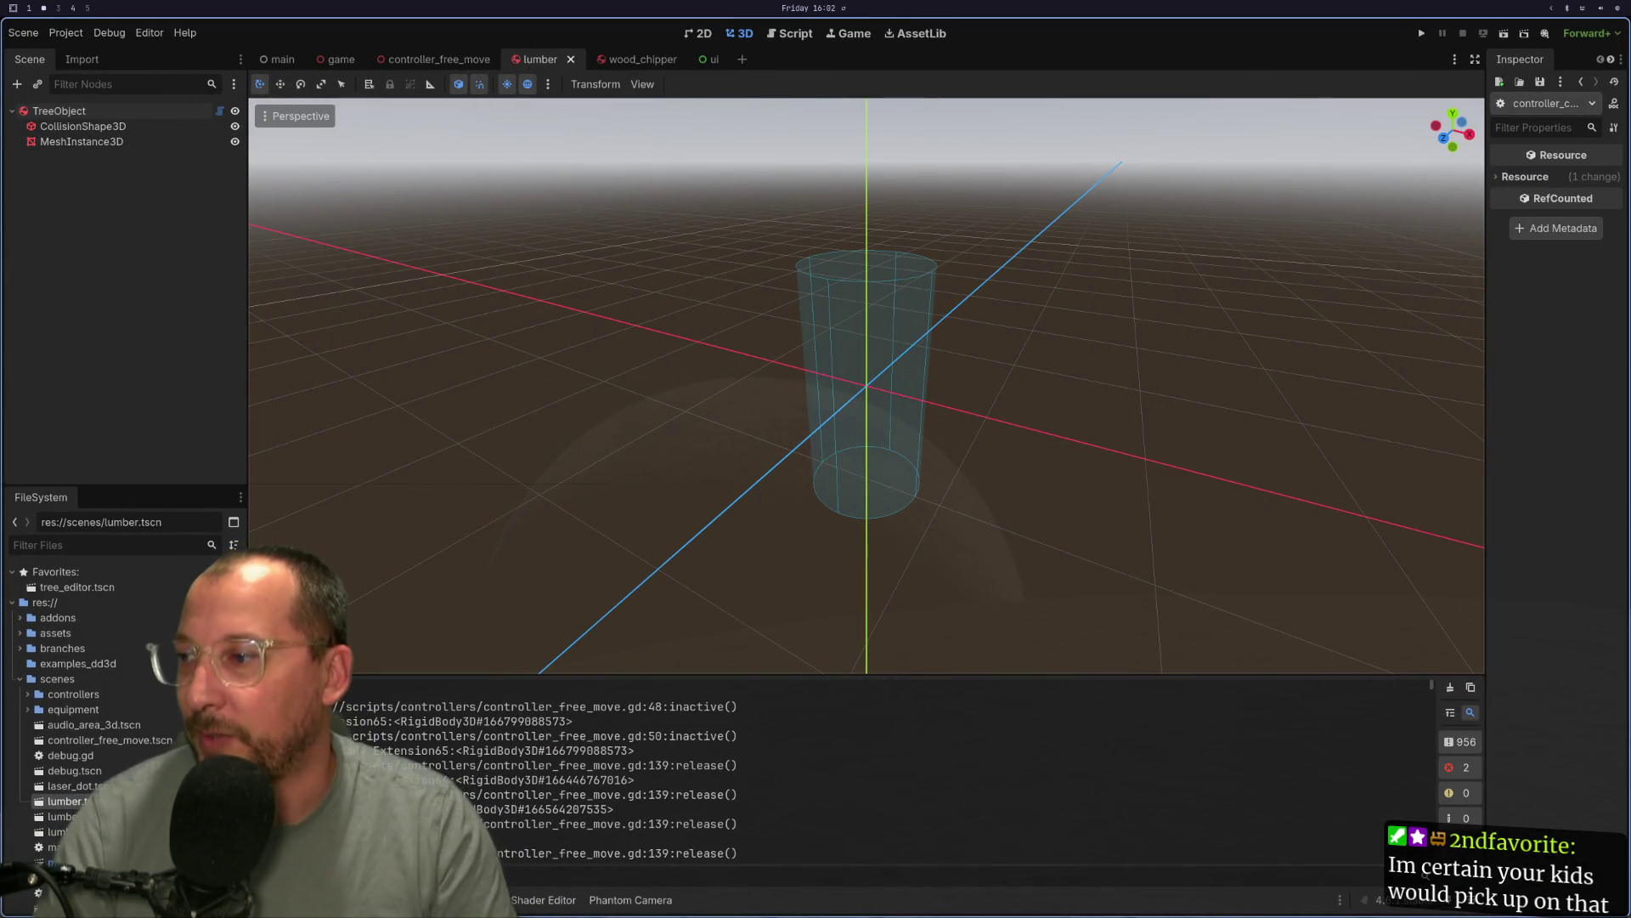
Scroll through the 224 Node-not-found errors in the Debugger's Errors list.
left_click(362, 493)
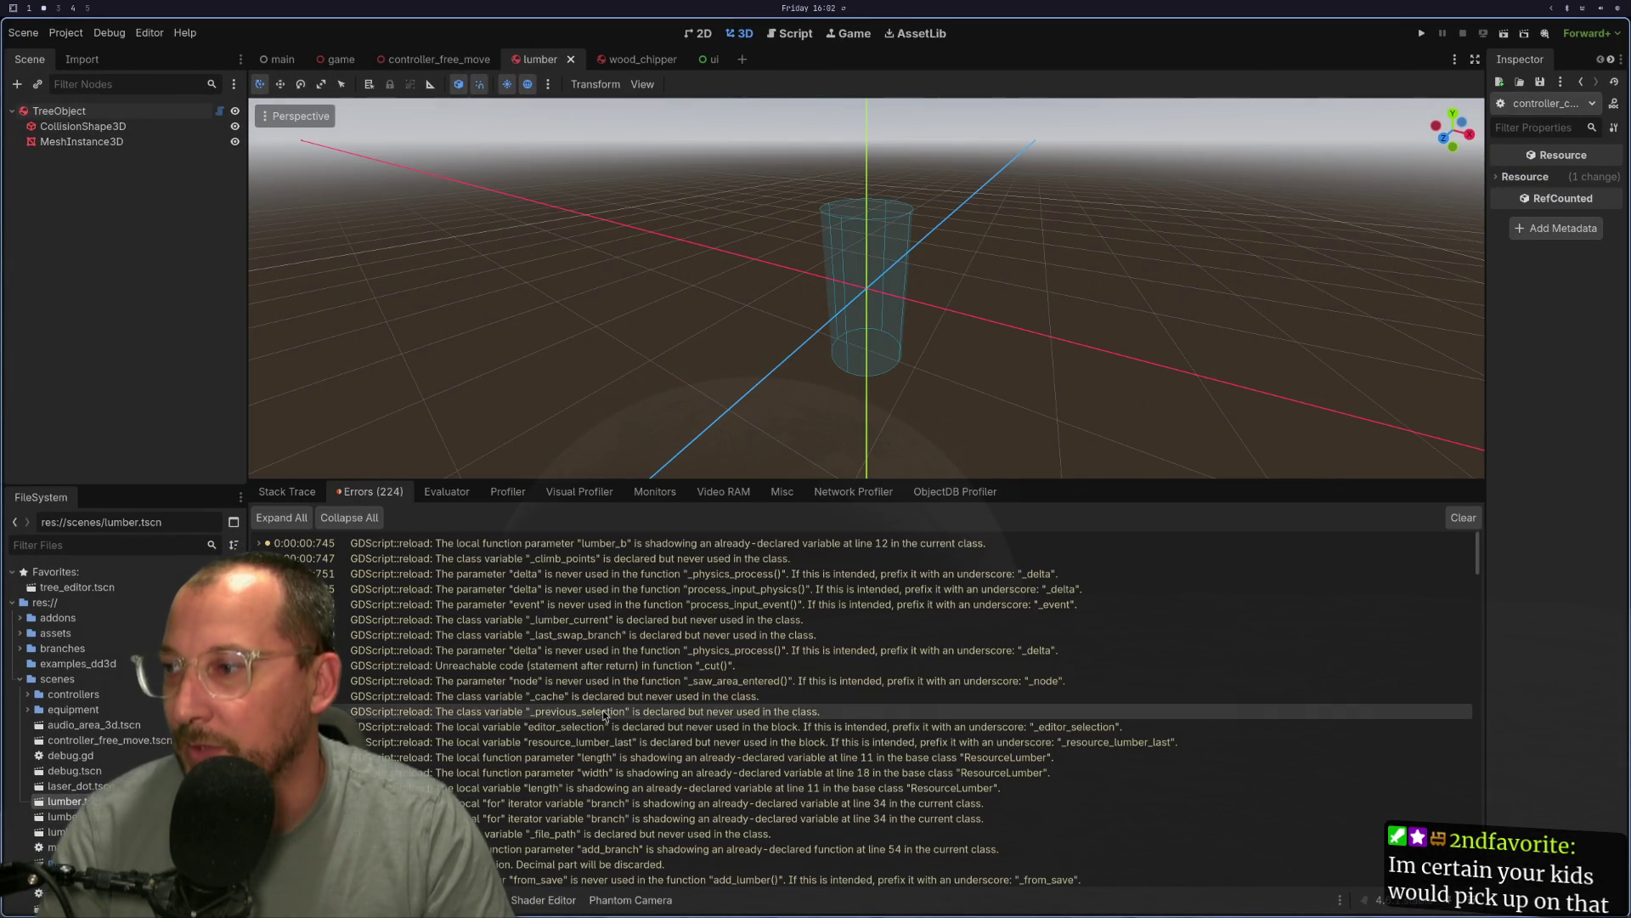
scroll(822, 680, "down", 10)
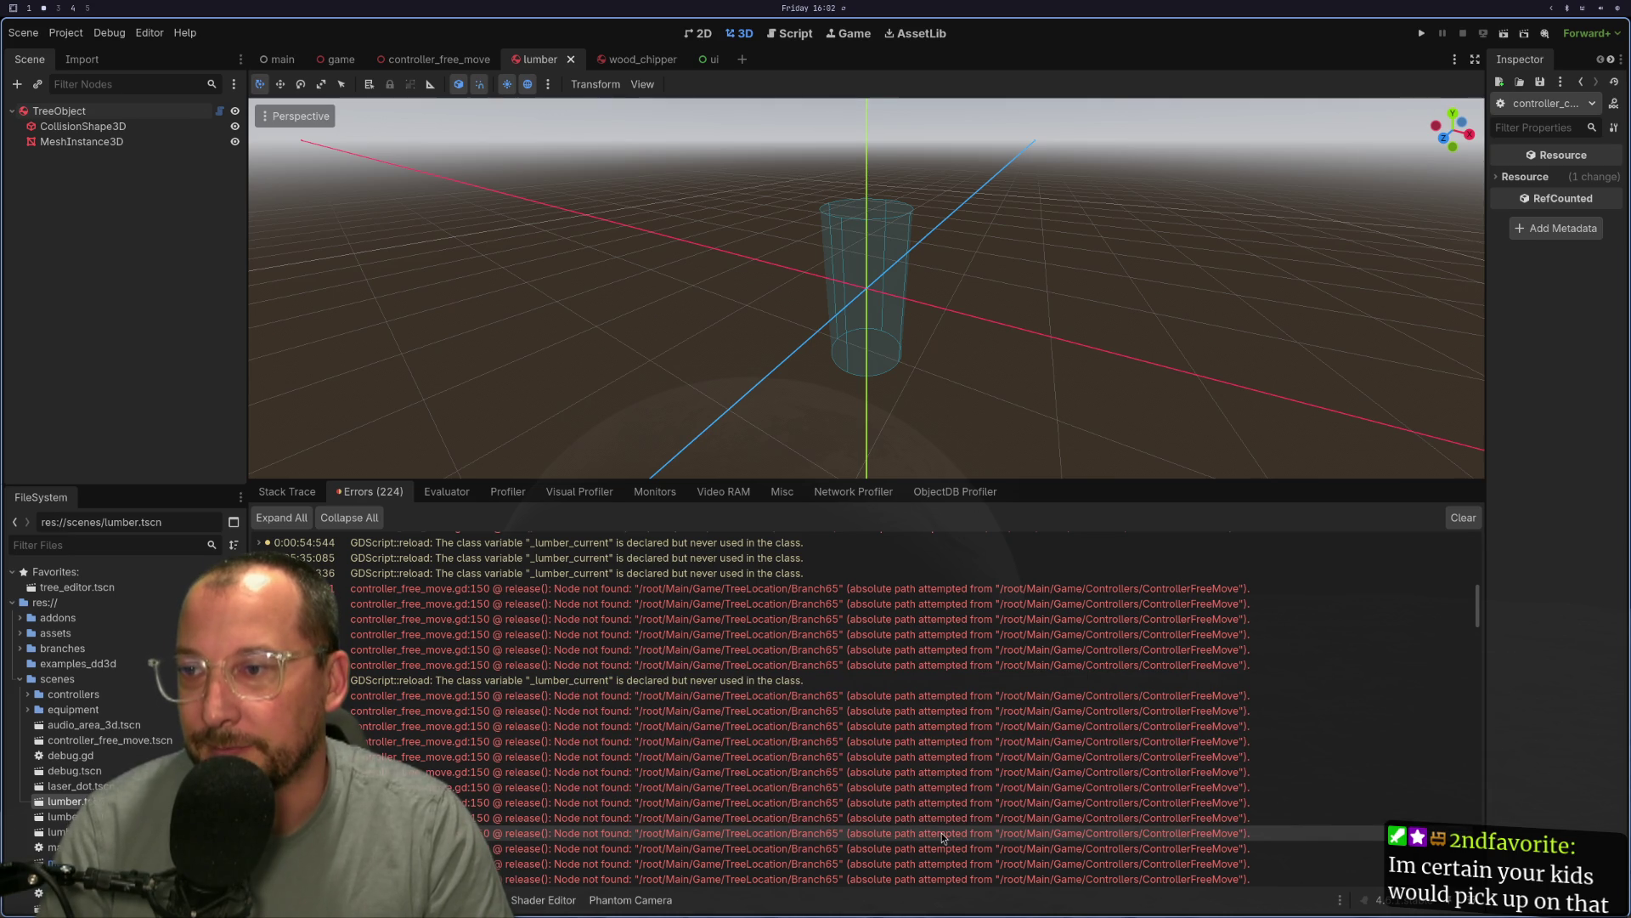
scroll(971, 828, "down", 10)
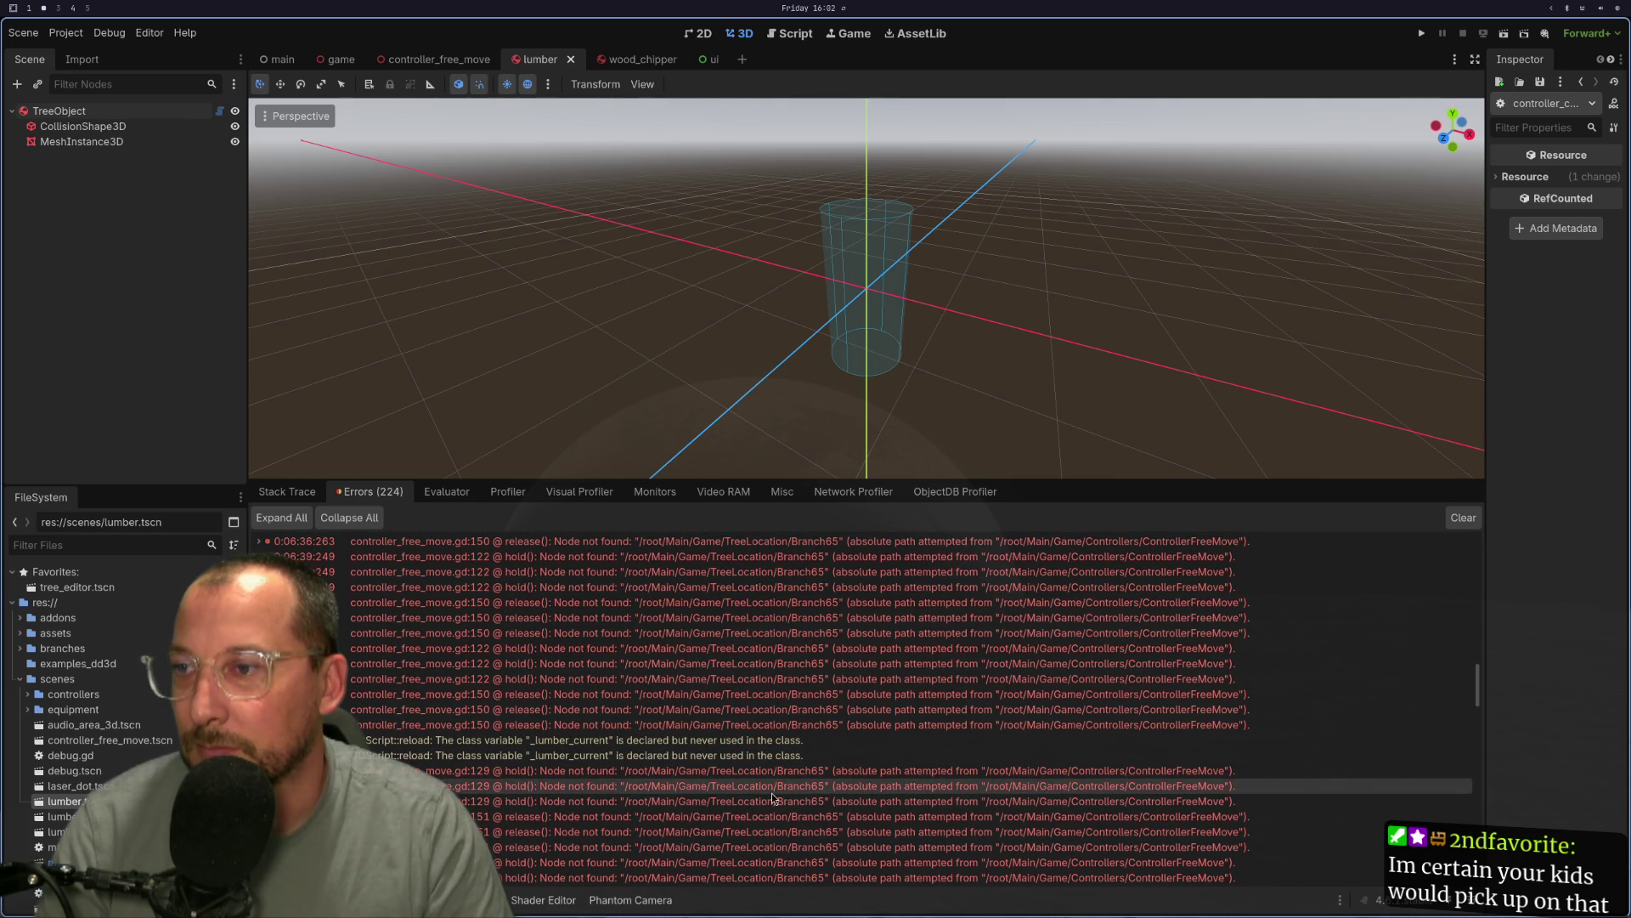
scroll(780, 782, "down", 5)
scroll(780, 782, "down", 5)
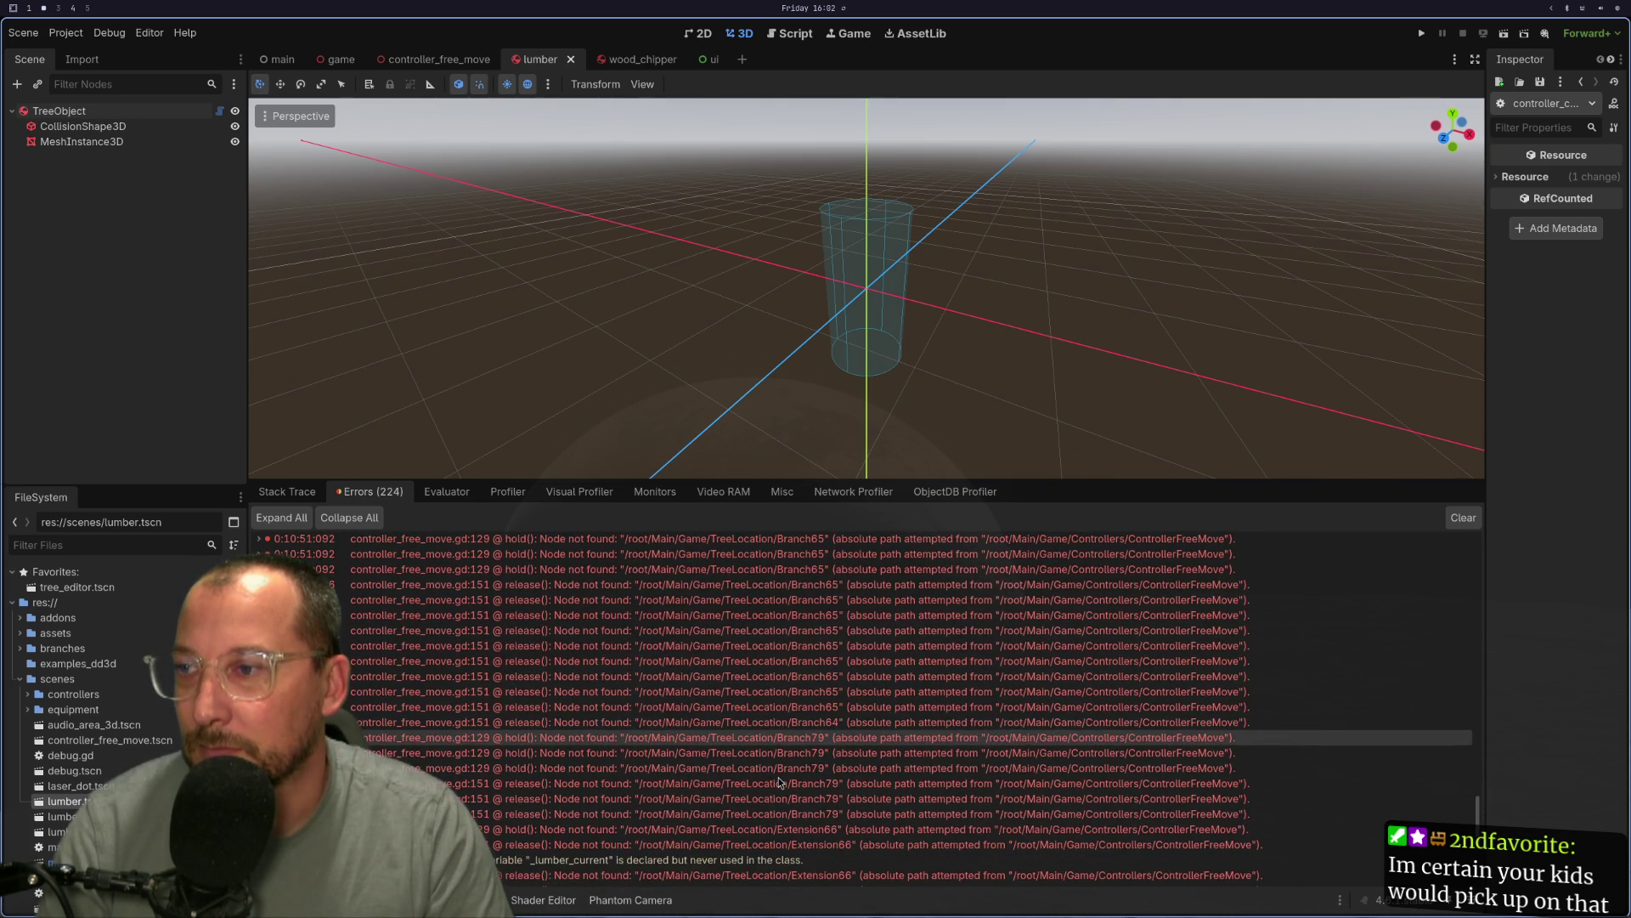
scroll(780, 782, "down", 3)
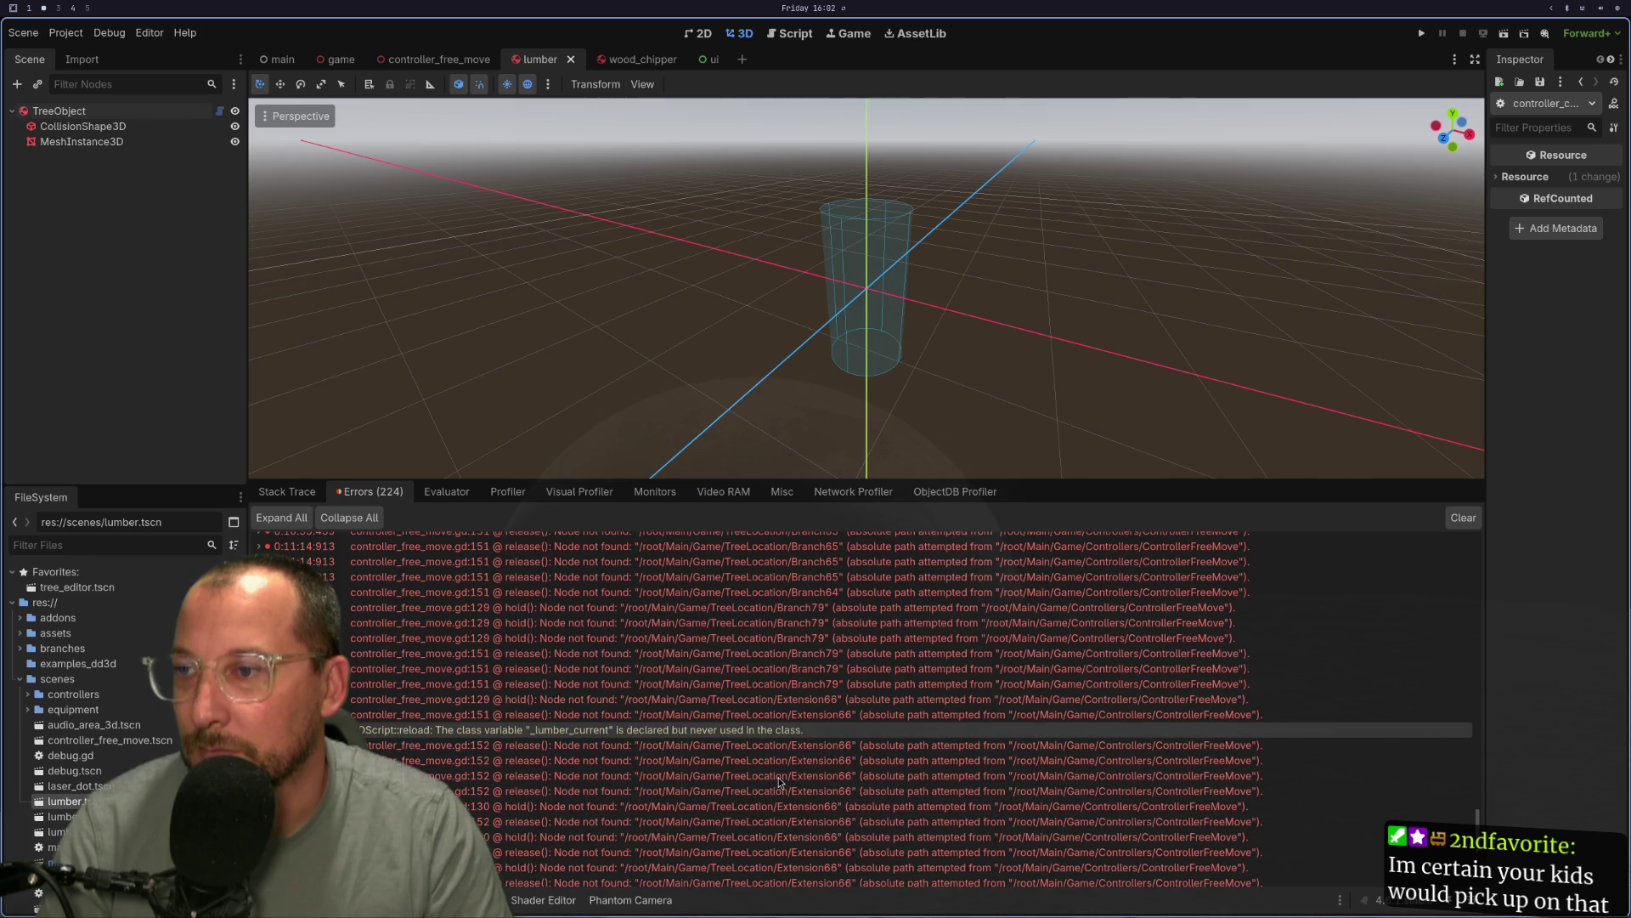
scroll(780, 783, "down", 5)
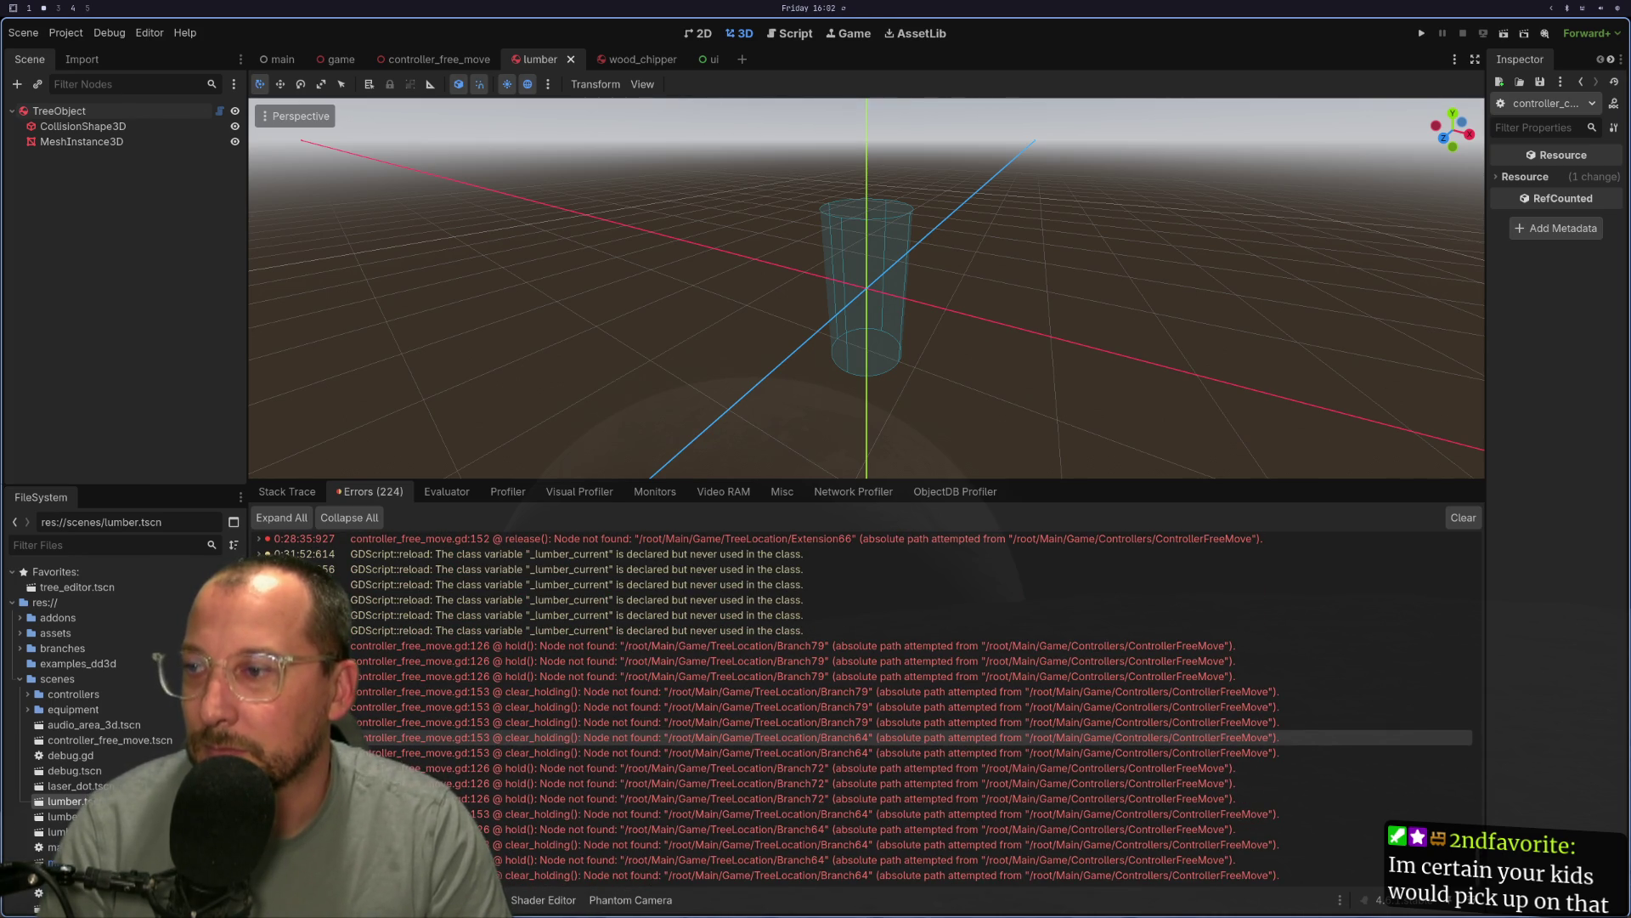
Check the script in Neovim, then clear the error list and run the game again.
key("super+1")
scroll(451, 427, "down", 5)
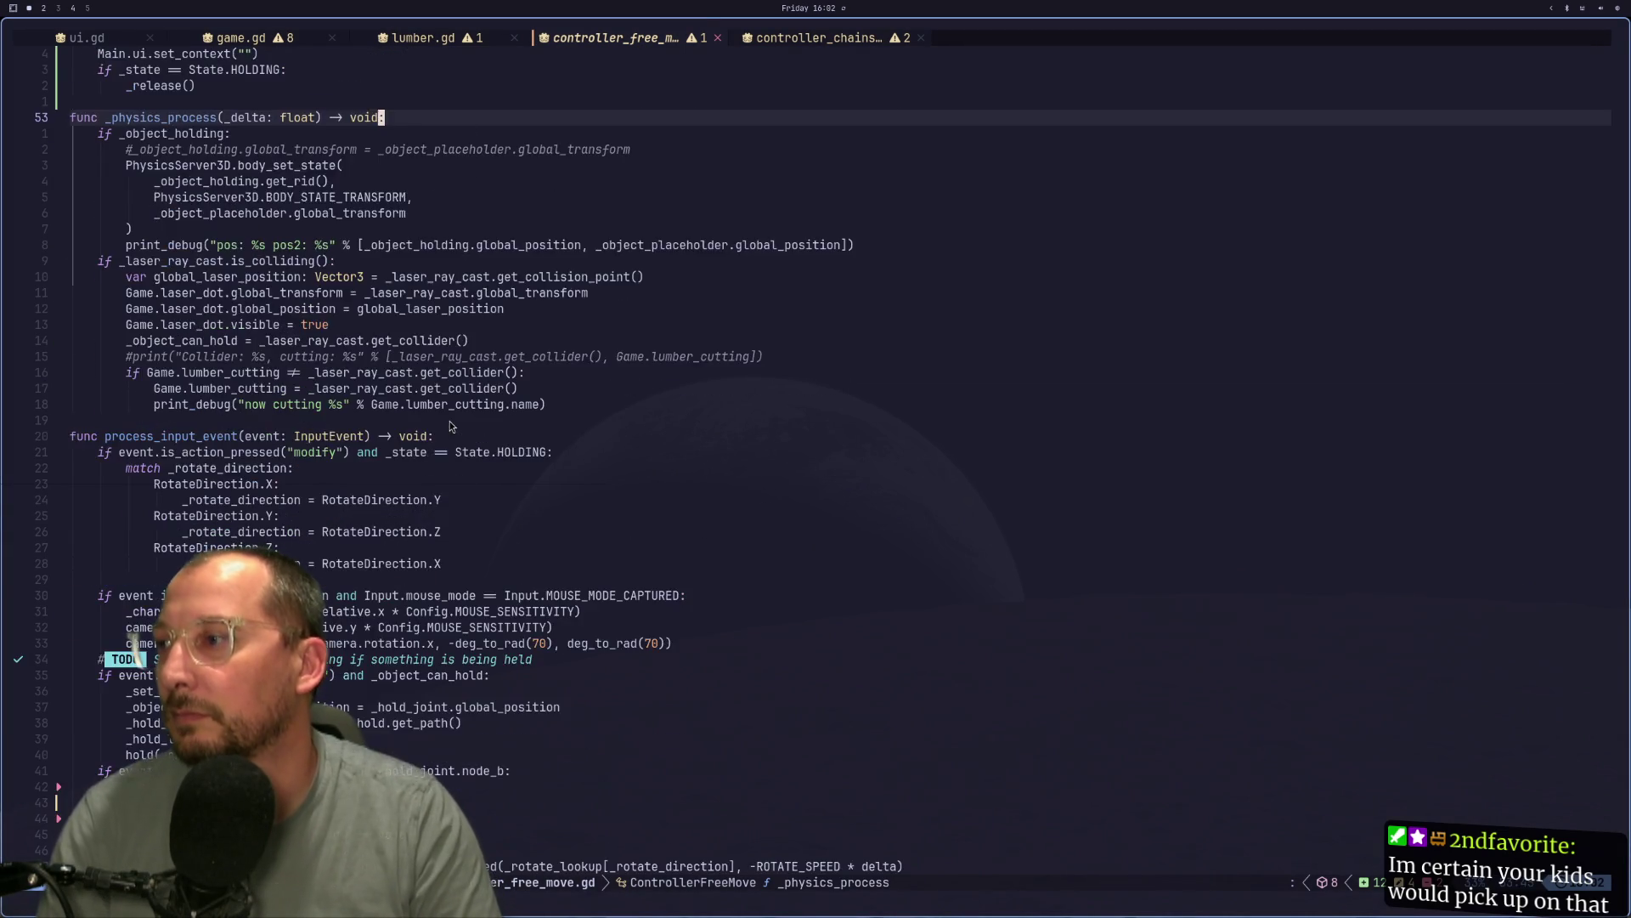
scroll(451, 427, "down", 11)
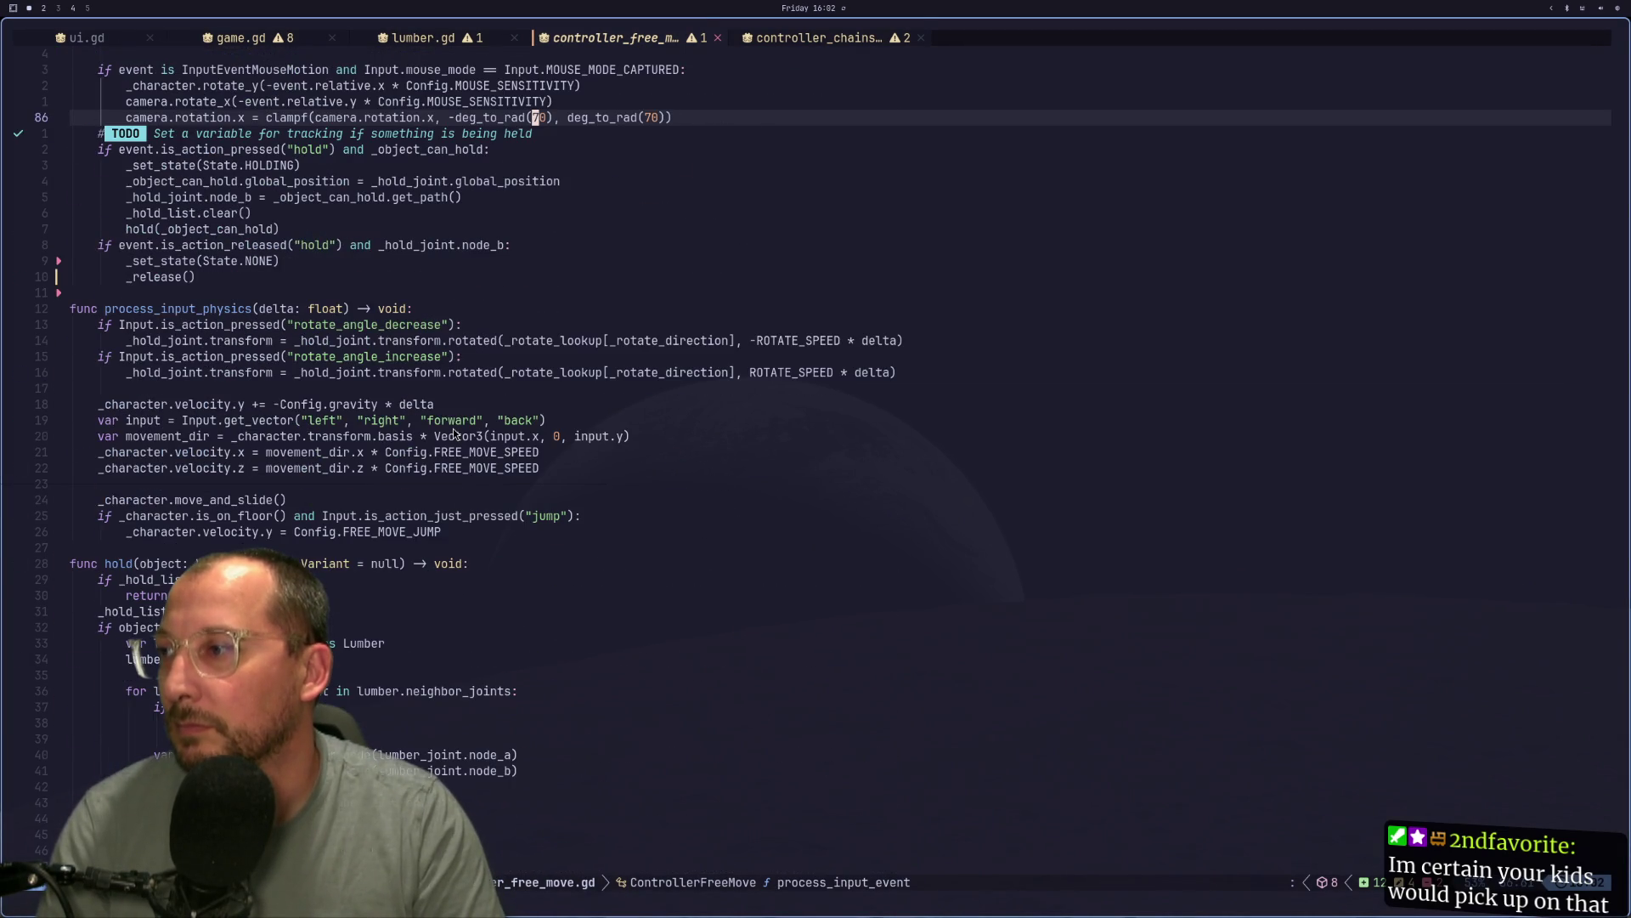
scroll(452, 428, "down", 3)
key("super+2")
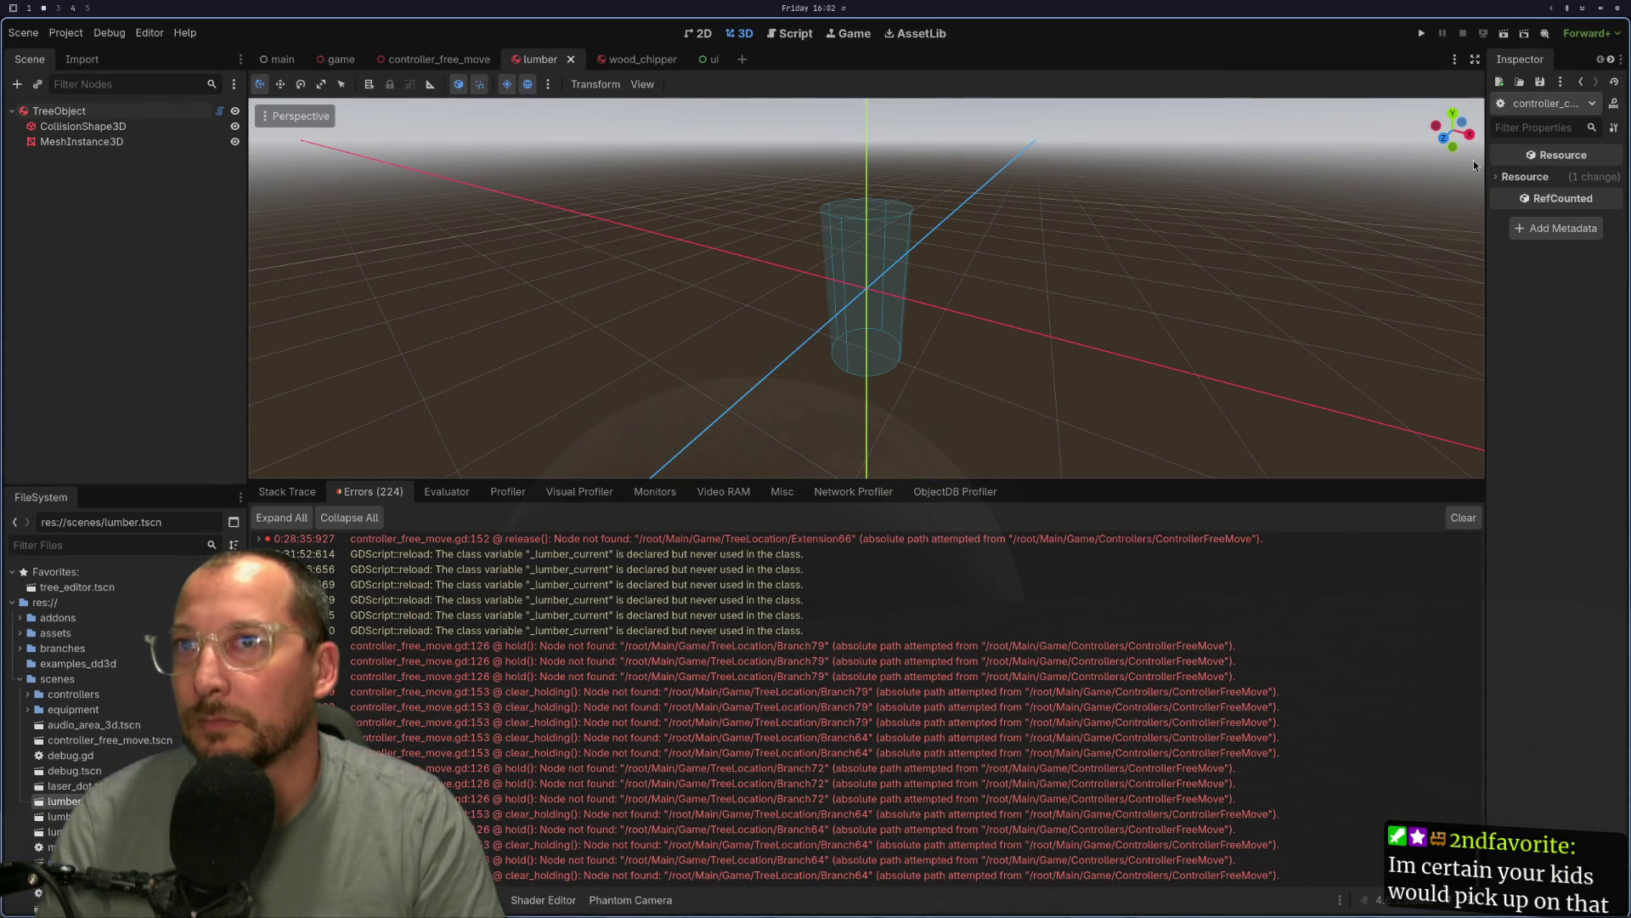
left_click(1463, 517)
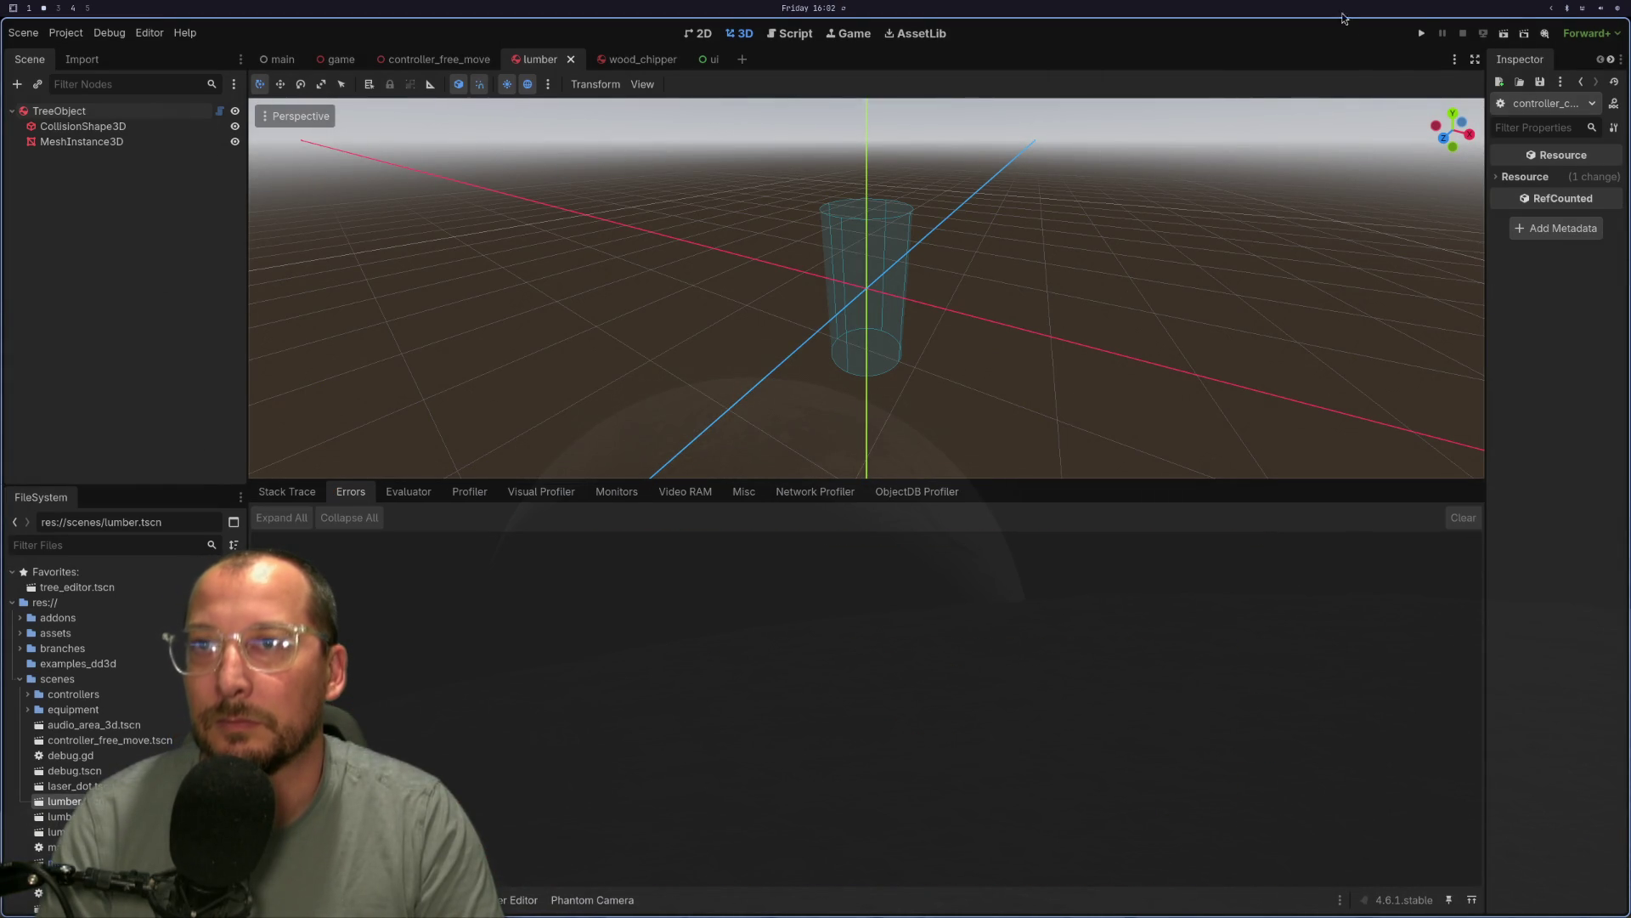
left_click(1422, 33)
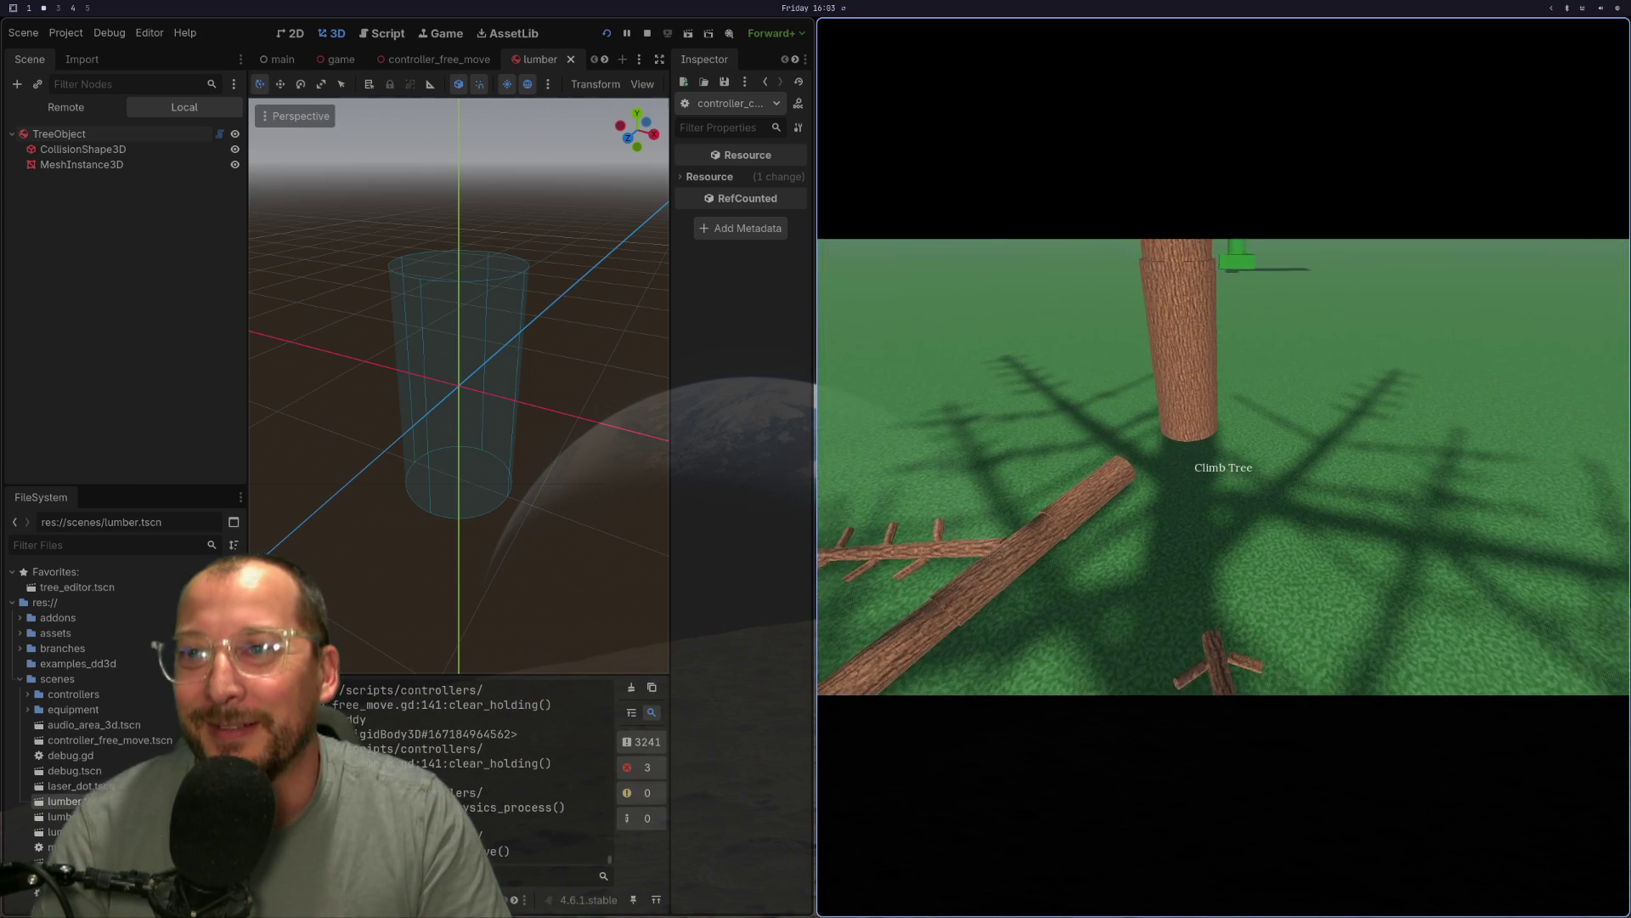
Stop the game with F8 and bring Neovim back to the front.
key("F8")
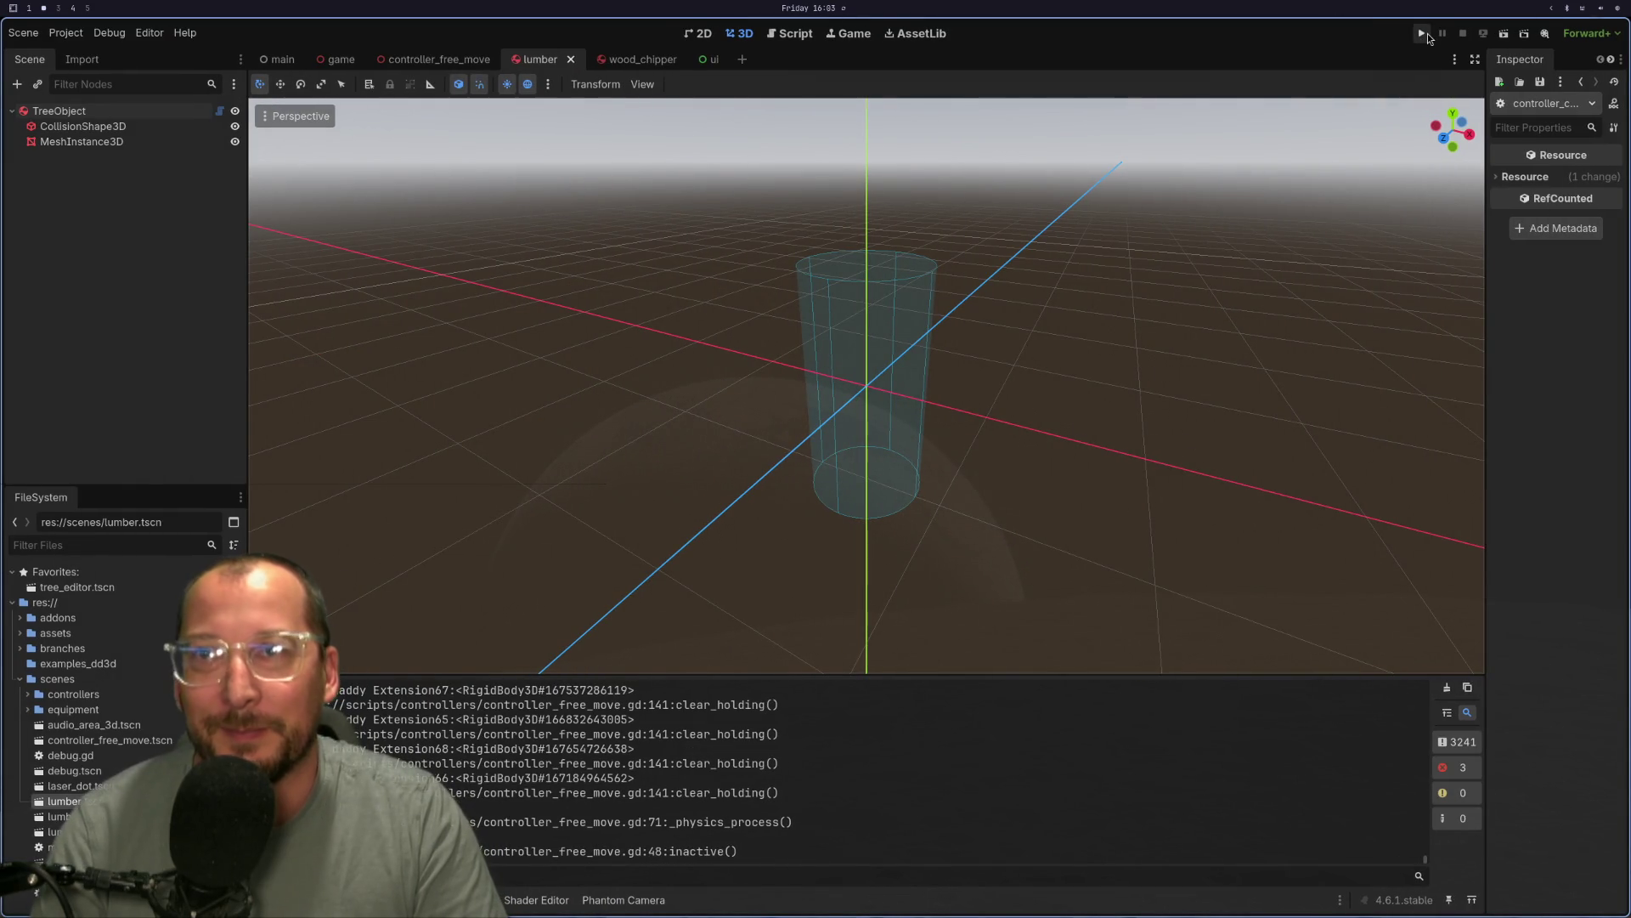
key("super+4")
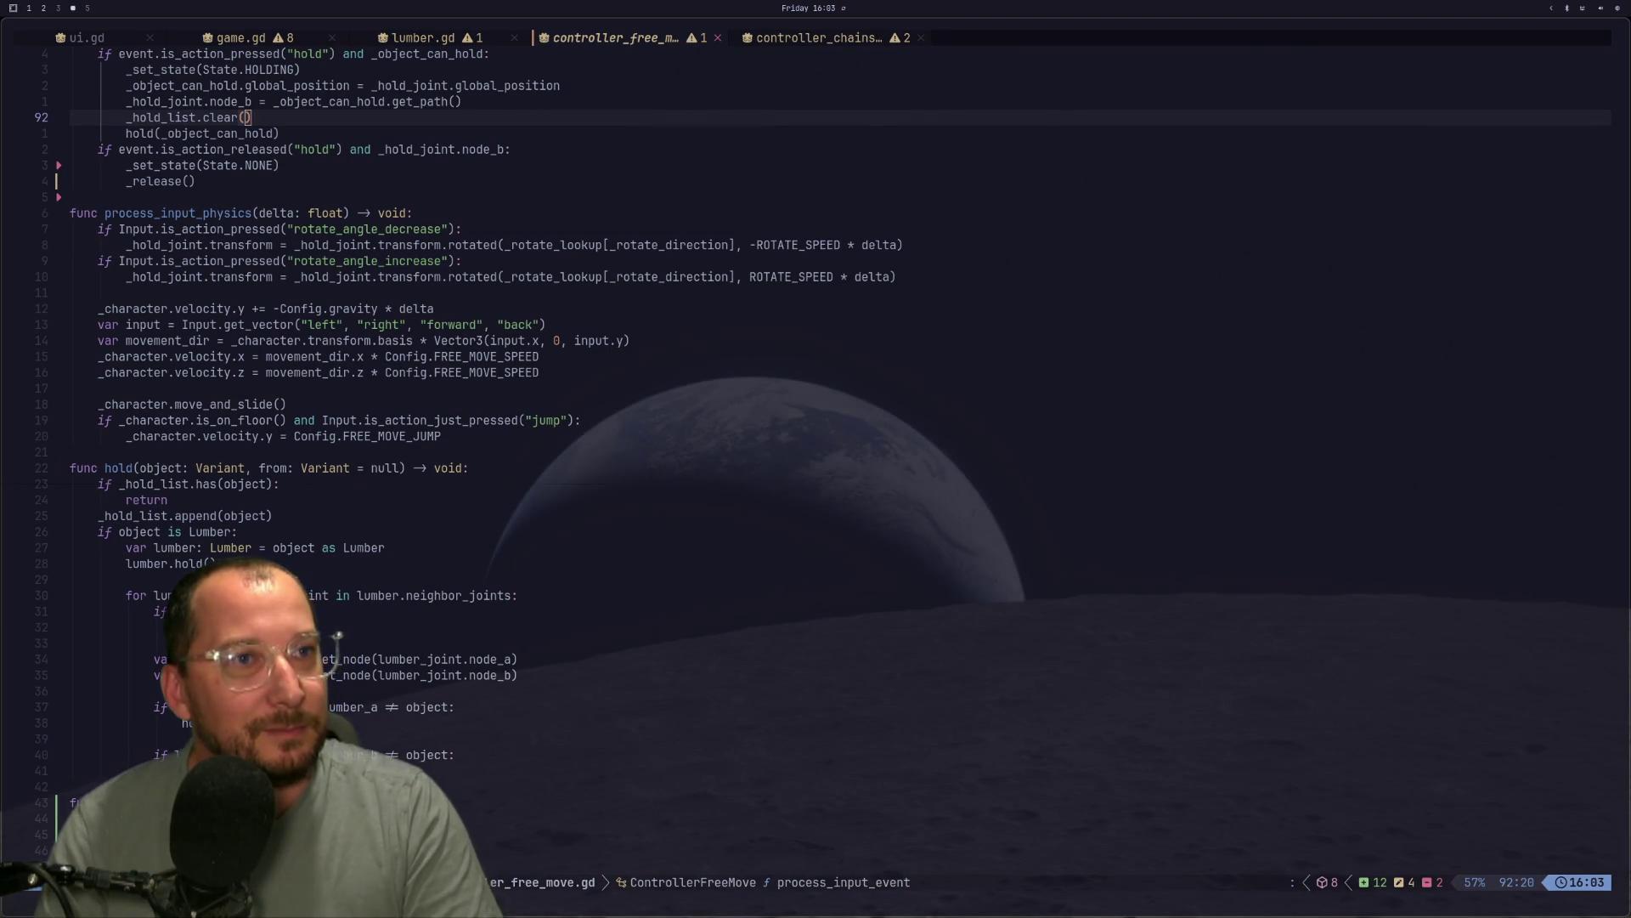
Relaunch the game, walk up to the tree, and bring out the chainsaw with 1.
key("super+2")
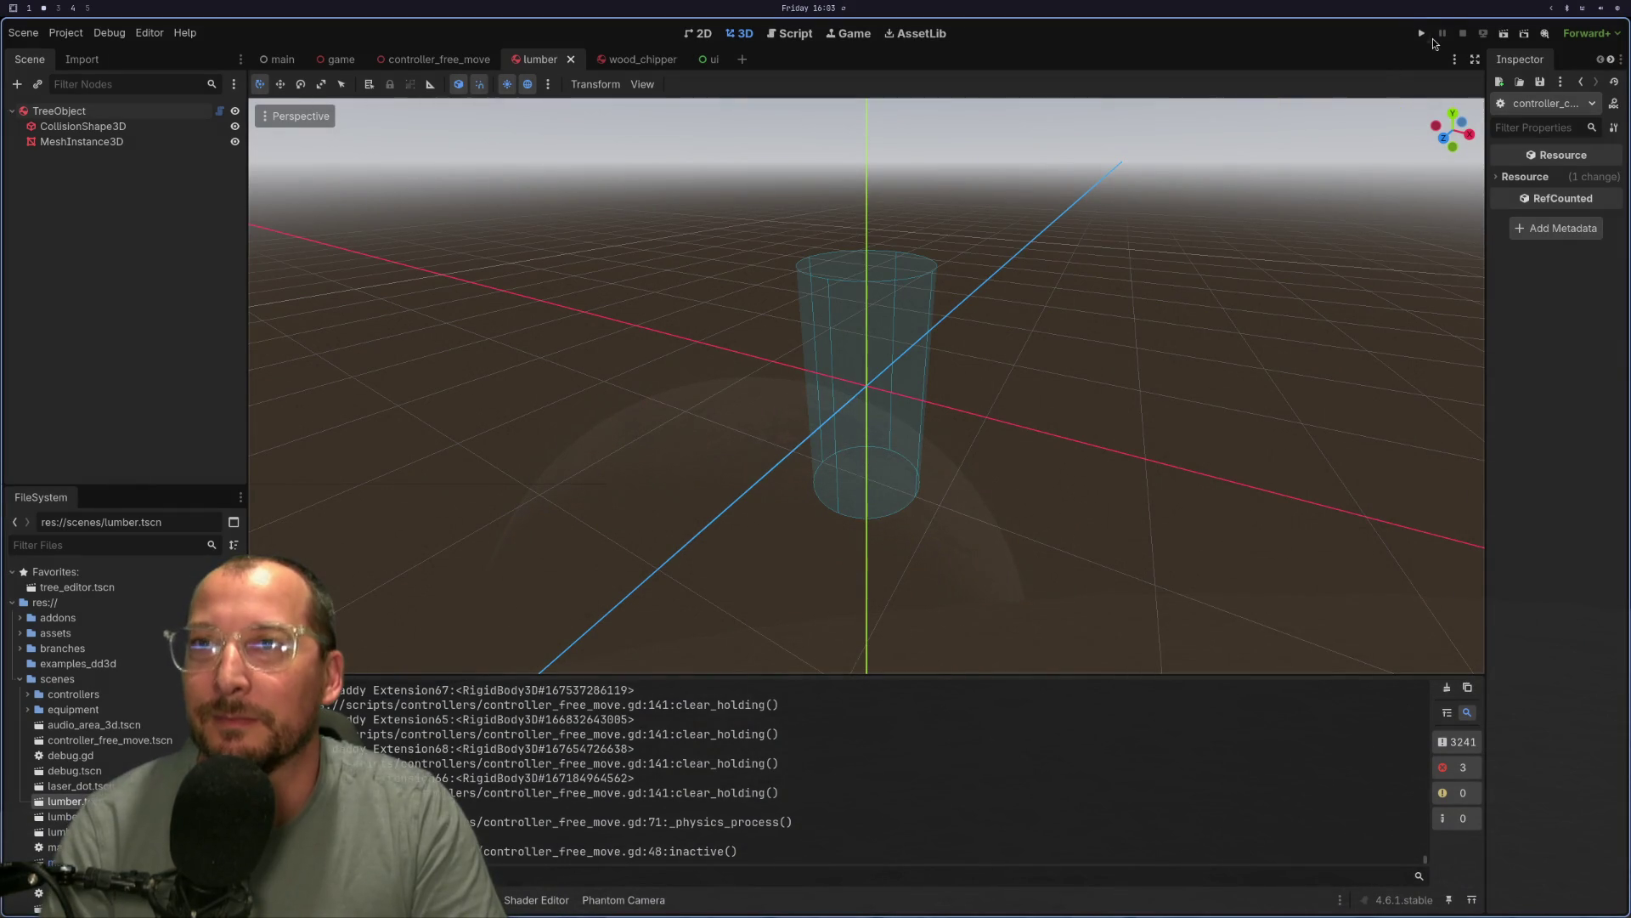
left_click(1422, 33)
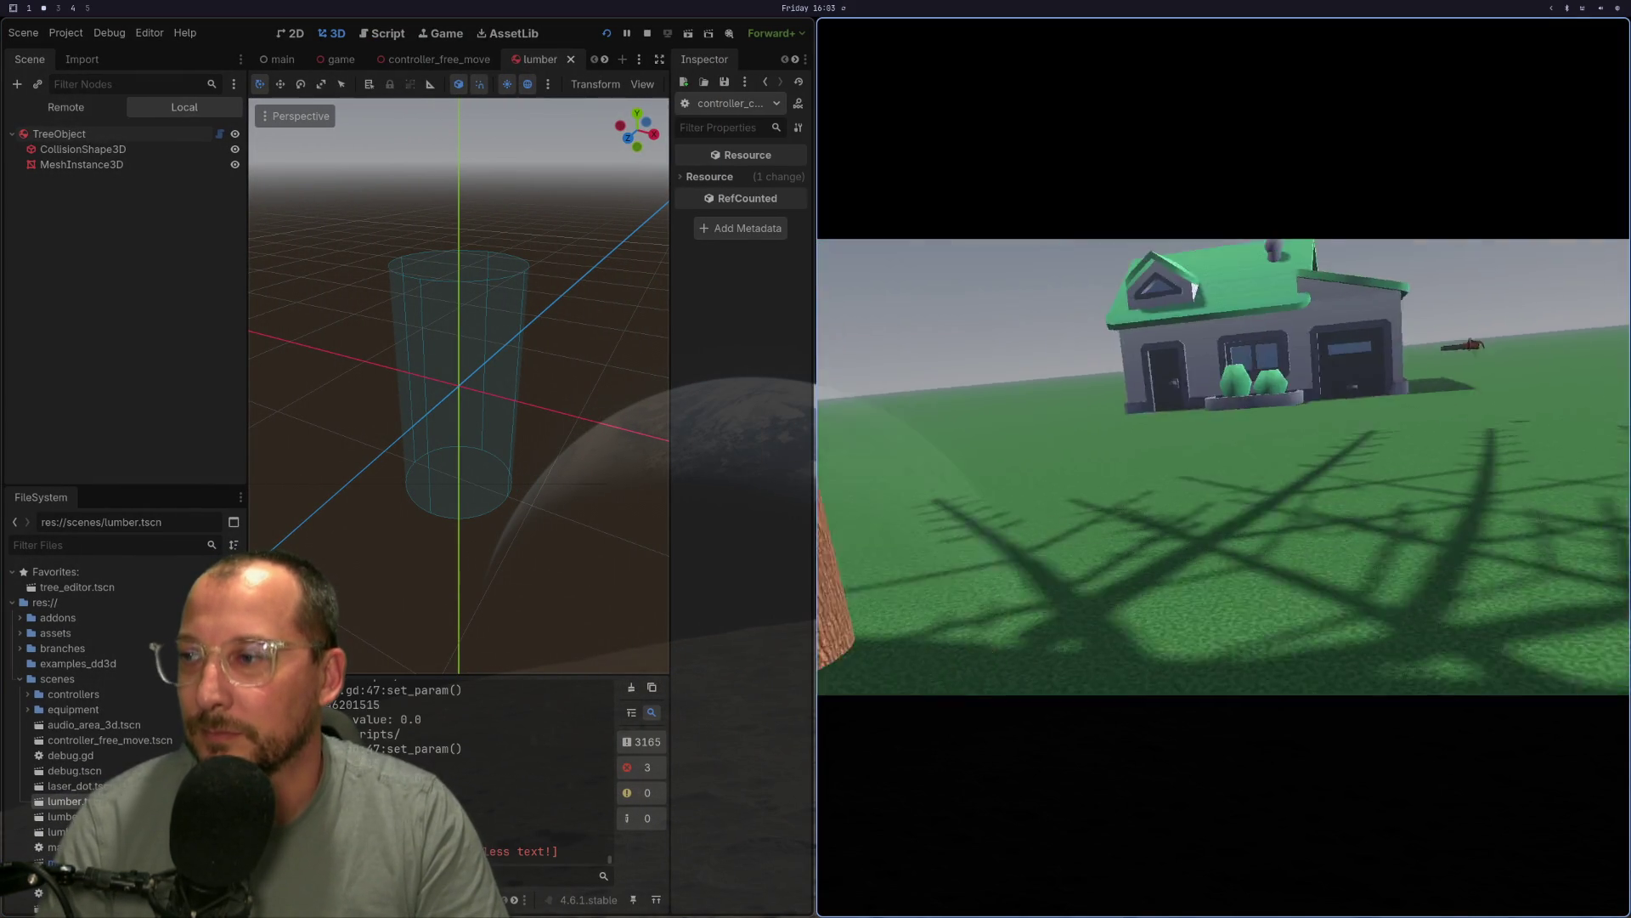
key("w")
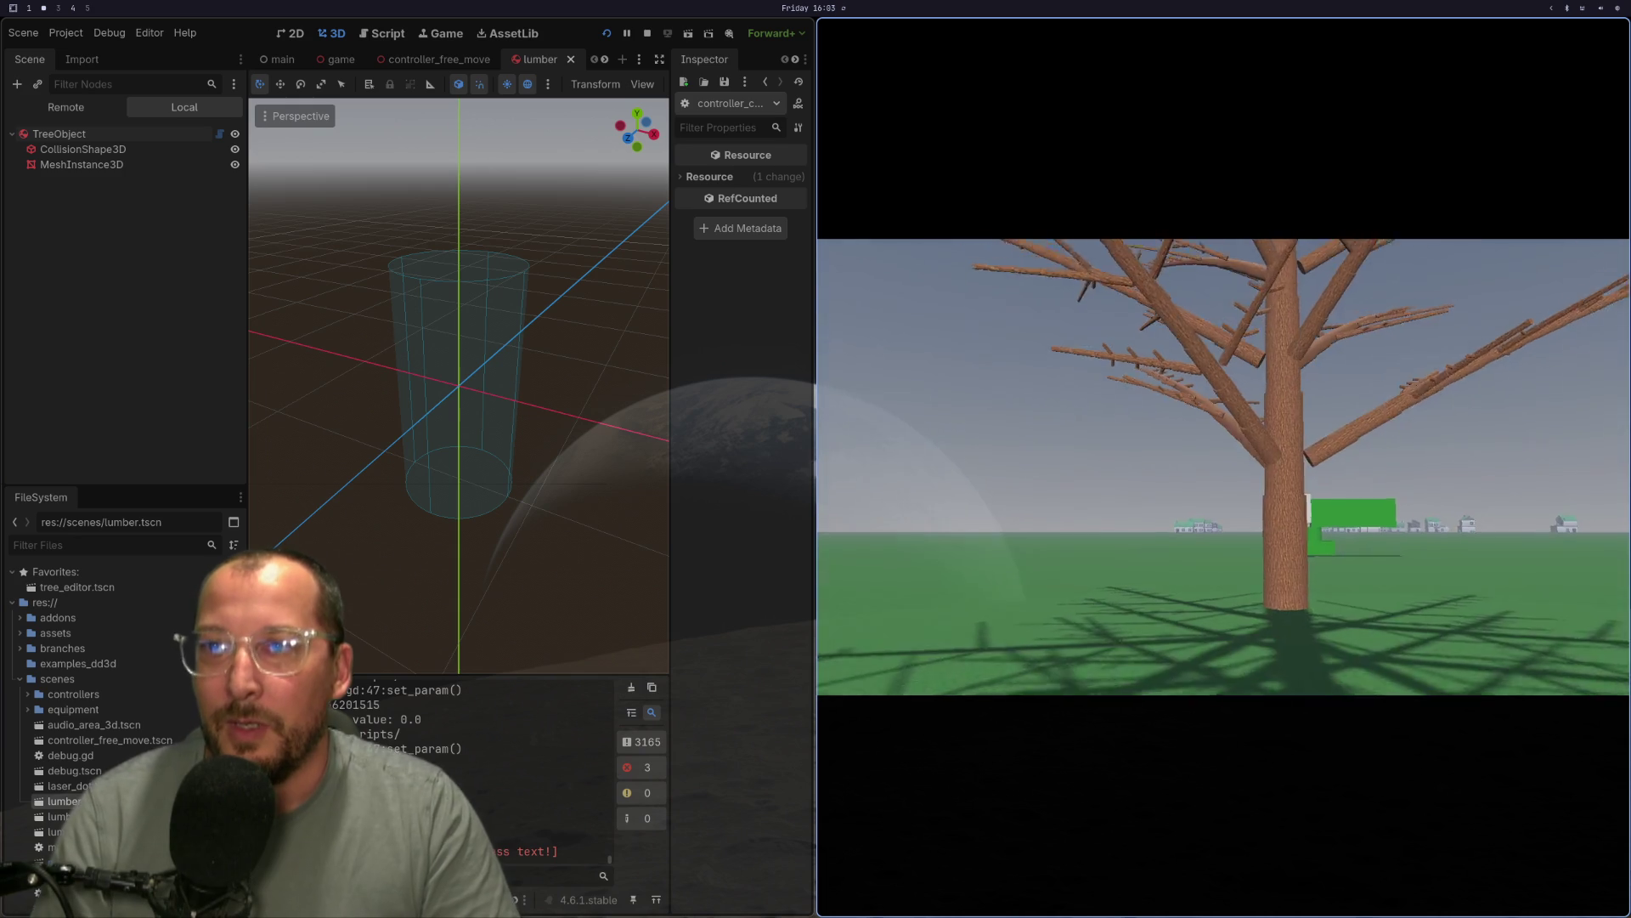
mouse_move(1223, 466)
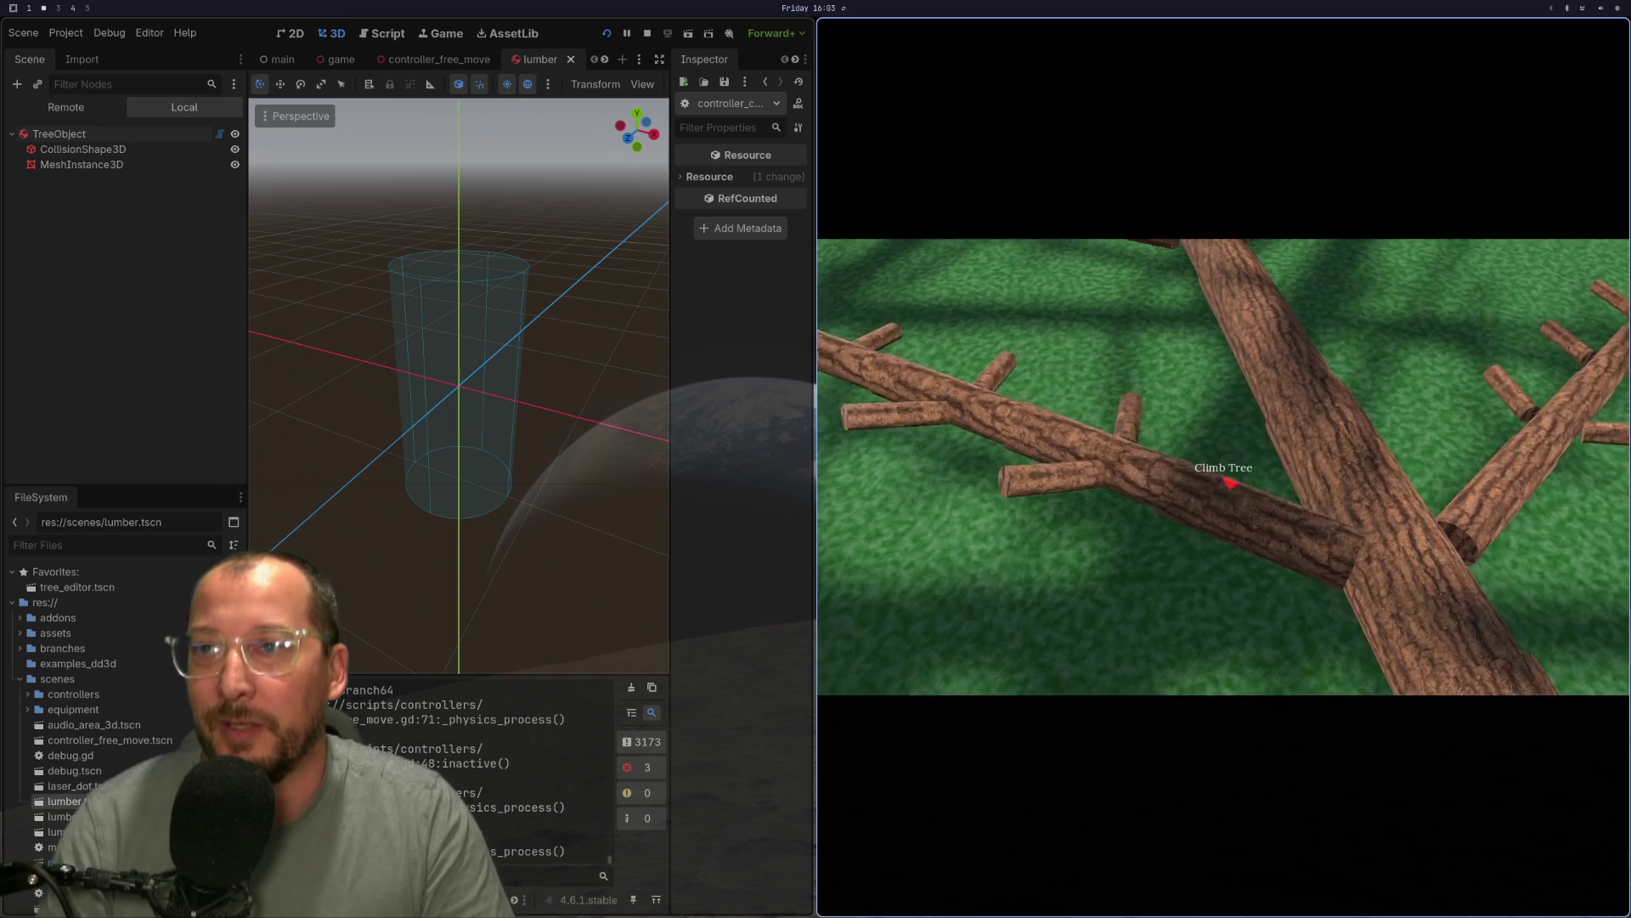
key("1")
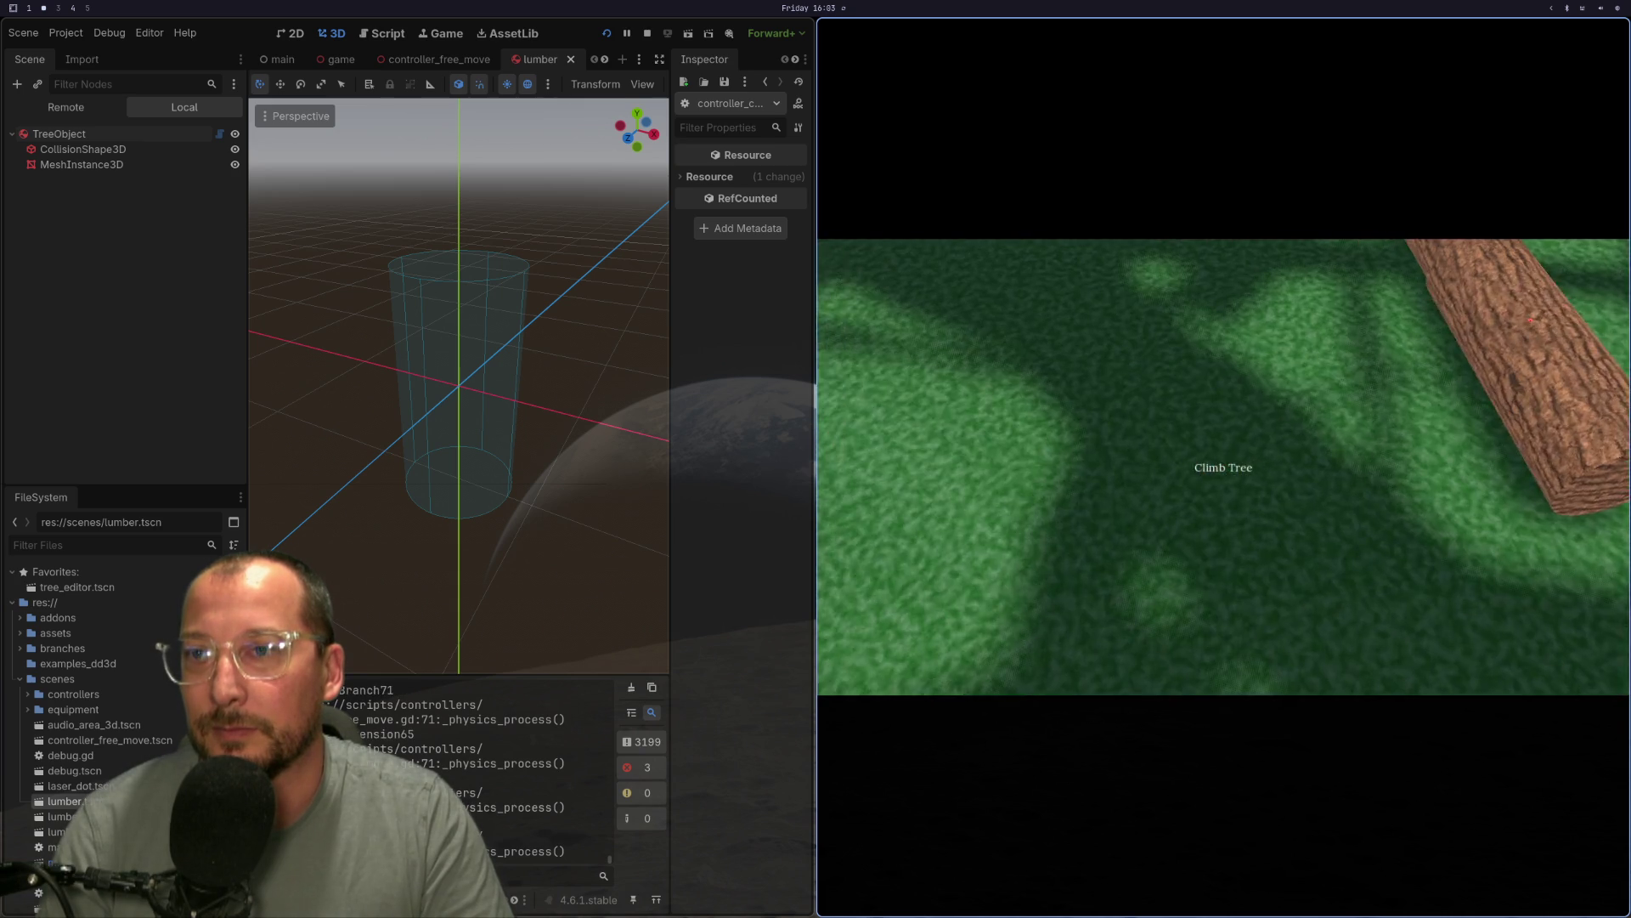
Grab and rotate the felled tree, then pick up a log and set it on the grass.
key("e")
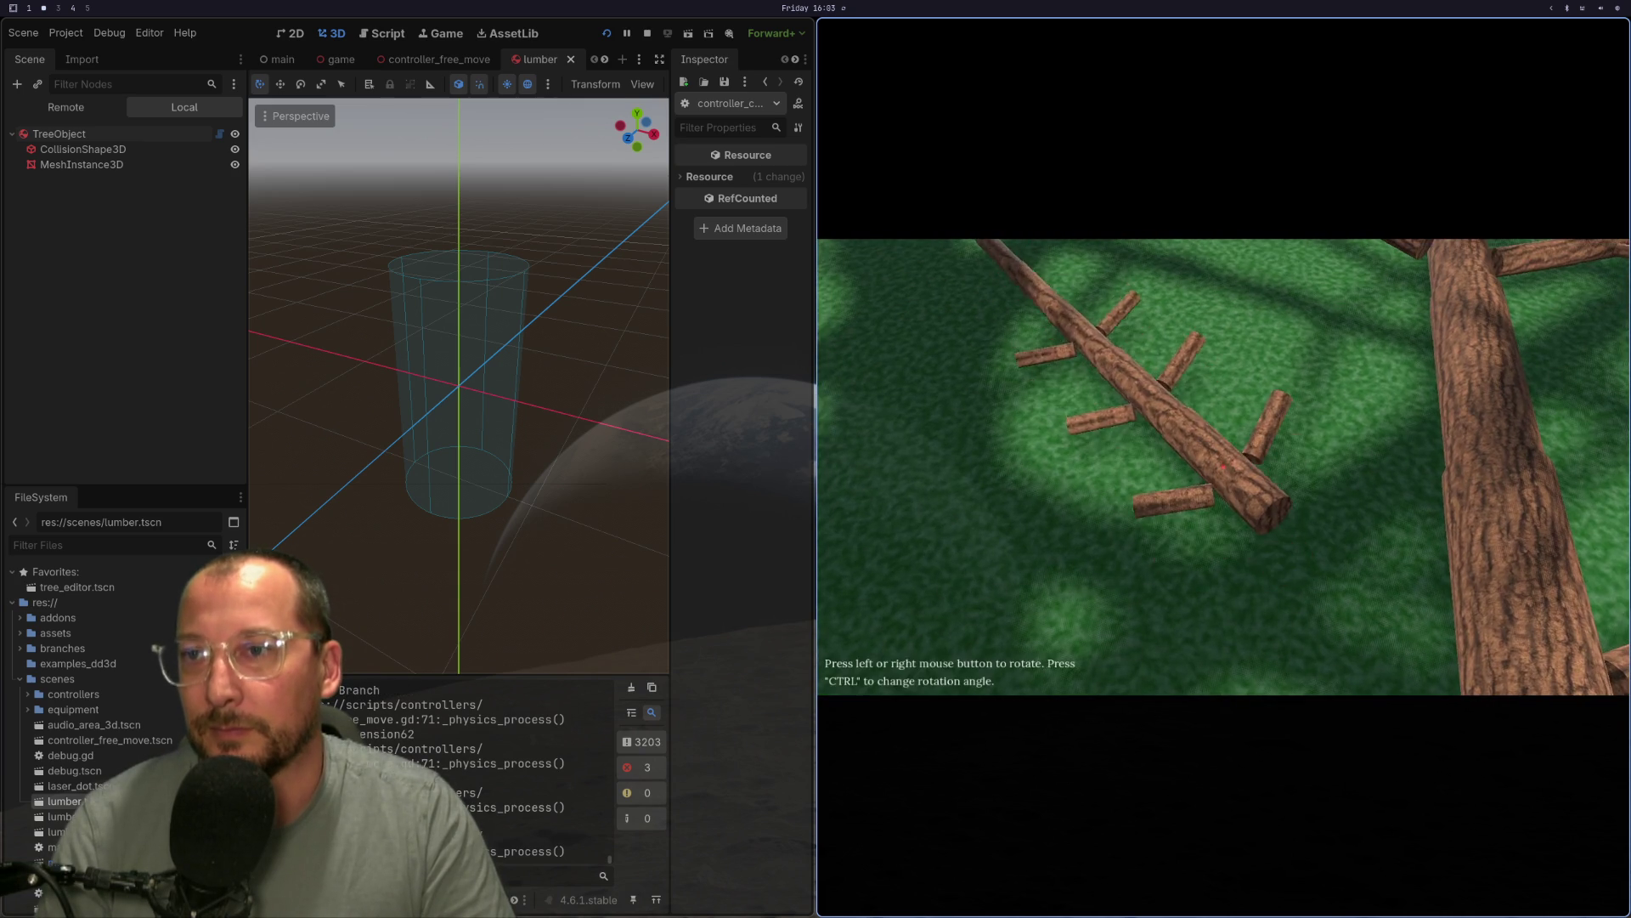
left_click(1223, 466)
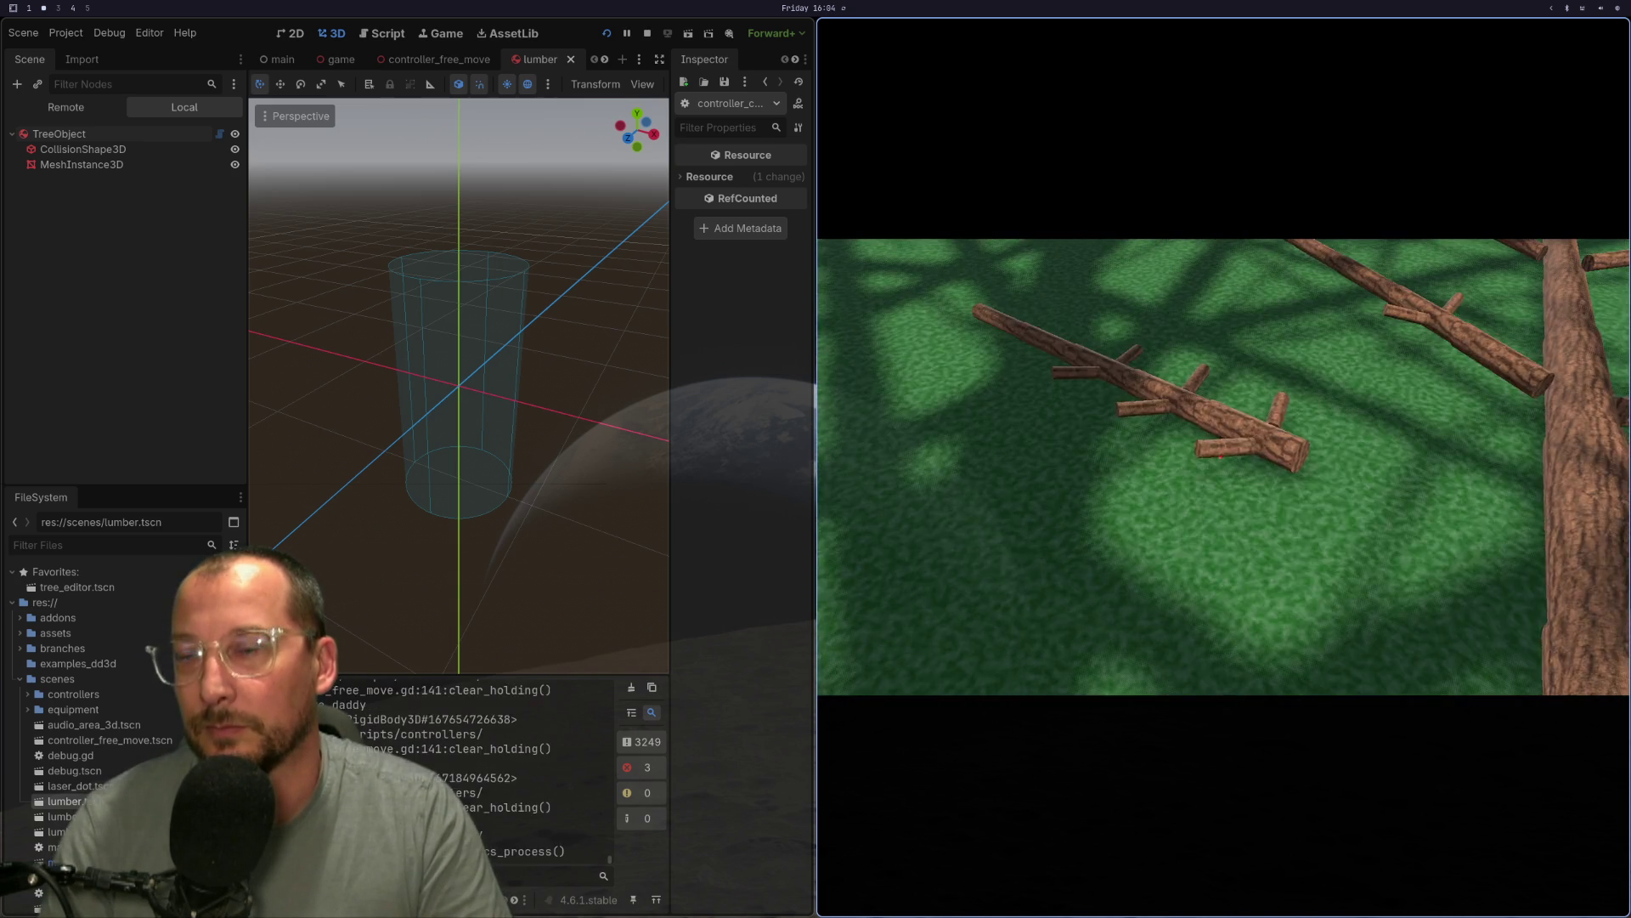
mouse_move(1224, 467)
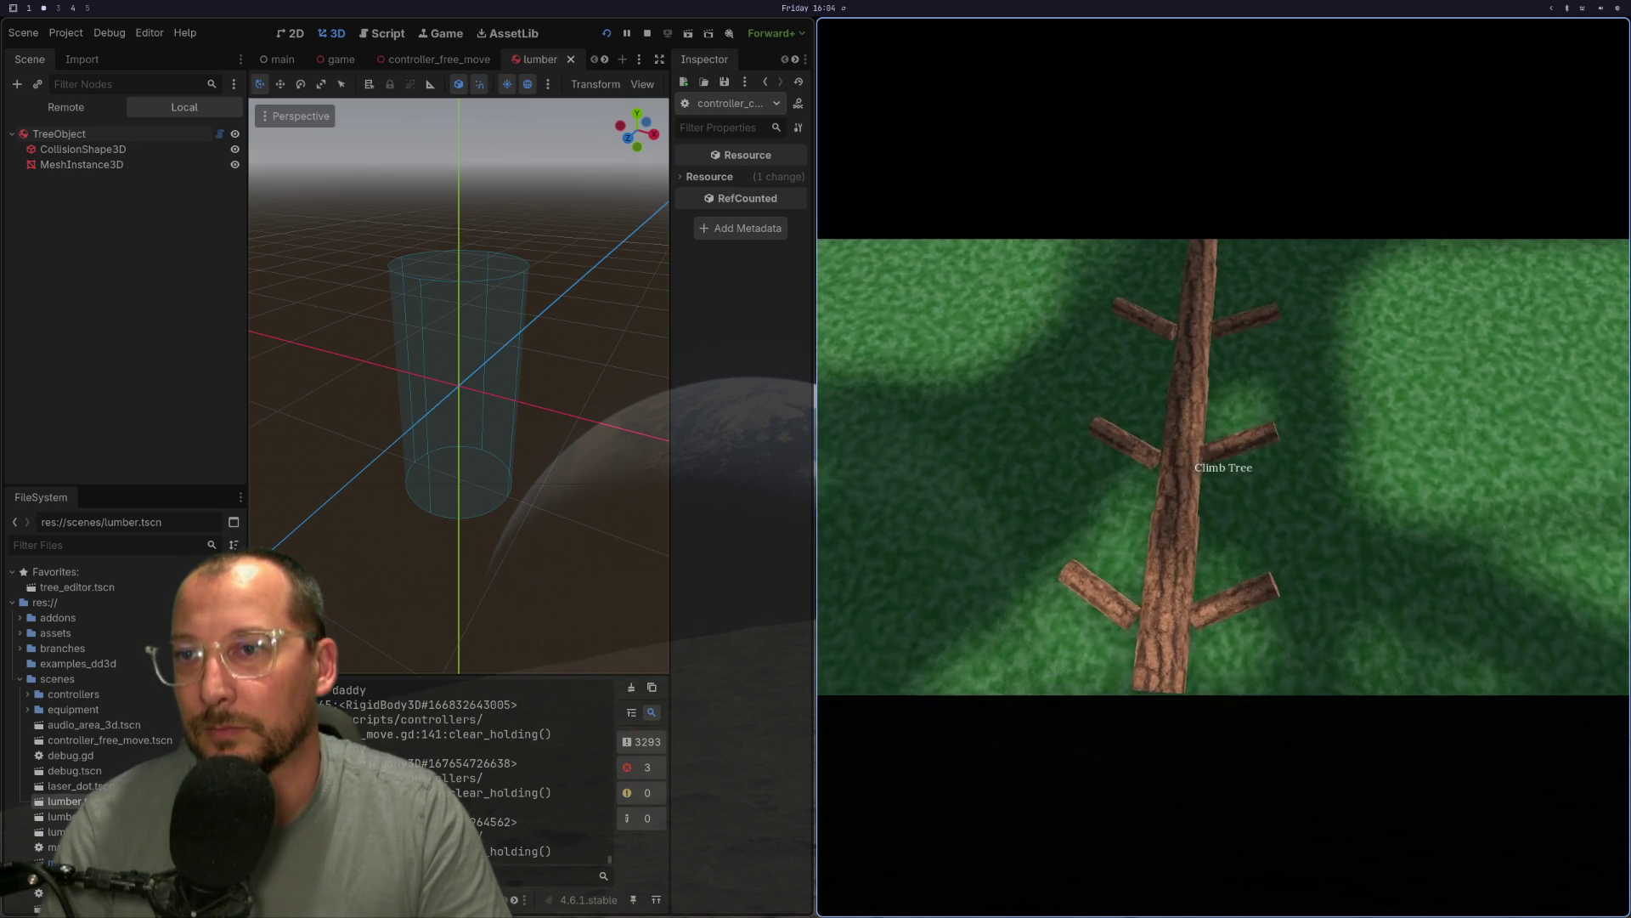
key("e")
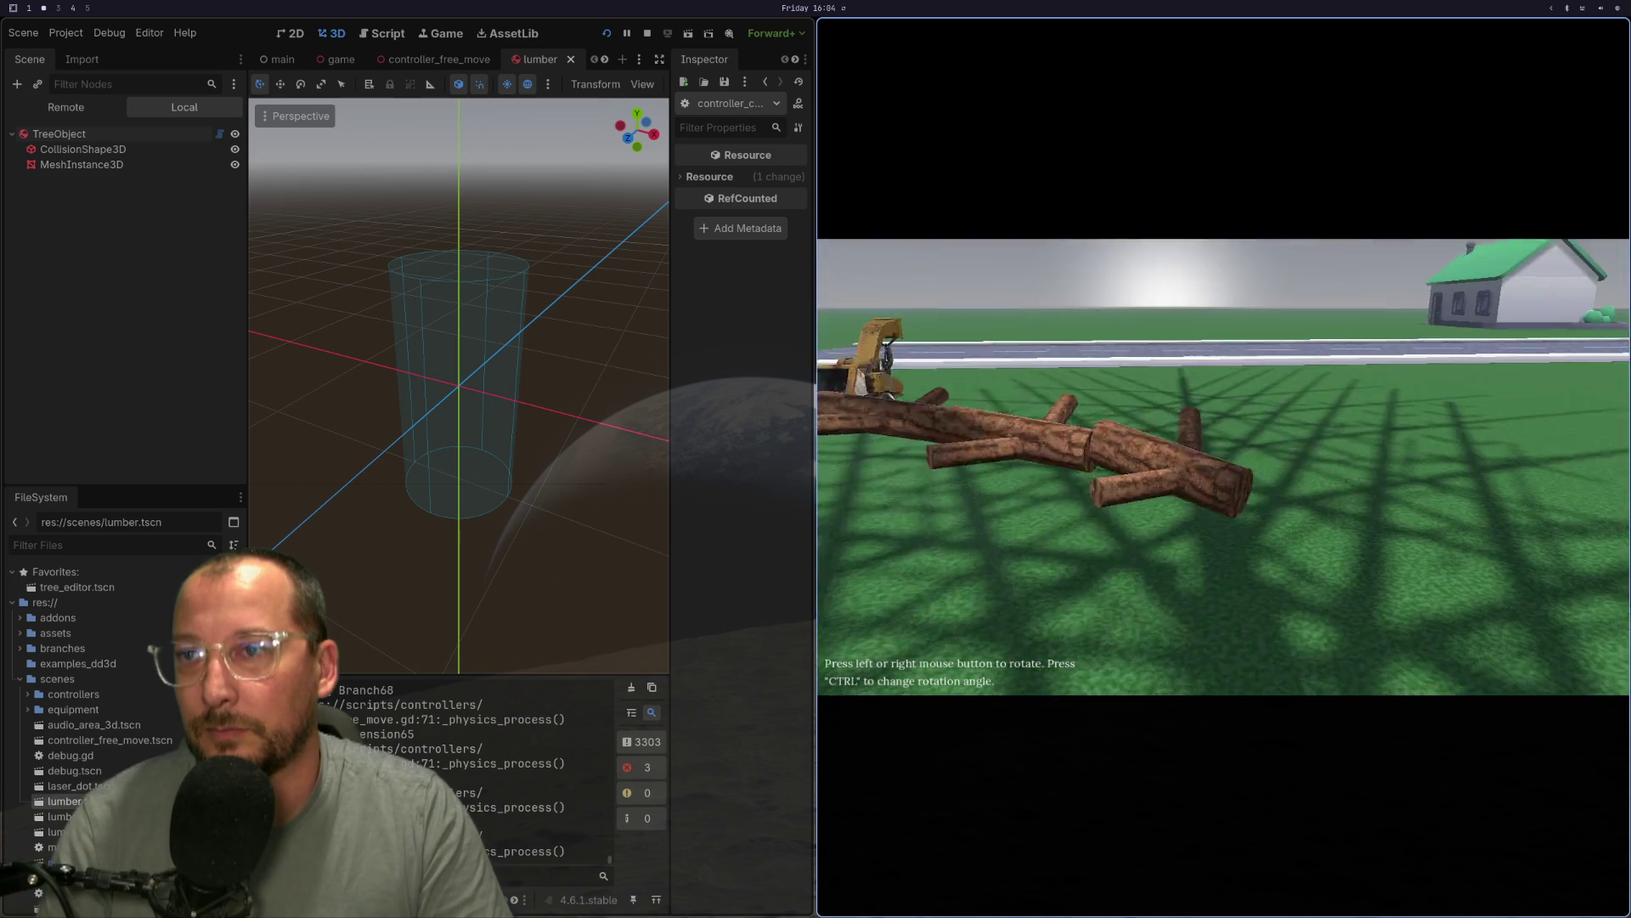
key("e")
key("e")
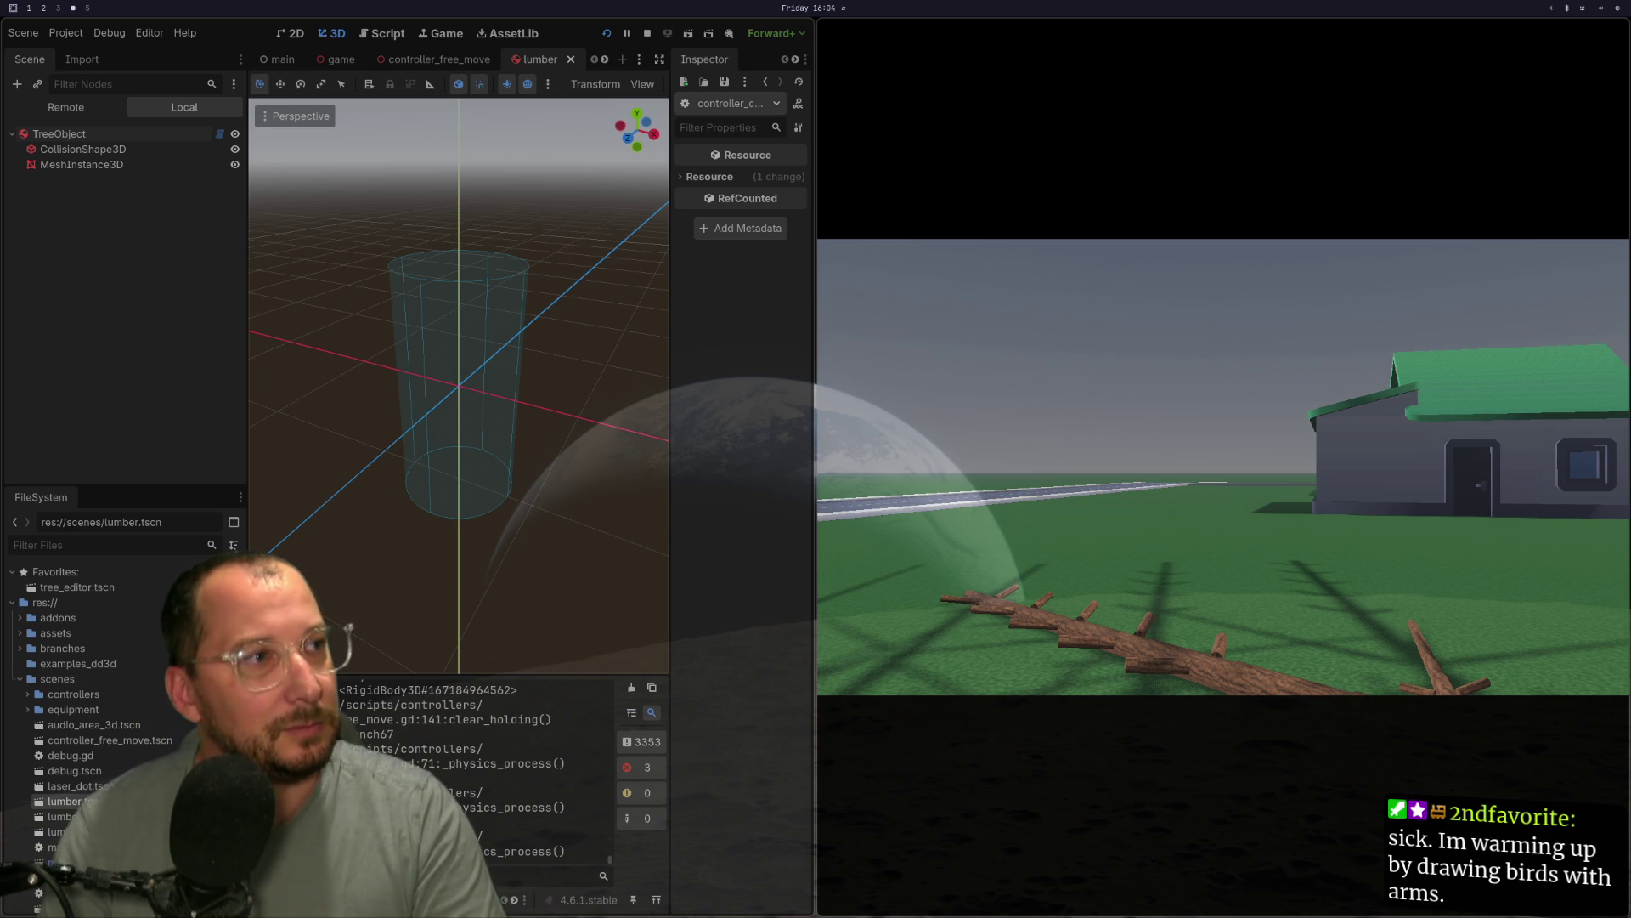
key("super+3")
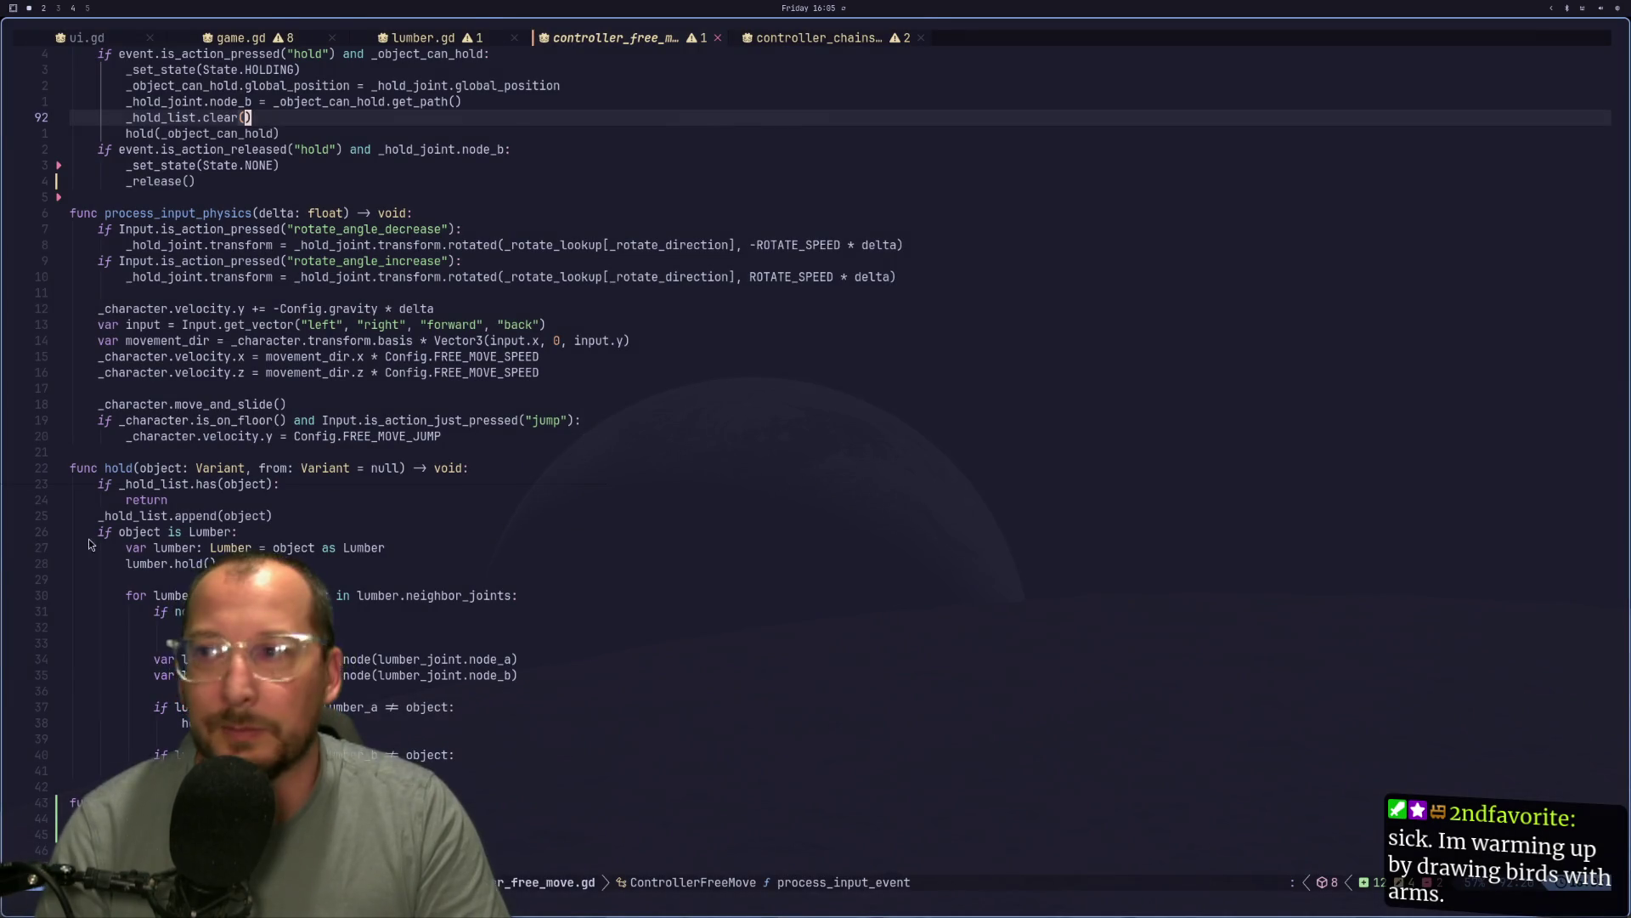
key("super+4")
key("super+2")
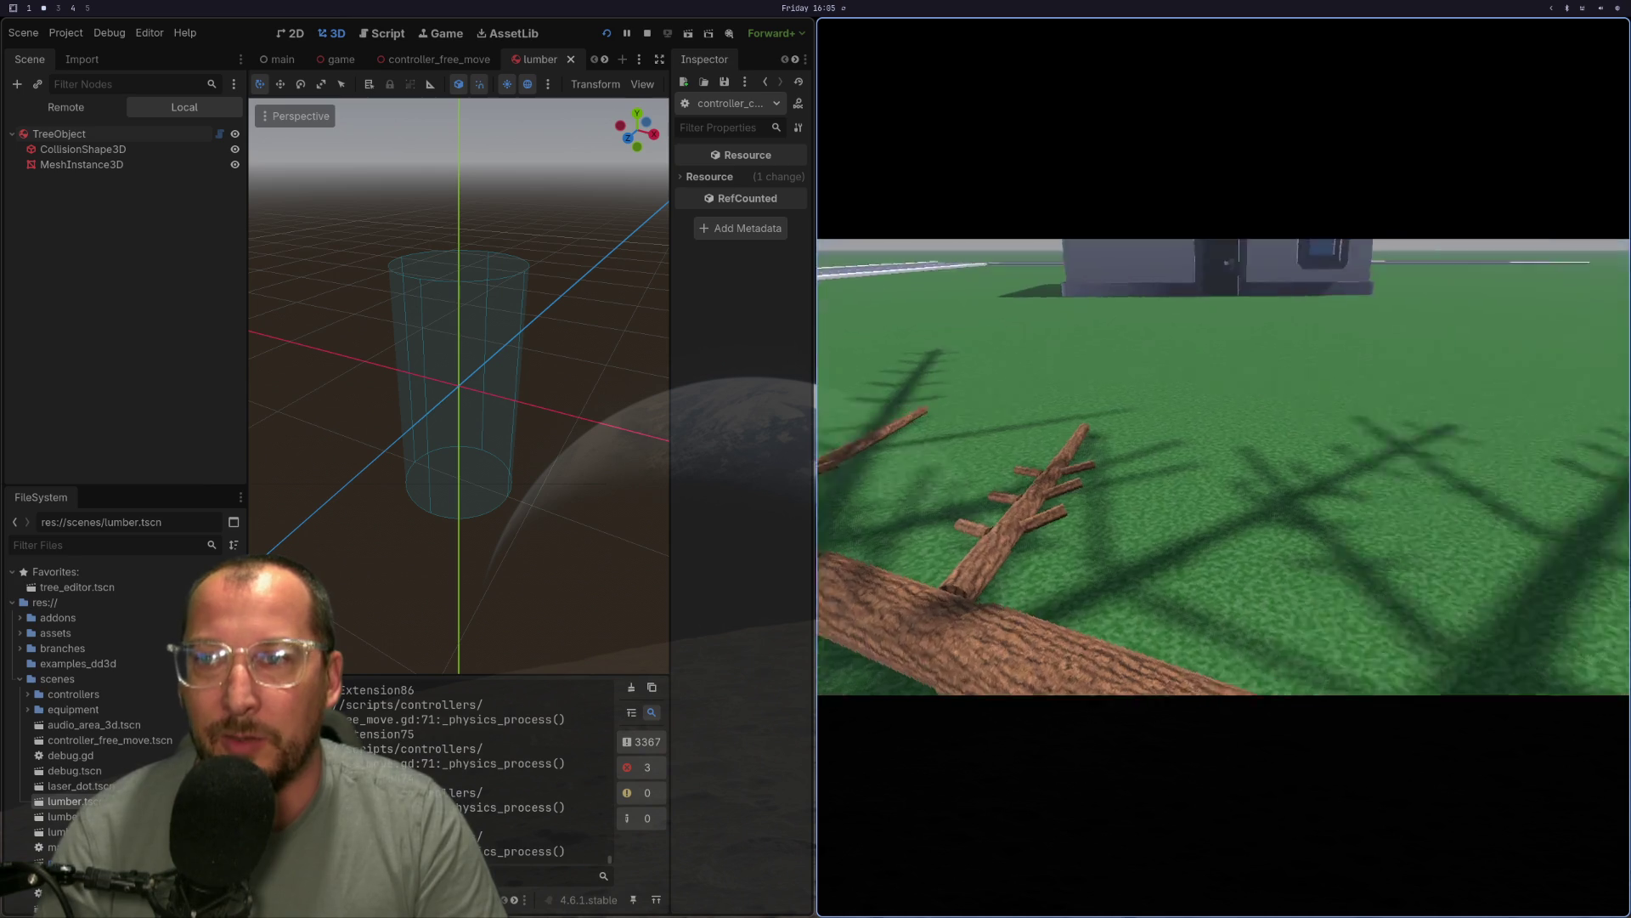
Walk past the logs to stand in front of the upright tree trunk.
key("w")
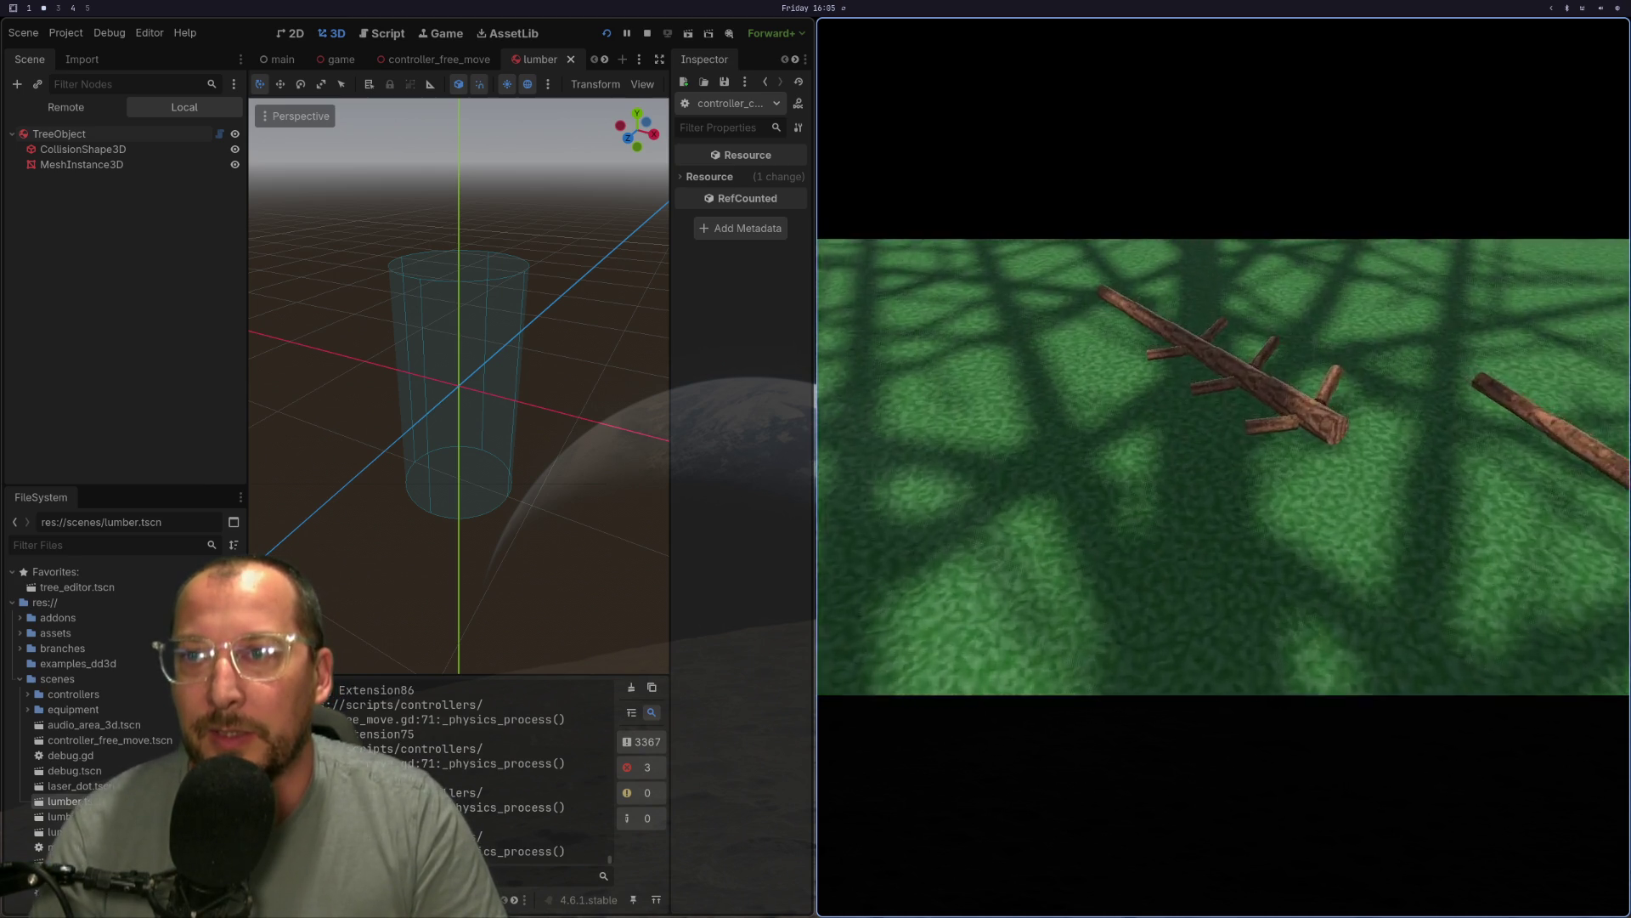
key("e")
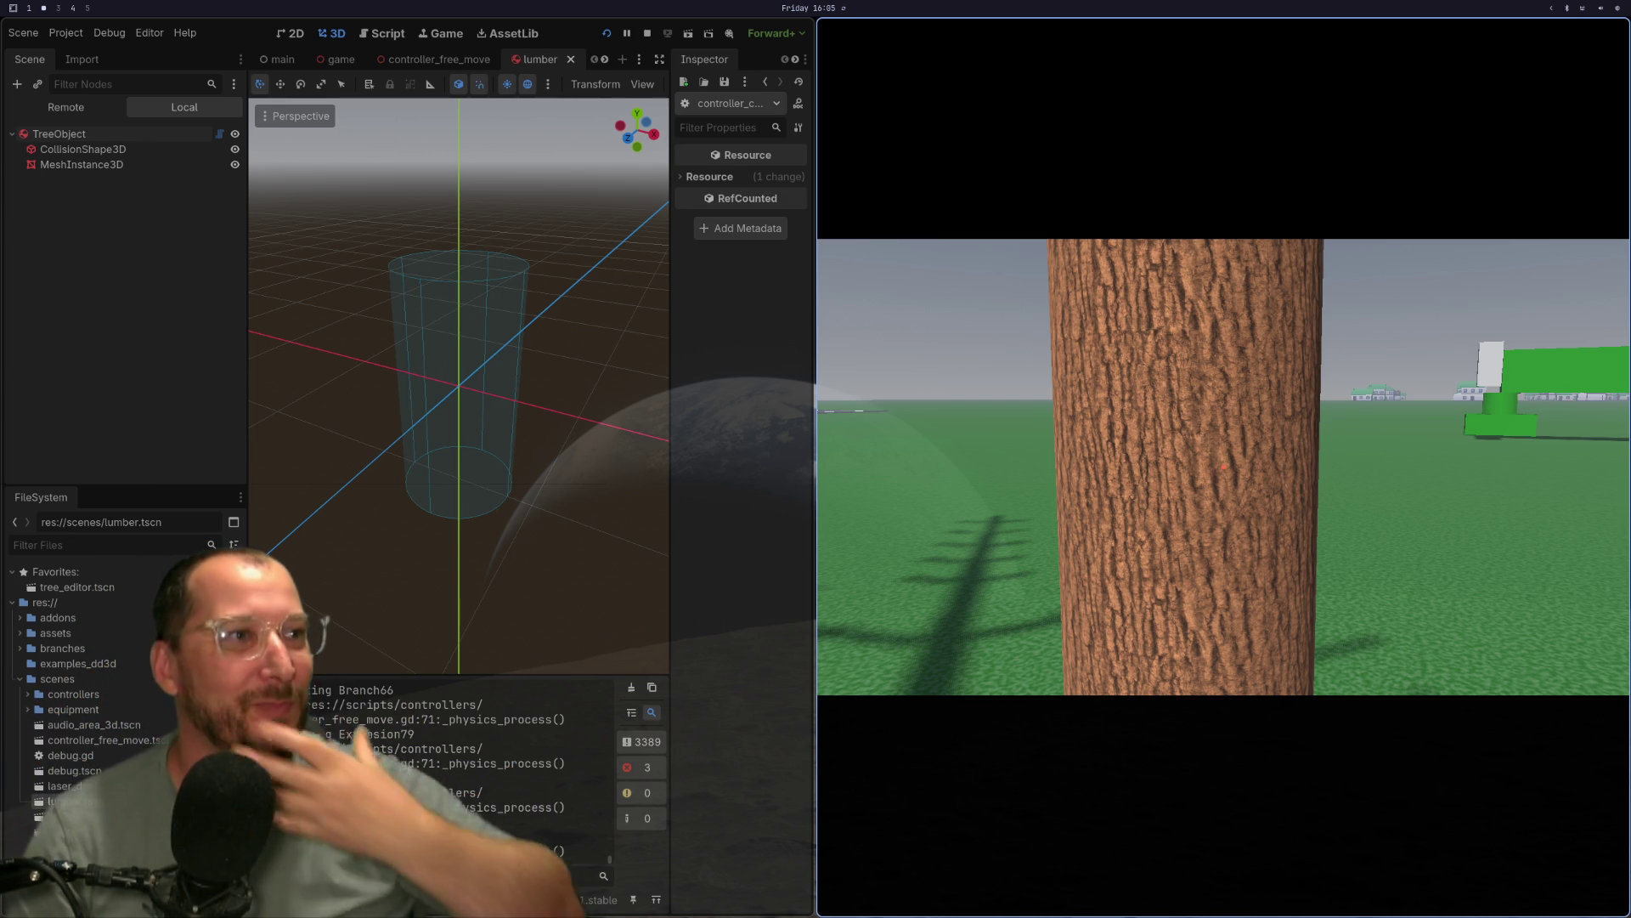
Grab the log on the grass with E and drop it again with E.
mouse_move(1223, 466)
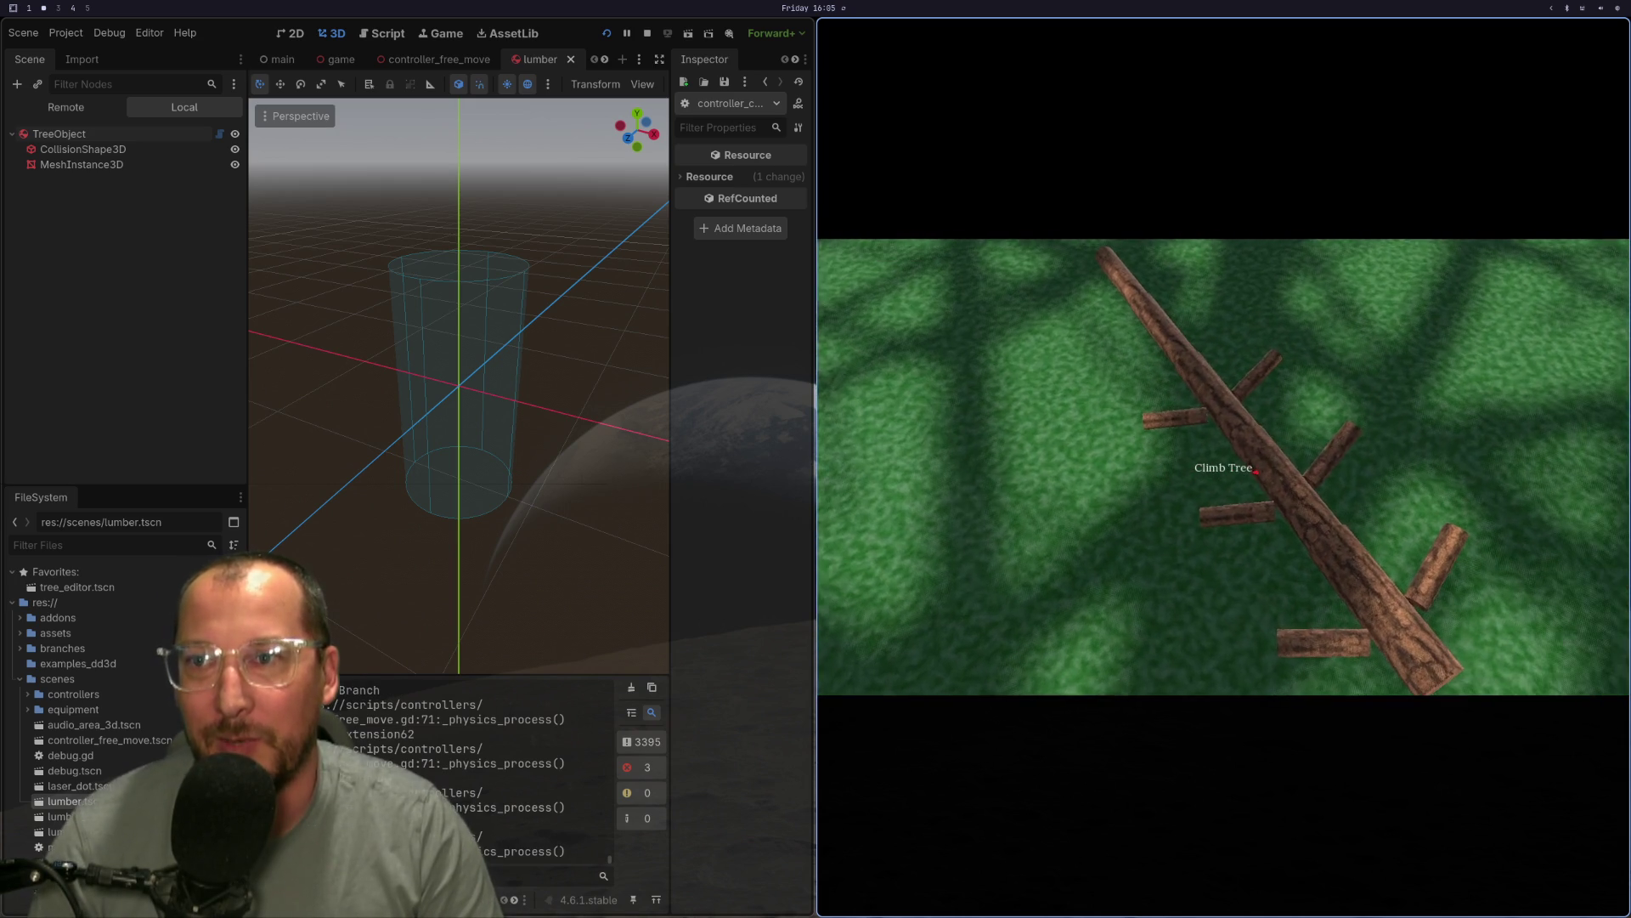
key("e")
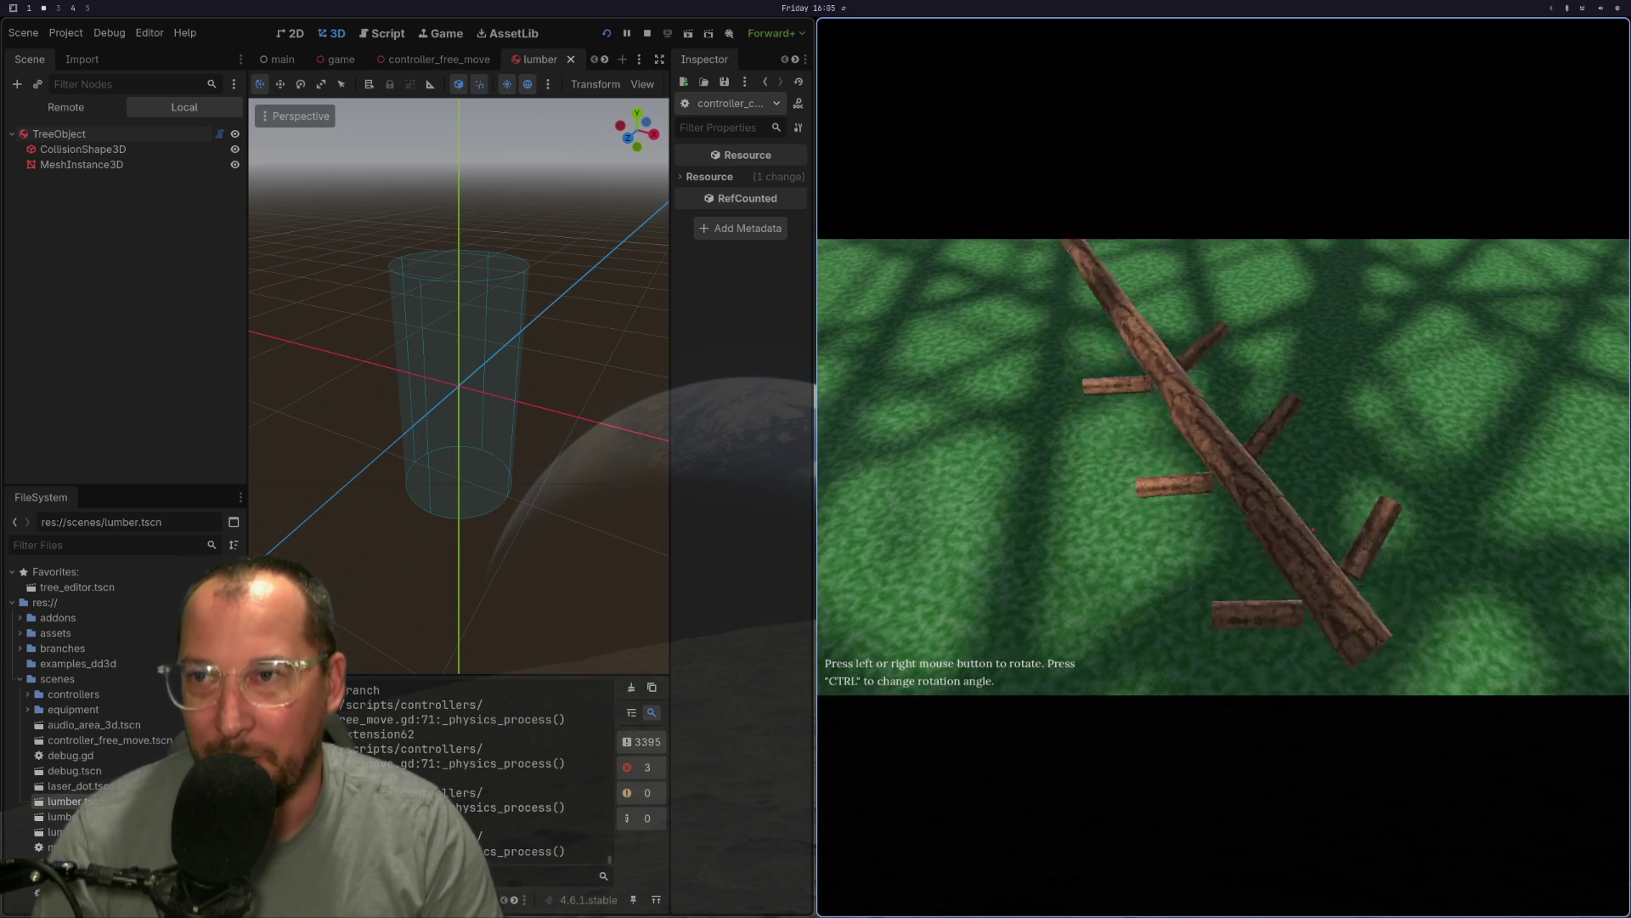
key("e")
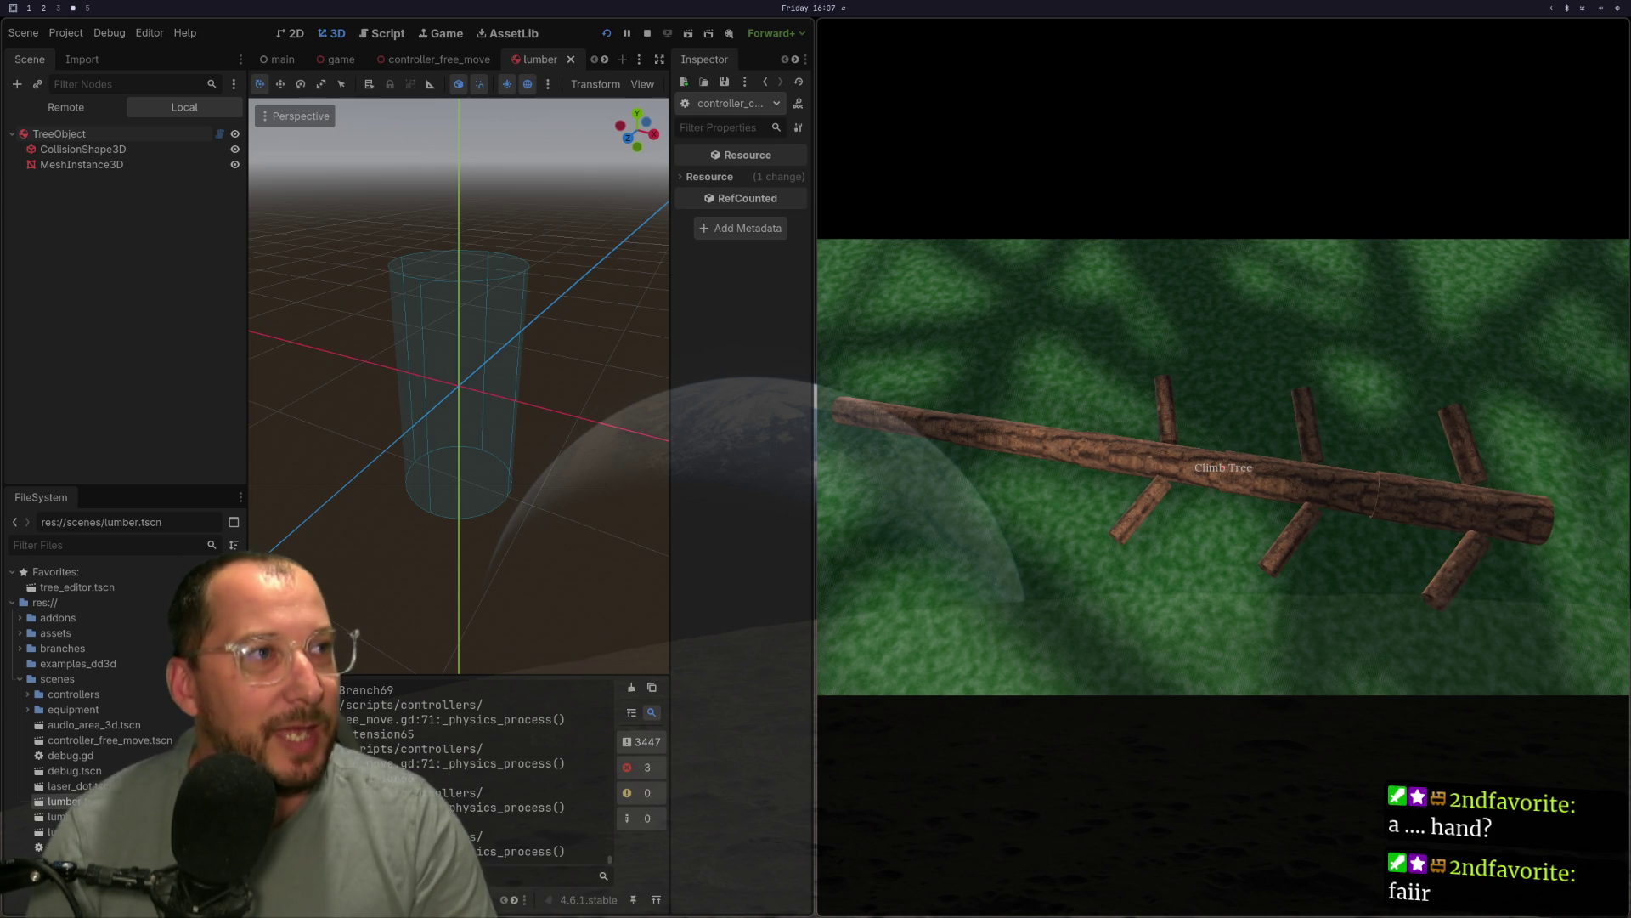
Search Google for 'kenny assets' in a new Chrome window and open the kenney.nl Assets result.
key("super+b")
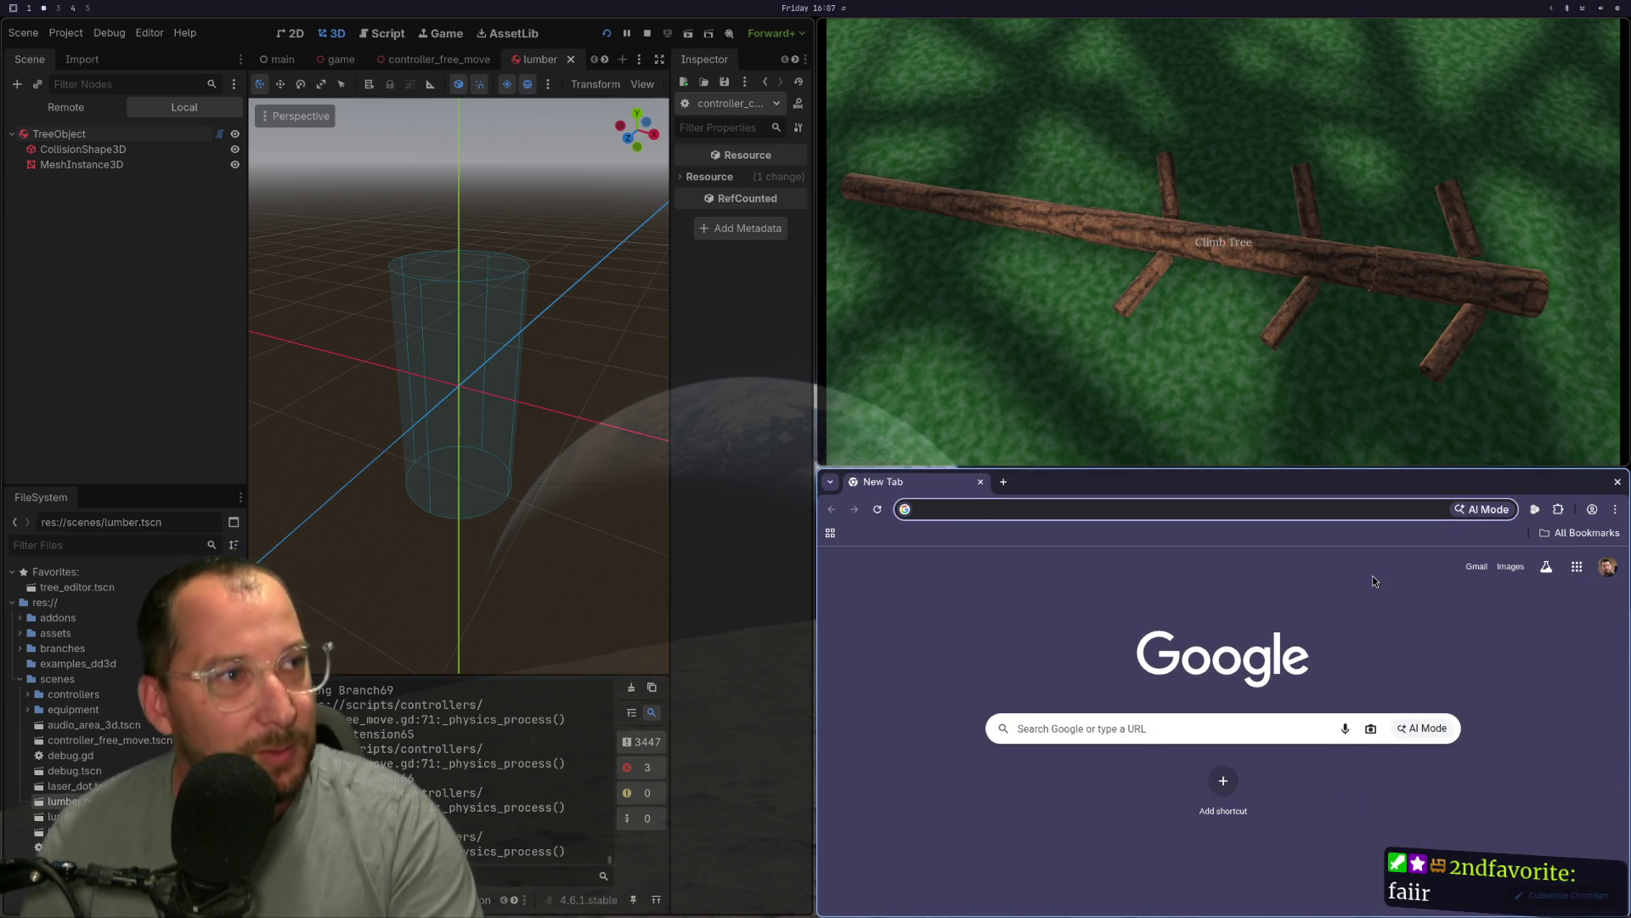
type("kenny")
key("BackSpace")
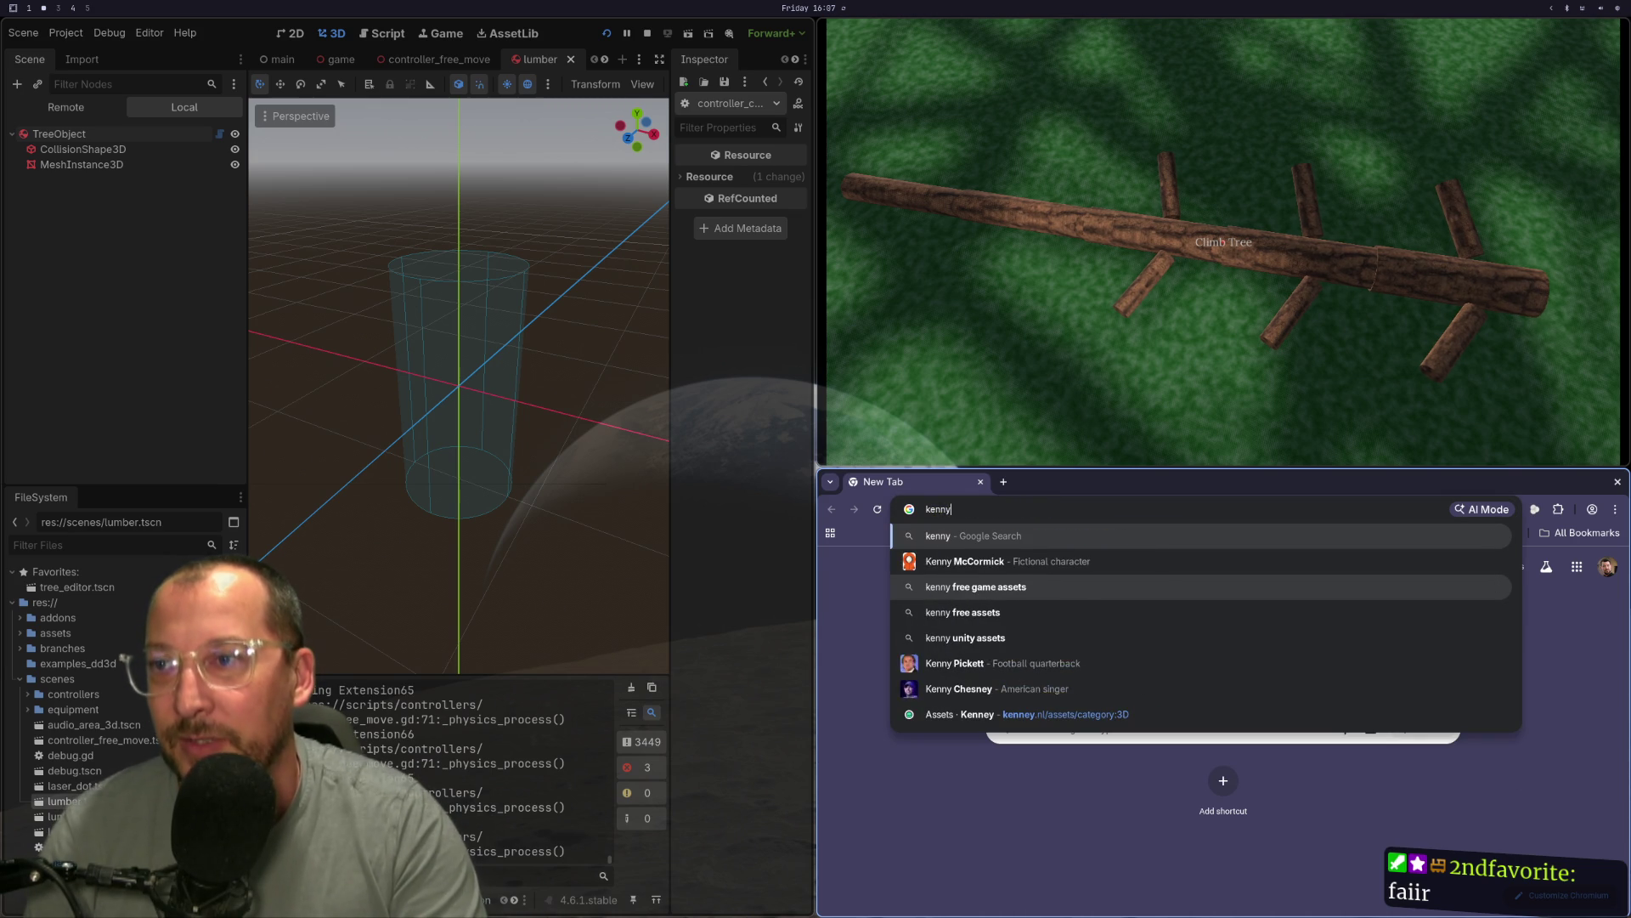
type("y")
key("Return")
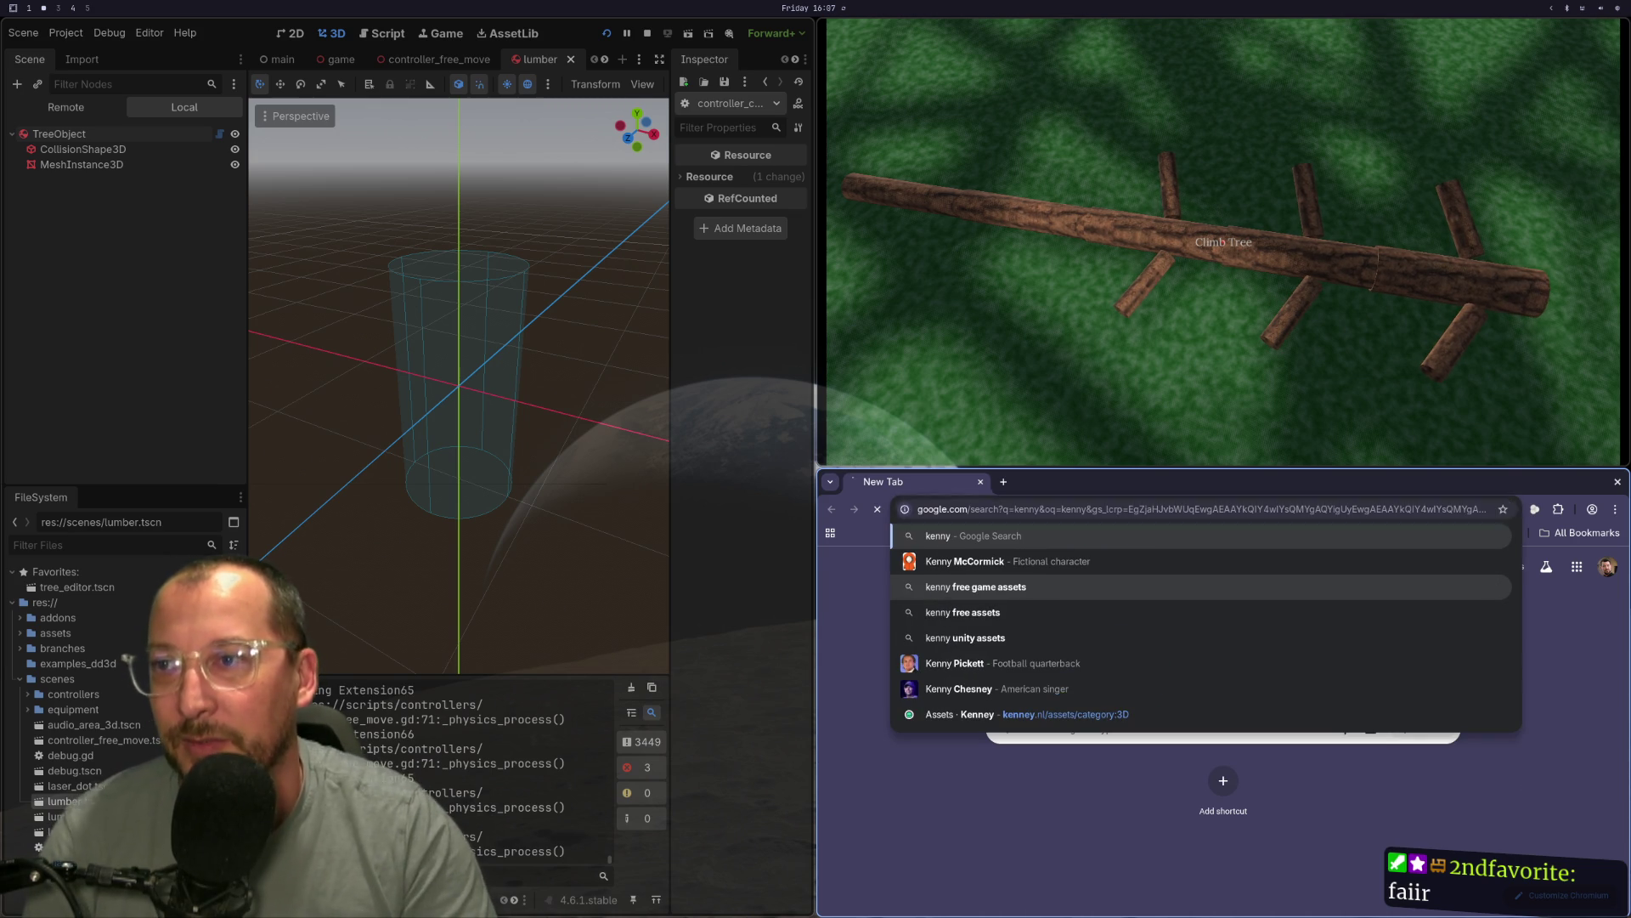
left_click(1298, 558)
type("a")
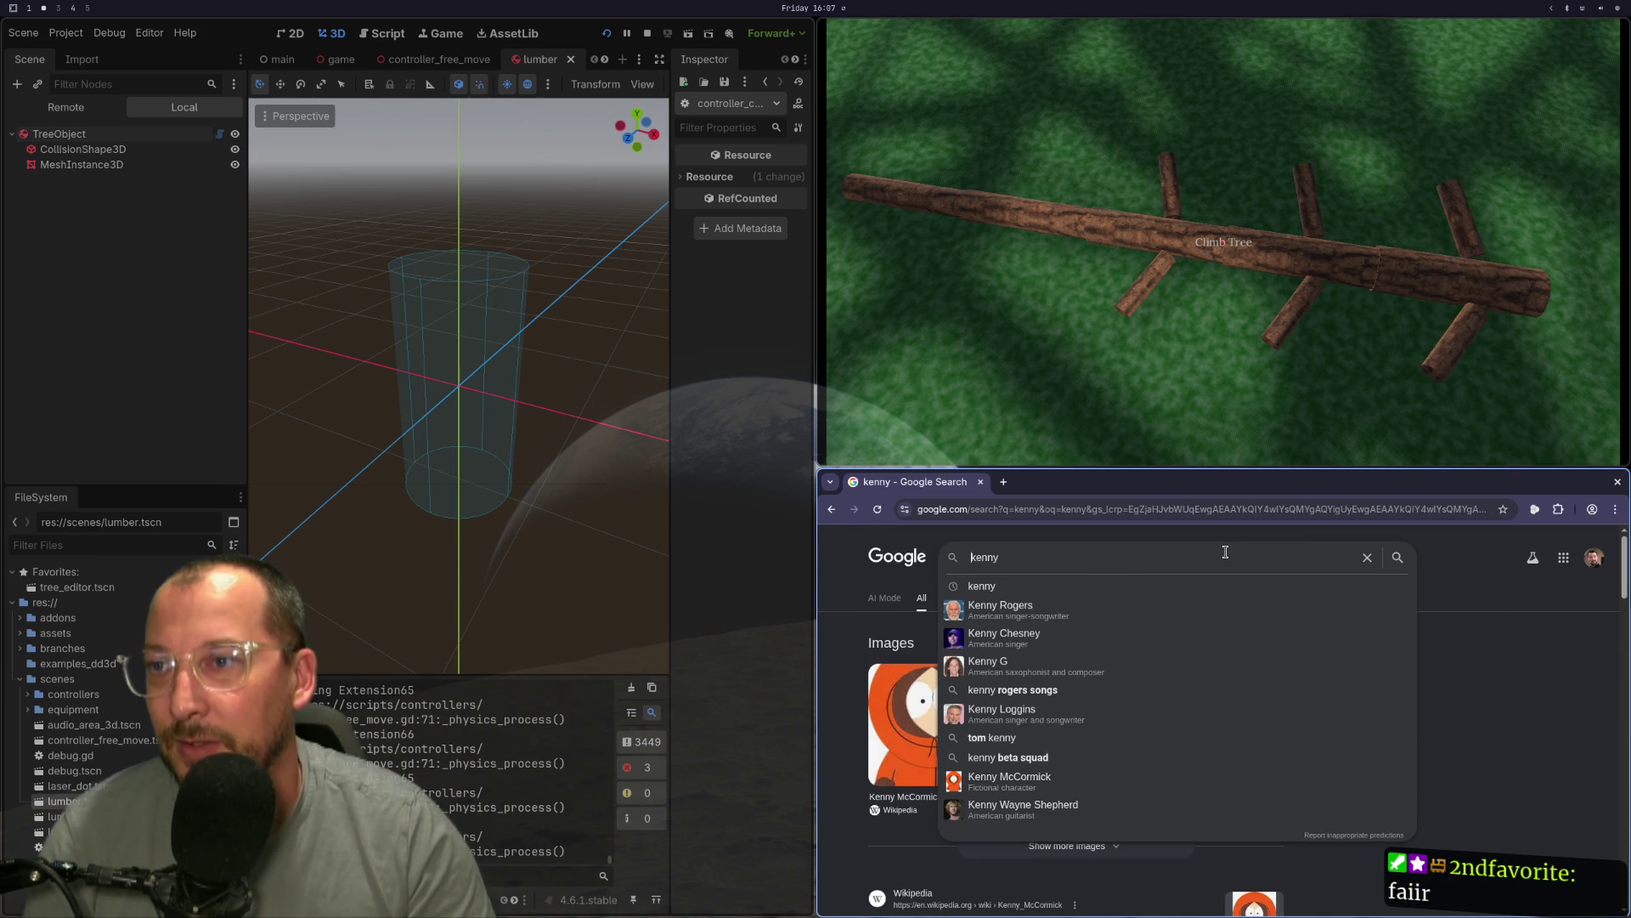
type("ssets")
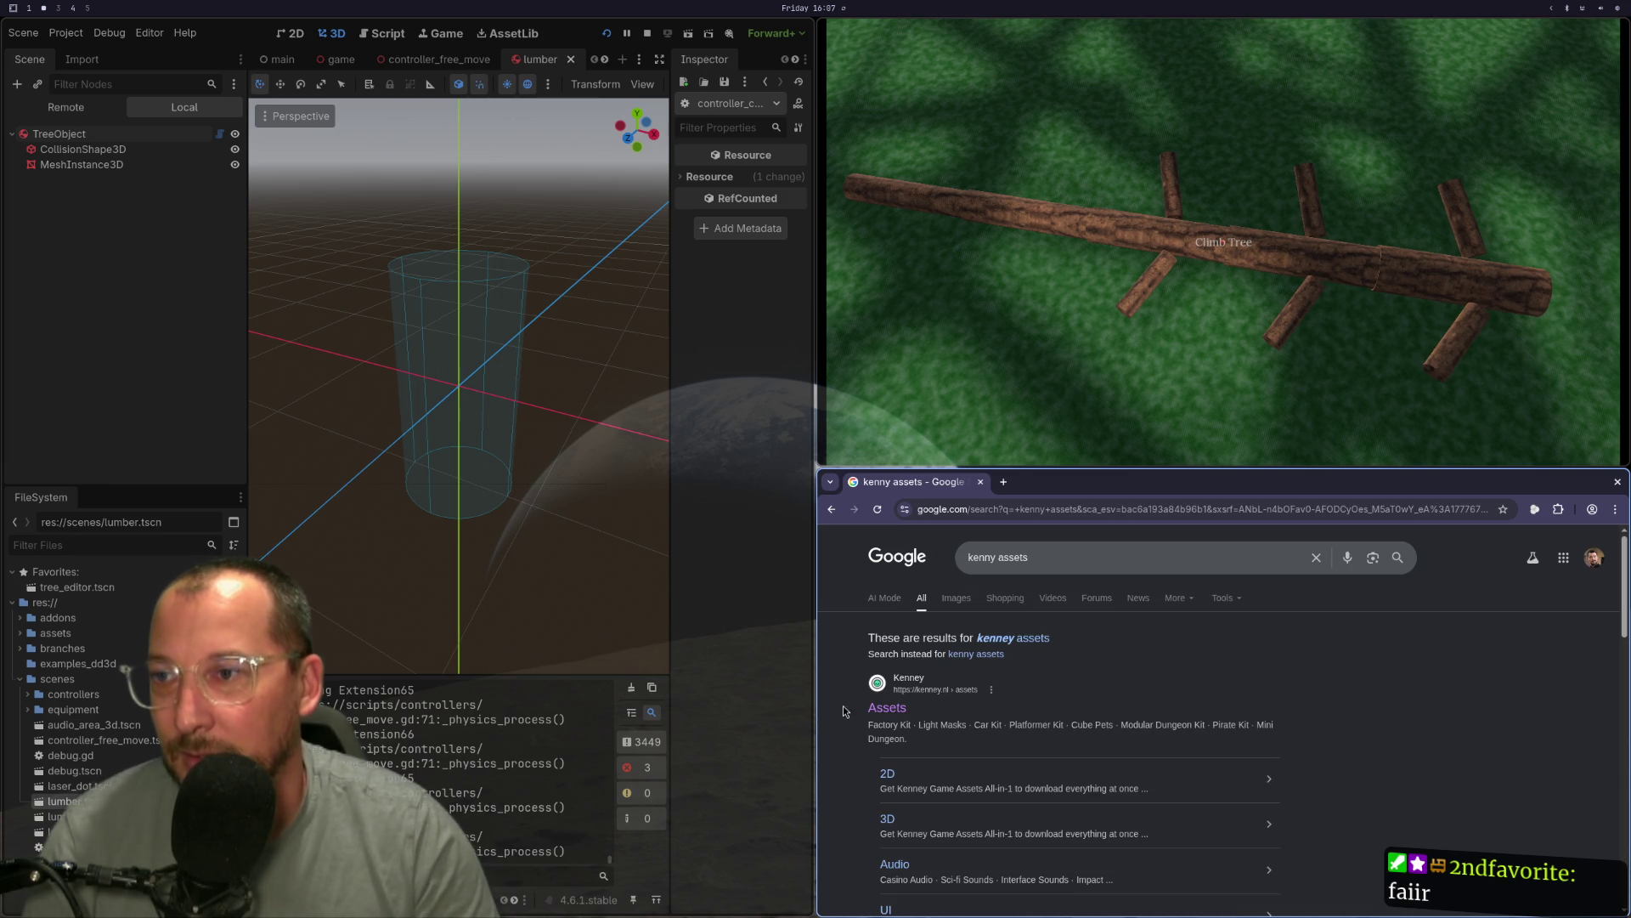
left_click(892, 710)
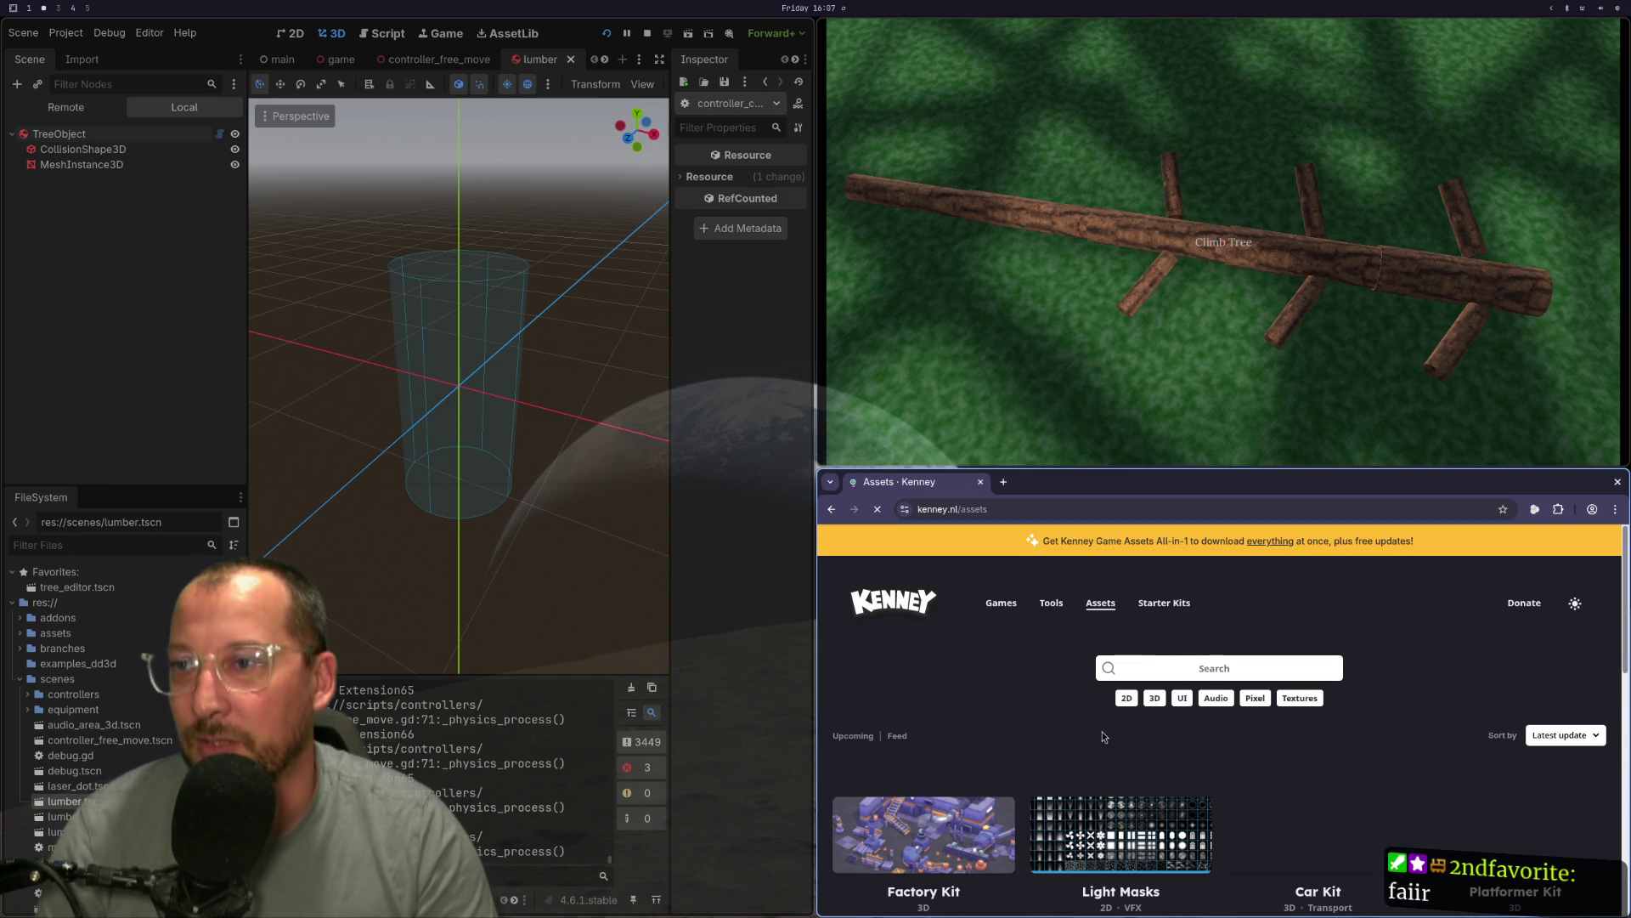
Filter the assets to UI packs, go full screen, and open the Input Prompts pack.
left_click(1180, 695)
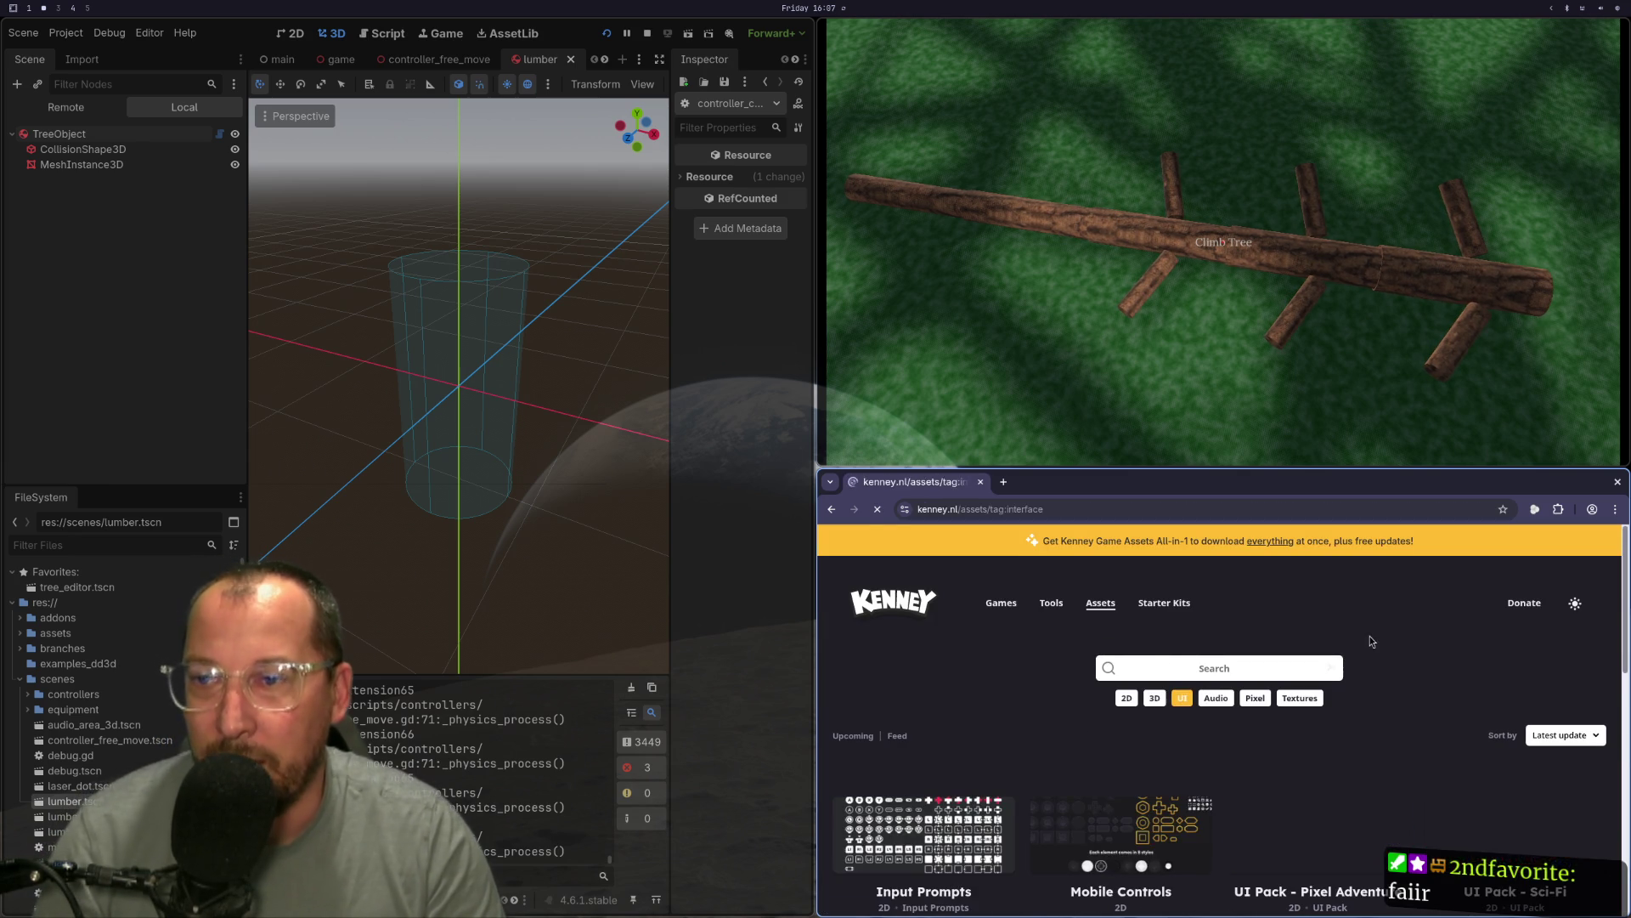
key("F11")
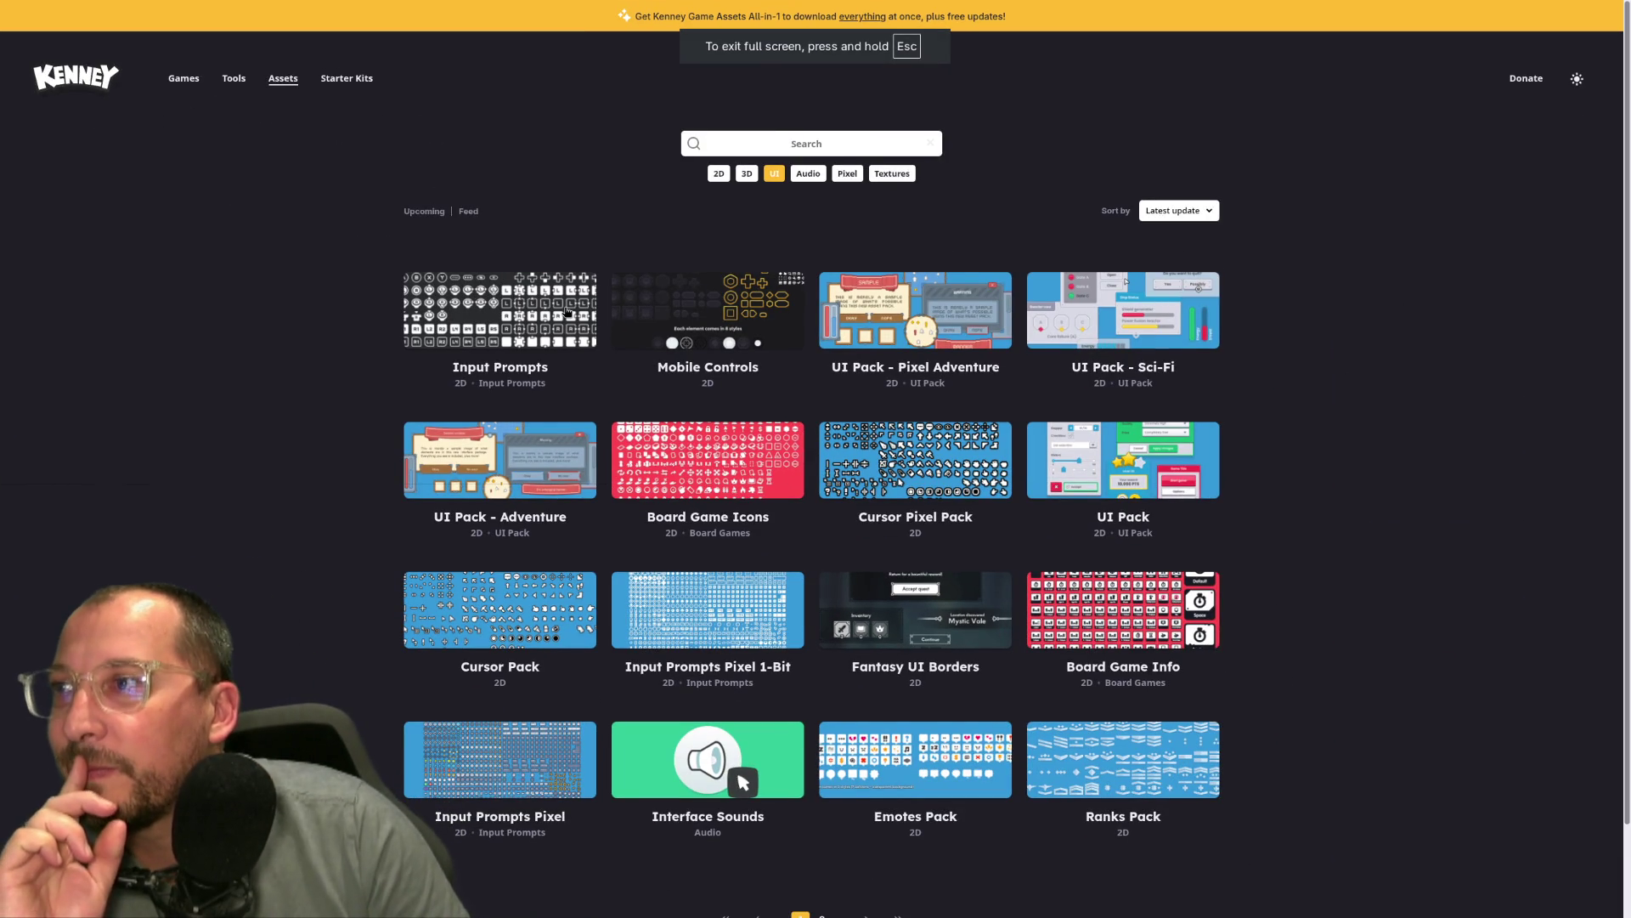
left_click(567, 313)
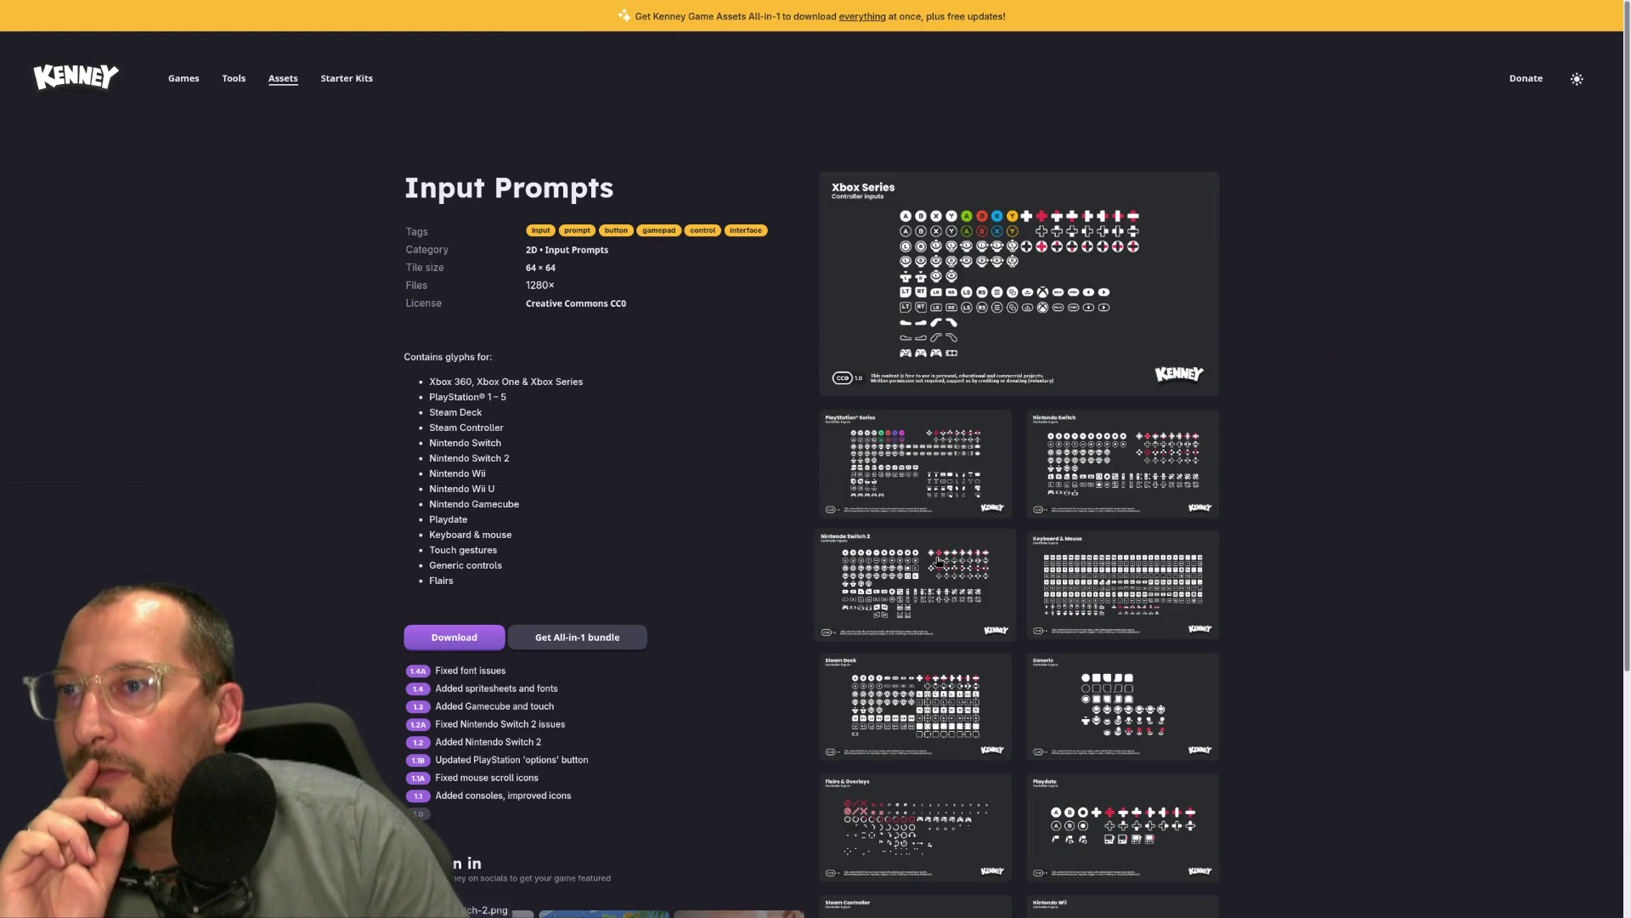
scroll(935, 662, "down", 5)
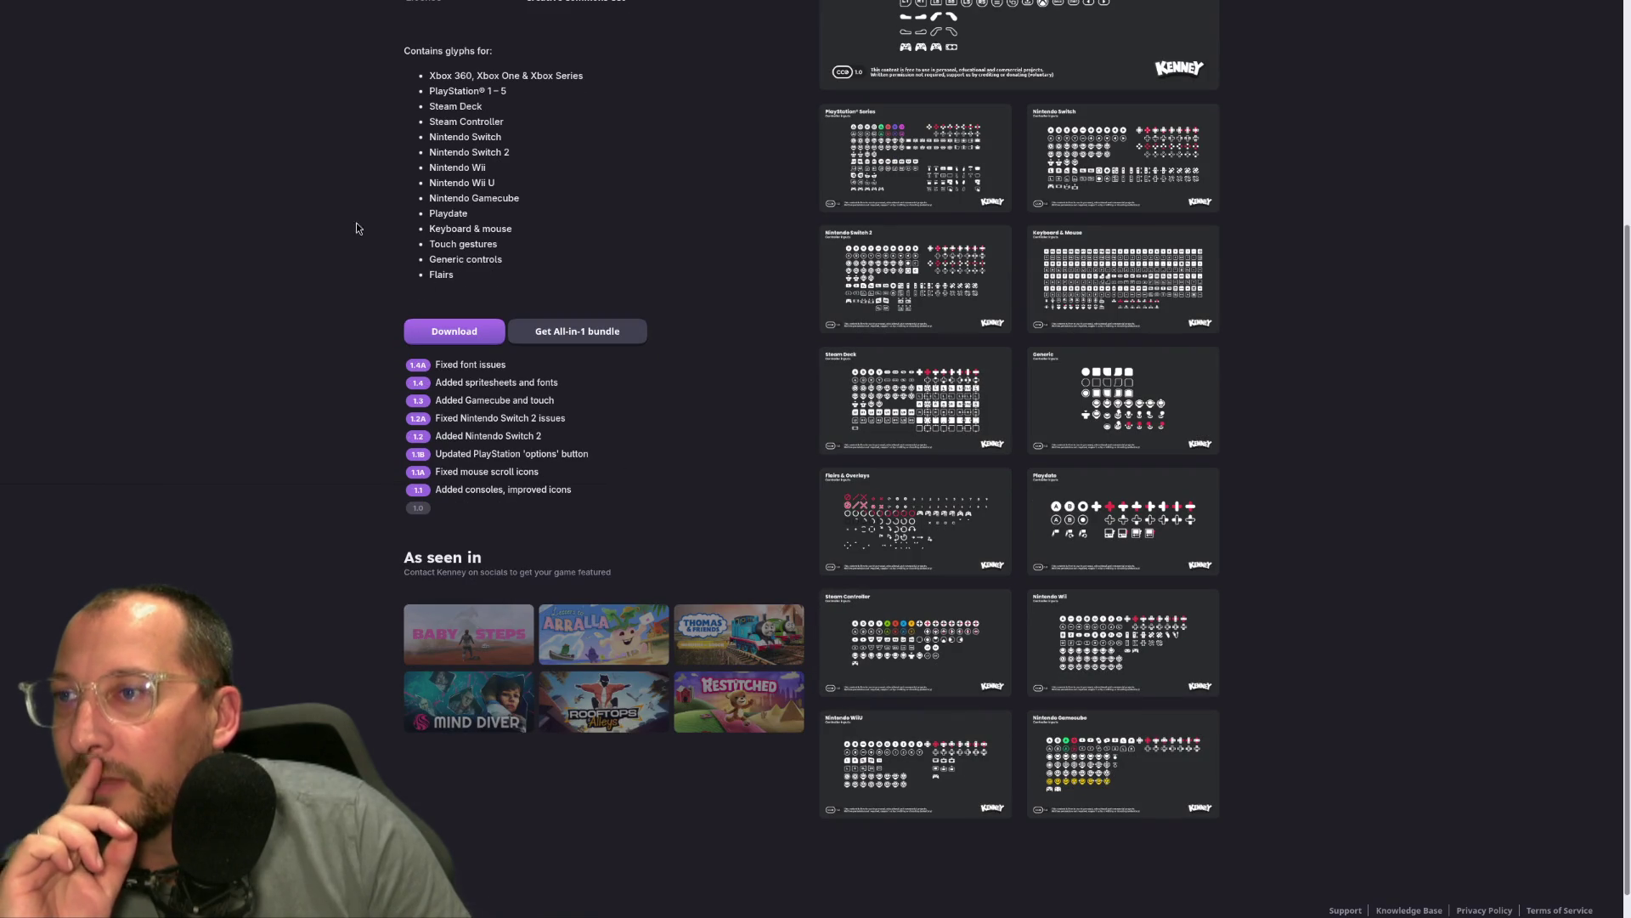
Enlarge and close the Flairs & Overlays, Playdate, Steam Controller and Nintendo Wii preview sheets.
left_click(863, 498)
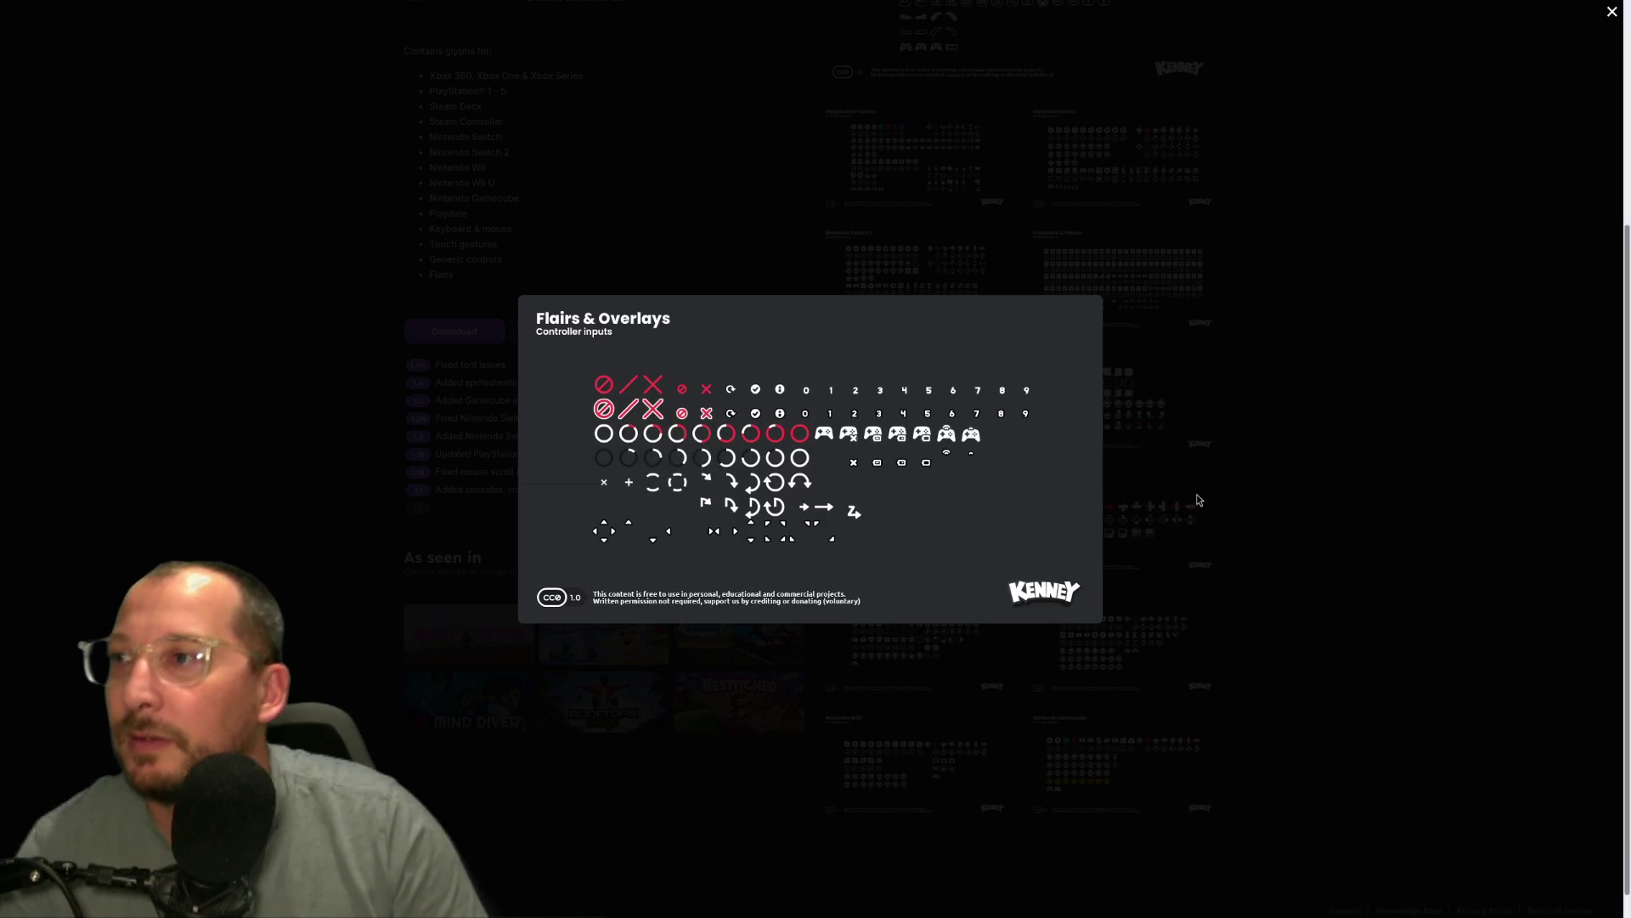
left_click(1177, 518)
left_click(1156, 524)
left_click(1132, 521)
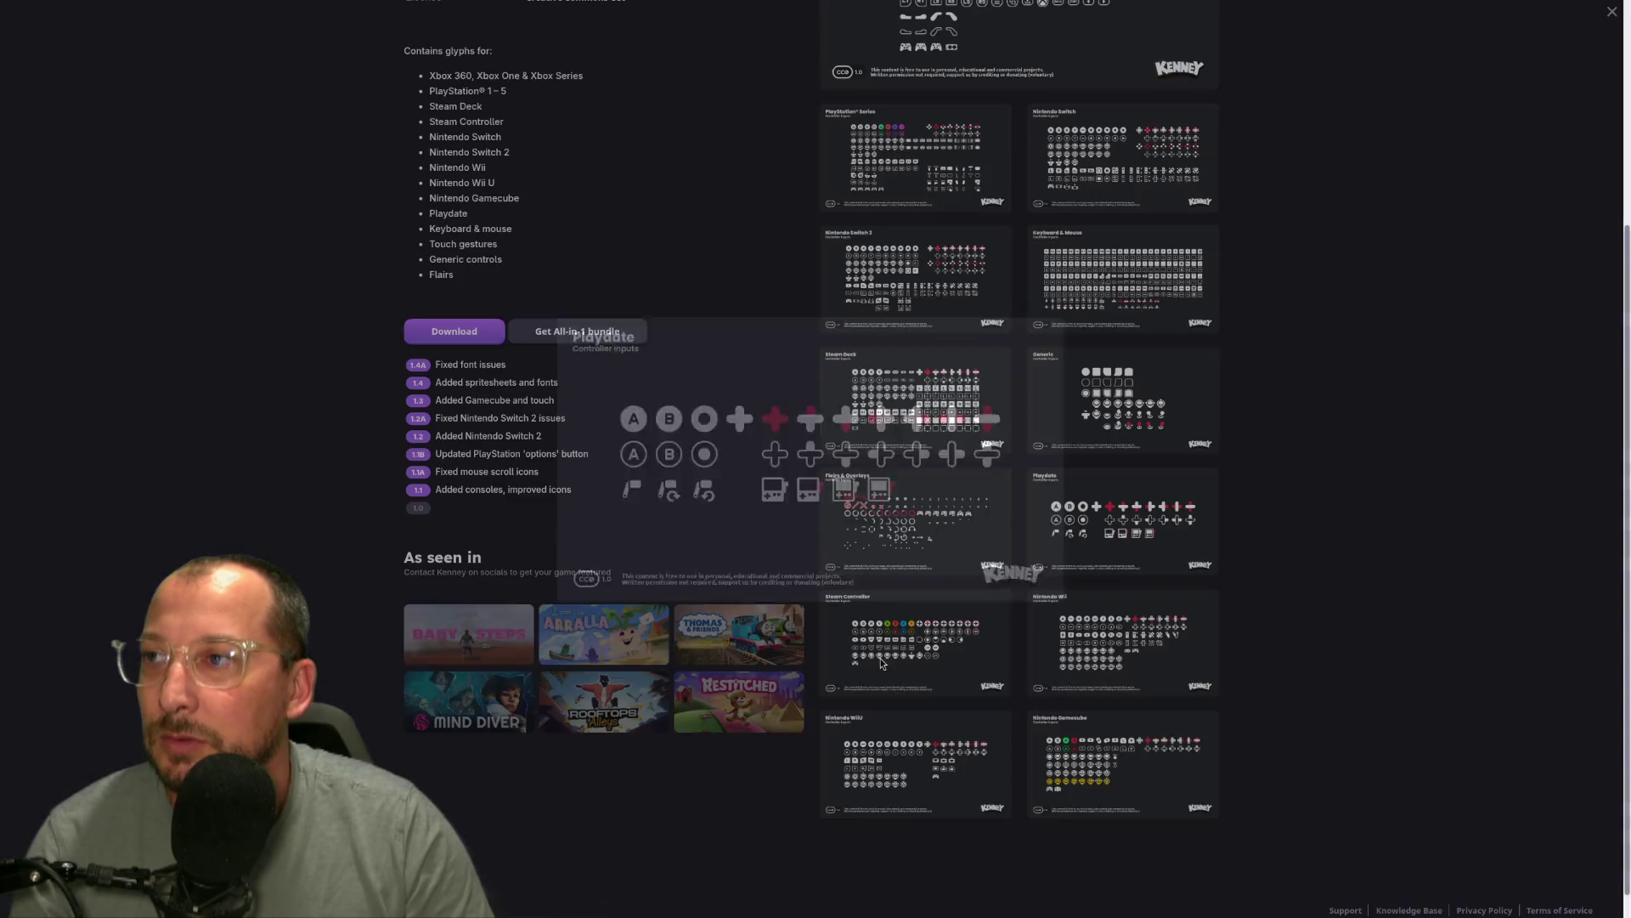
left_click(948, 649)
left_click(1121, 639)
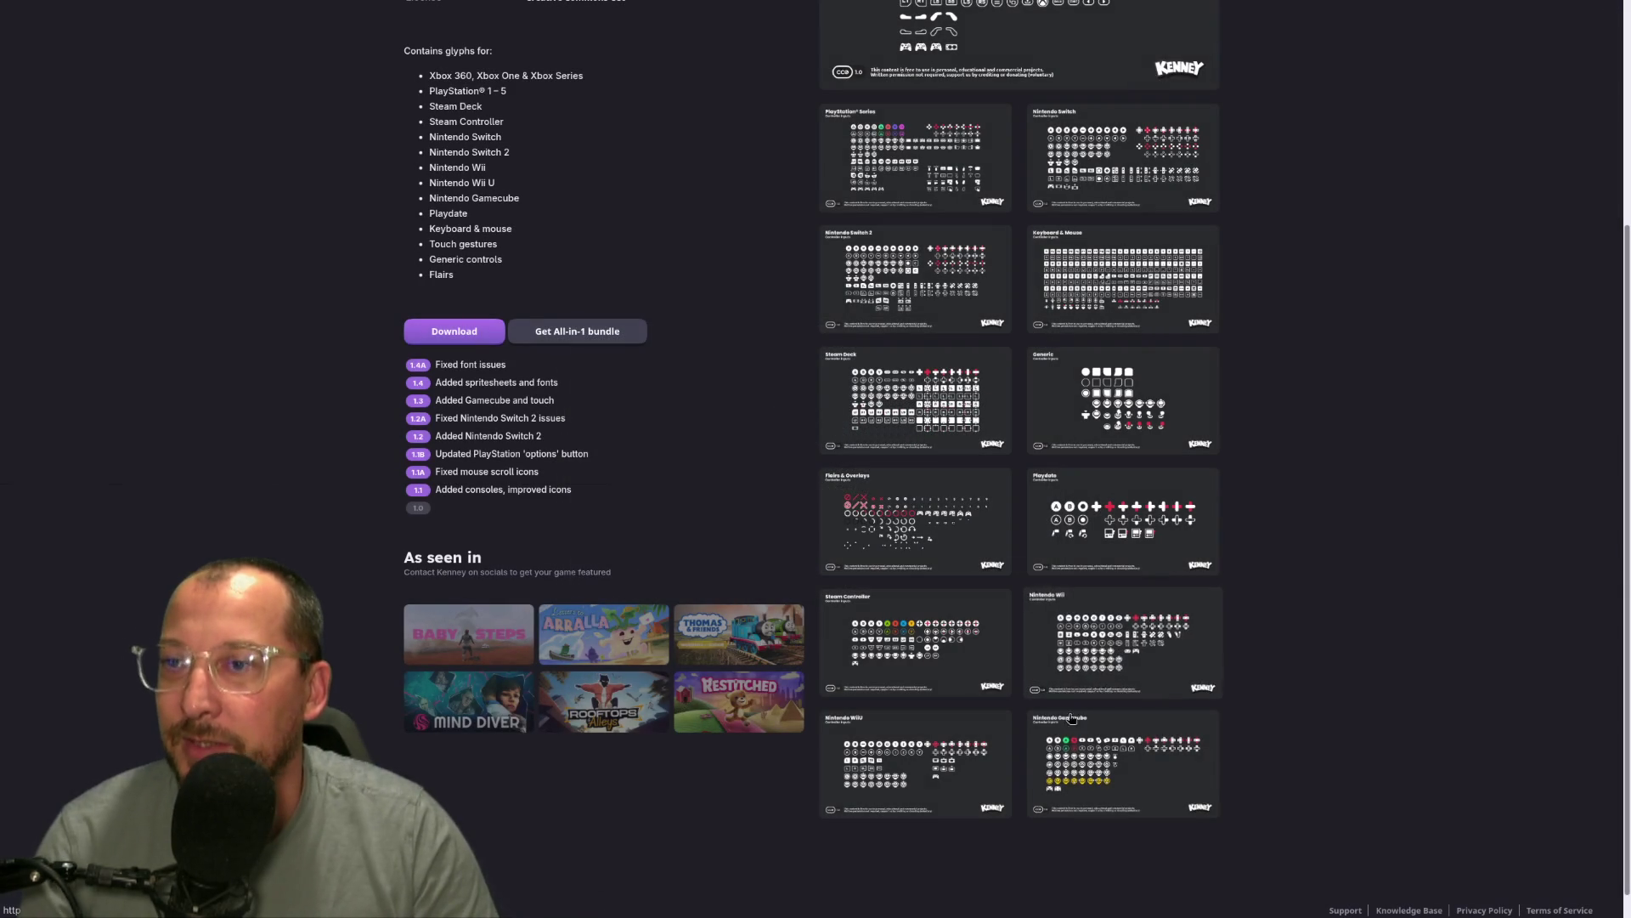
left_click(1145, 651)
left_click(1140, 641)
View the Nintendo Switch and PlayStation preview sheets, browse onward, then scroll back to the top.
scroll(1096, 476, "up", 3)
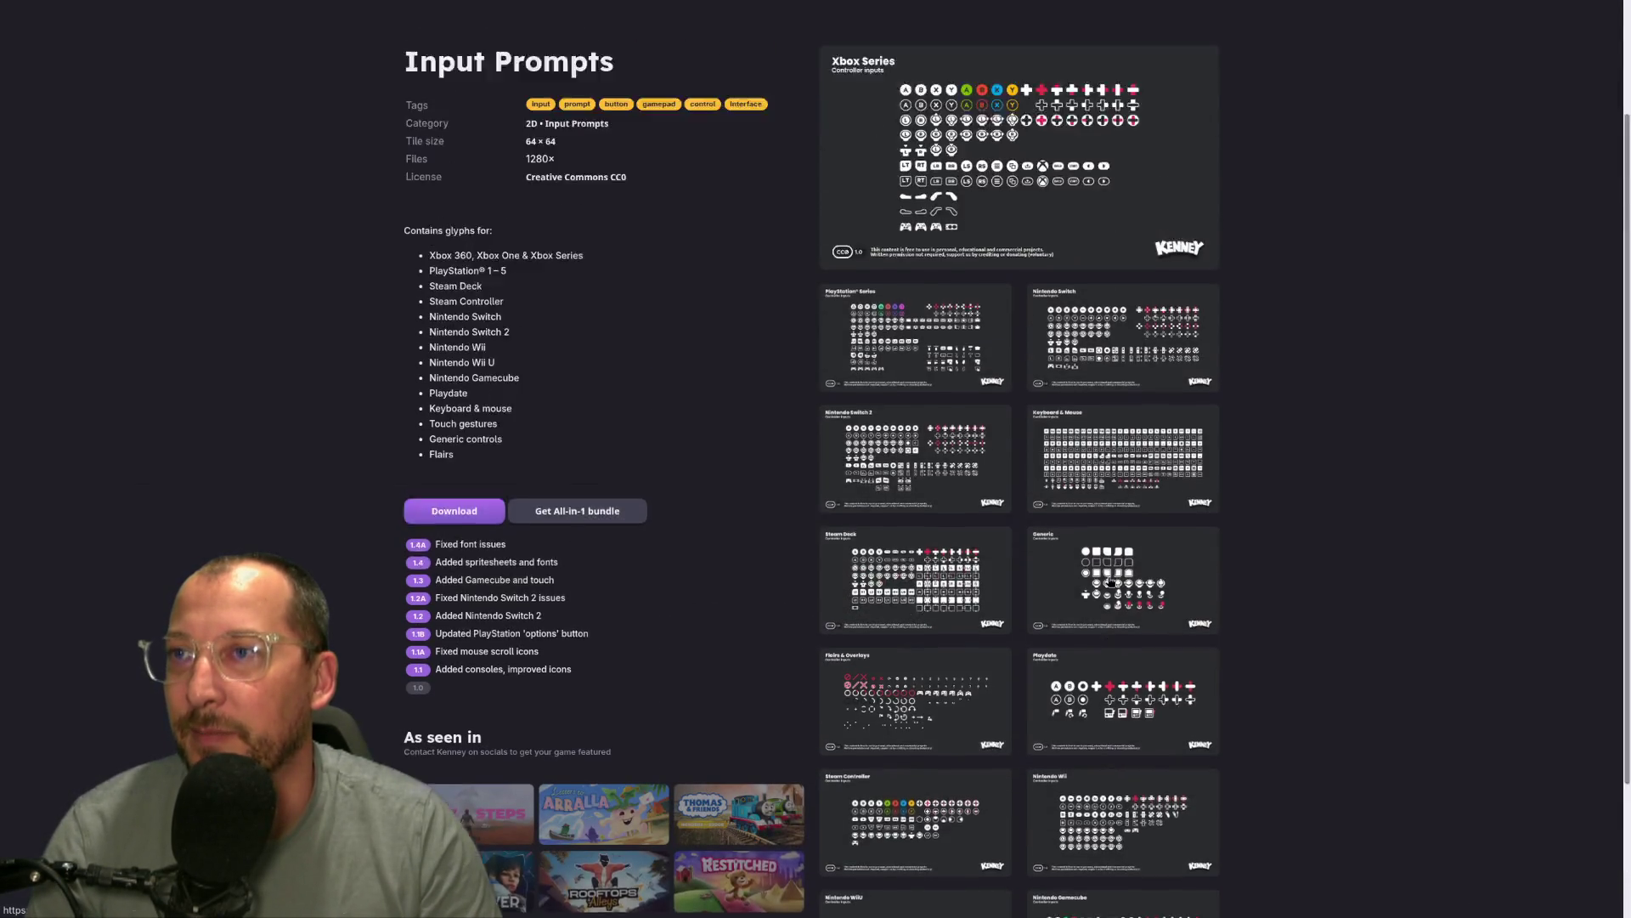
left_click(1090, 381)
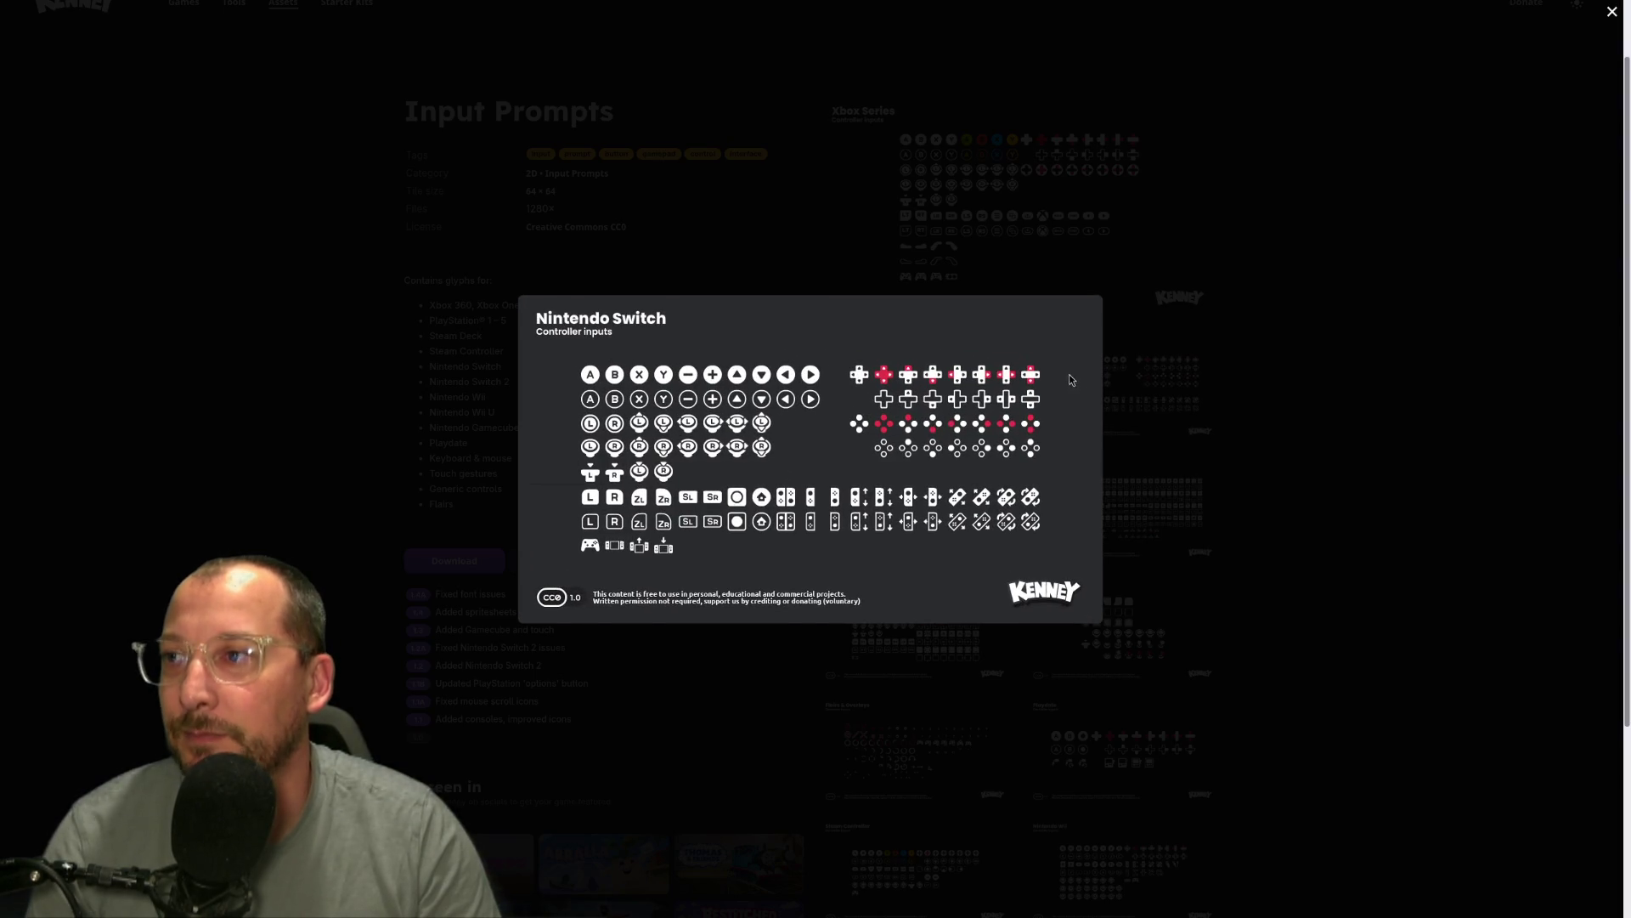
left_click(986, 392)
left_click(985, 391)
left_click(984, 391)
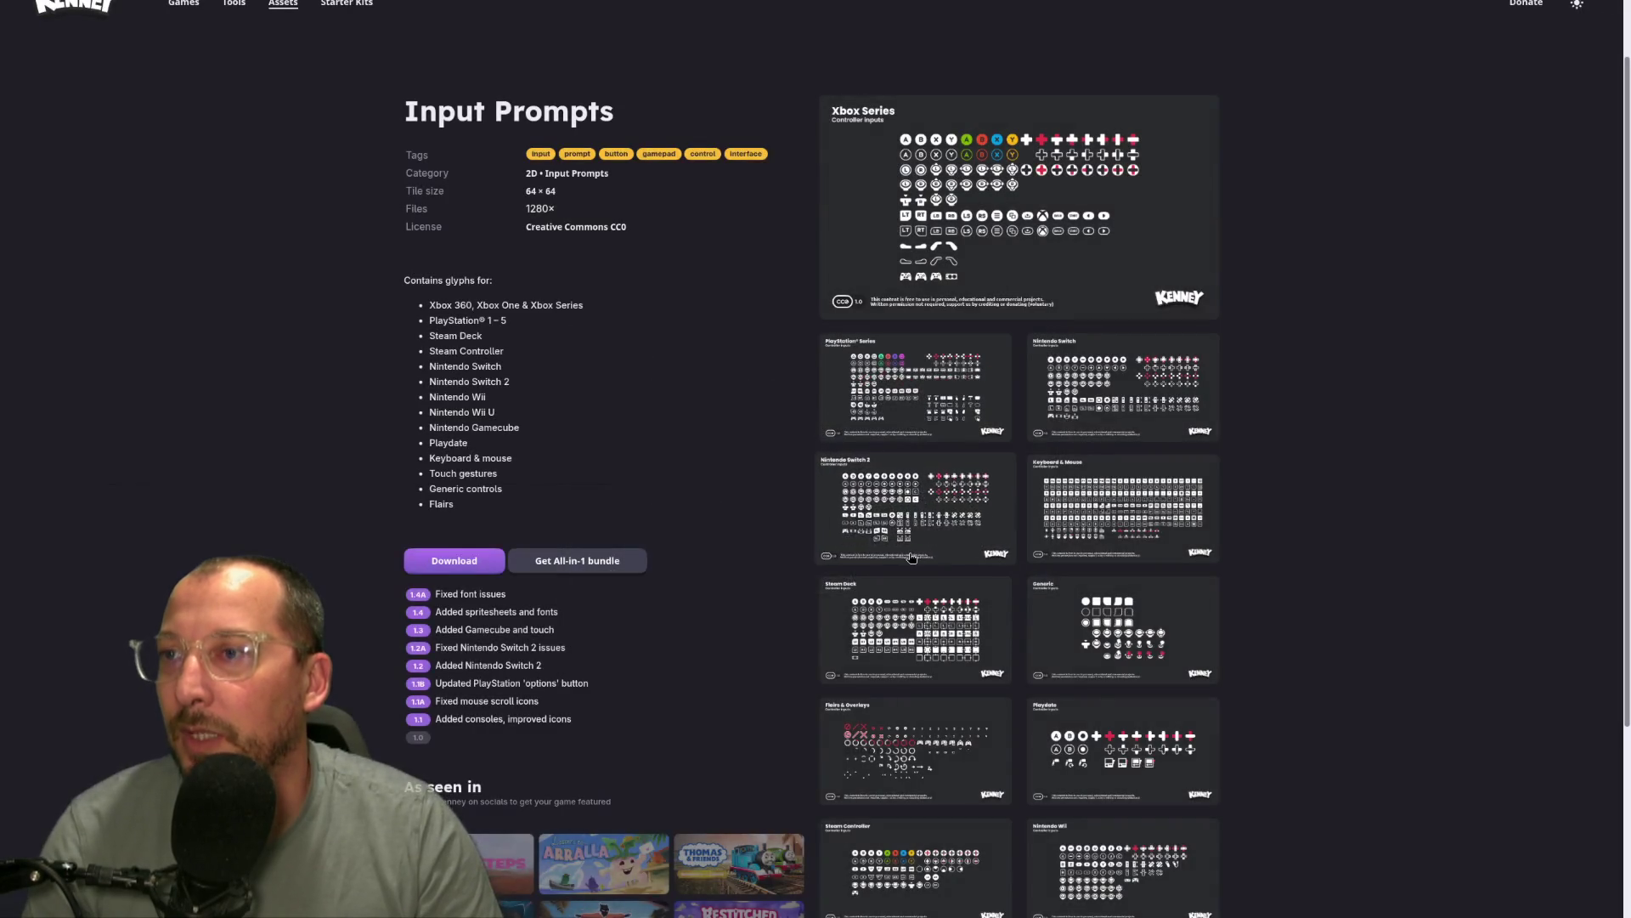
left_click(909, 554)
left_click(909, 554)
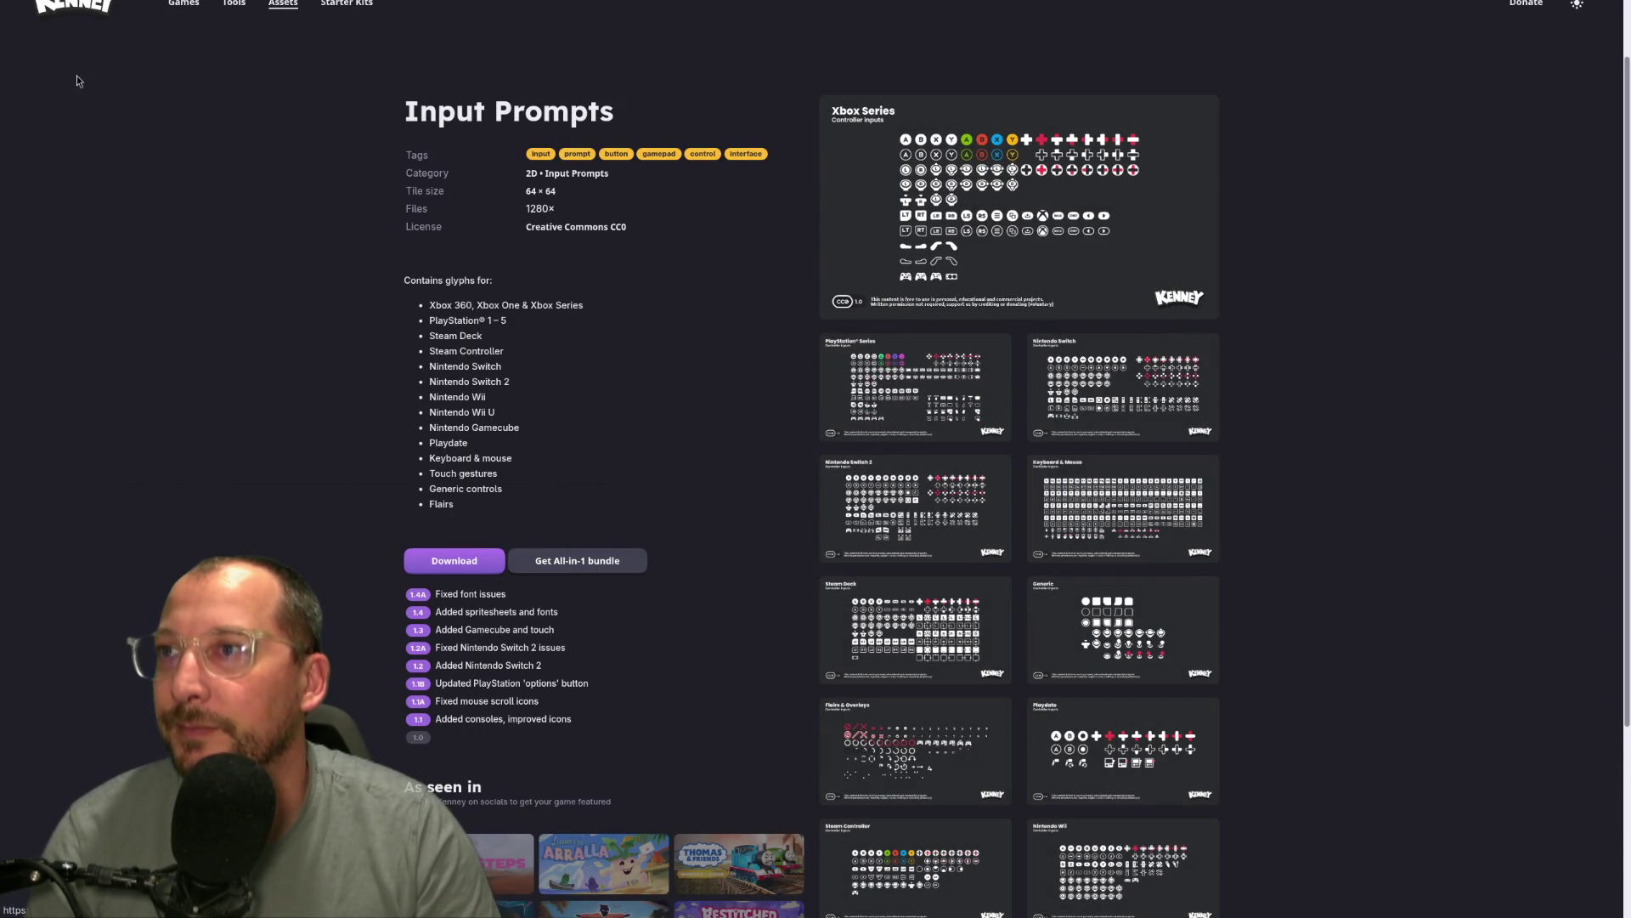
scroll(439, 301, "up", 2)
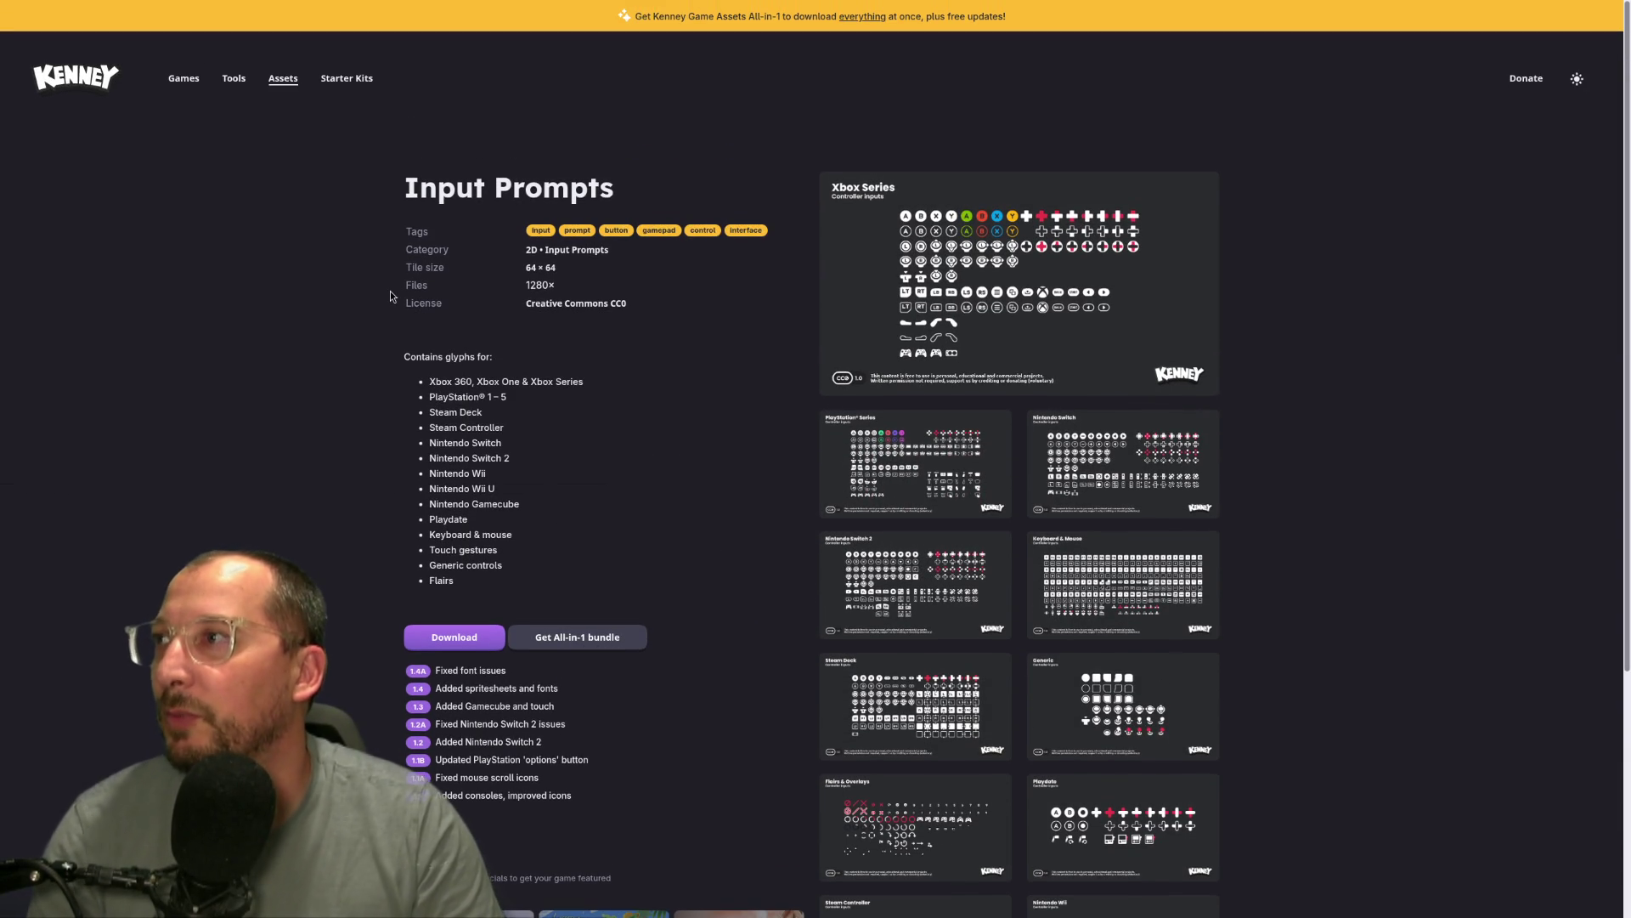
Return to the interface assets list and check the Cursor Pixel Pack page.
key("F11")
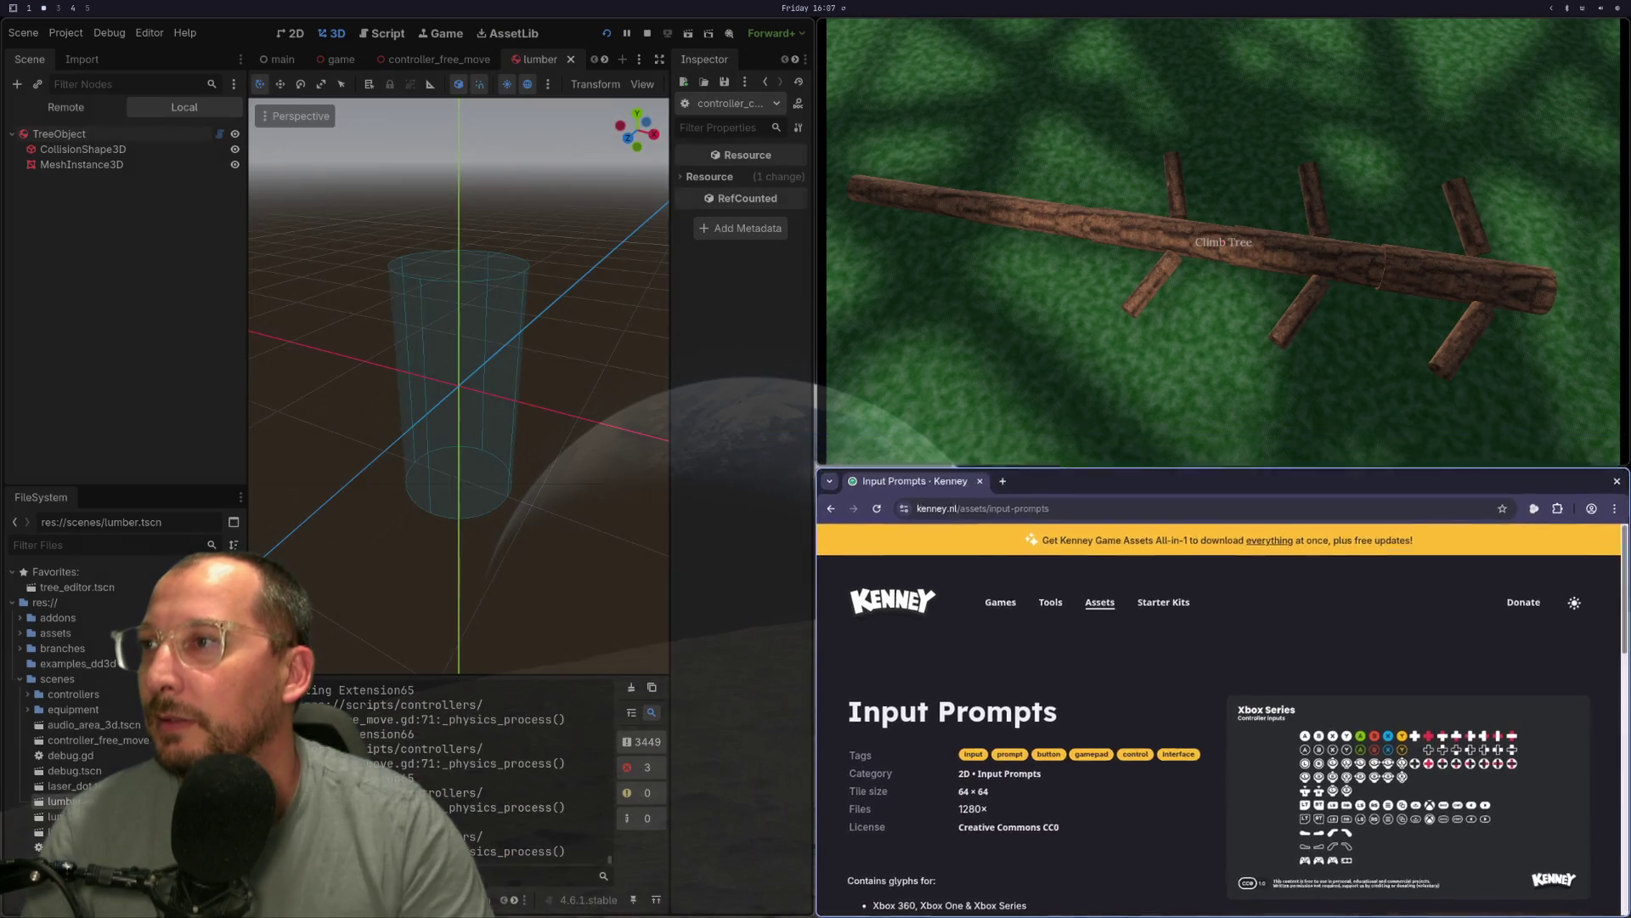
left_click(833, 510)
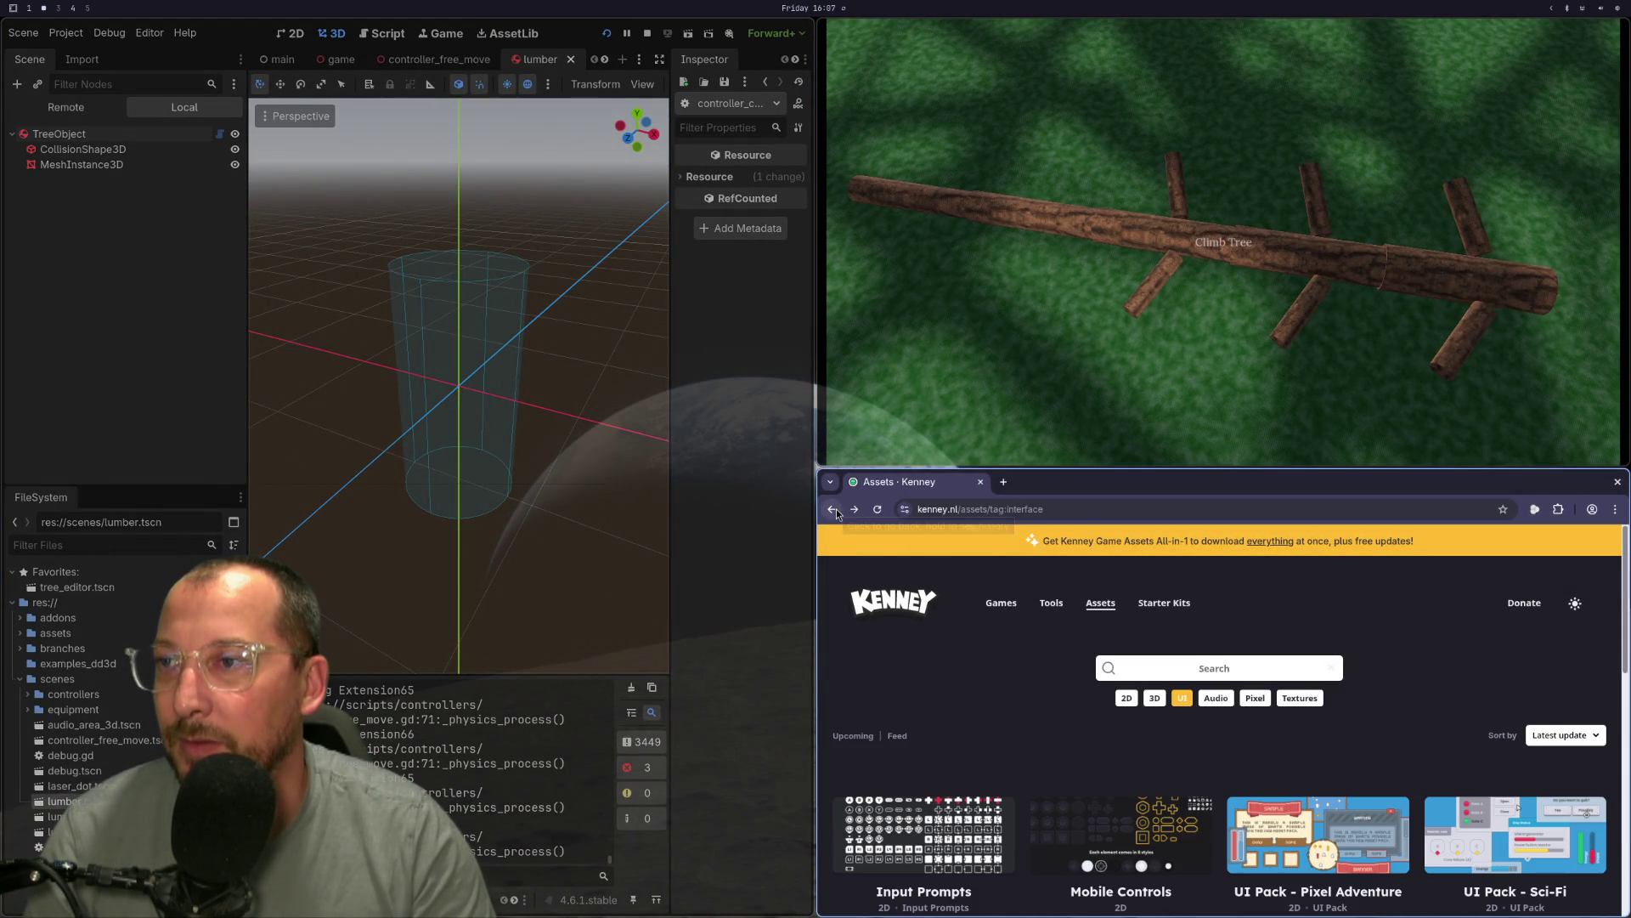
key("F11")
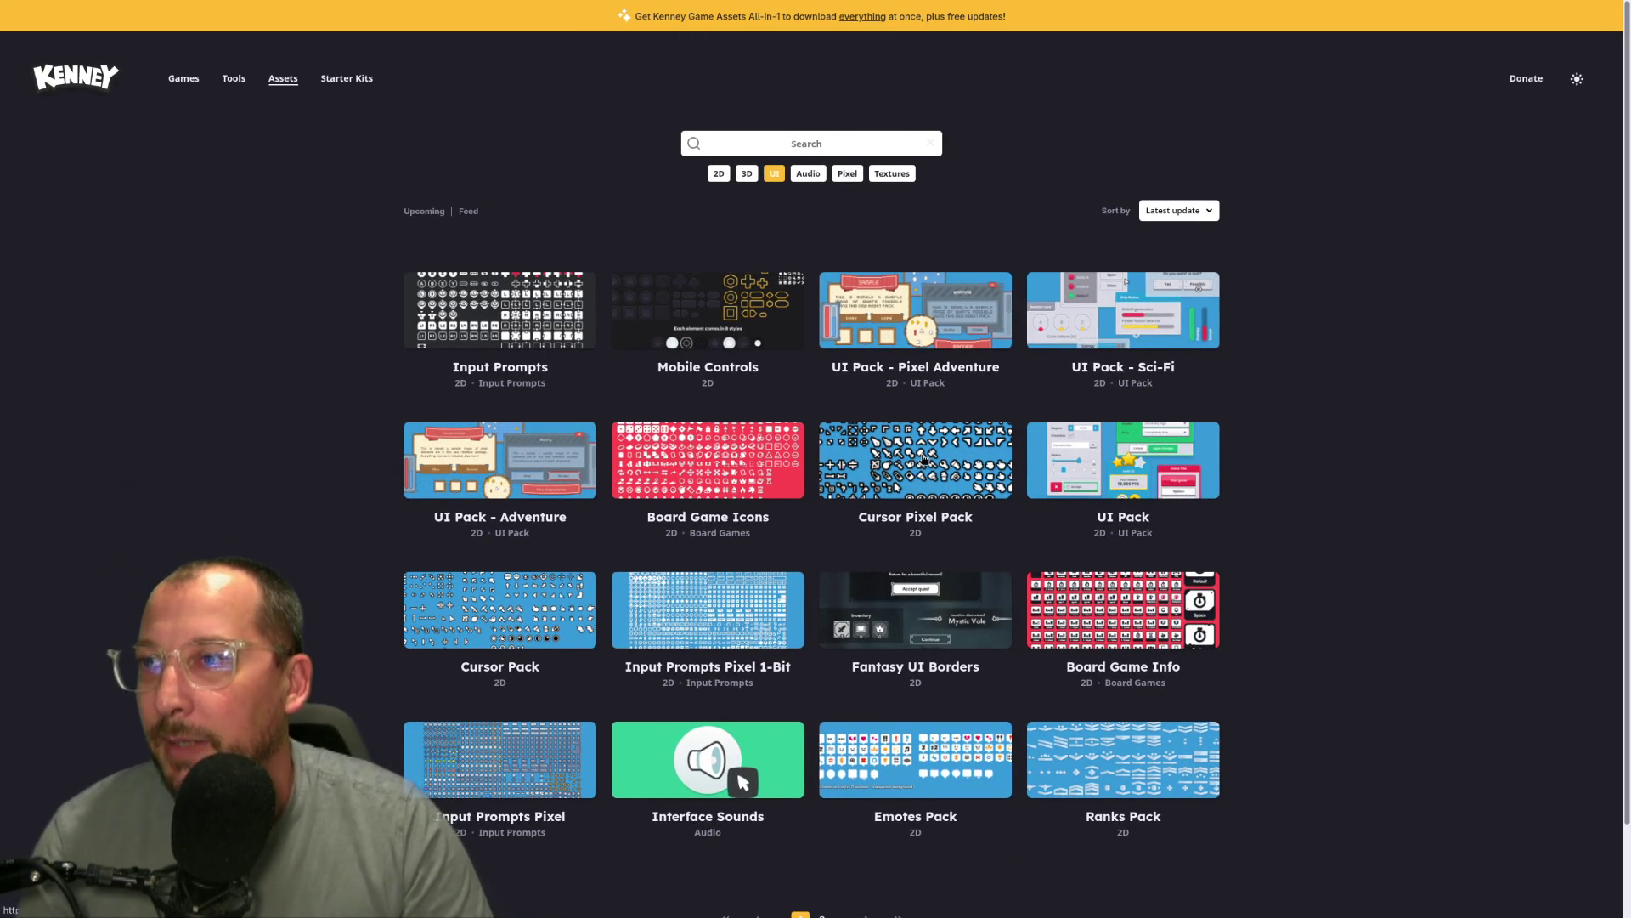
left_click(923, 457)
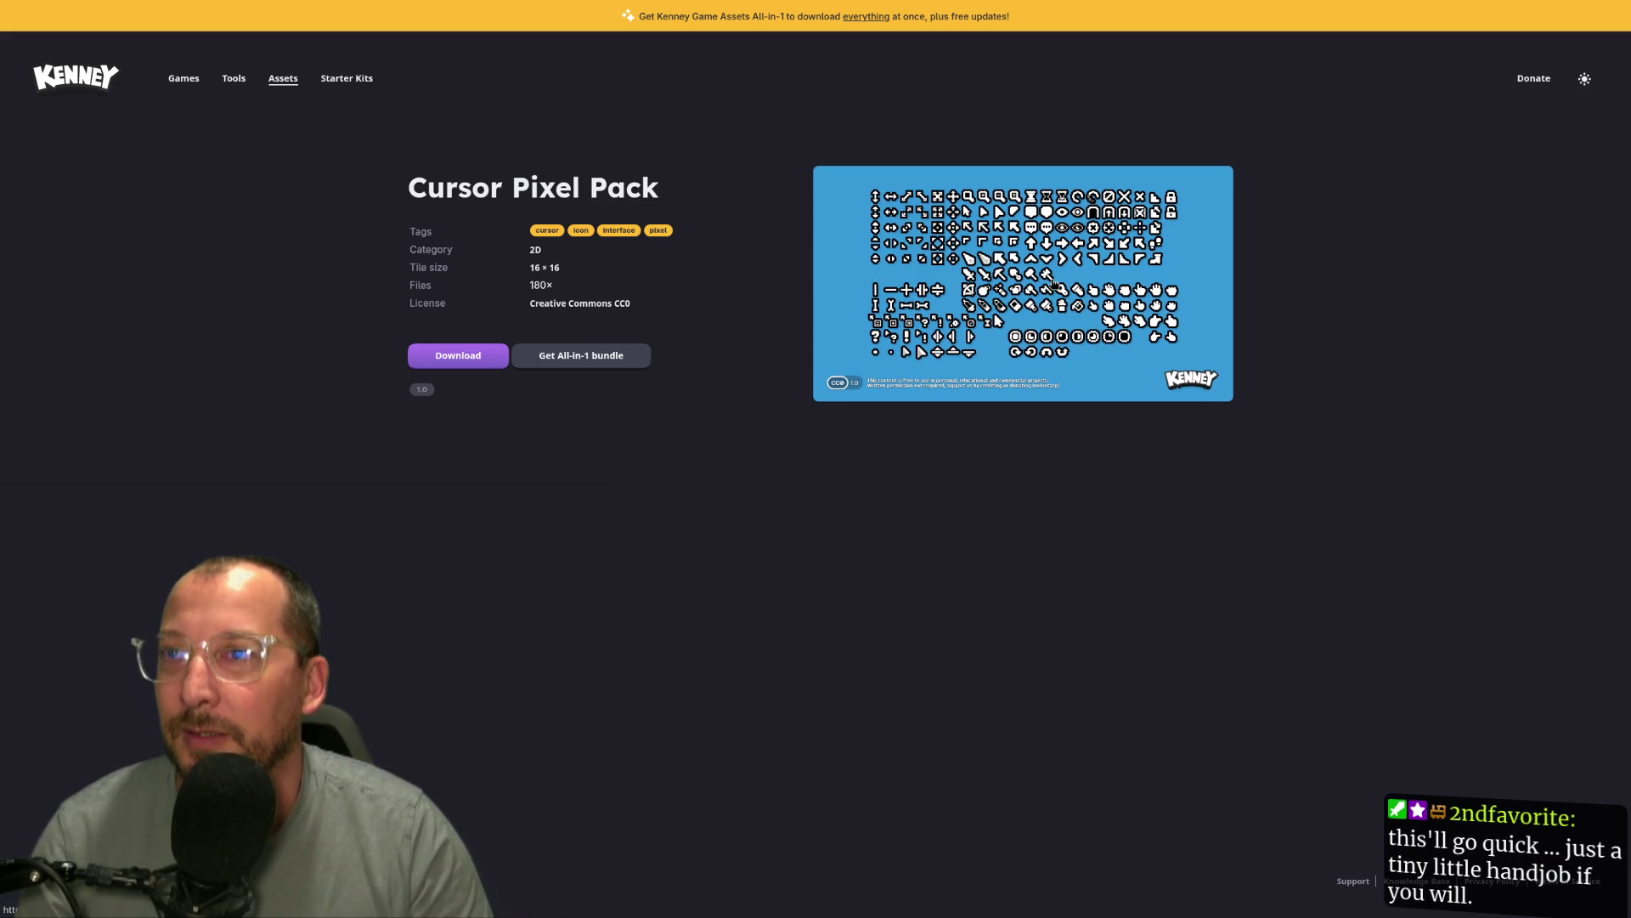
Go back to the assets list and open the Cursor Pack page.
key("F11")
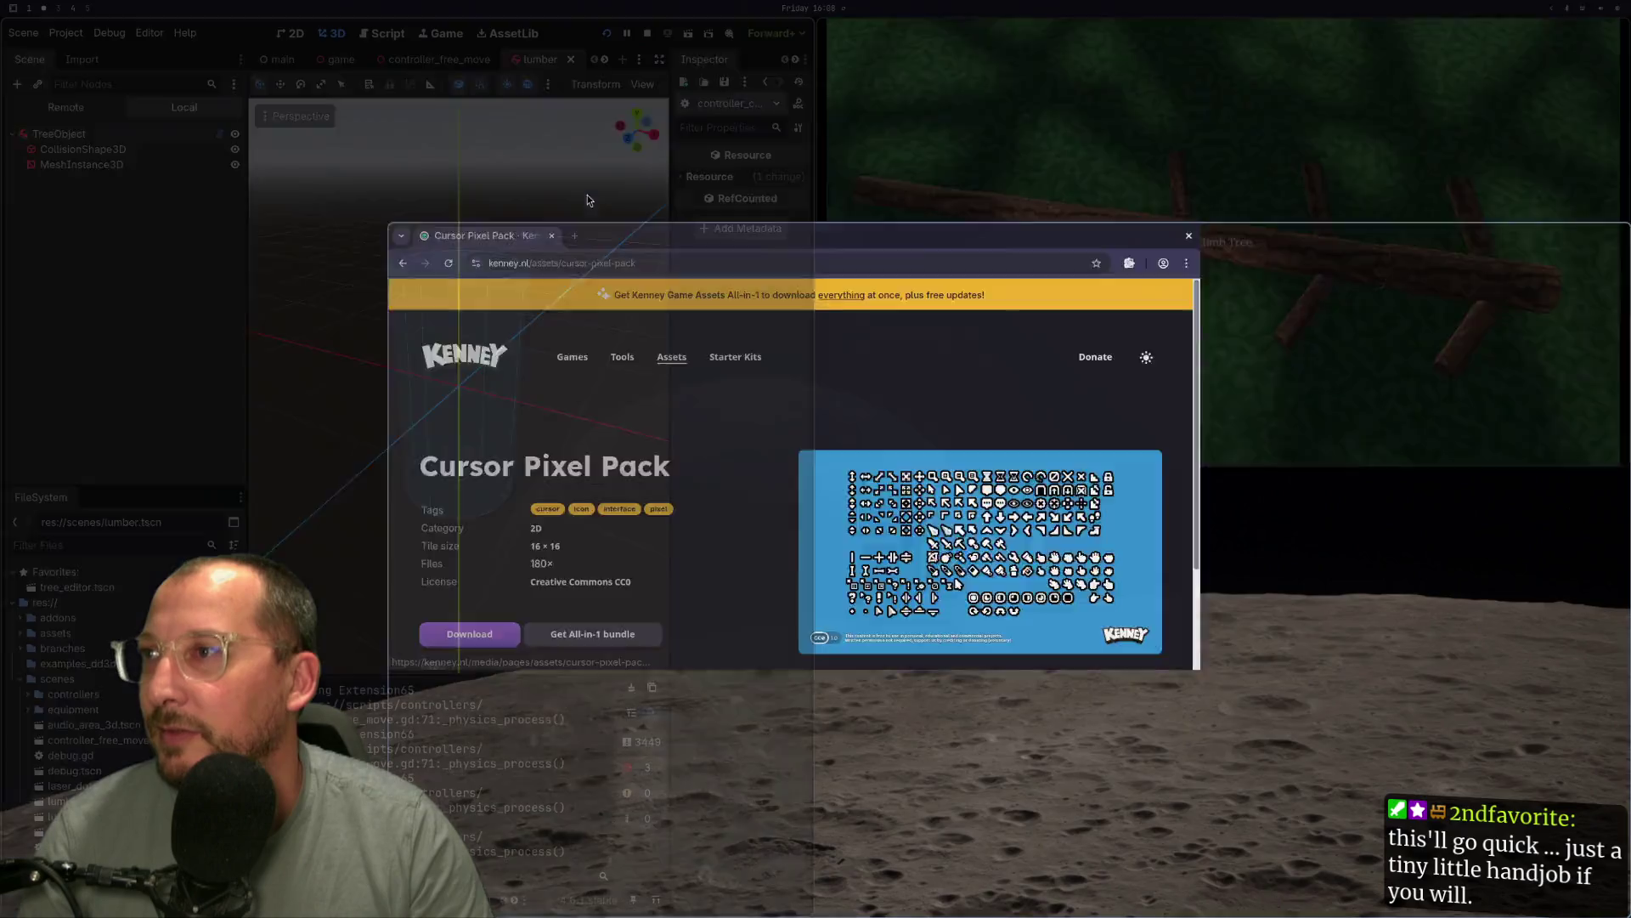
key("F11")
key("F11")
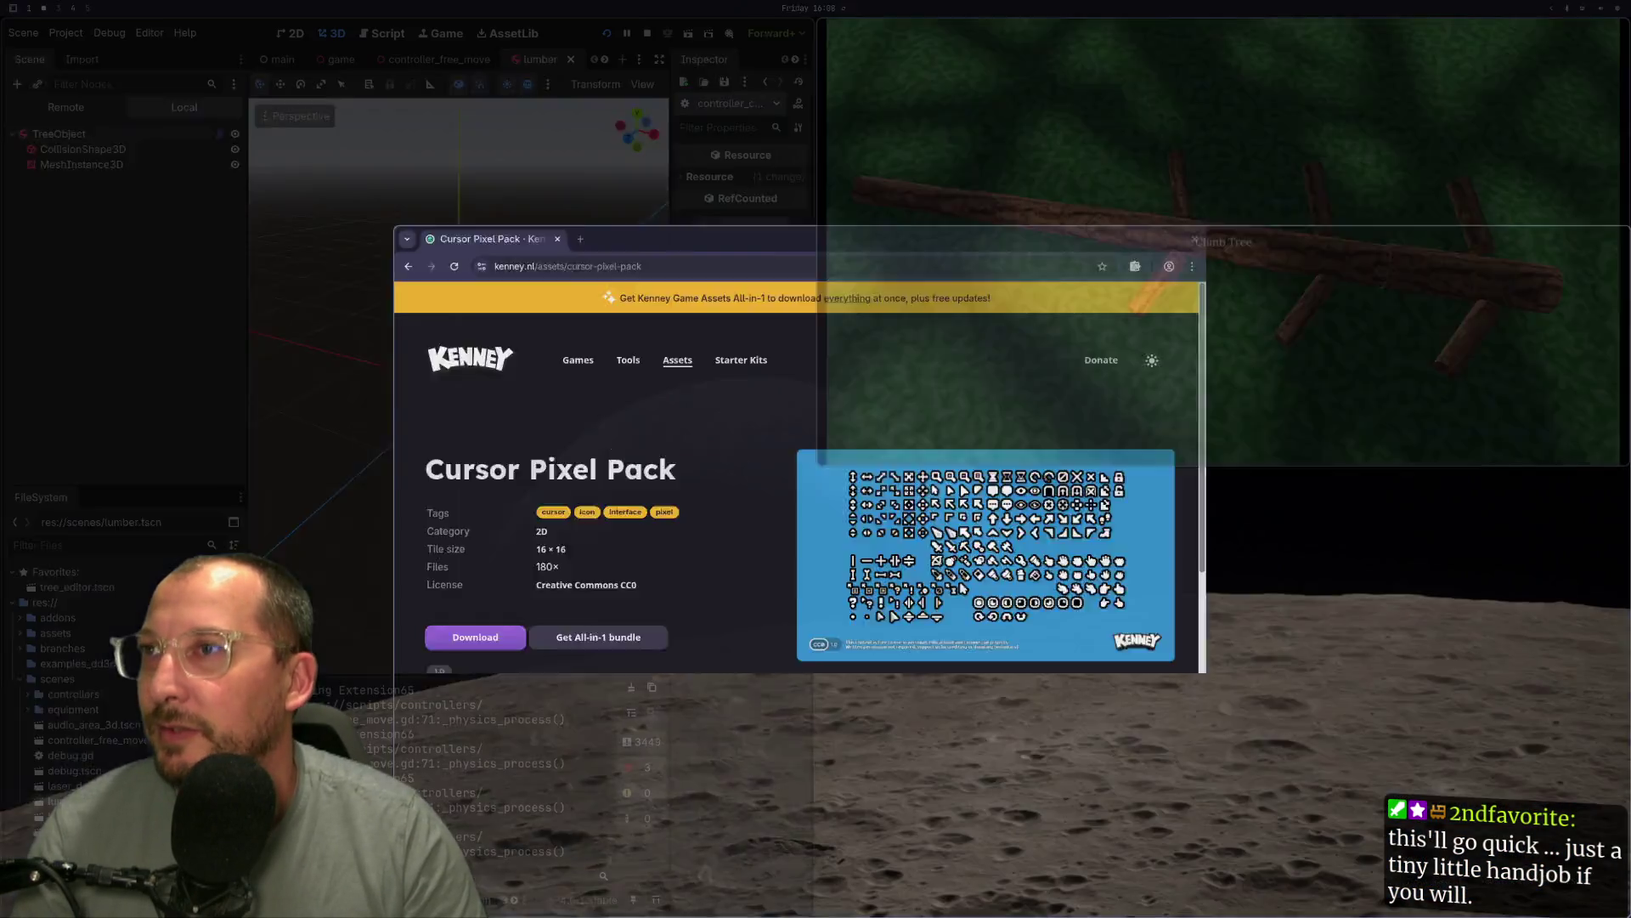
left_click(830, 510)
key("F11")
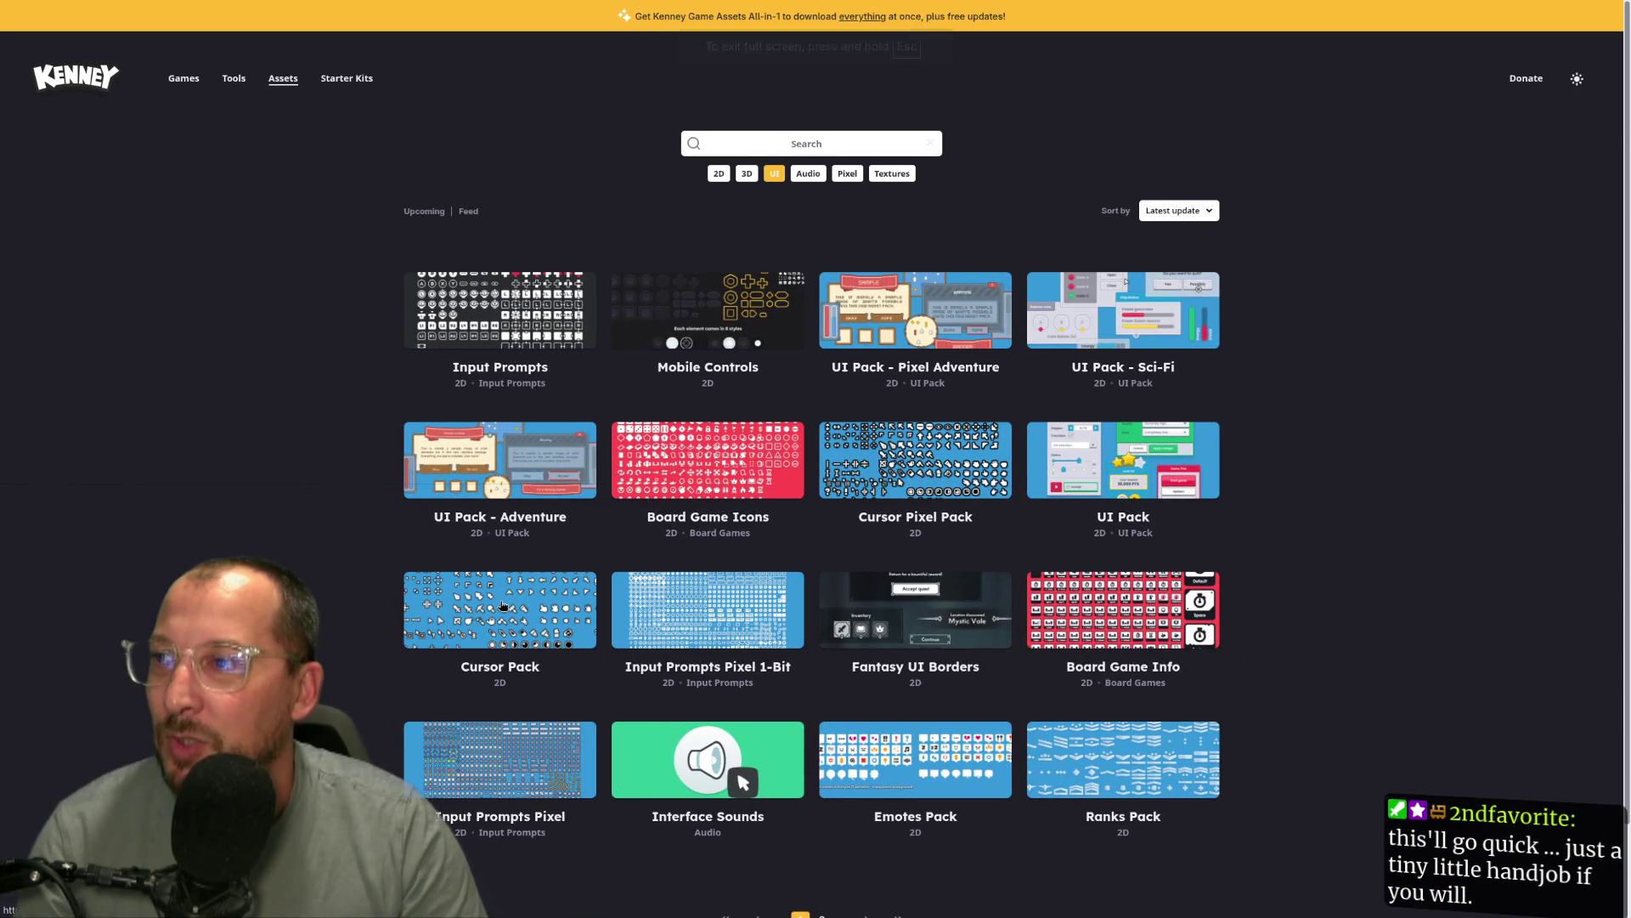
left_click(501, 607)
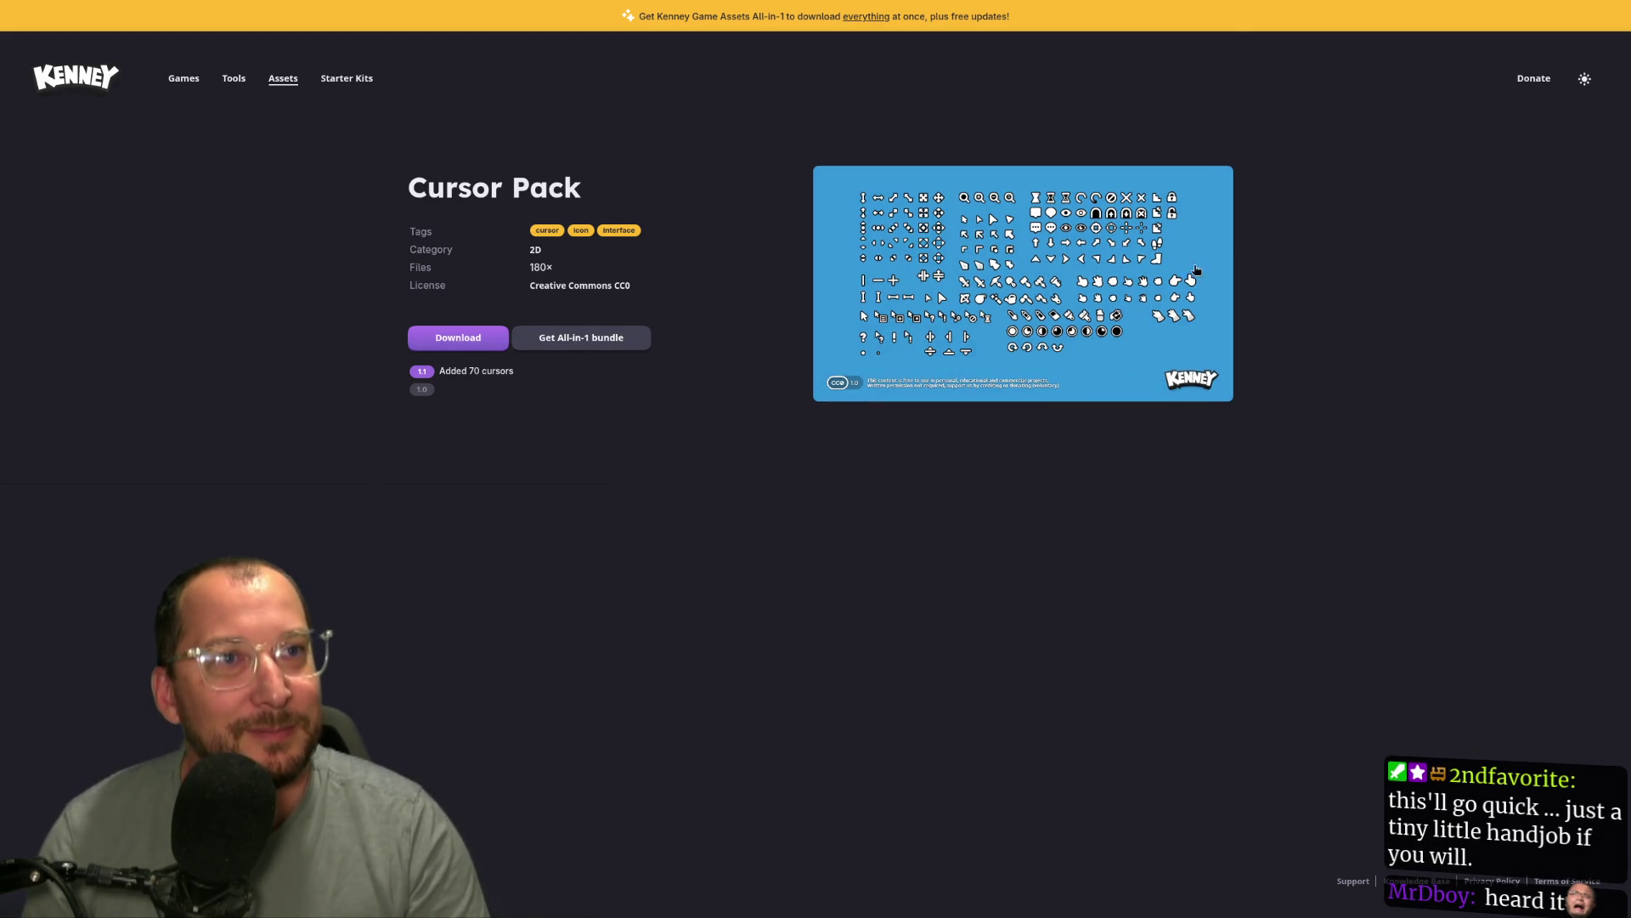
Download kenney_cursor-pack.zip without donating, saving it into Code/arborist/assets/kenney.
left_click(466, 335)
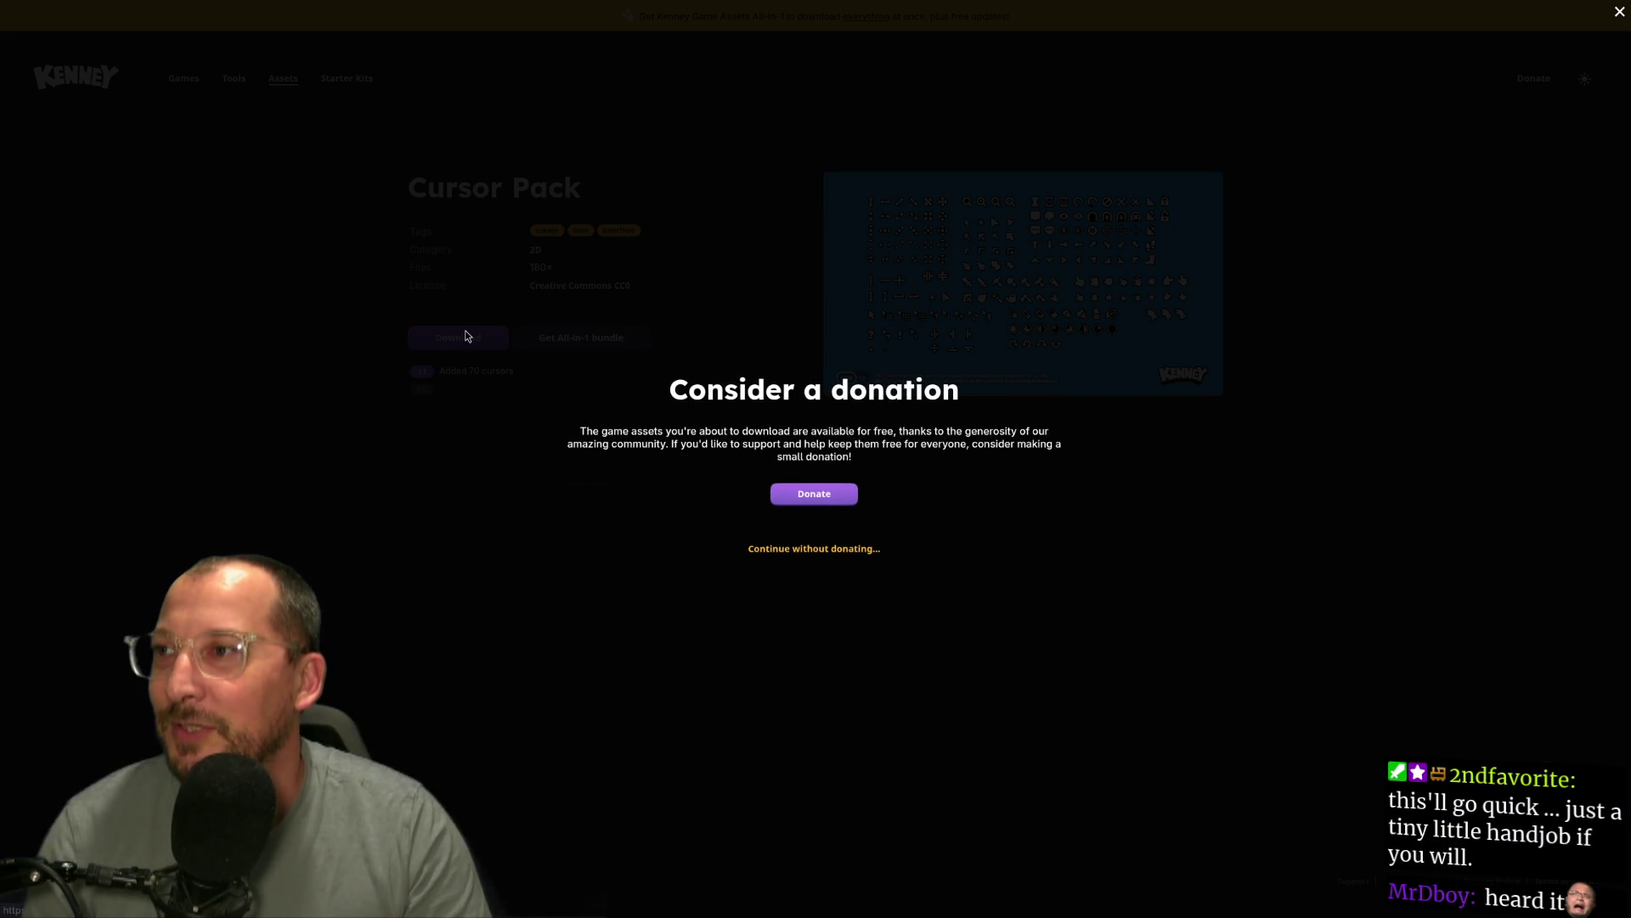
left_click(830, 550)
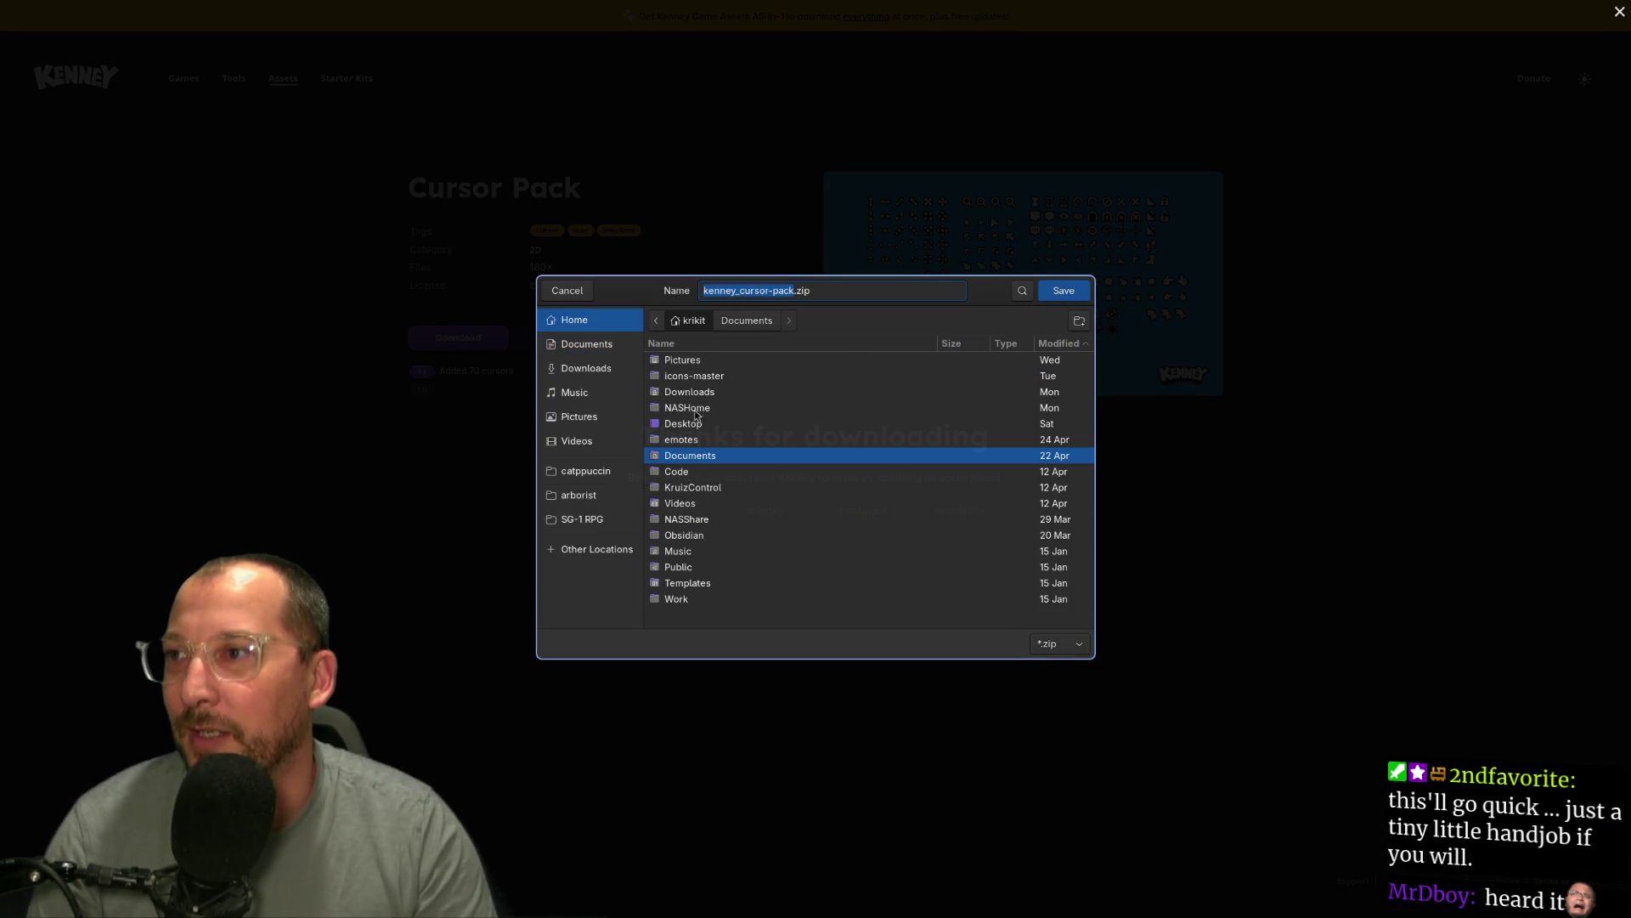
double_click(691, 471)
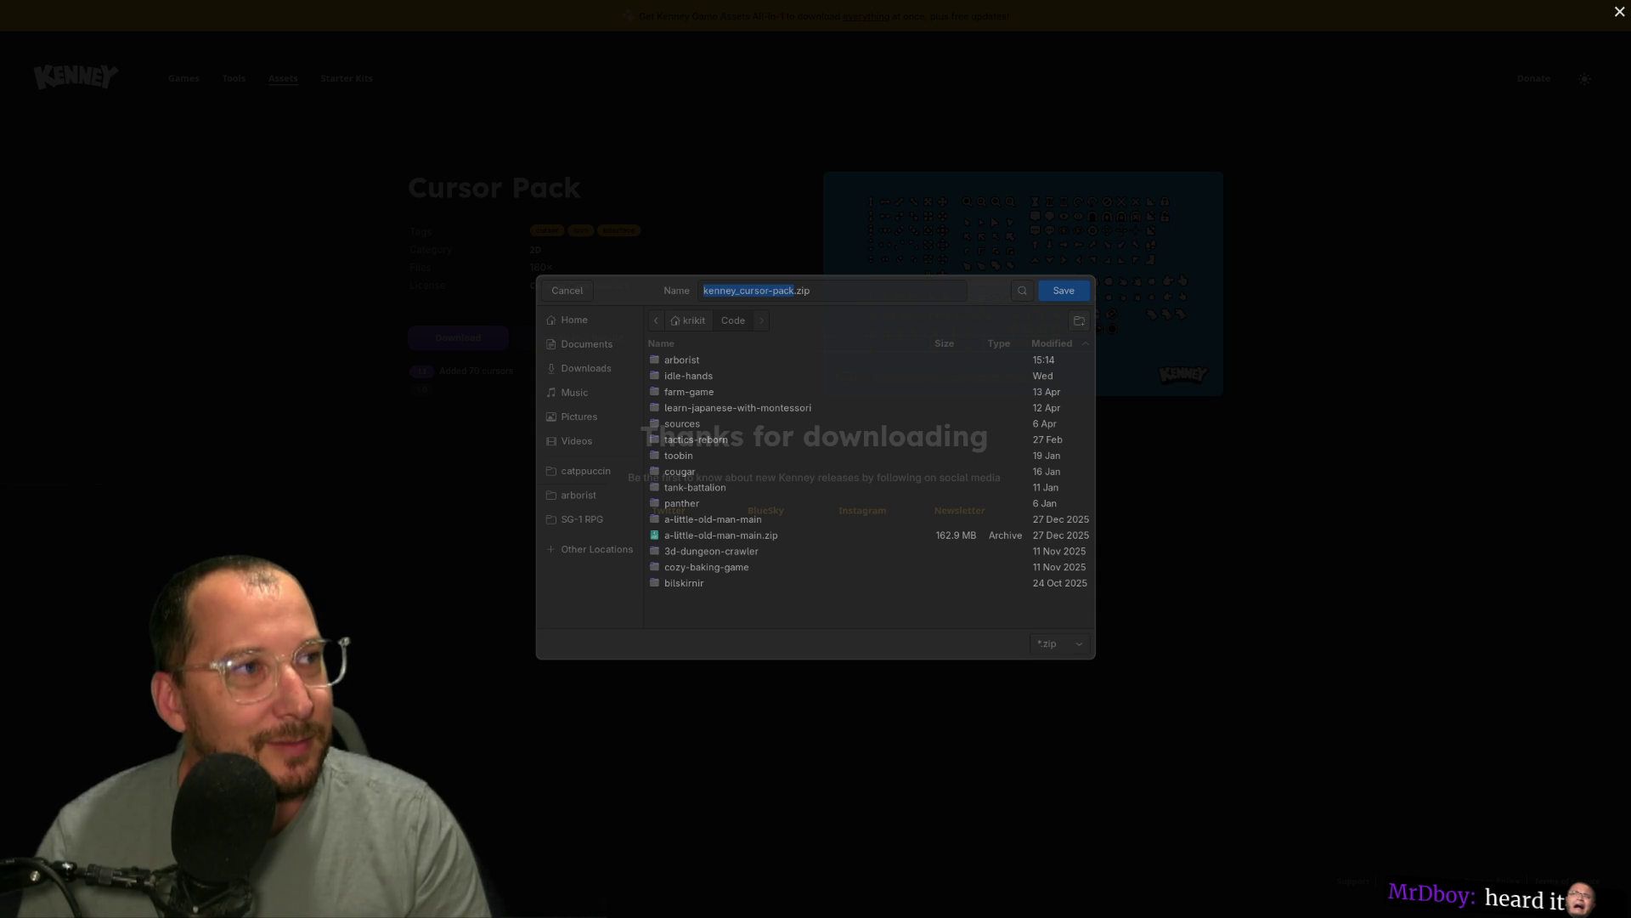
double_click(702, 364)
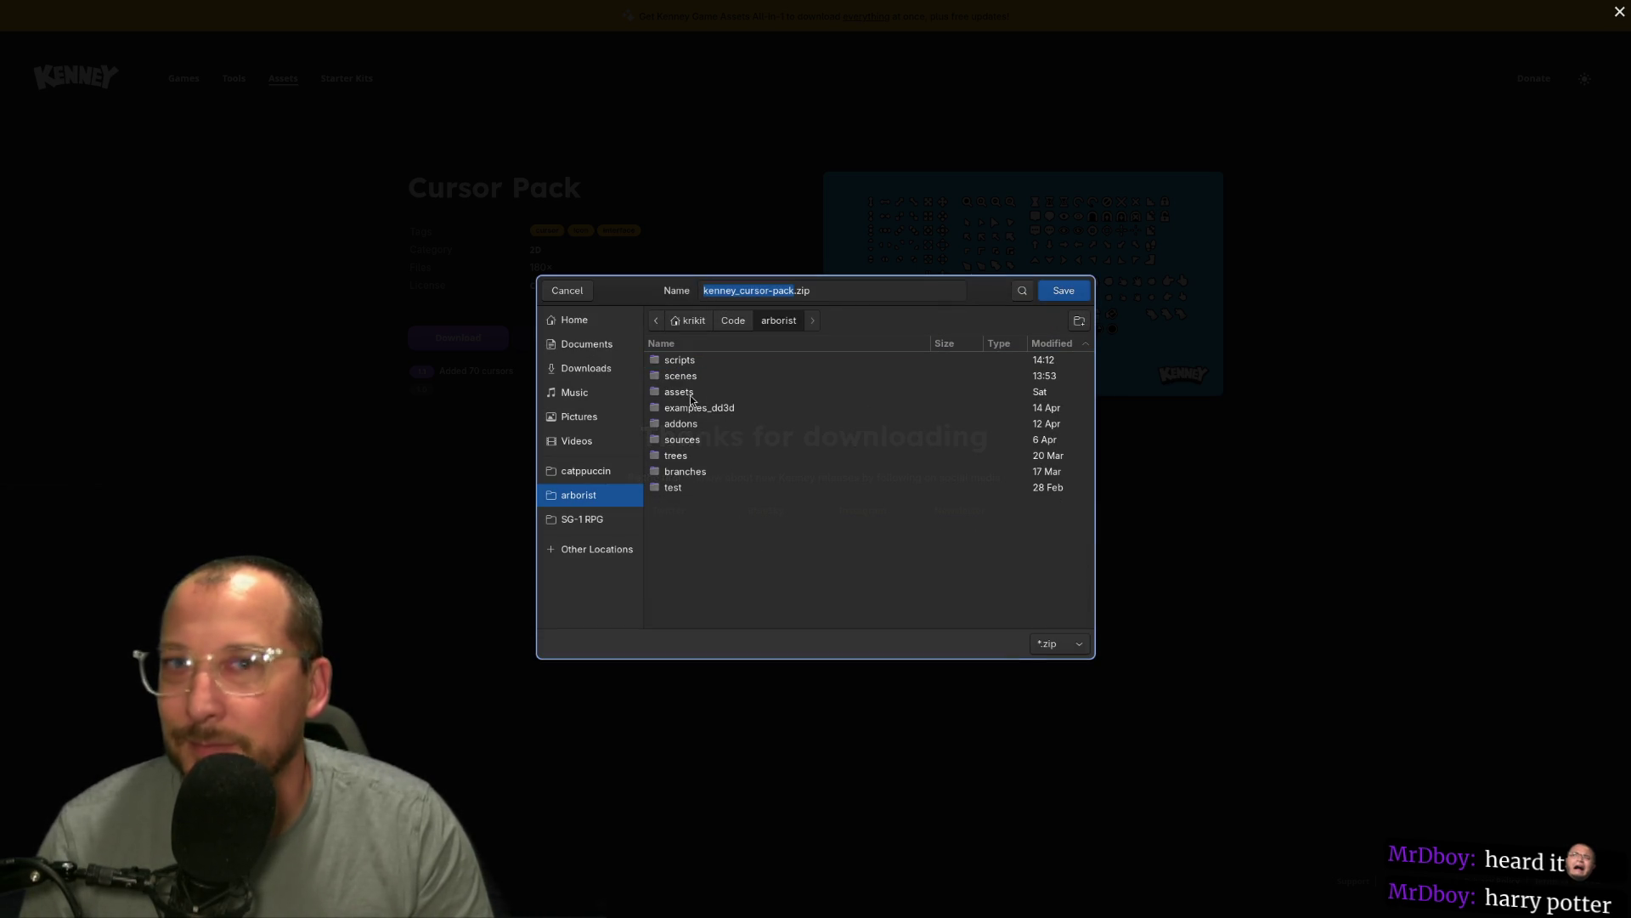
double_click(693, 394)
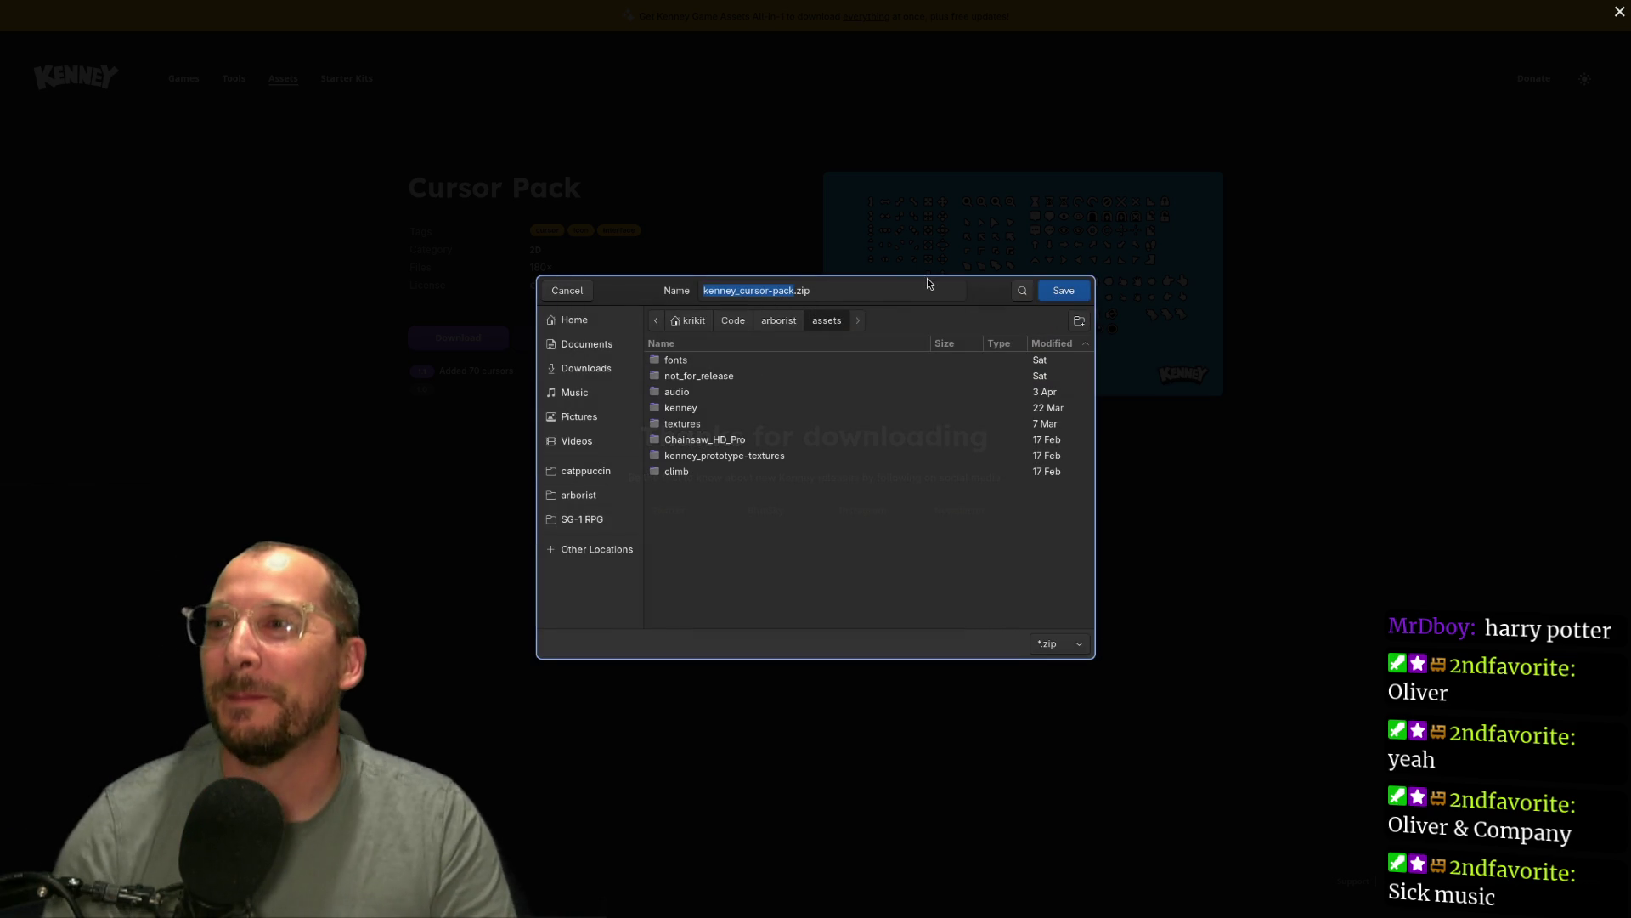
double_click(693, 410)
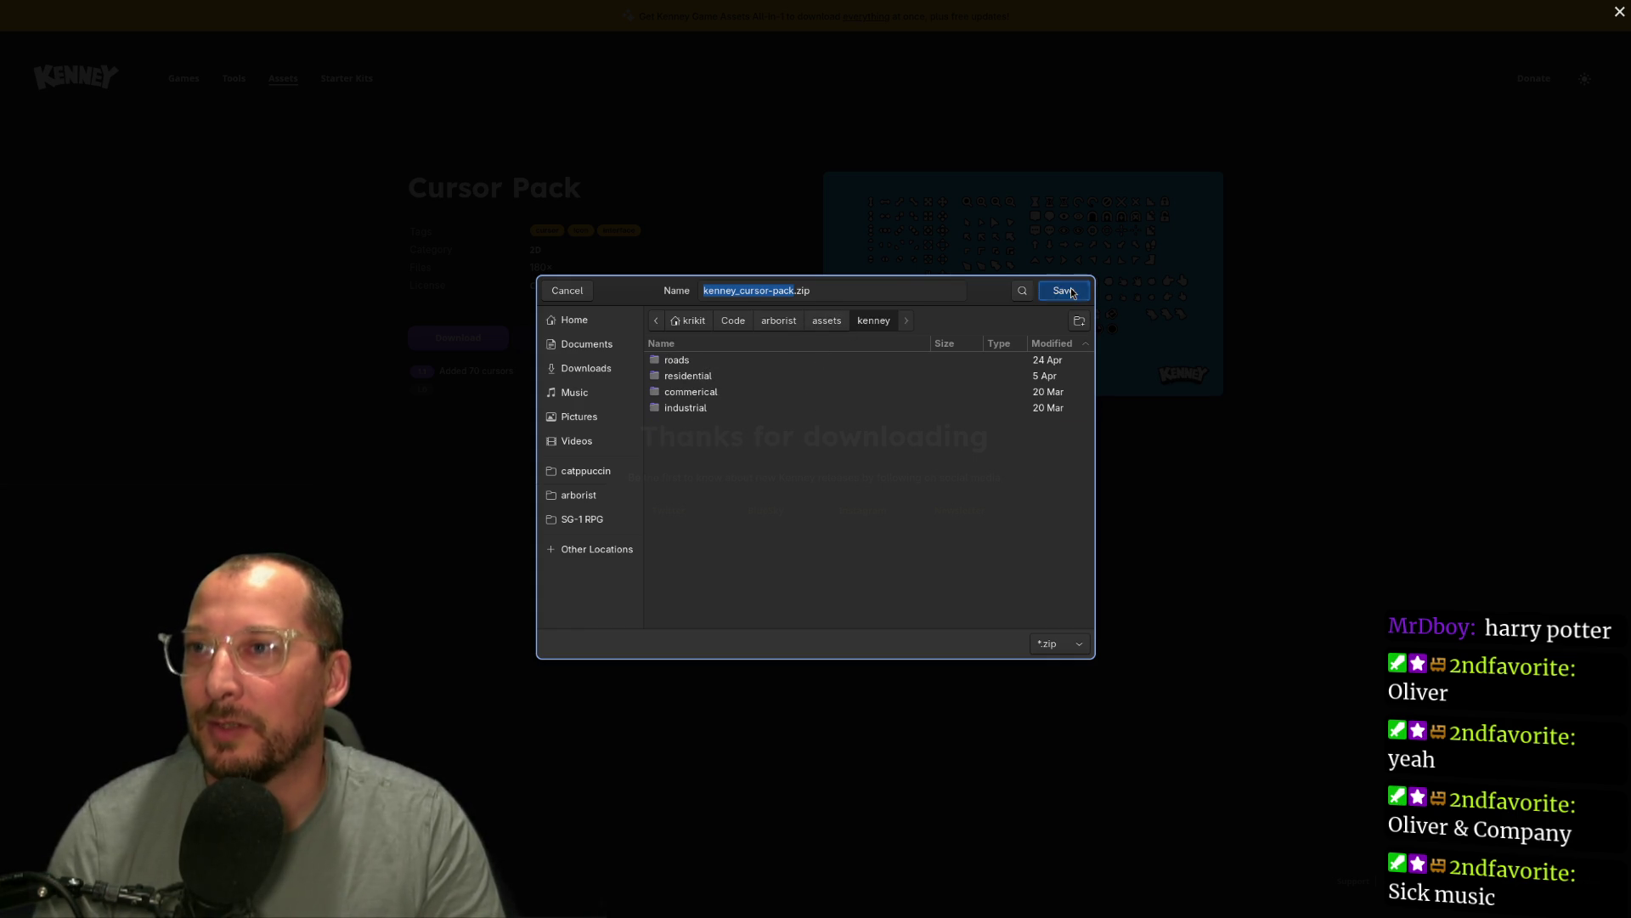
left_click(1069, 293)
key("Escape")
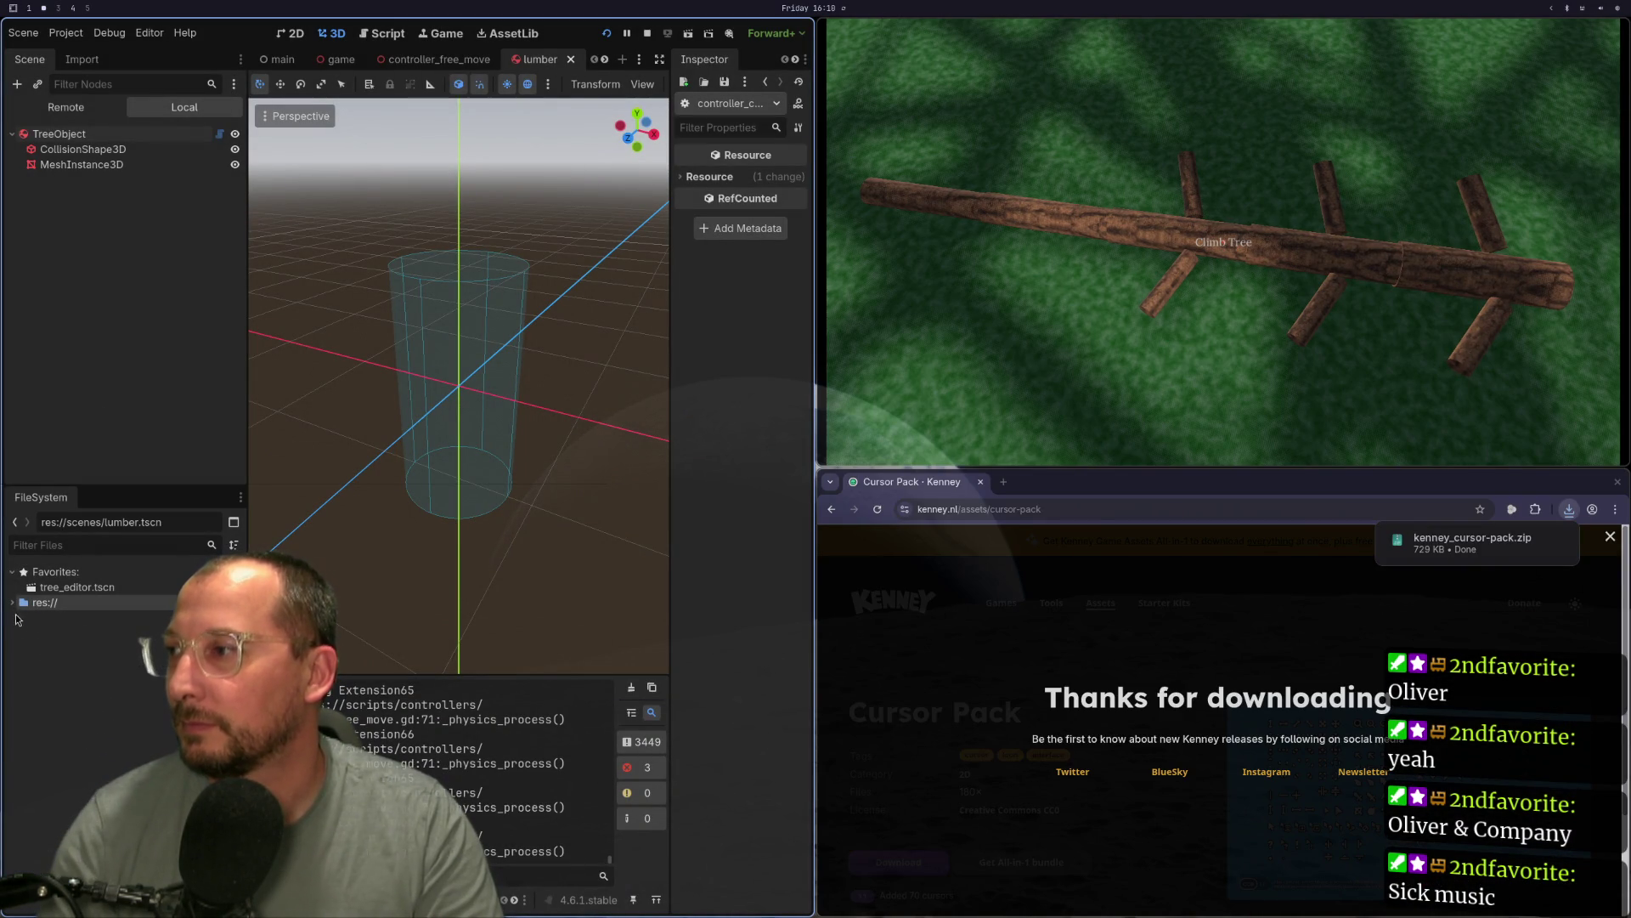
Expand res://assets in the FileSystem dock and open the kenney folder in the file manager.
left_click(13, 602)
left_click(12, 602)
left_click(19, 633)
left_click(27, 649)
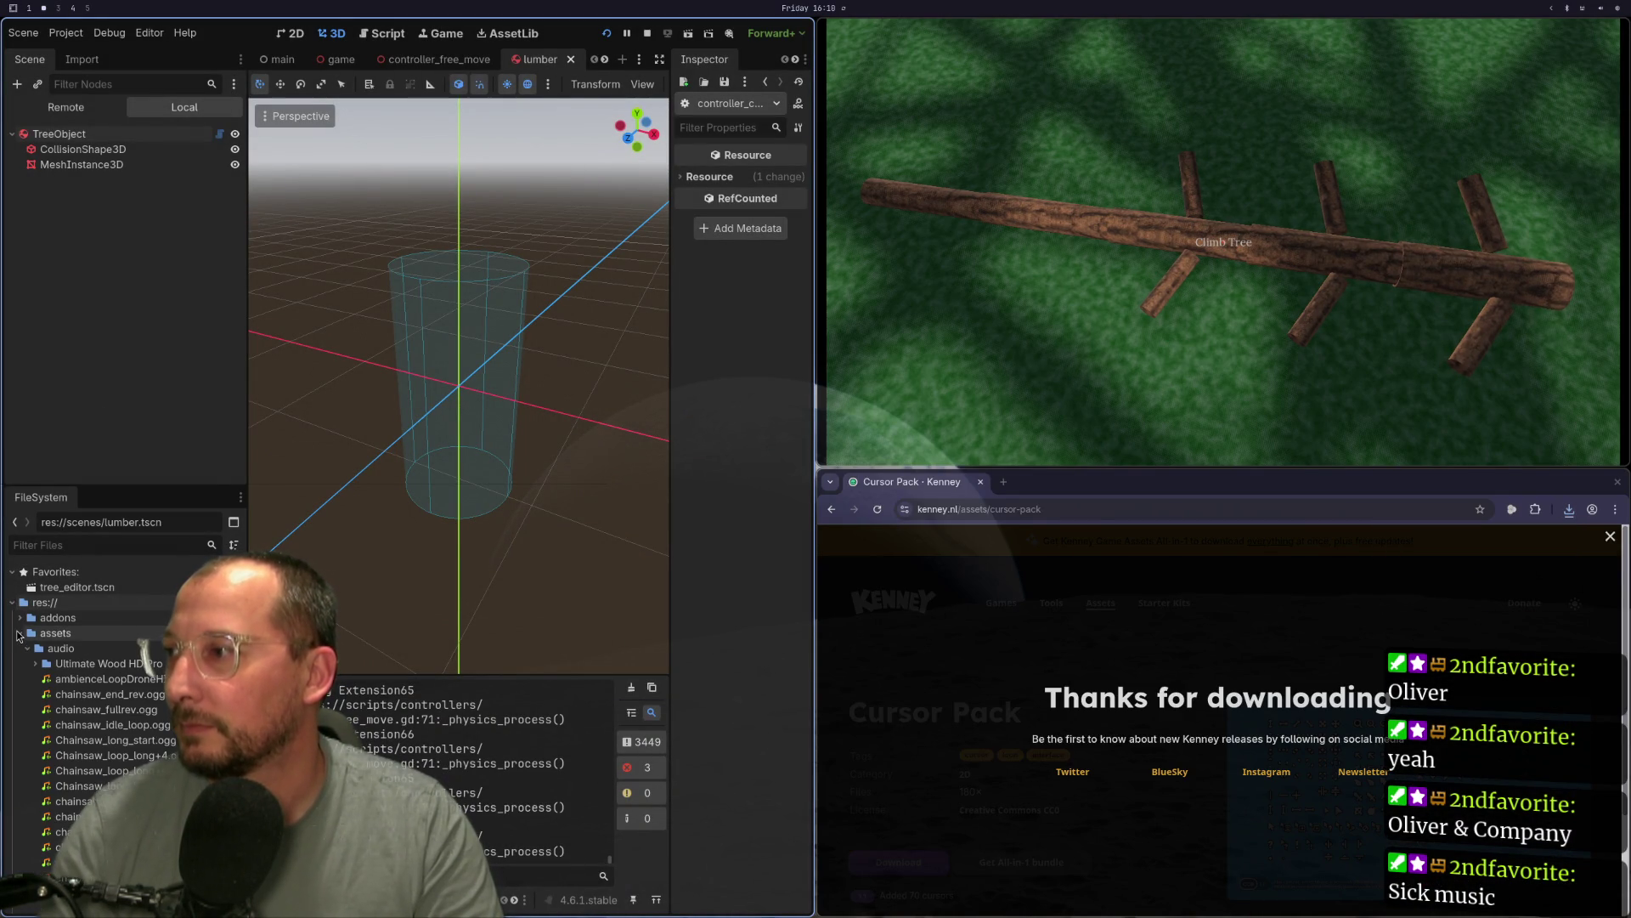
left_click(27, 648)
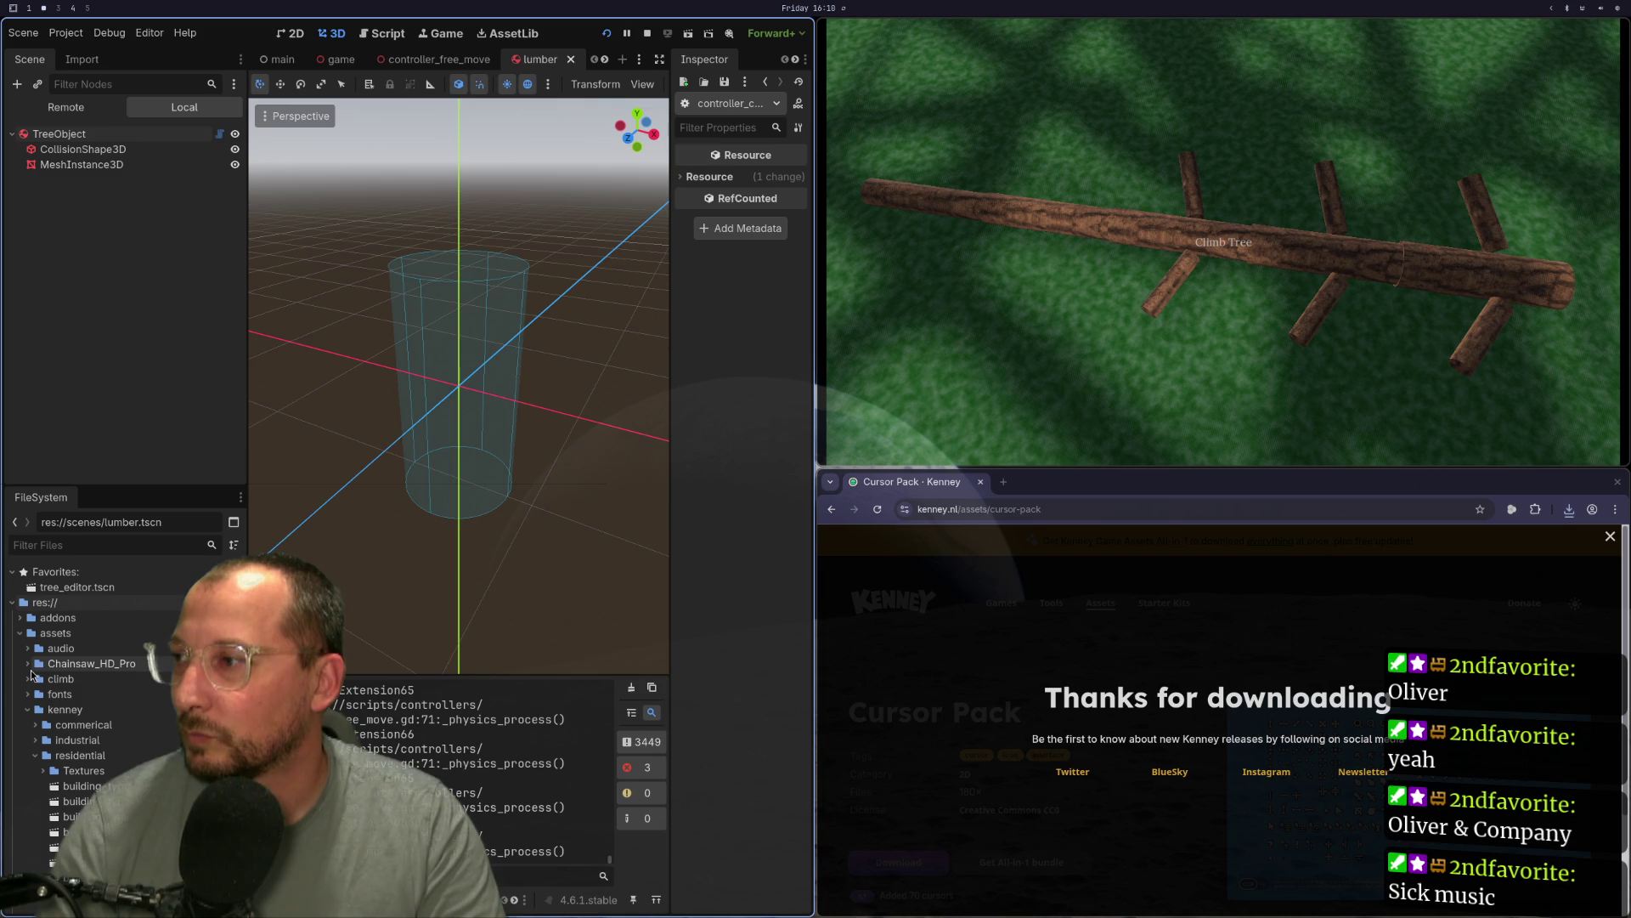
left_click(28, 709)
left_click(35, 755)
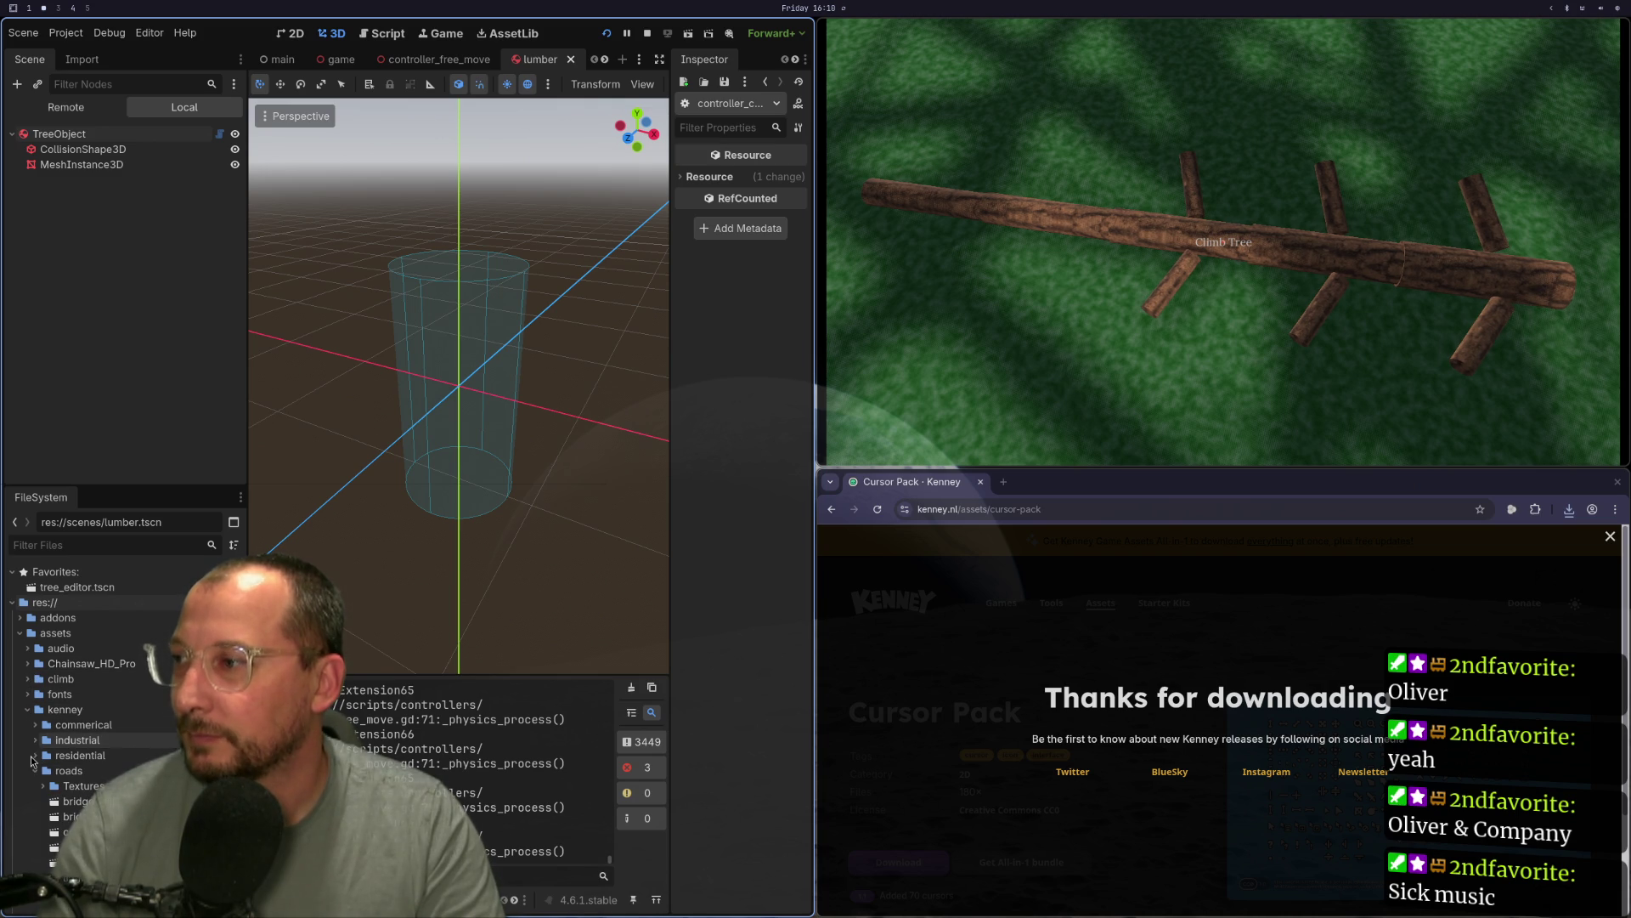
right_click(76, 709)
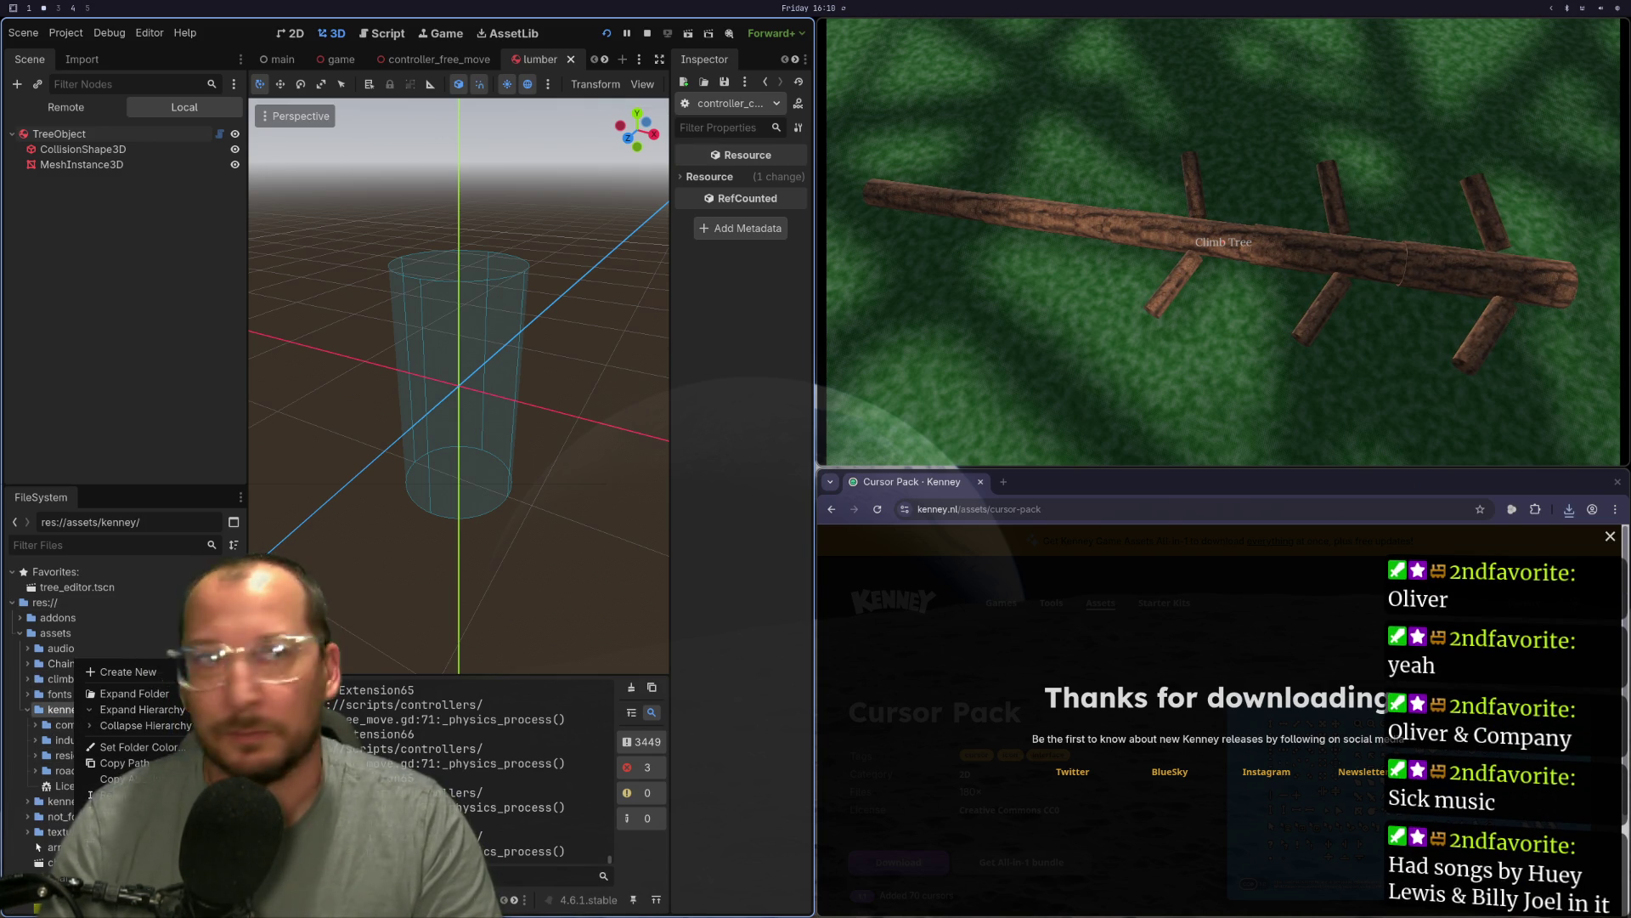
left_click(140, 904)
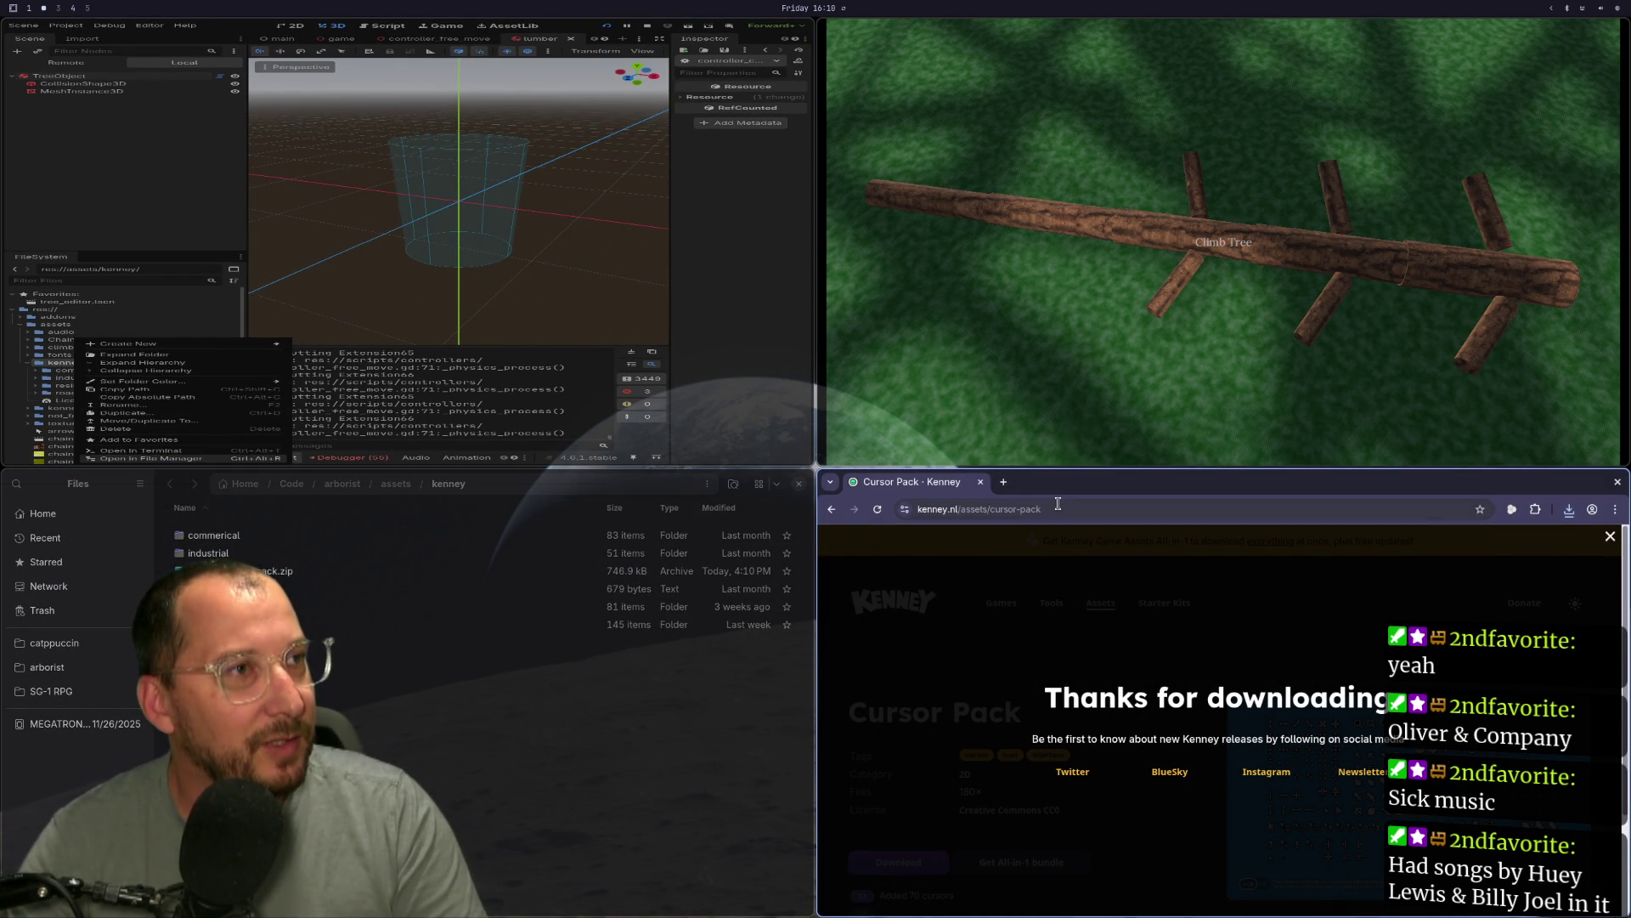
Close the Cursor Pack browser tab and extract kenney_cursor-pack.zip into assets/kenney.
left_click(1004, 482)
left_click(970, 482)
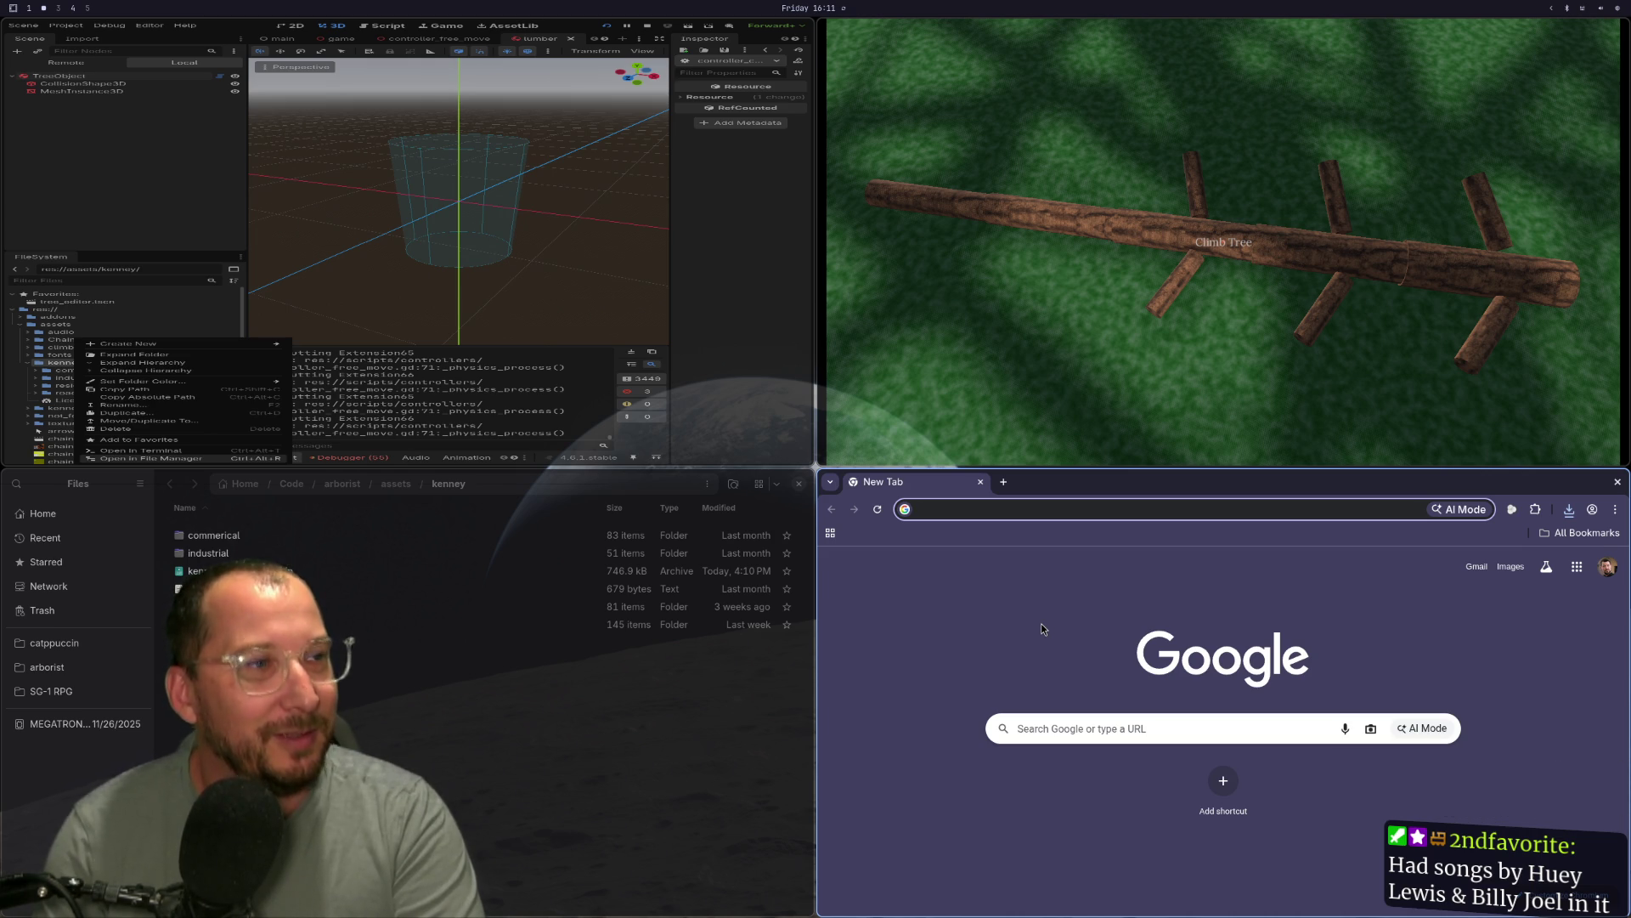
key("super+Left")
right_click(187, 570)
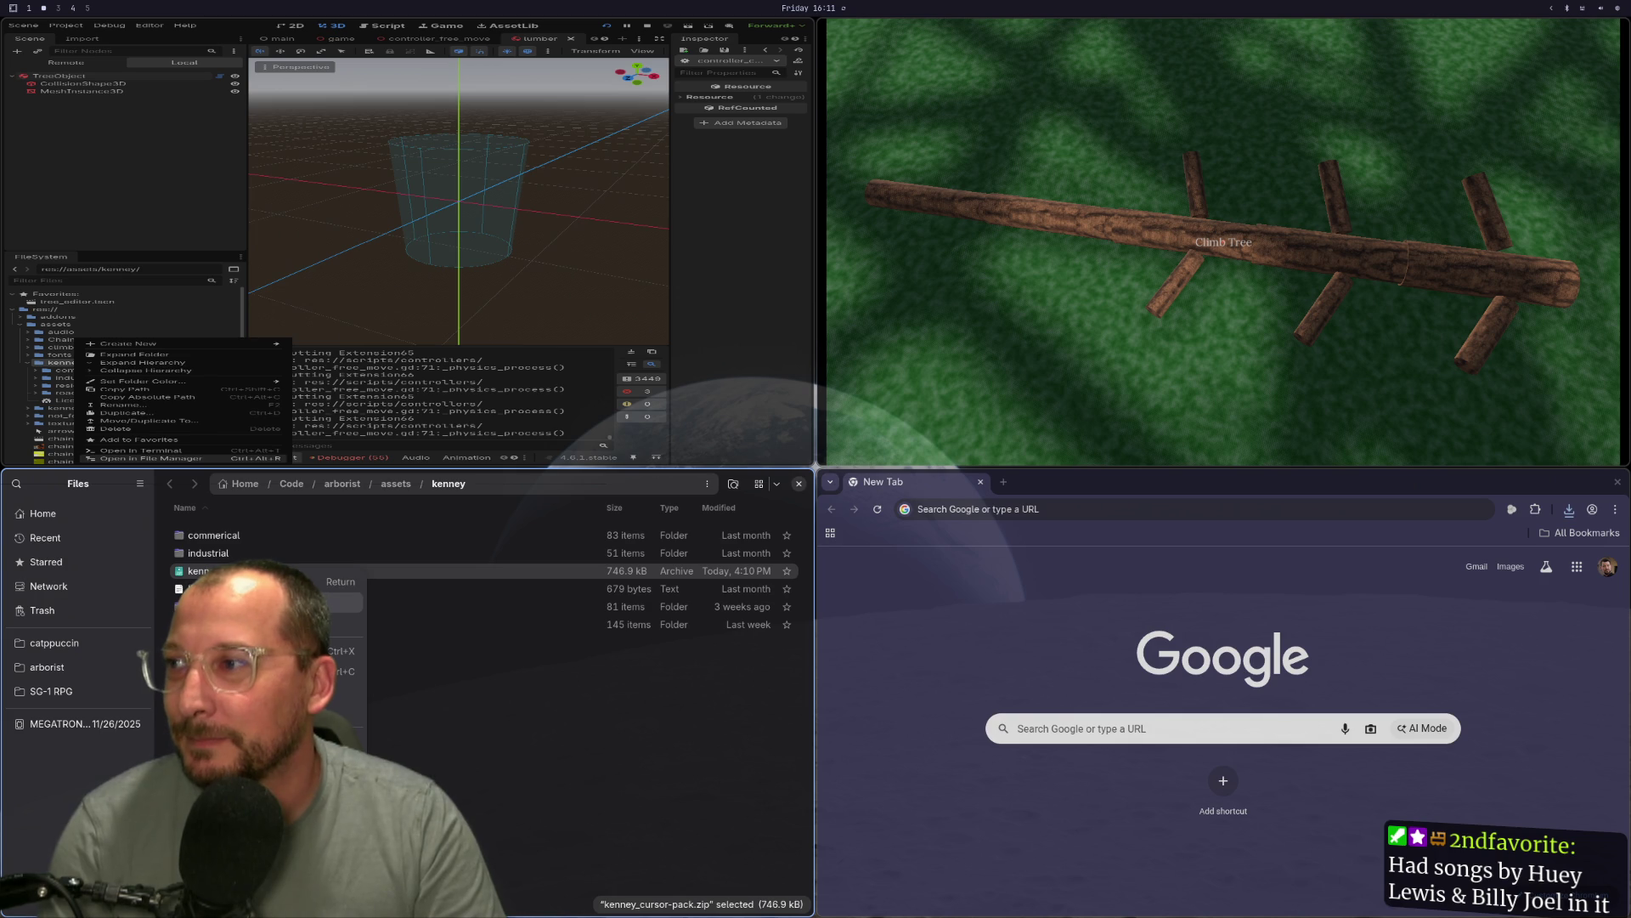
left_click(272, 581)
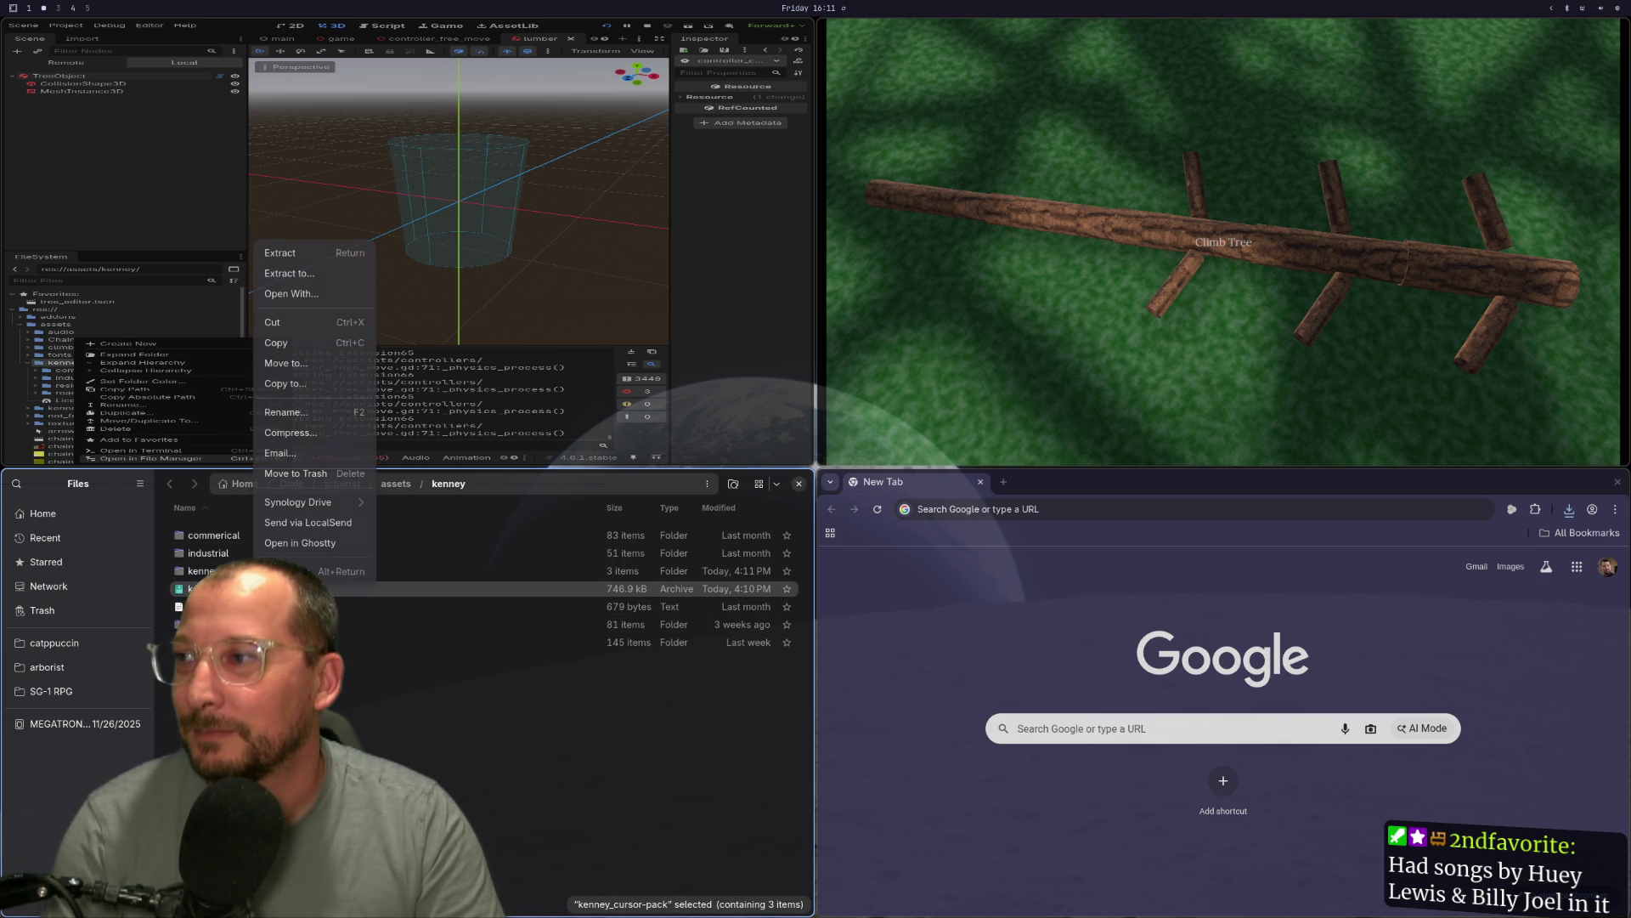
Move the zip to the trash and send the browser window to another workspace.
right_click(255, 589)
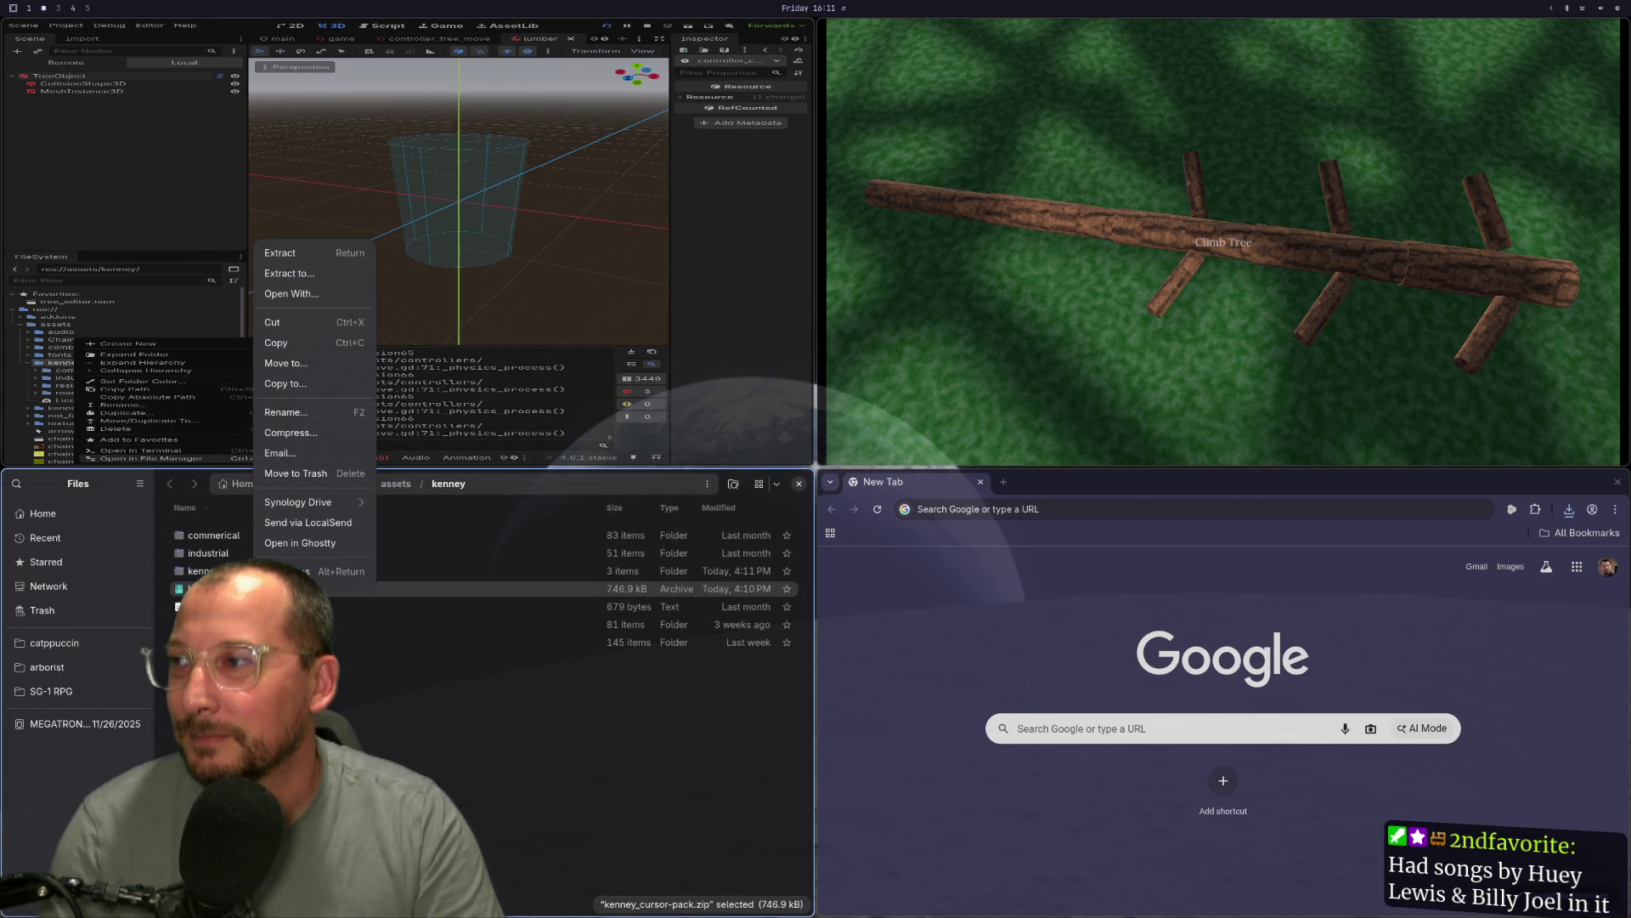
left_click(296, 474)
left_click(965, 508)
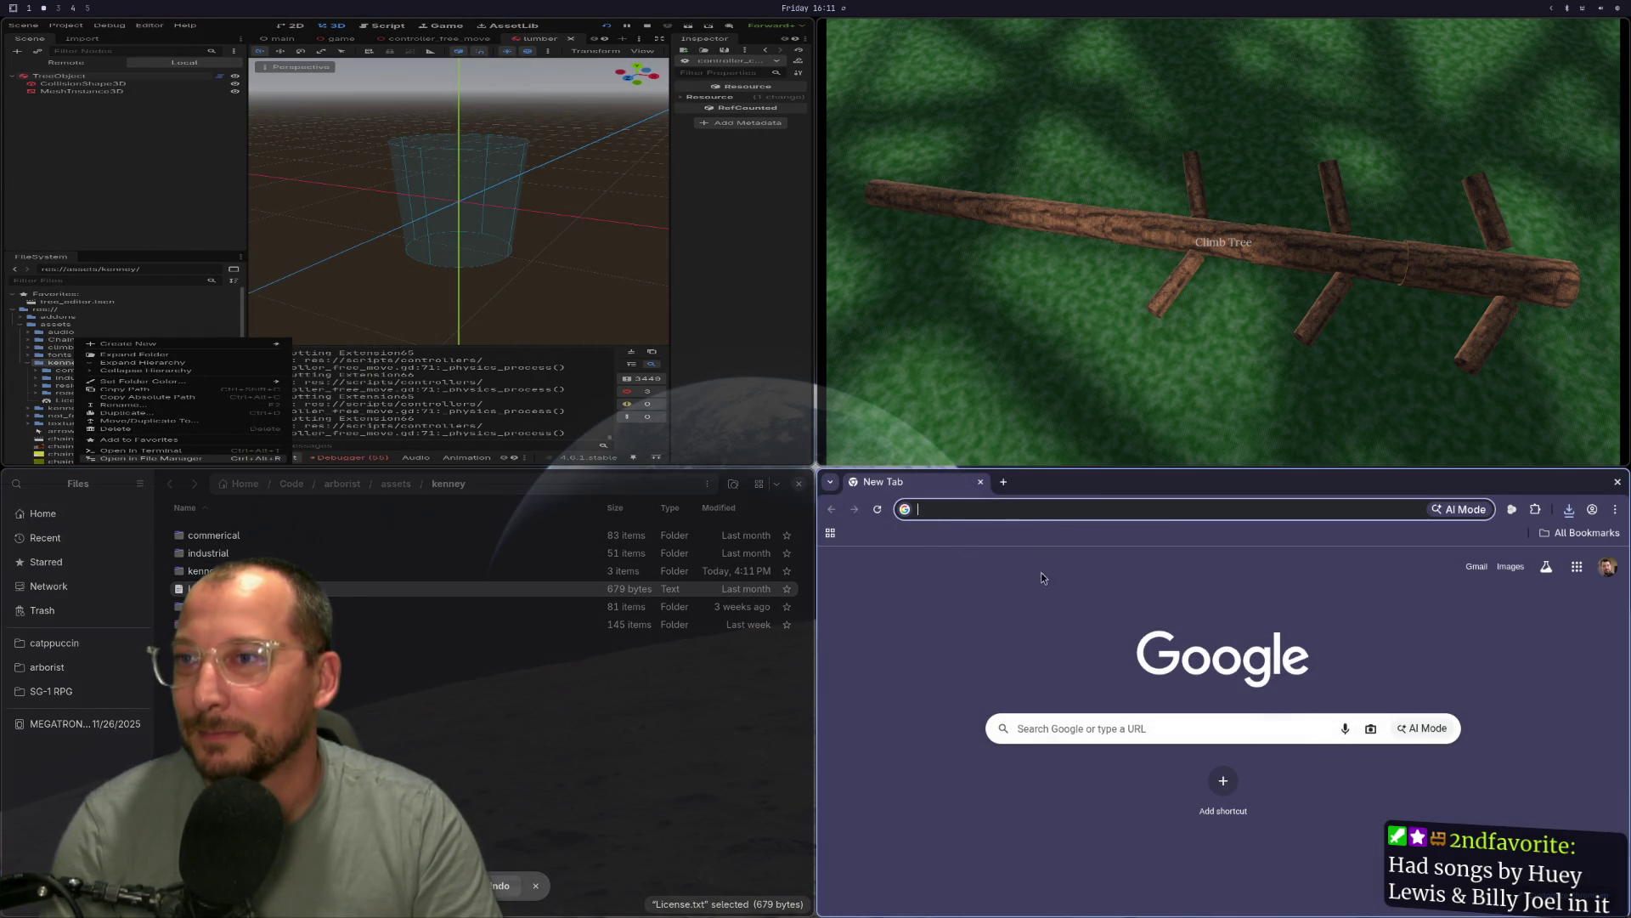
key("super+shift+4")
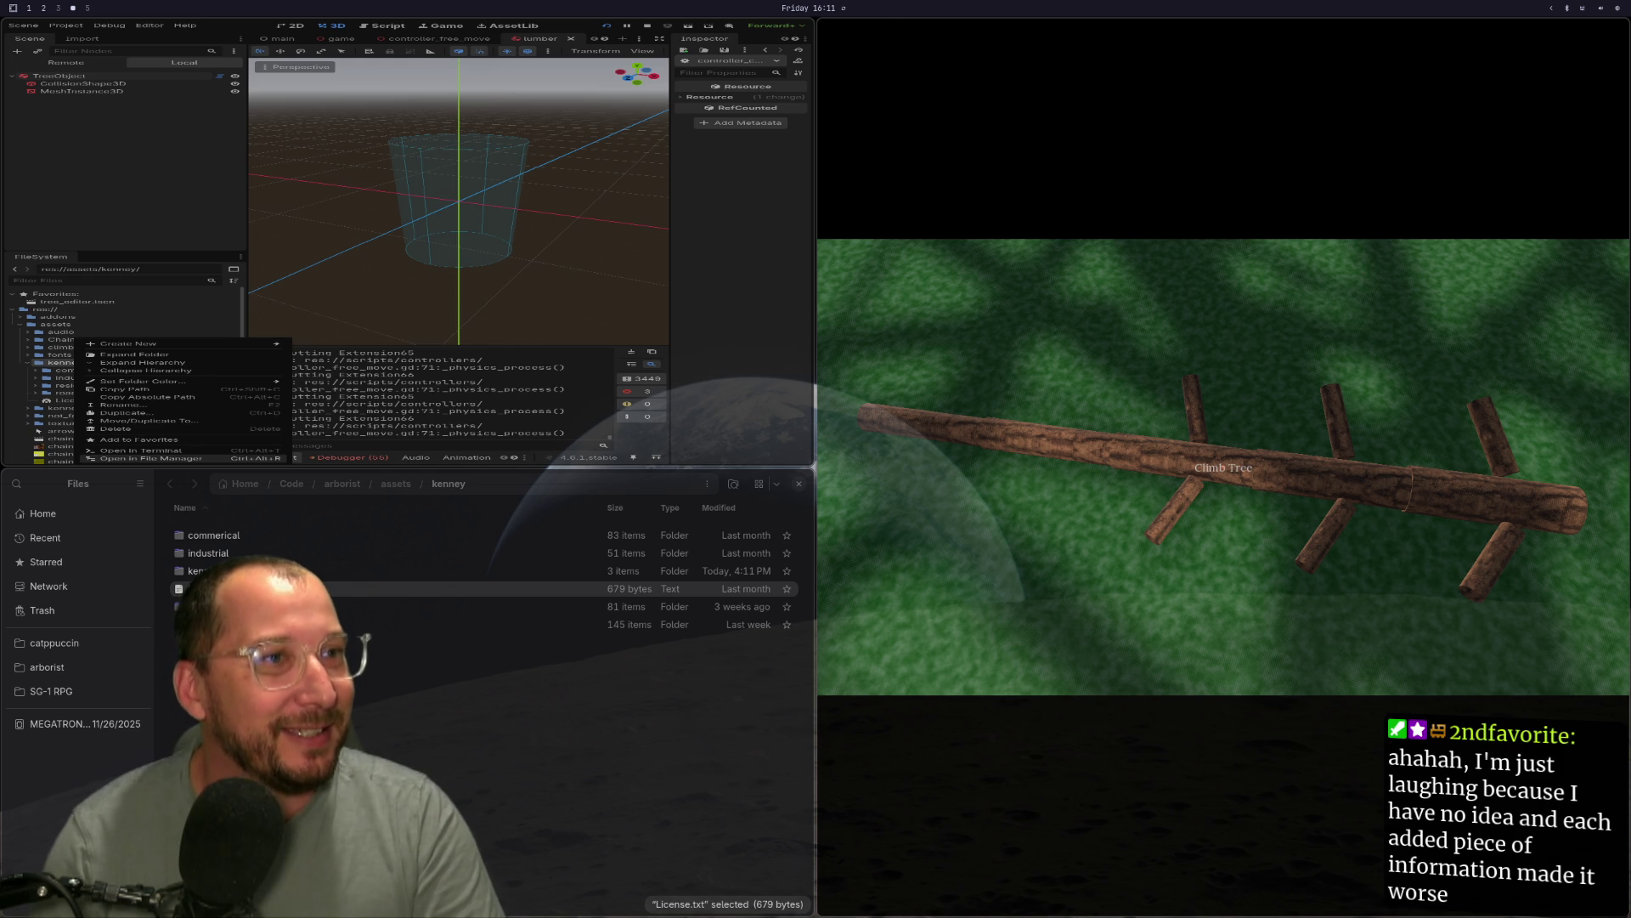
Scroll the Duets (film) article down to its Plot section and release dates.
scroll(1156, 664, "down", 5)
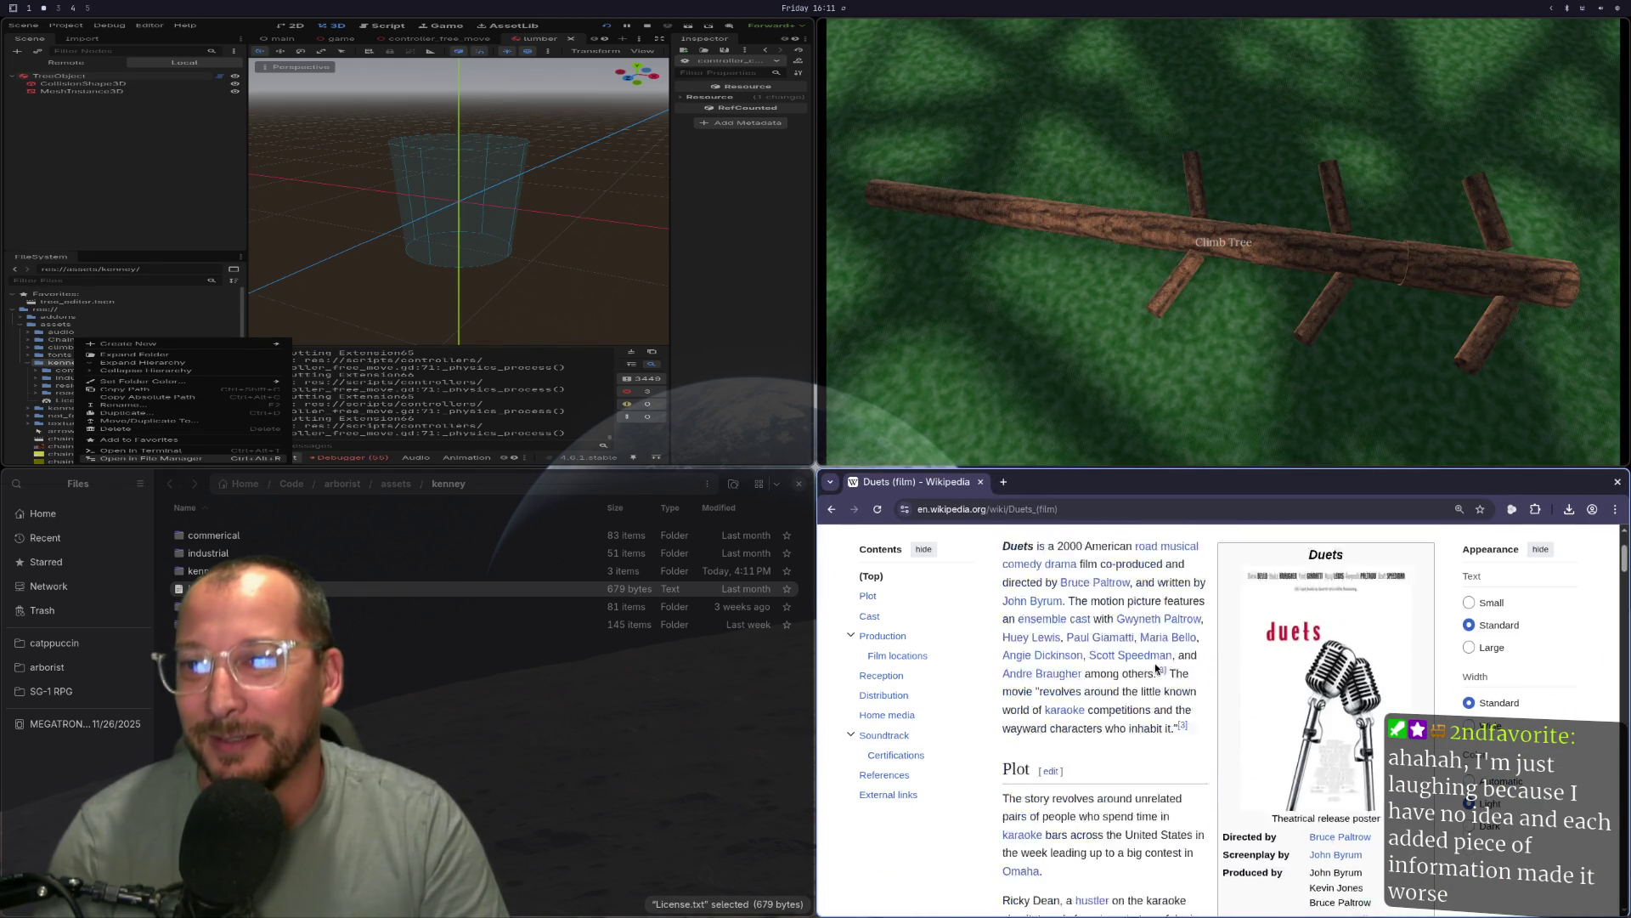
scroll(1156, 664, "down", 1)
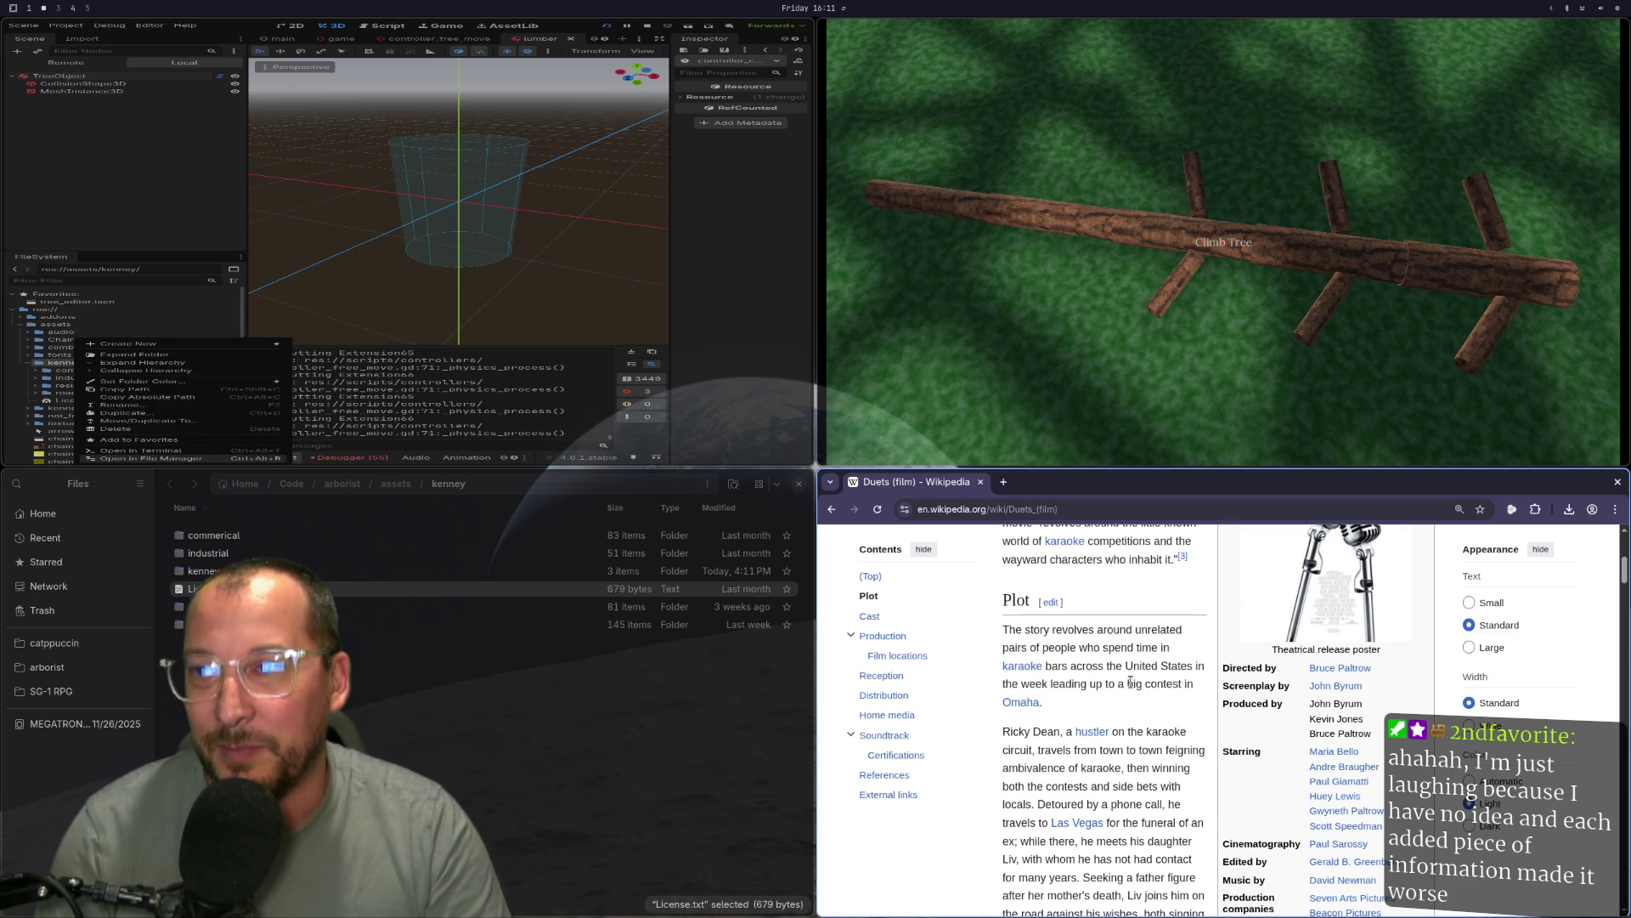
scroll(1088, 706, "down", 3)
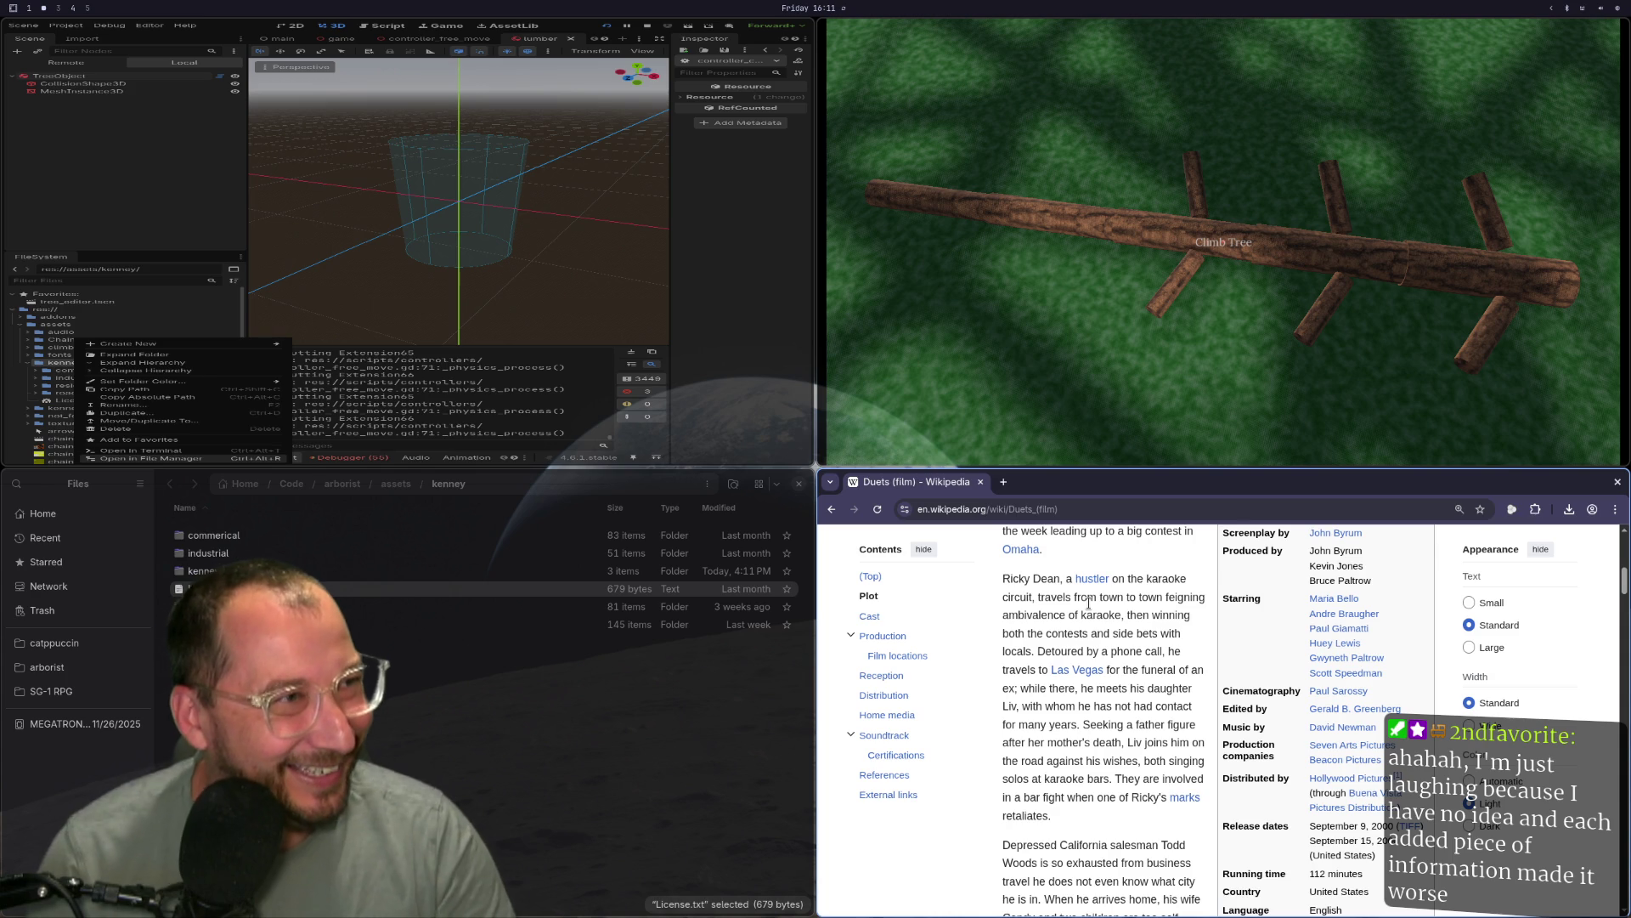
Read the Duets Plot section full screen at 200% zoom, then exit full screen.
key("F11")
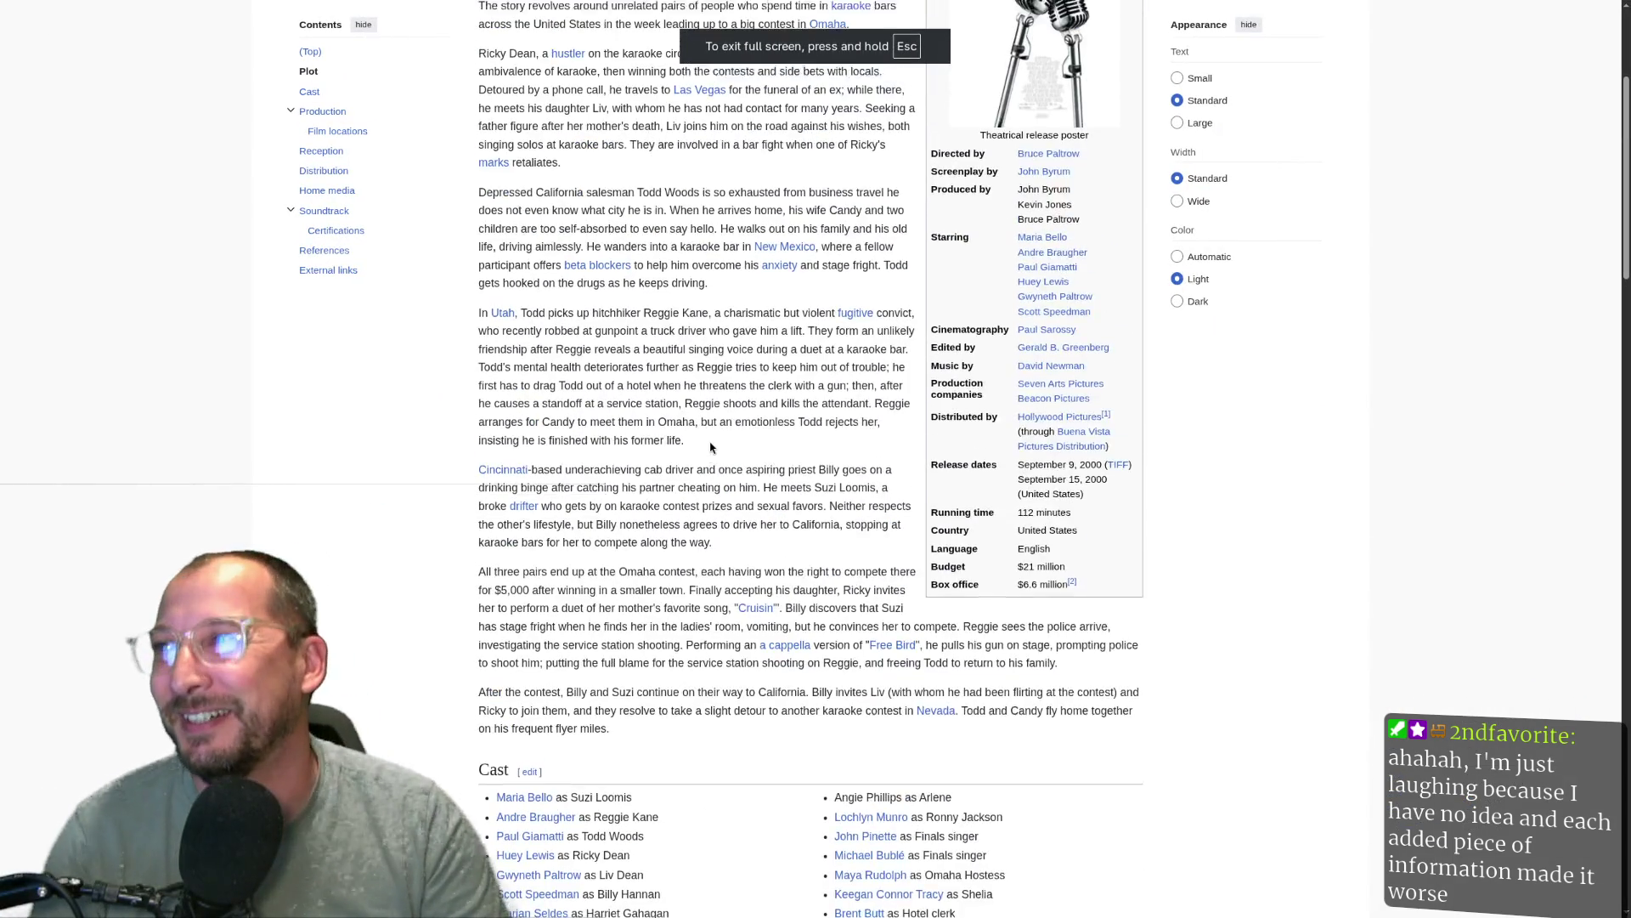
scroll(710, 448, "up", 3)
scroll(685, 406, "down", 2)
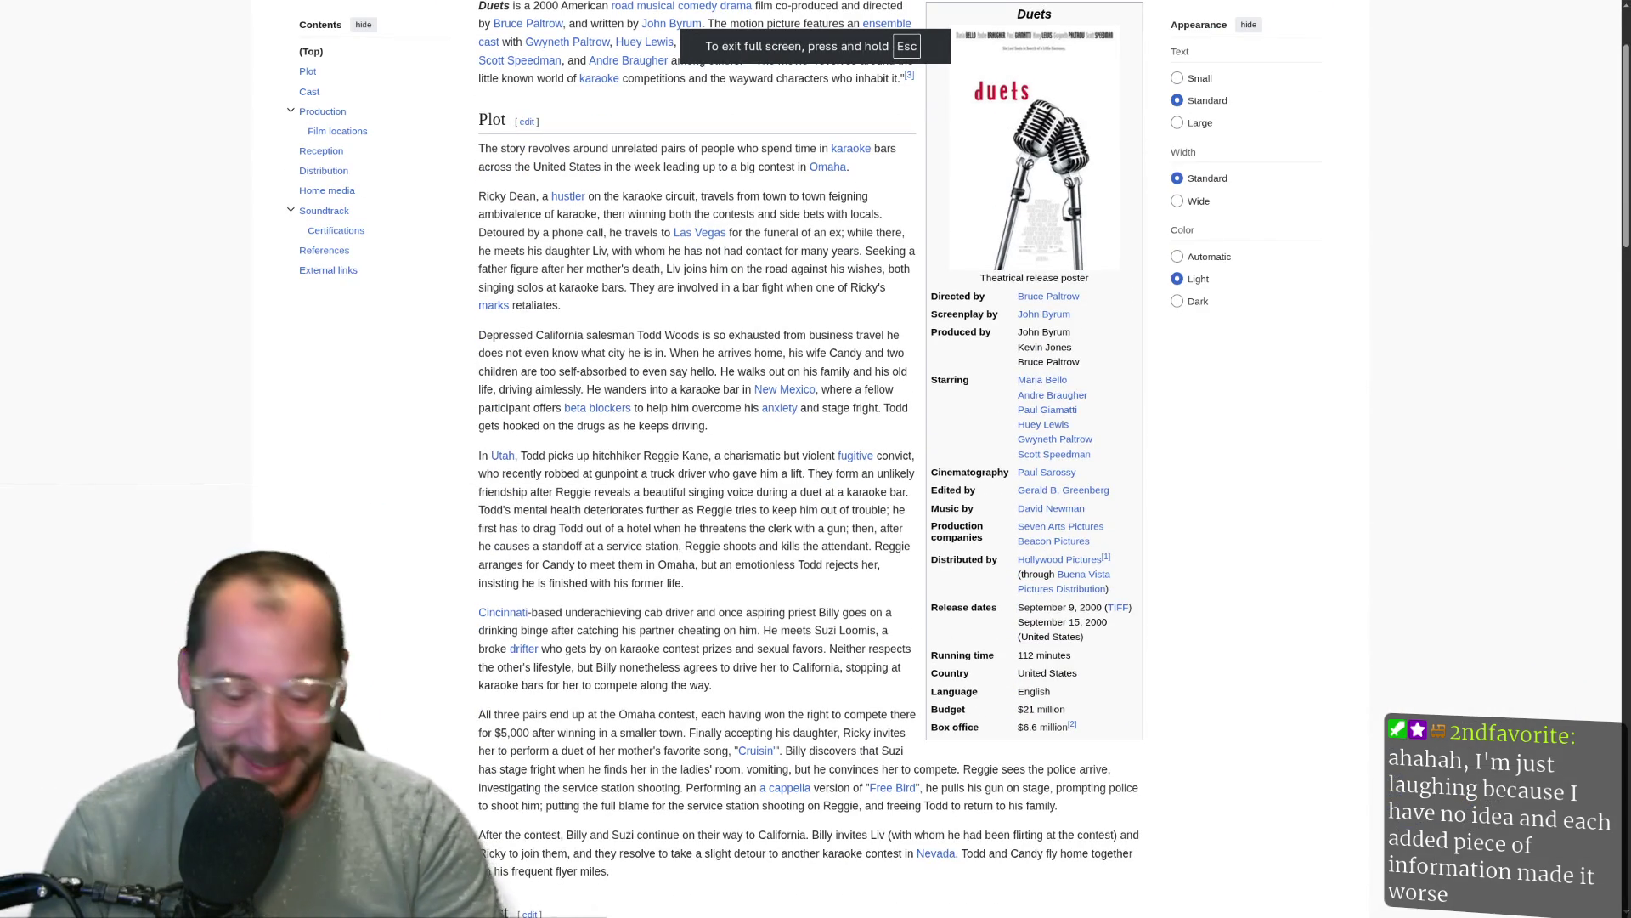
key("ctrl+plus")
key("ctrl+plus")
key("ctrl+plus")
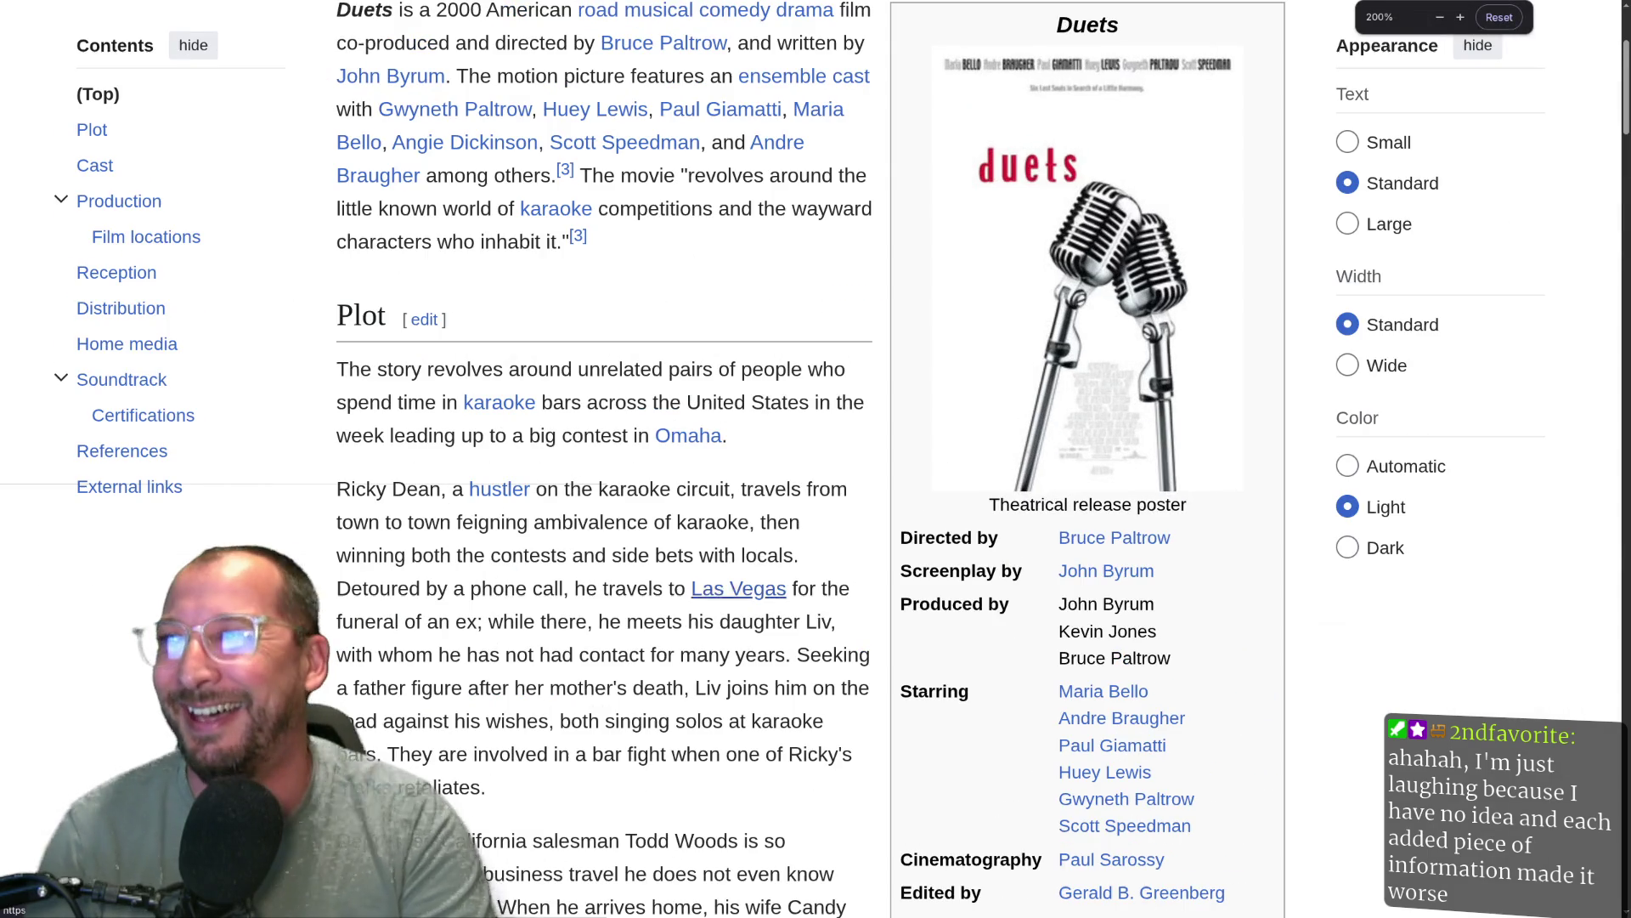
scroll(633, 538, "down", 2)
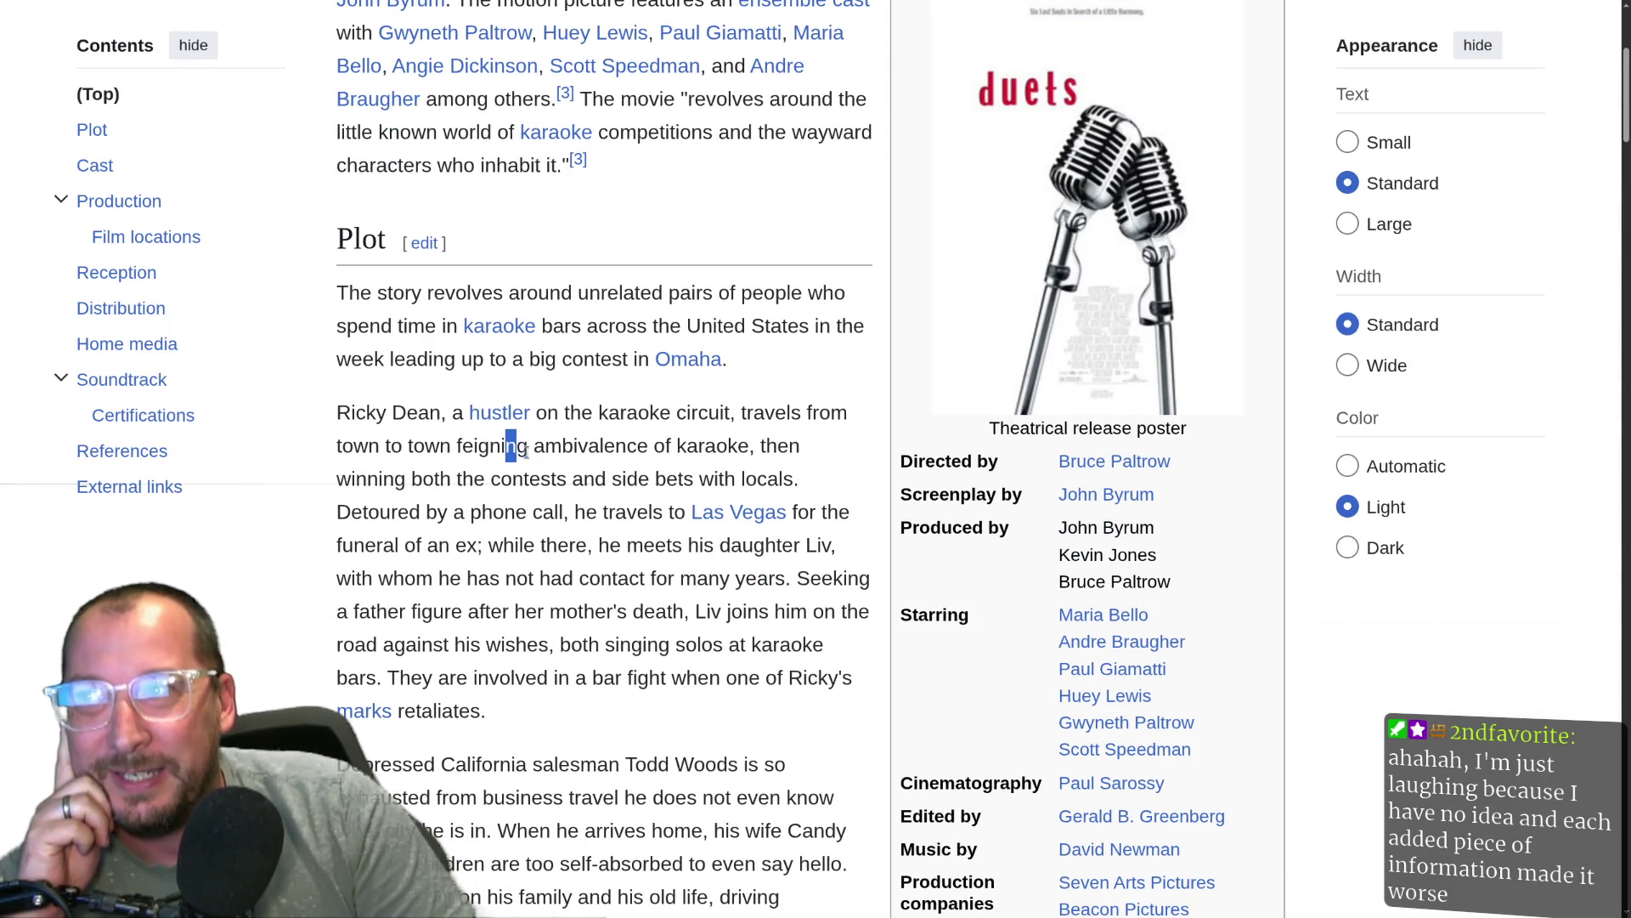
left_click_drag(523, 450, 720, 448)
left_click(561, 502)
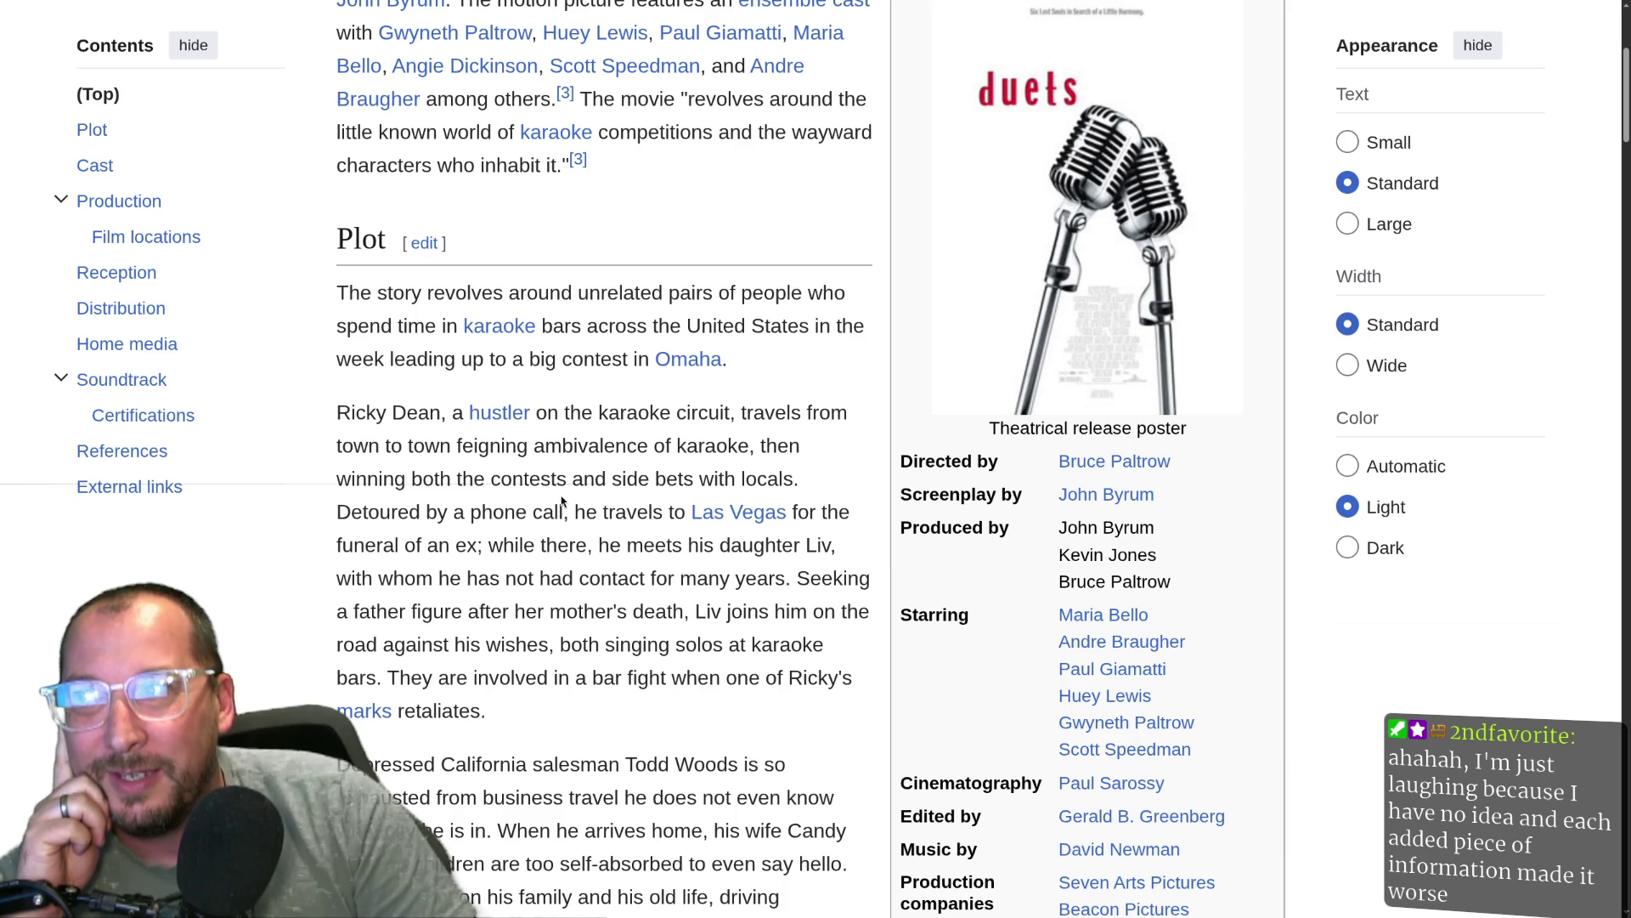
mouse_move(383, 478)
left_mouse_down()
mouse_move(666, 445)
mouse_move(666, 479)
left_mouse_up()
left_click(671, 482)
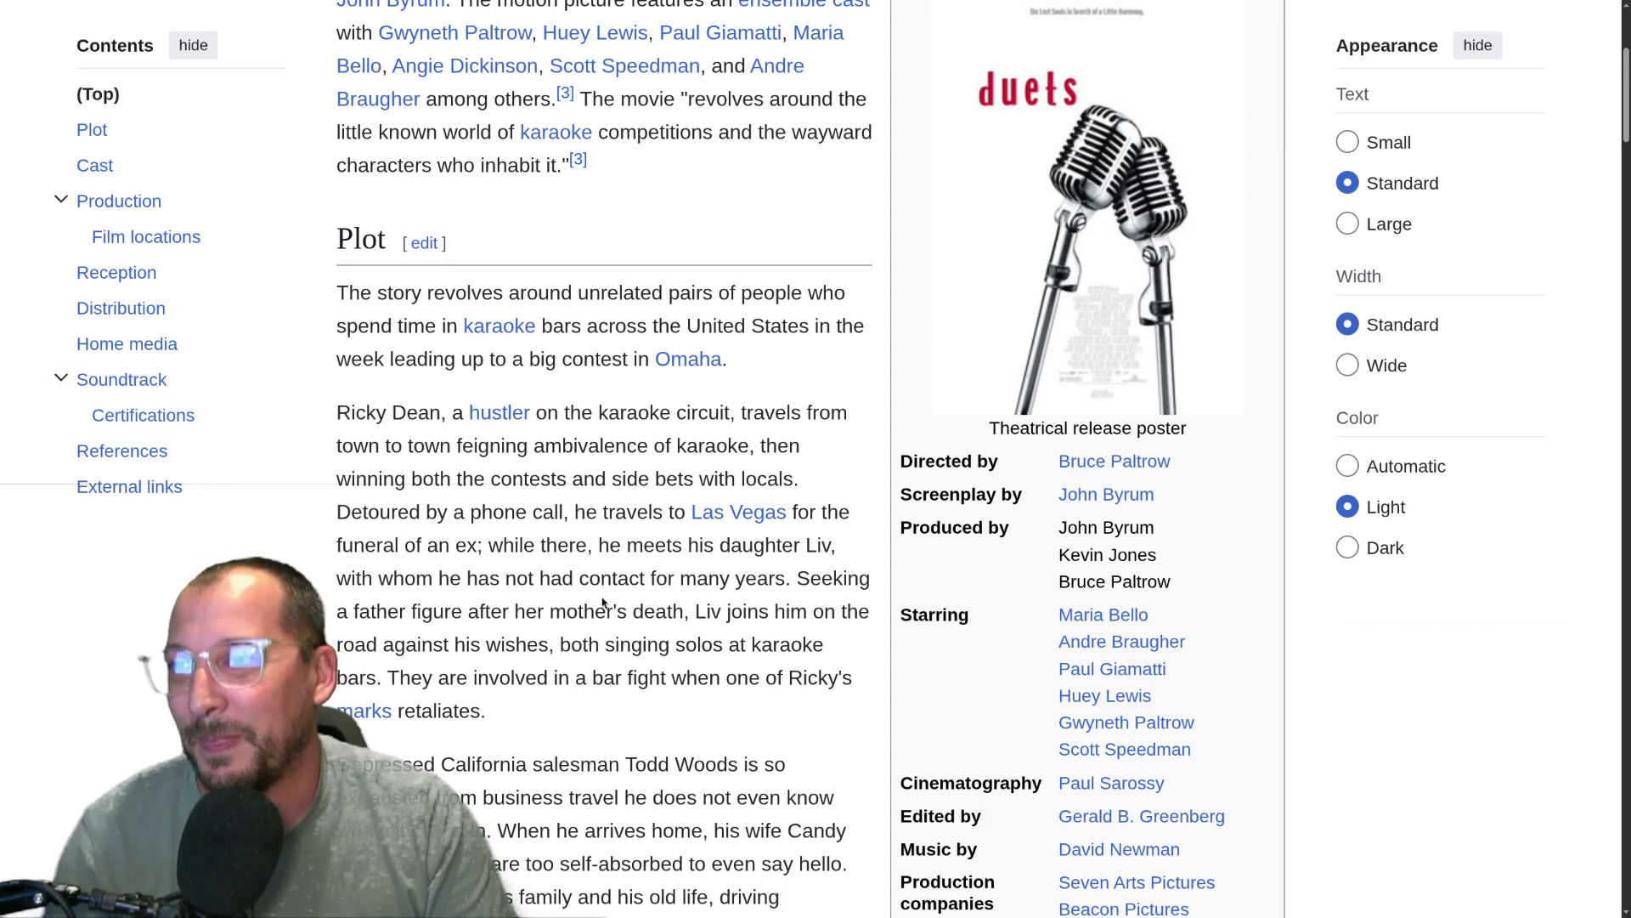
scroll(606, 596, "down", 3)
key("F11")
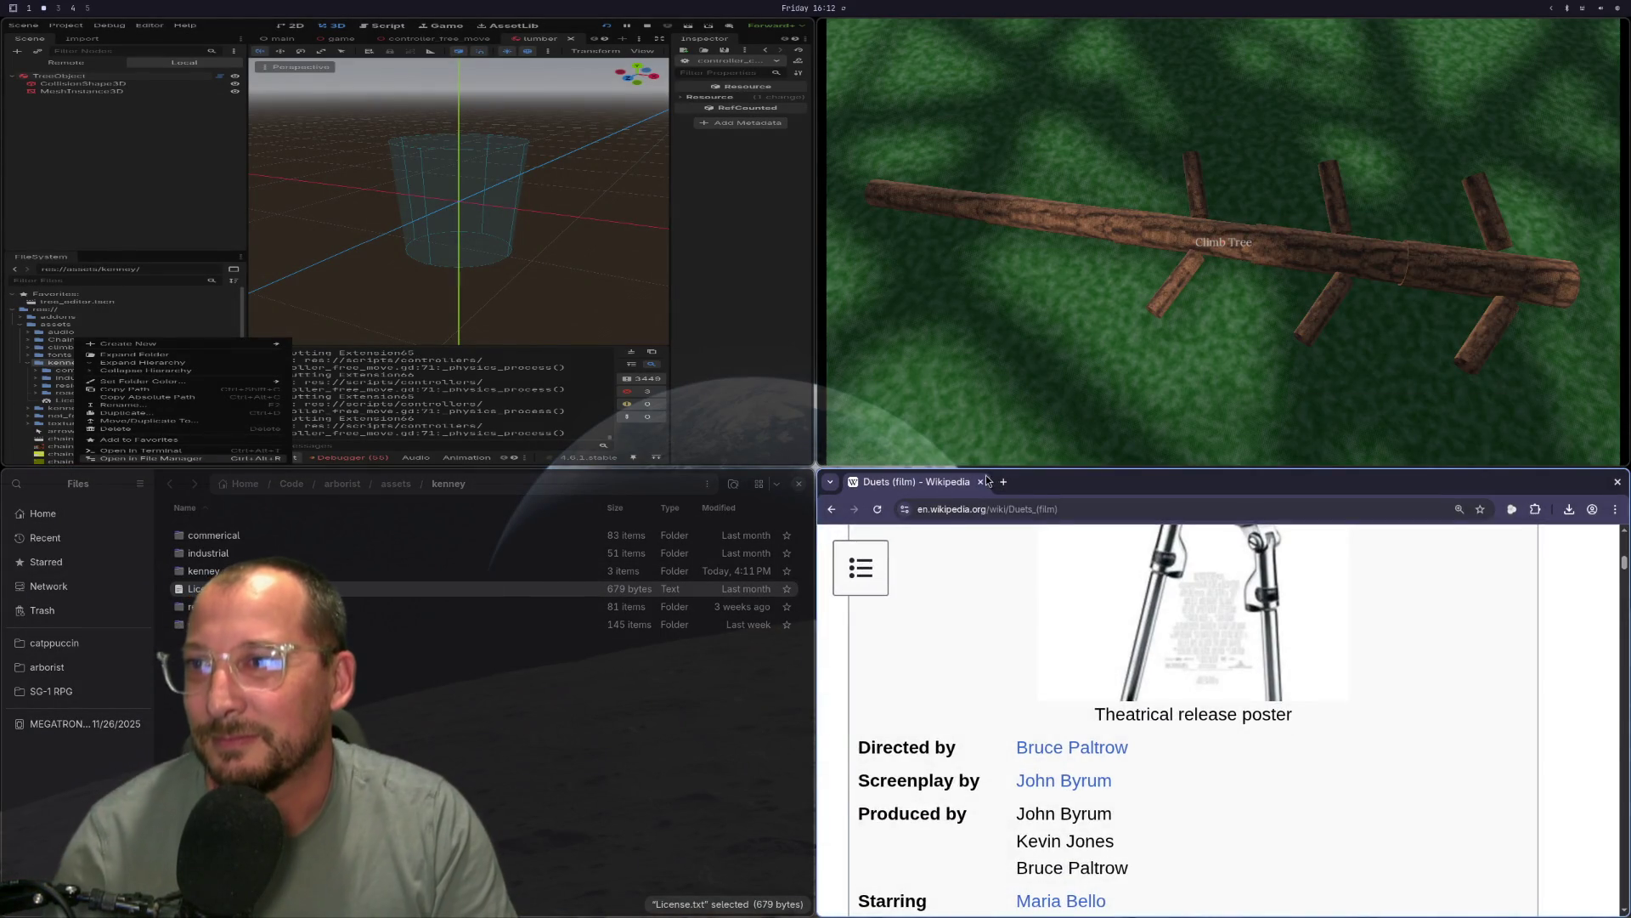
Close Chrome and move the Vector Basic and Outline folders up into kenney_cursor-pack.
key("ctrl+w")
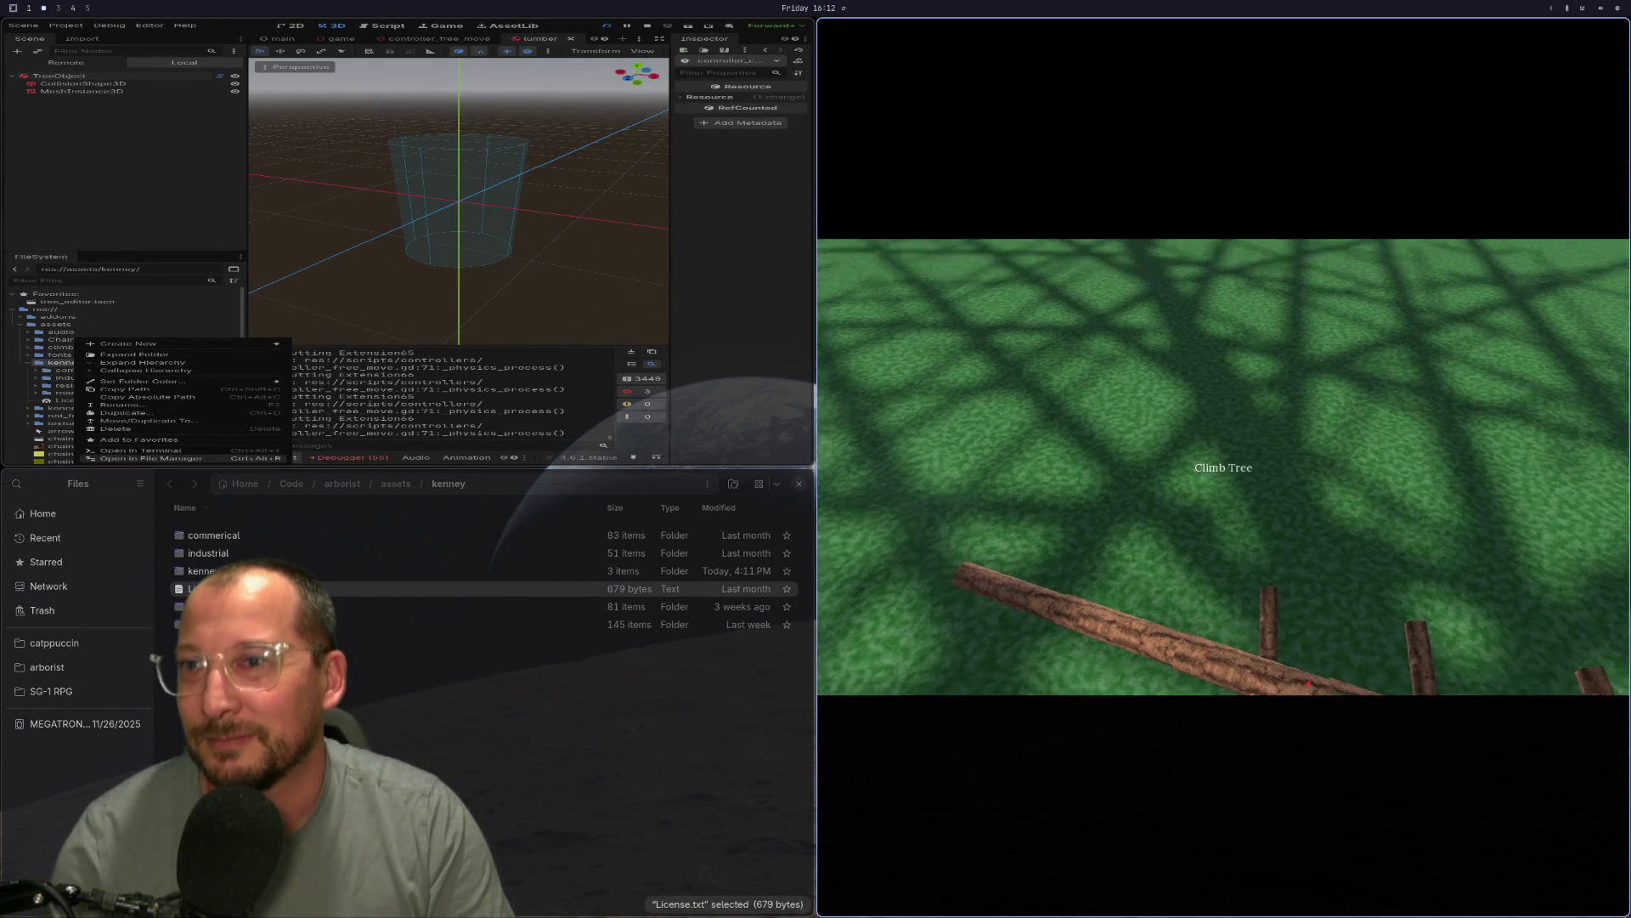
double_click(212, 570)
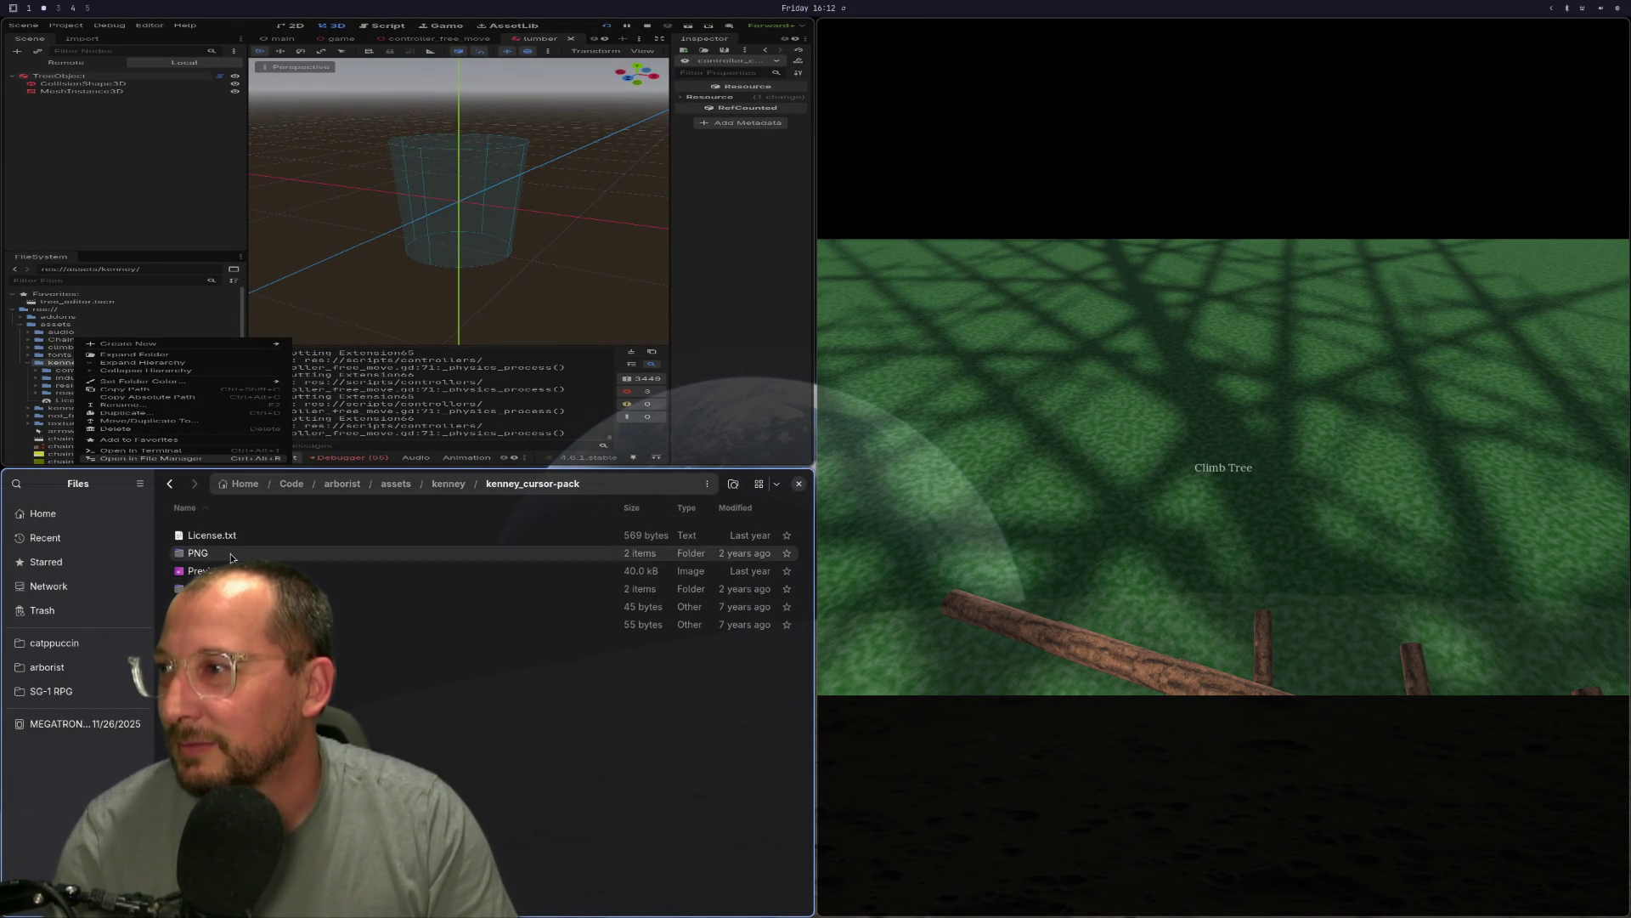
left_click(231, 553)
double_click(212, 588)
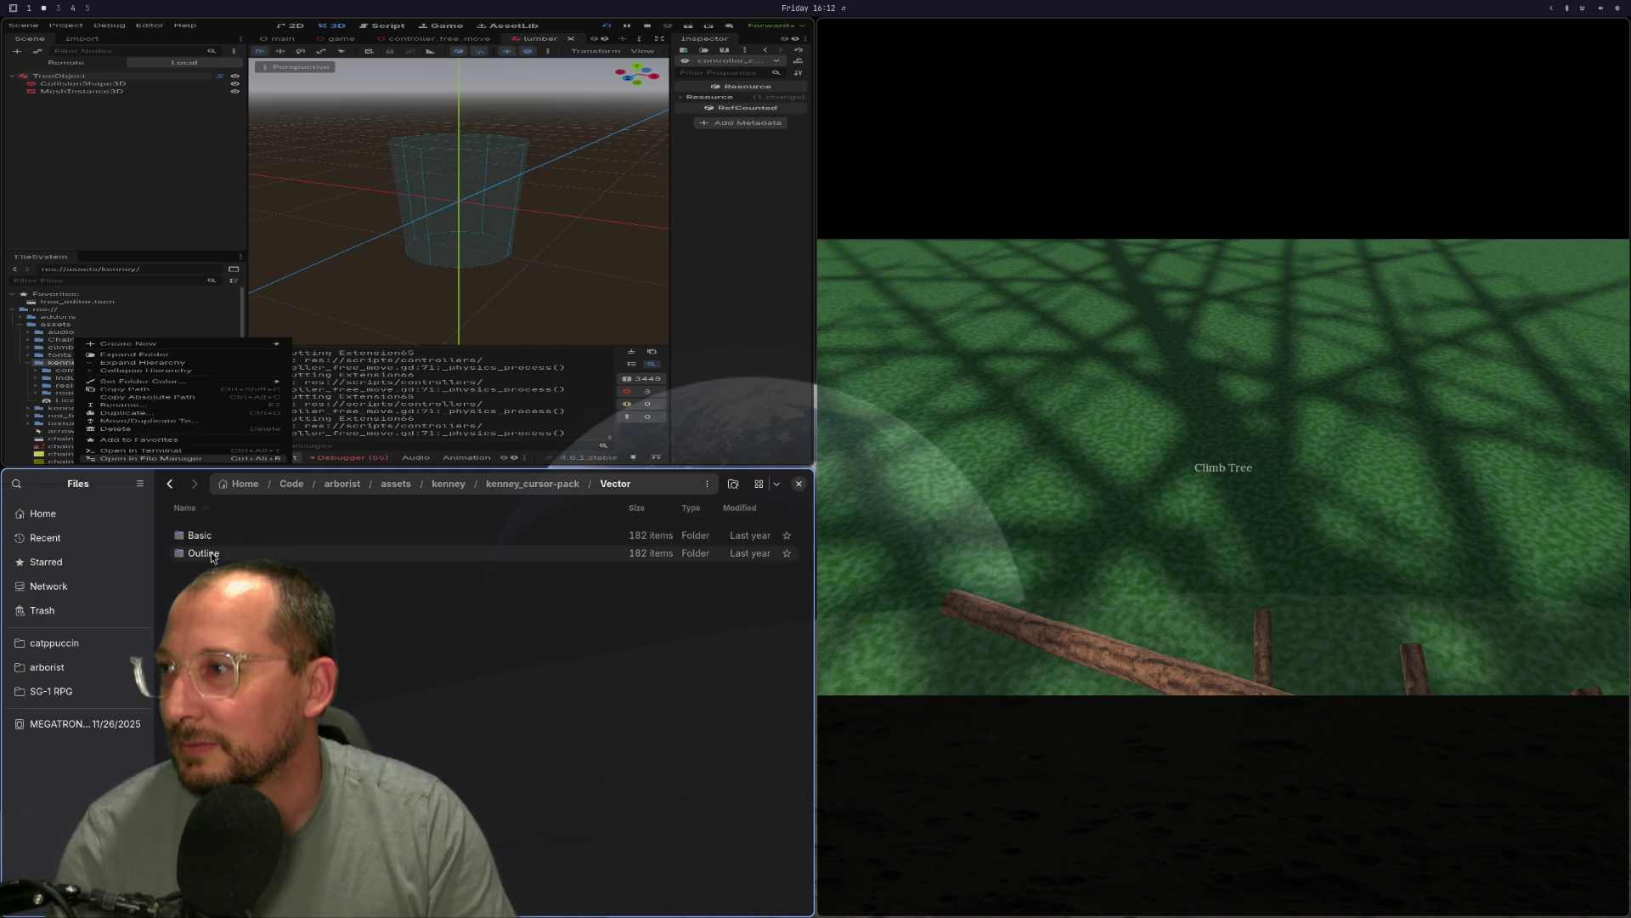
double_click(207, 540)
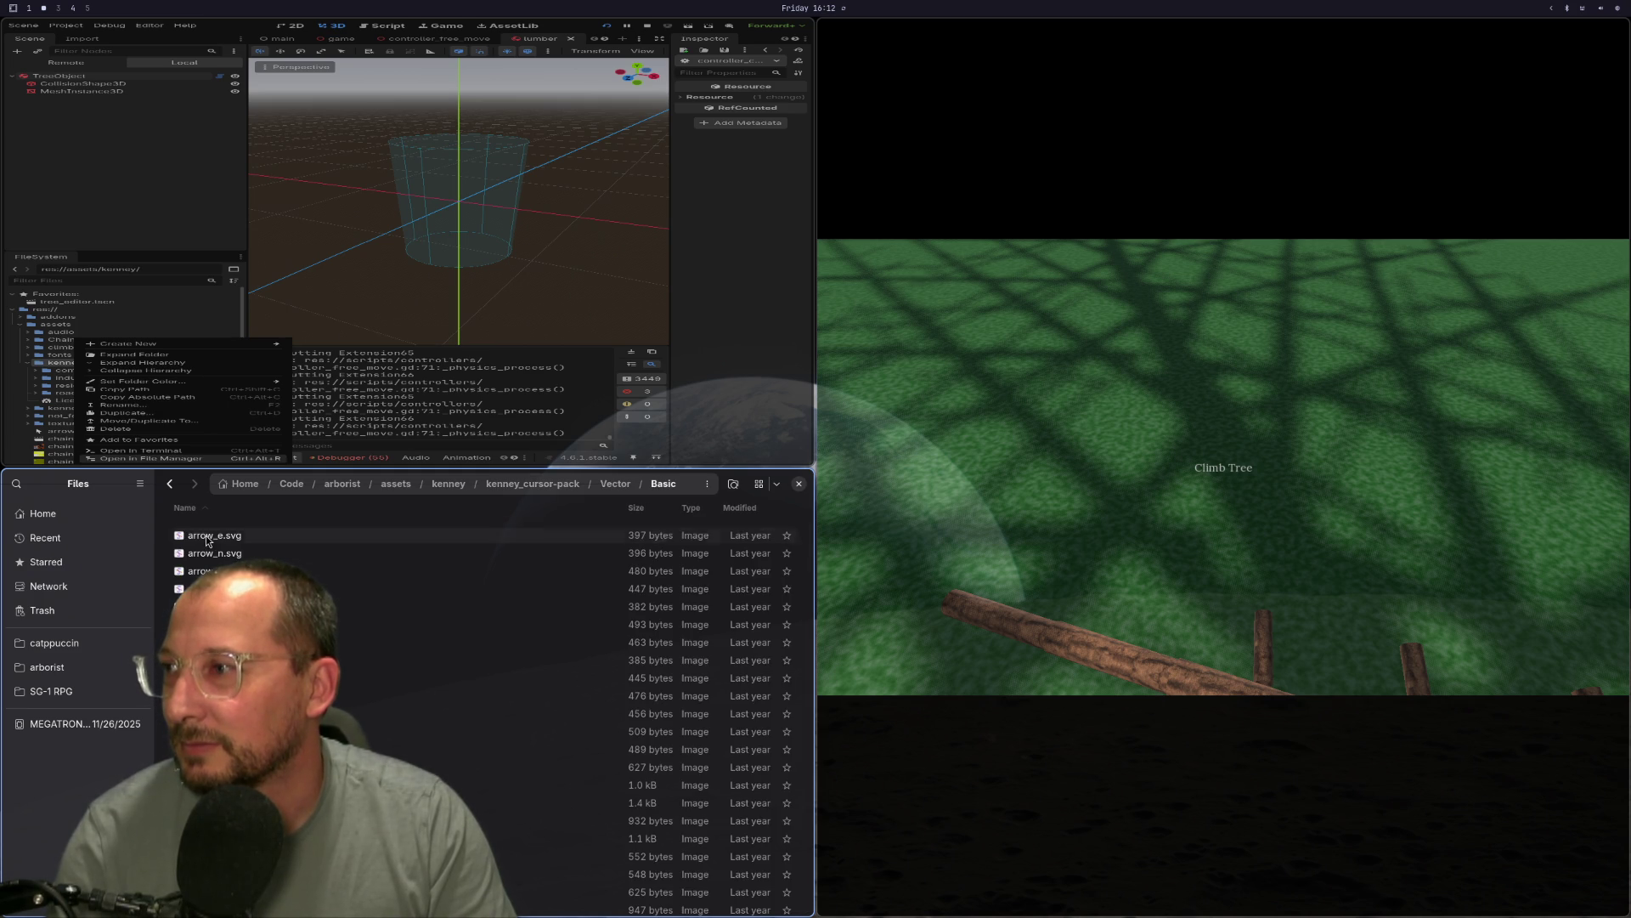
left_click(170, 483)
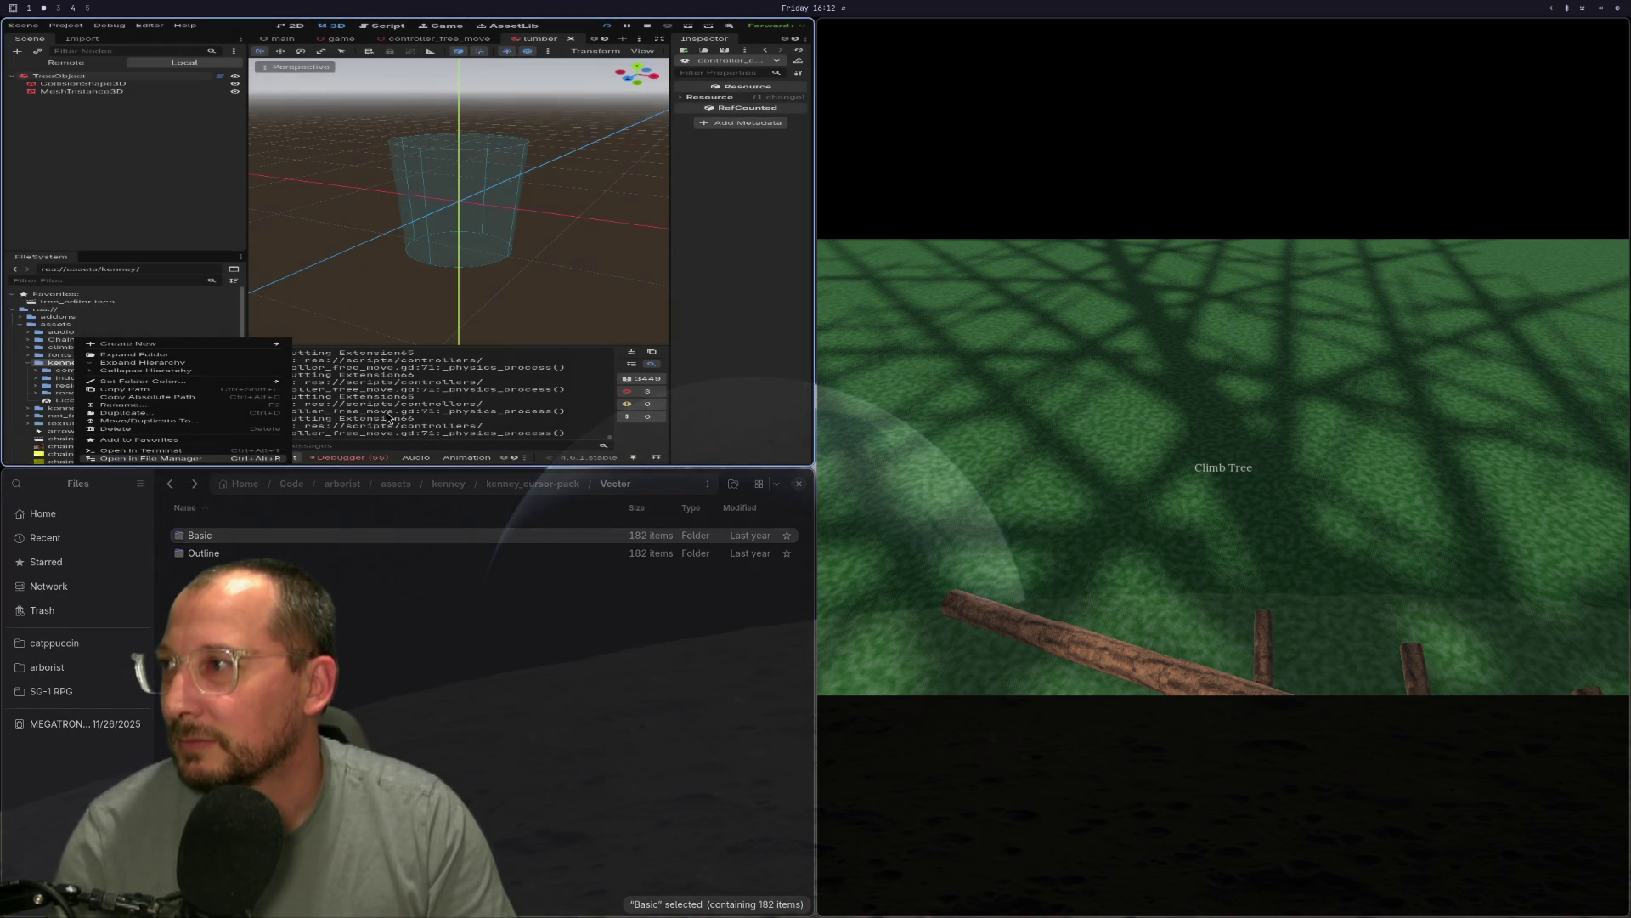
left_click(357, 629)
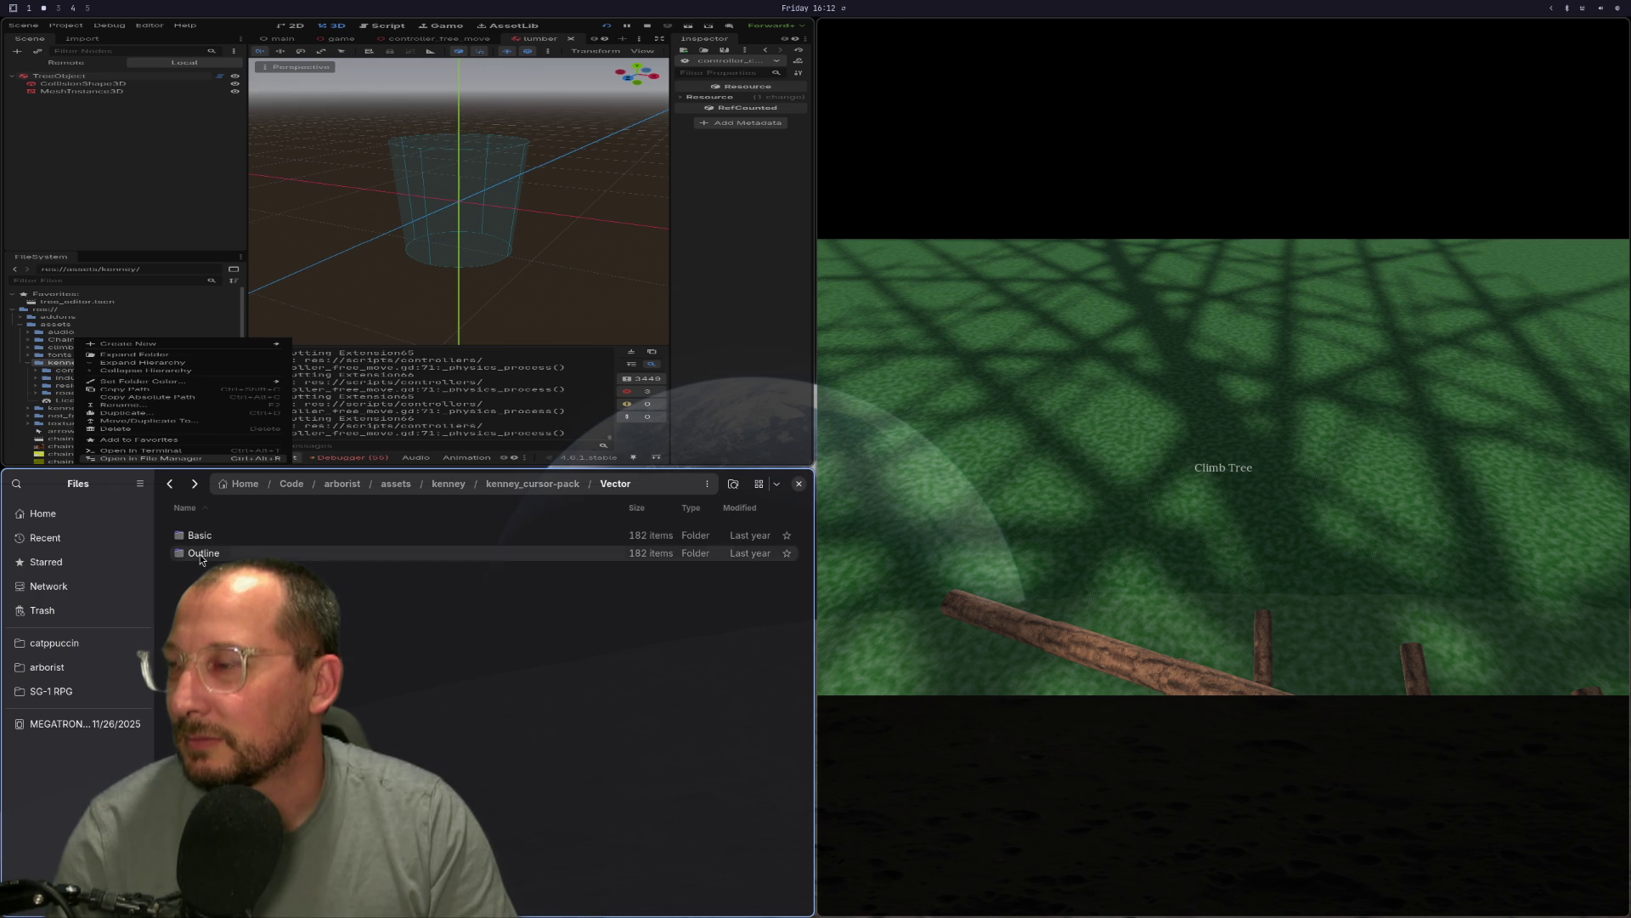
left_click(203, 554)
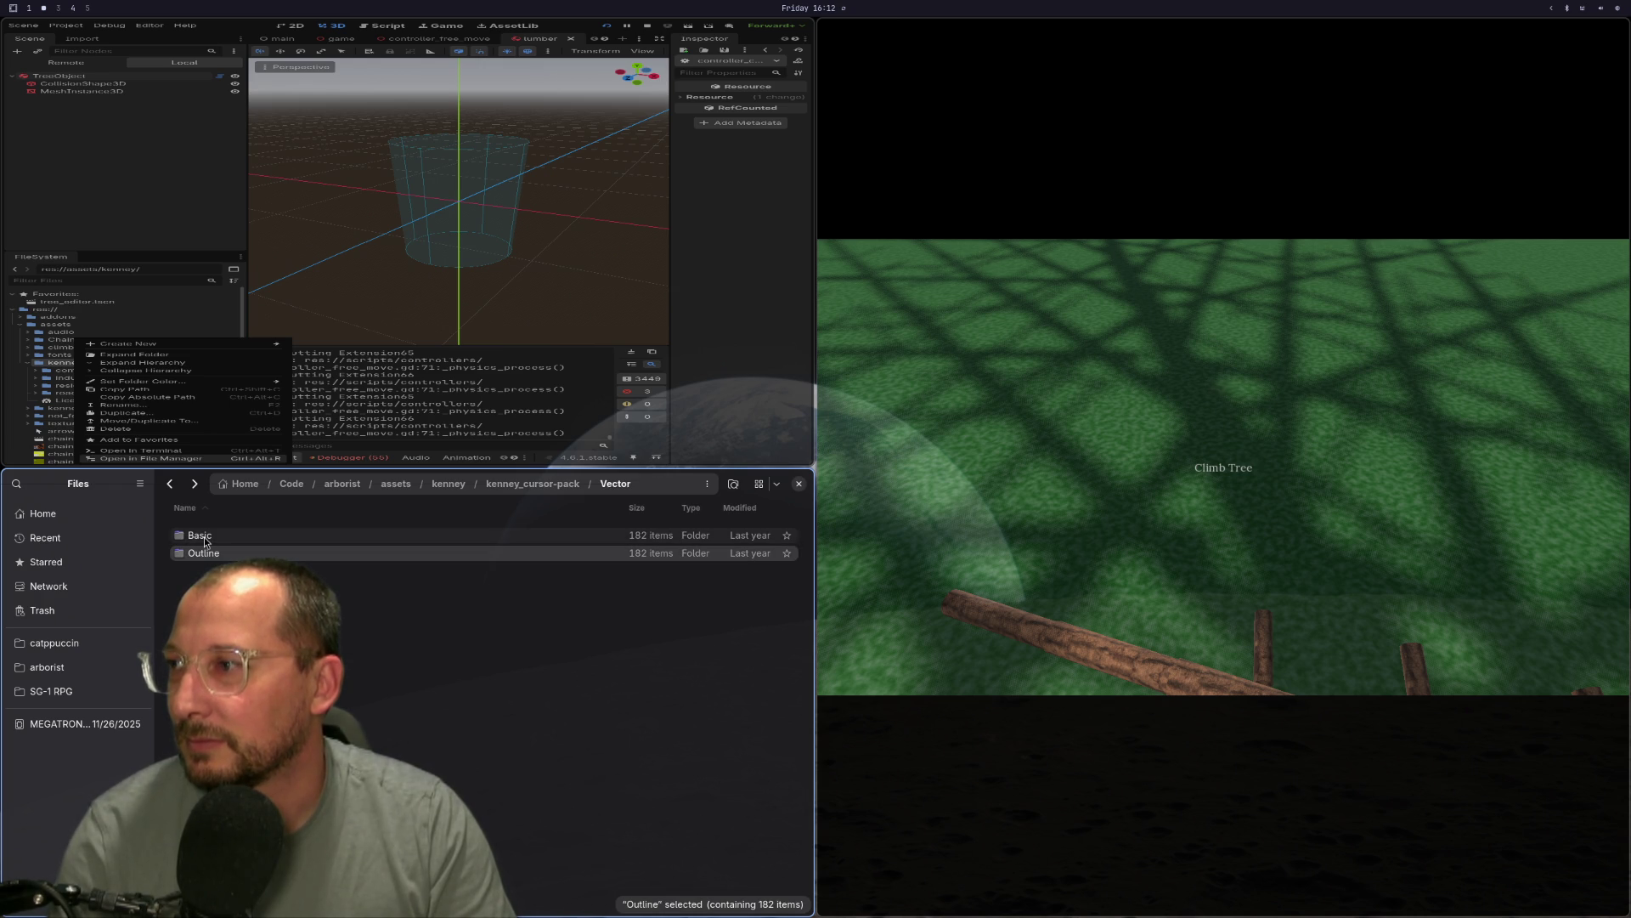
left_click(172, 486)
key("ctrl+v")
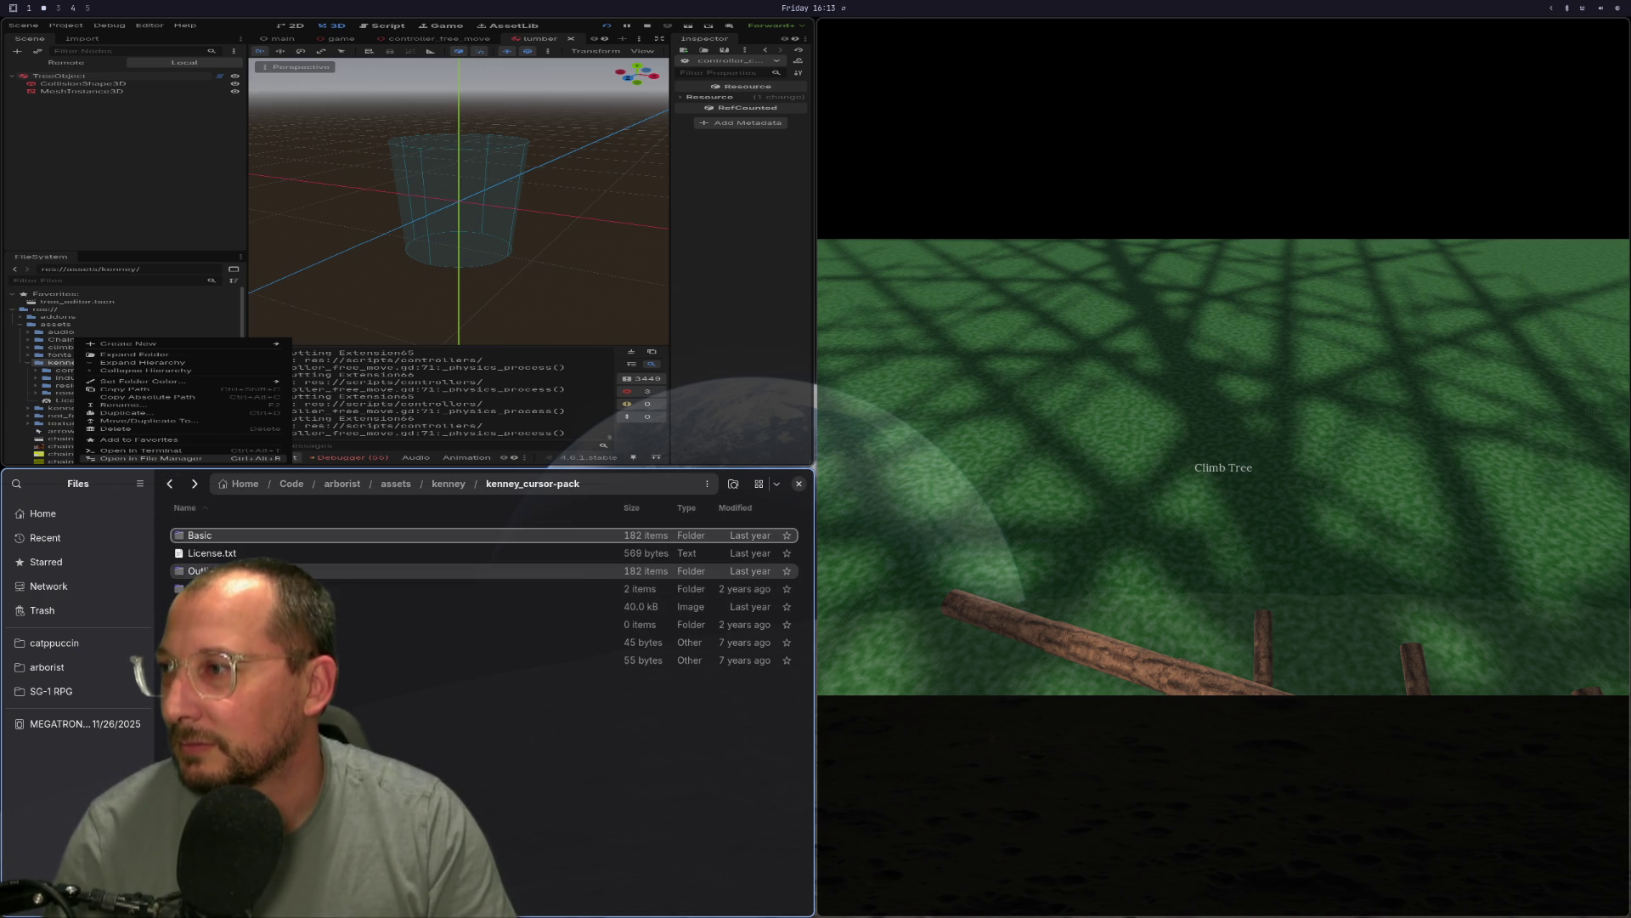
Delete License.txt and trash the five remaining unneeded items from the pack.
double_click(382, 588)
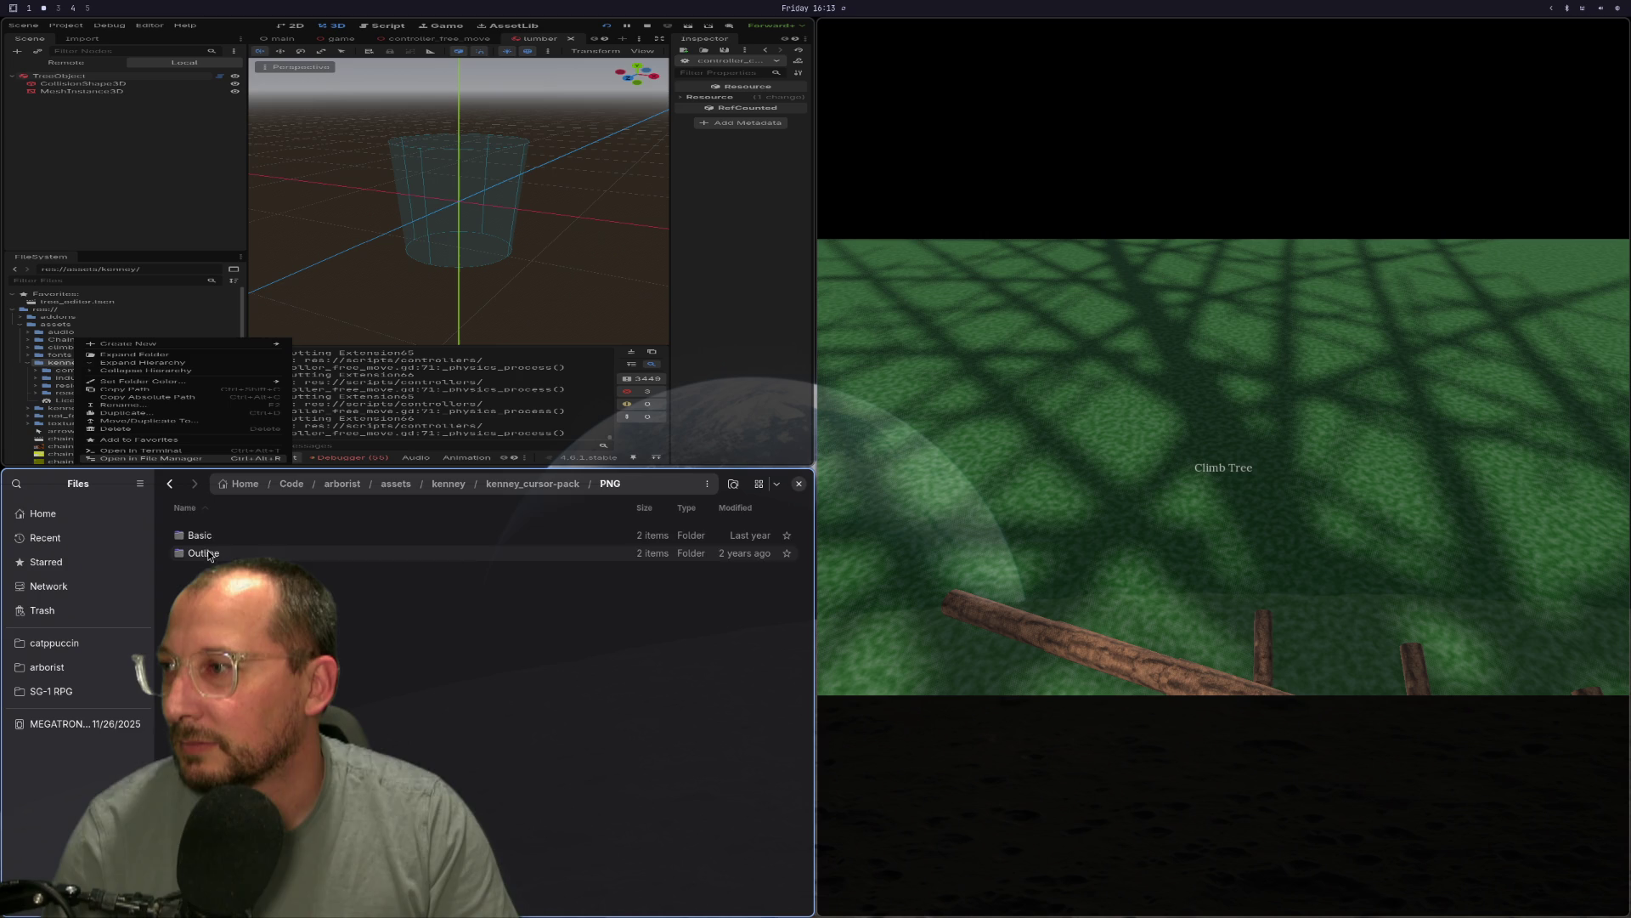
left_click(171, 486)
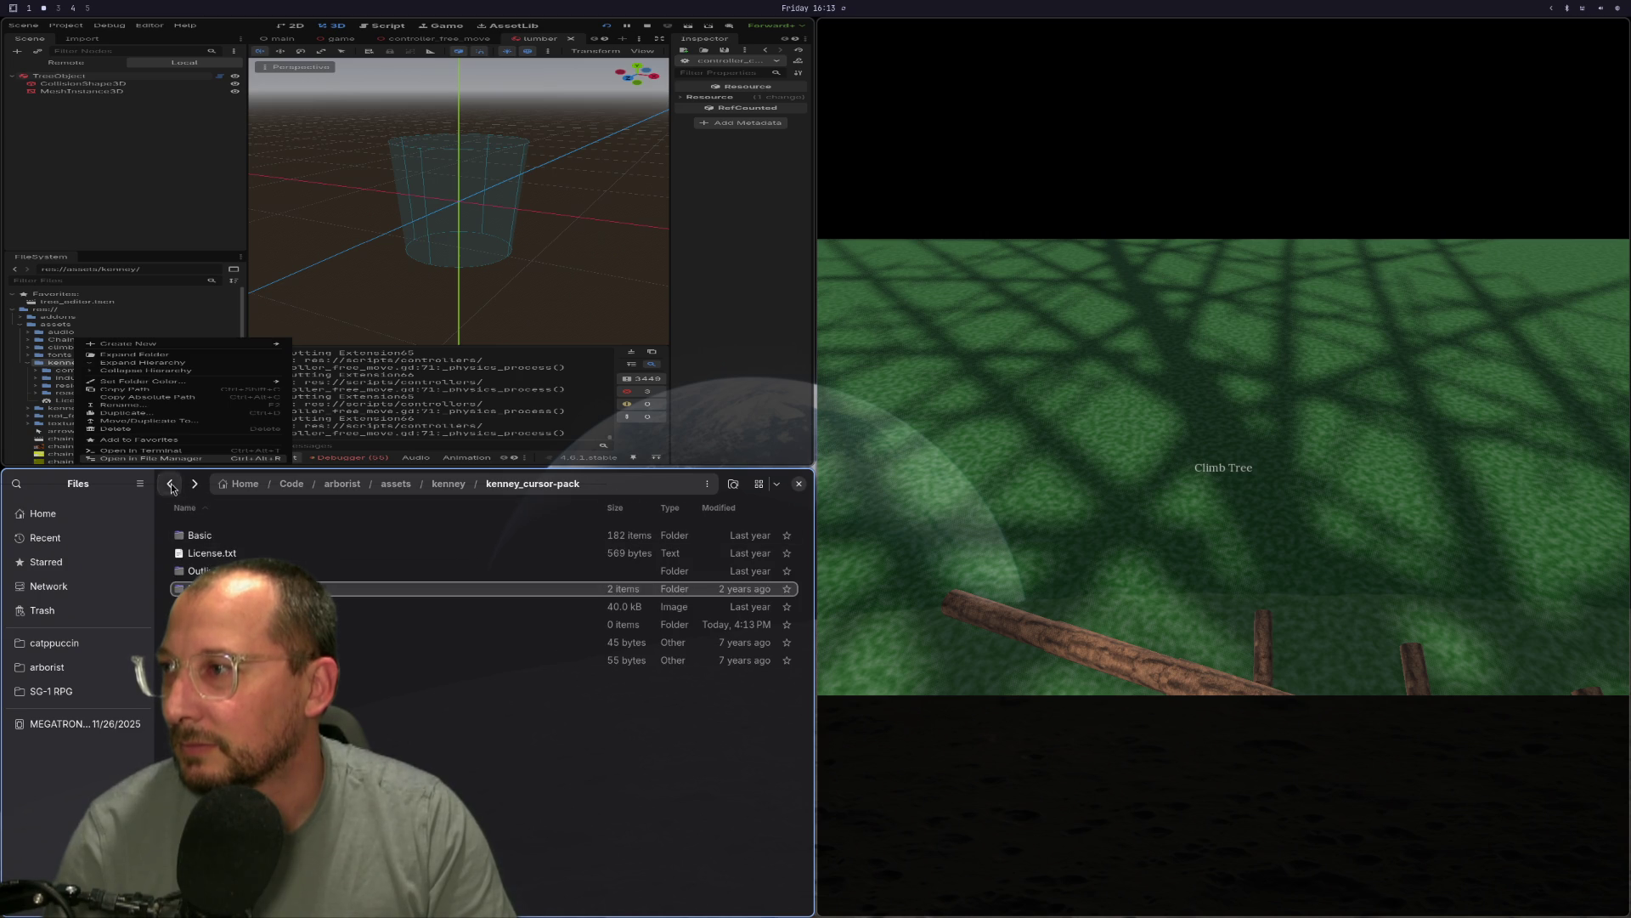
right_click(213, 553)
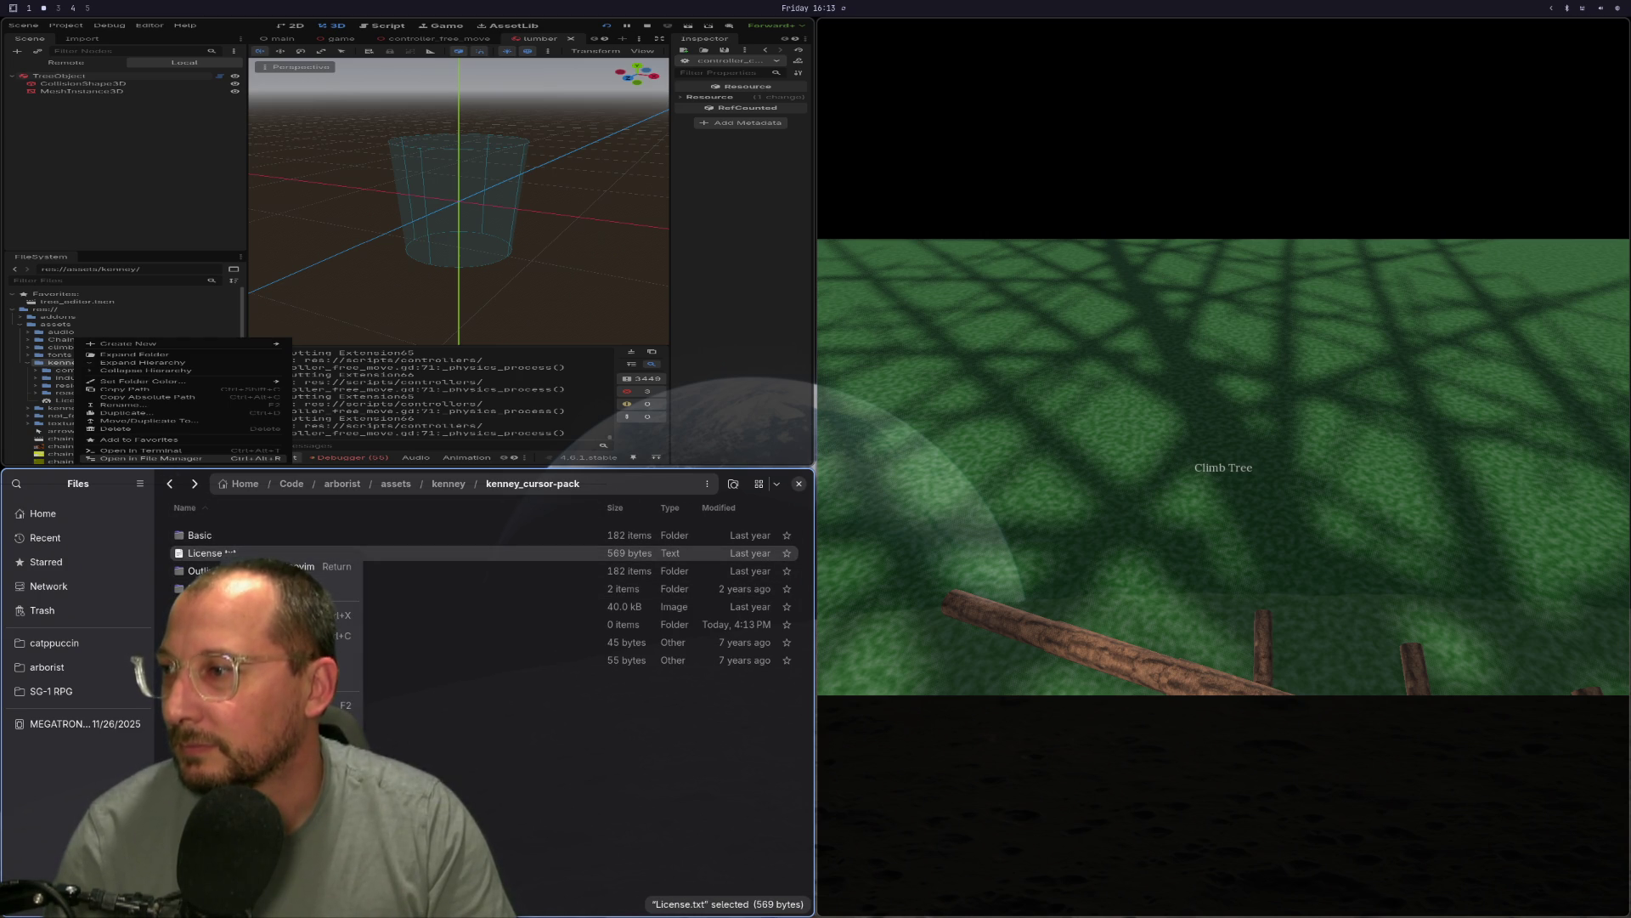
key("Delete")
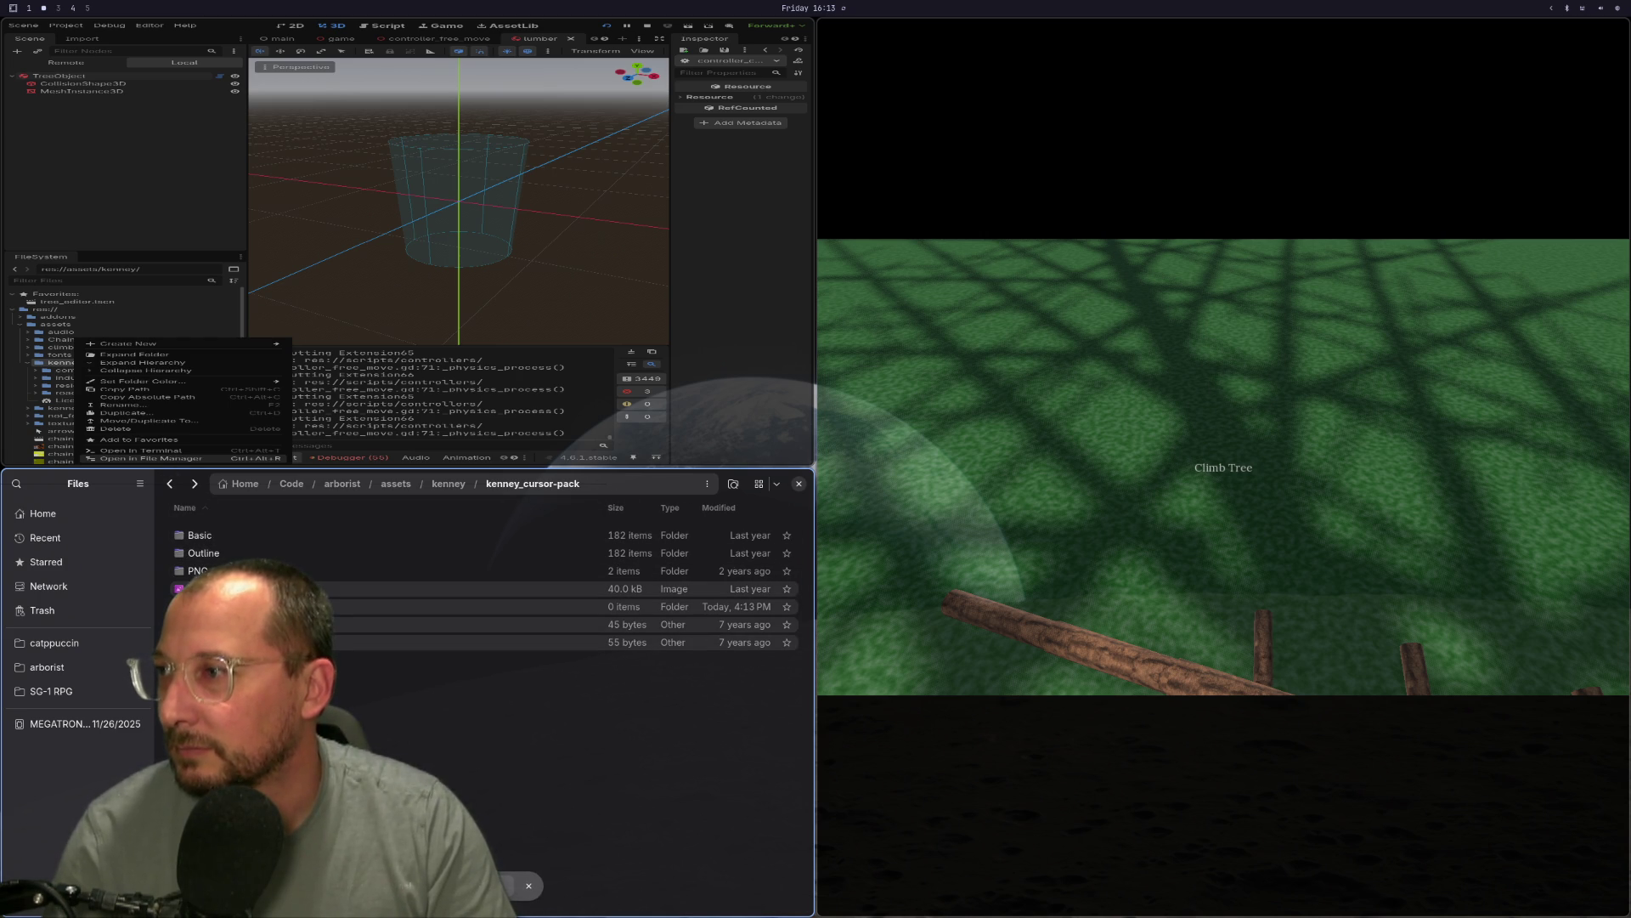
left_click(197, 570)
left_click(204, 642, "shift")
right_click(195, 567)
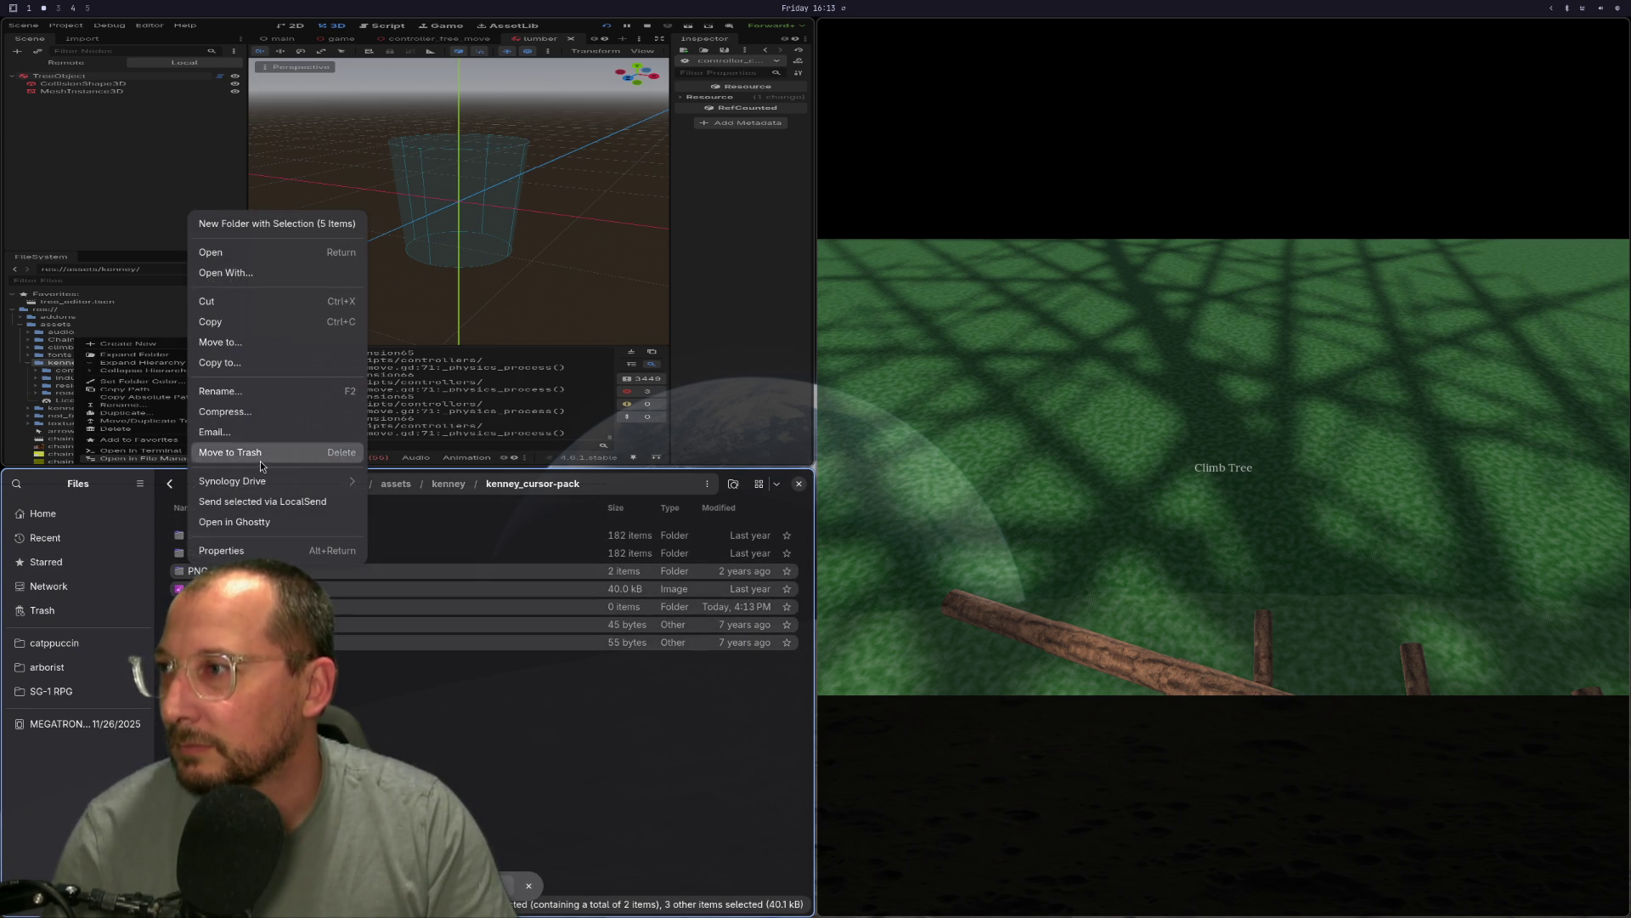
left_click(261, 452)
Close the file manager and the running game, then refocus Godot to import kenney_cursor-pack.
key("ctrl+w")
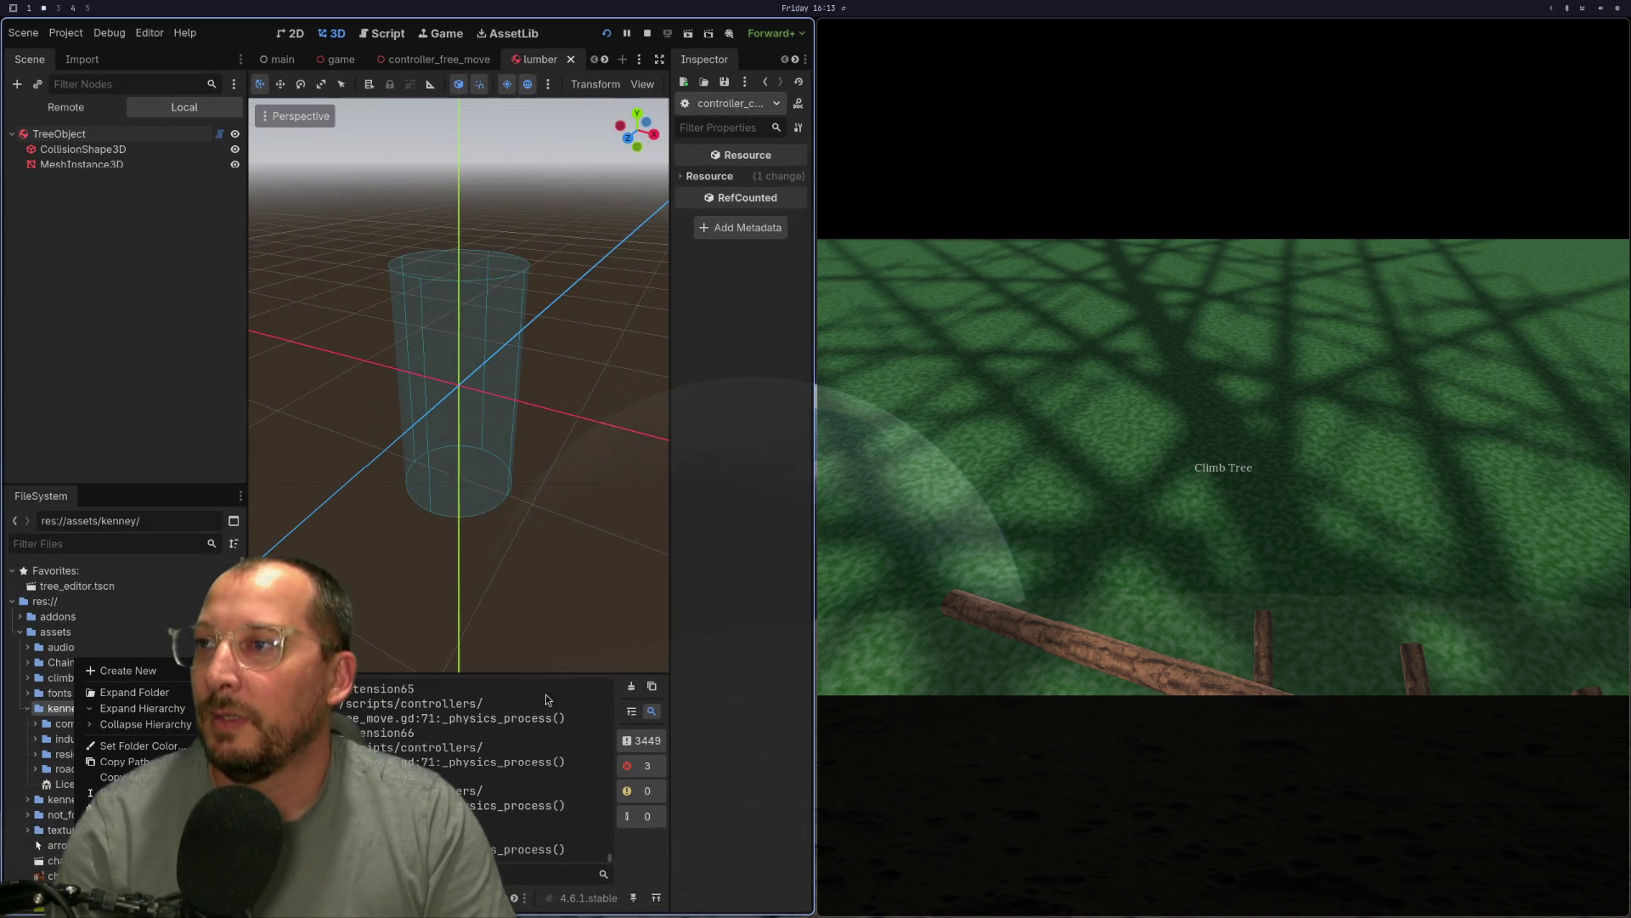
left_click(1224, 467)
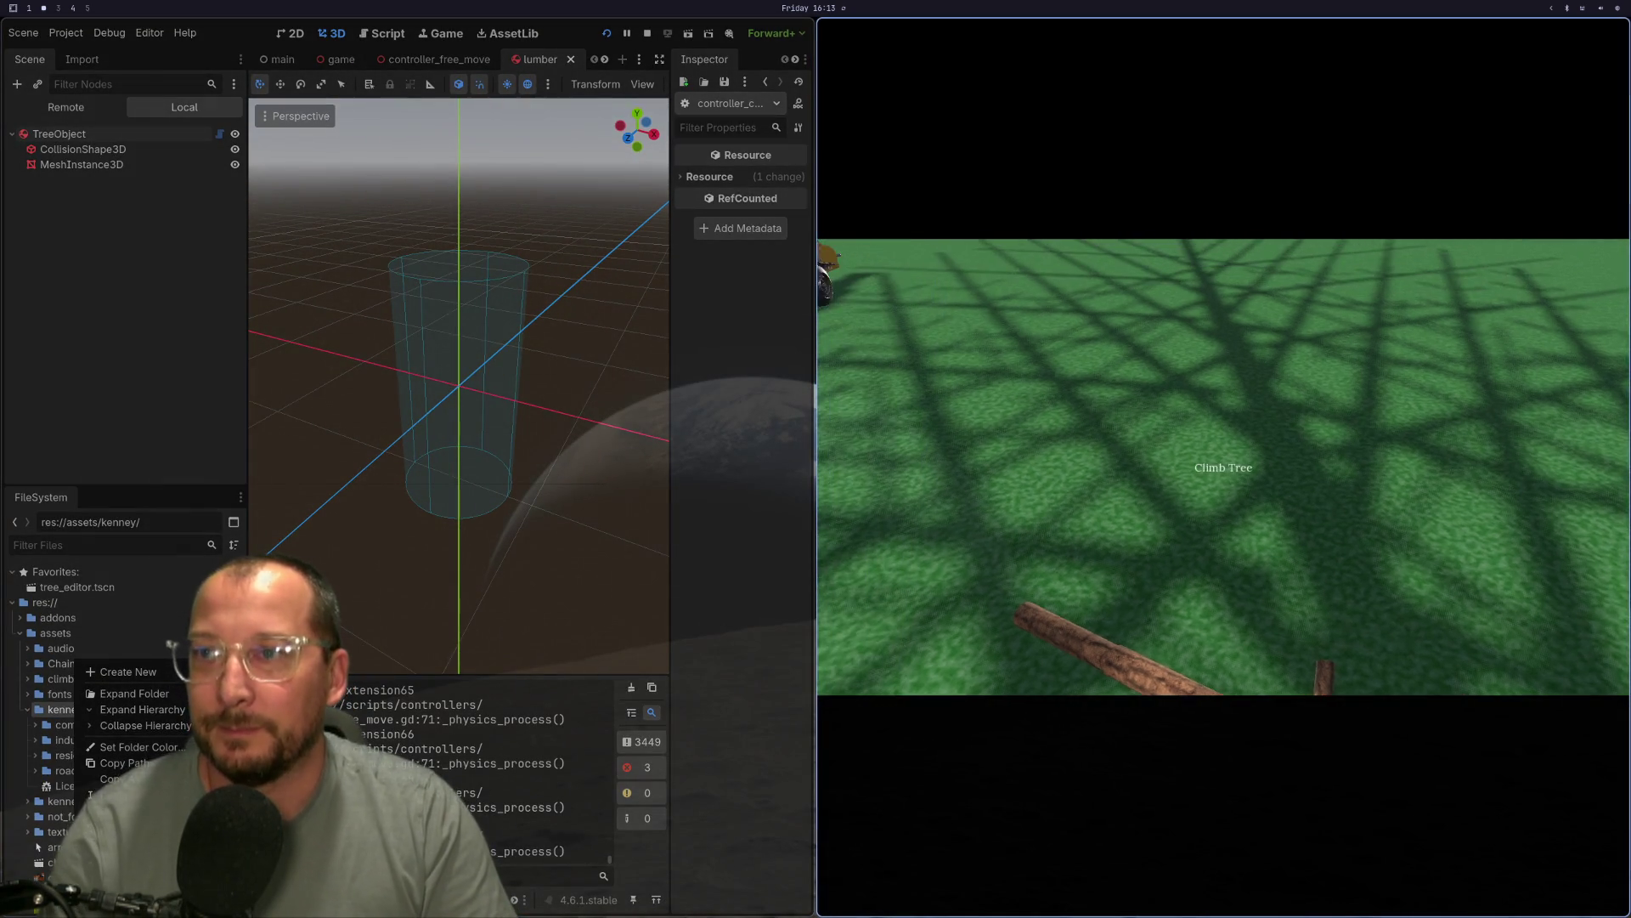
key("F8")
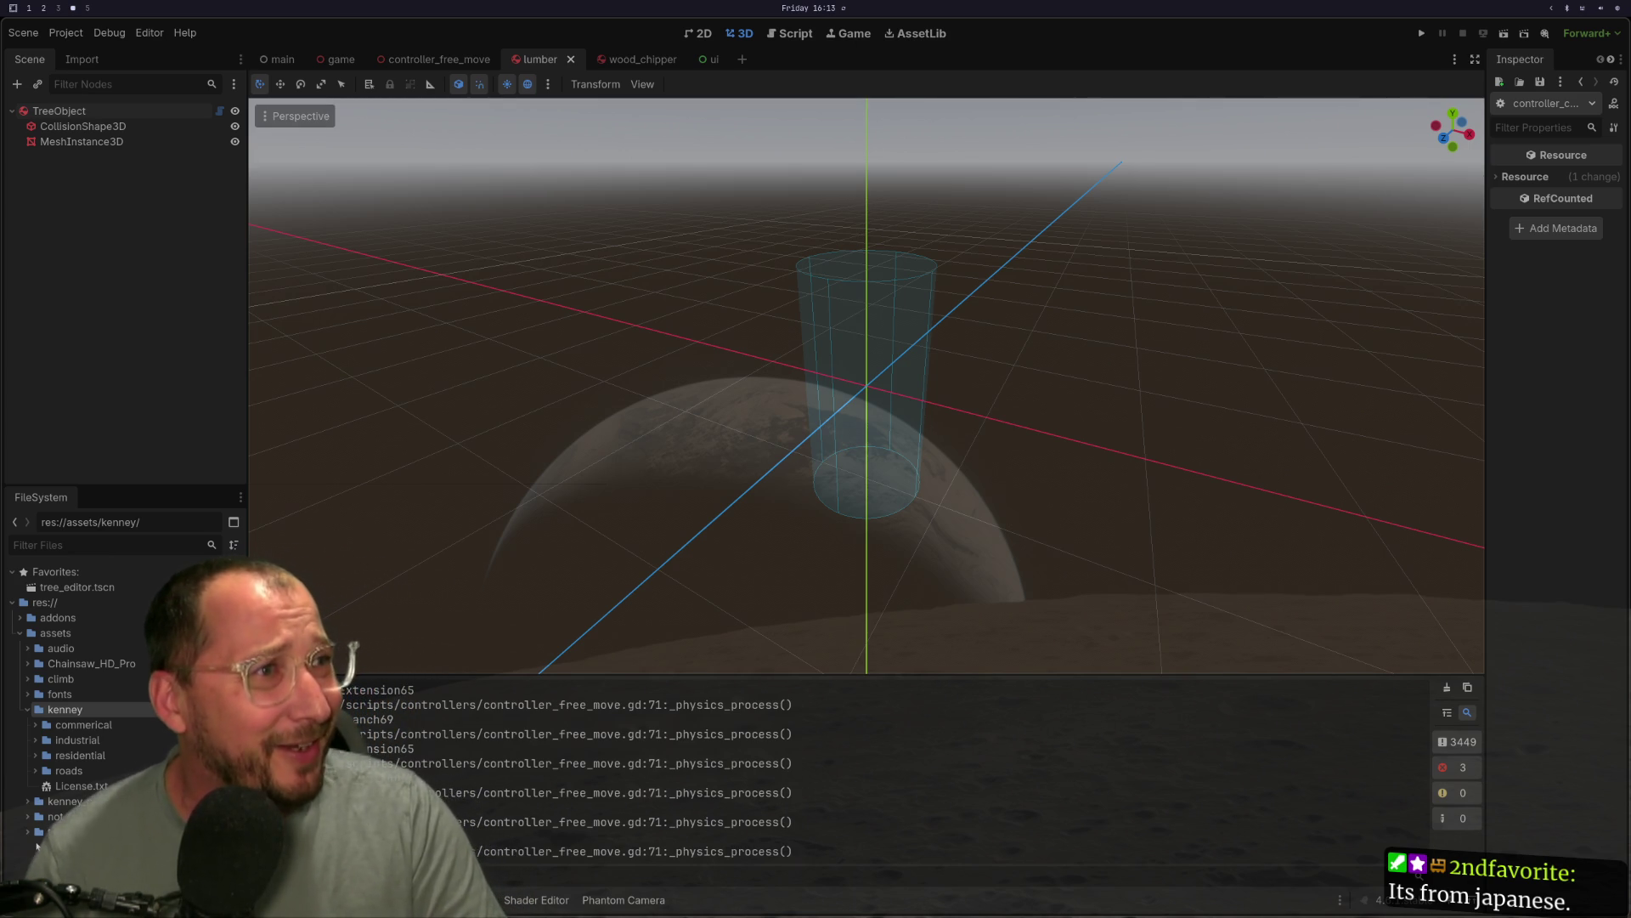
left_click(696, 501)
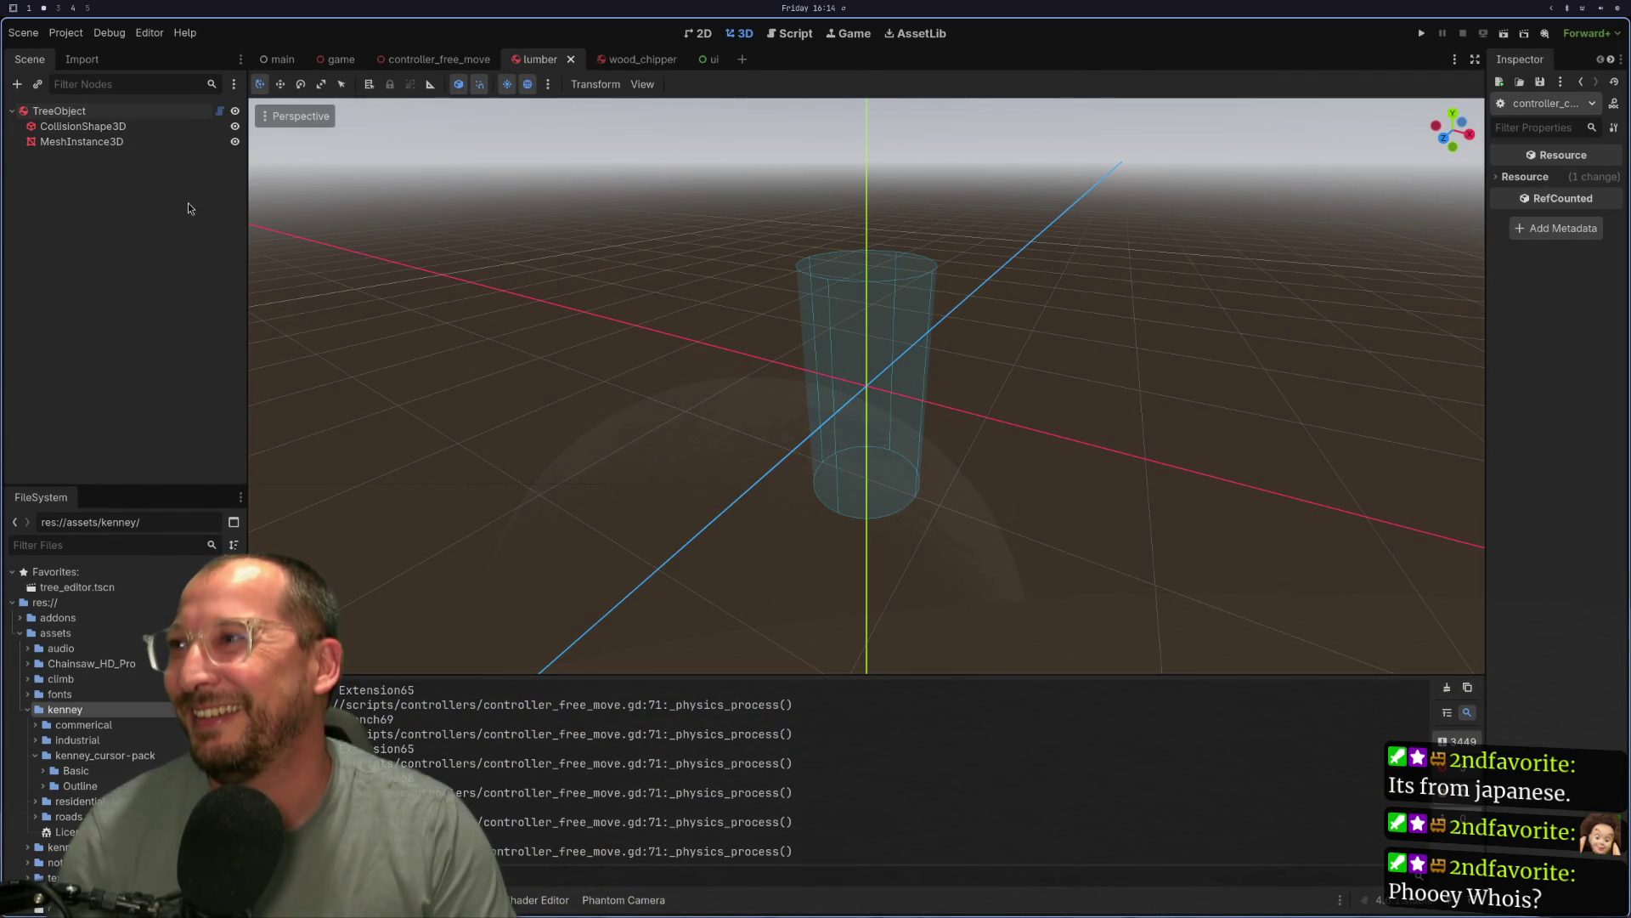
Filter the FileSystem dock for 'ui' and open scenes/ui.tscn.
left_click(109, 548)
type("ui")
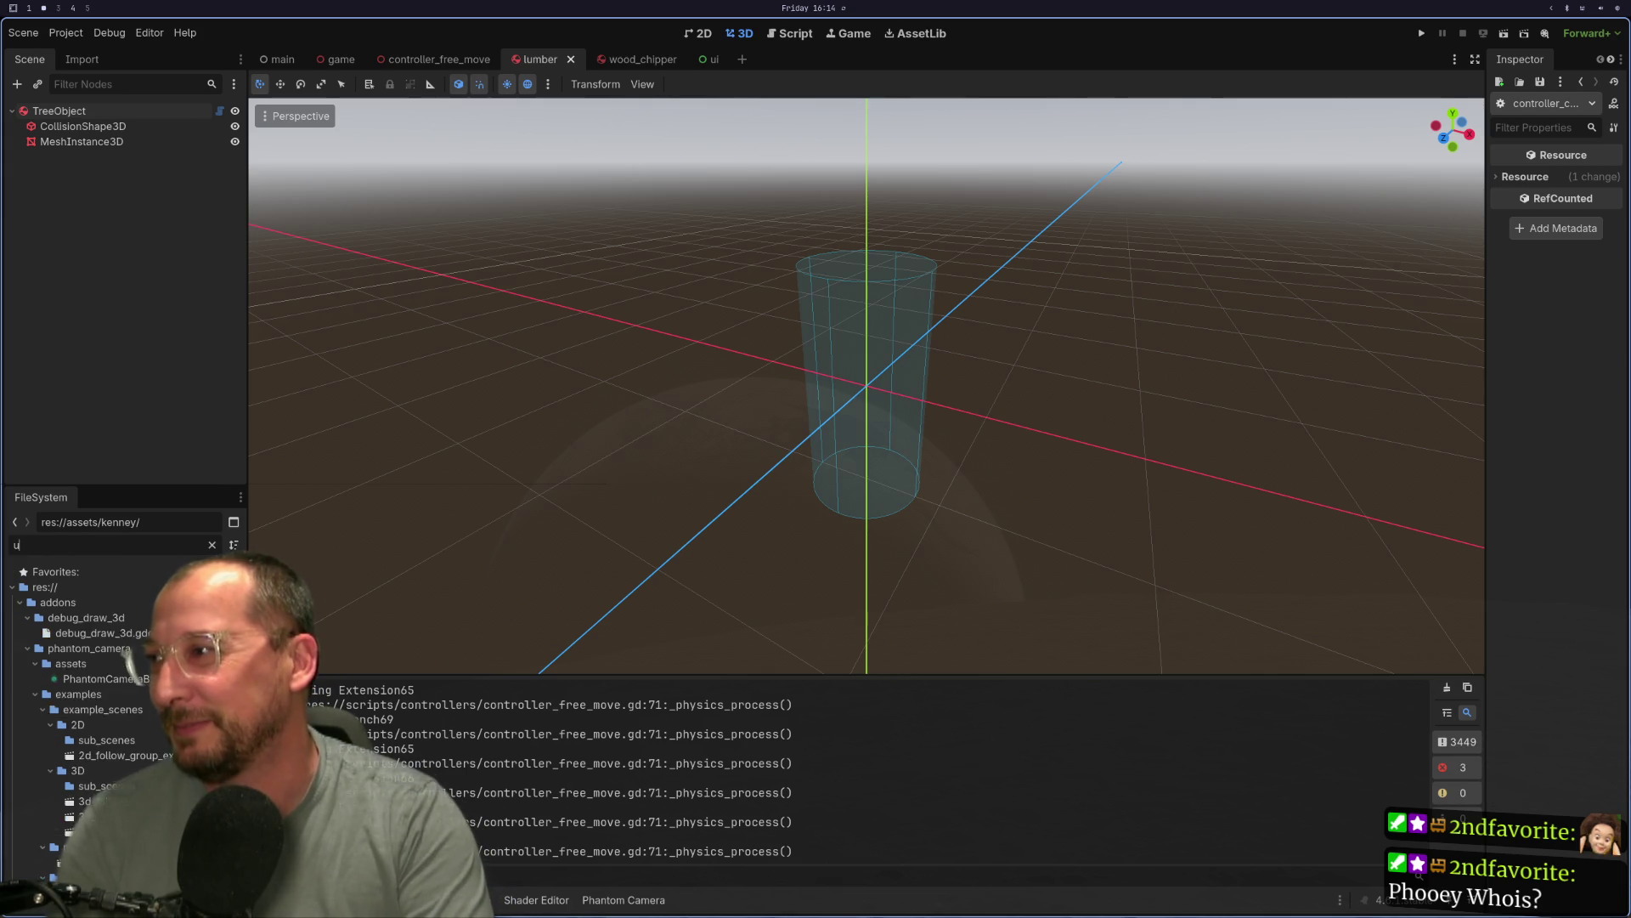
left_click(19, 693)
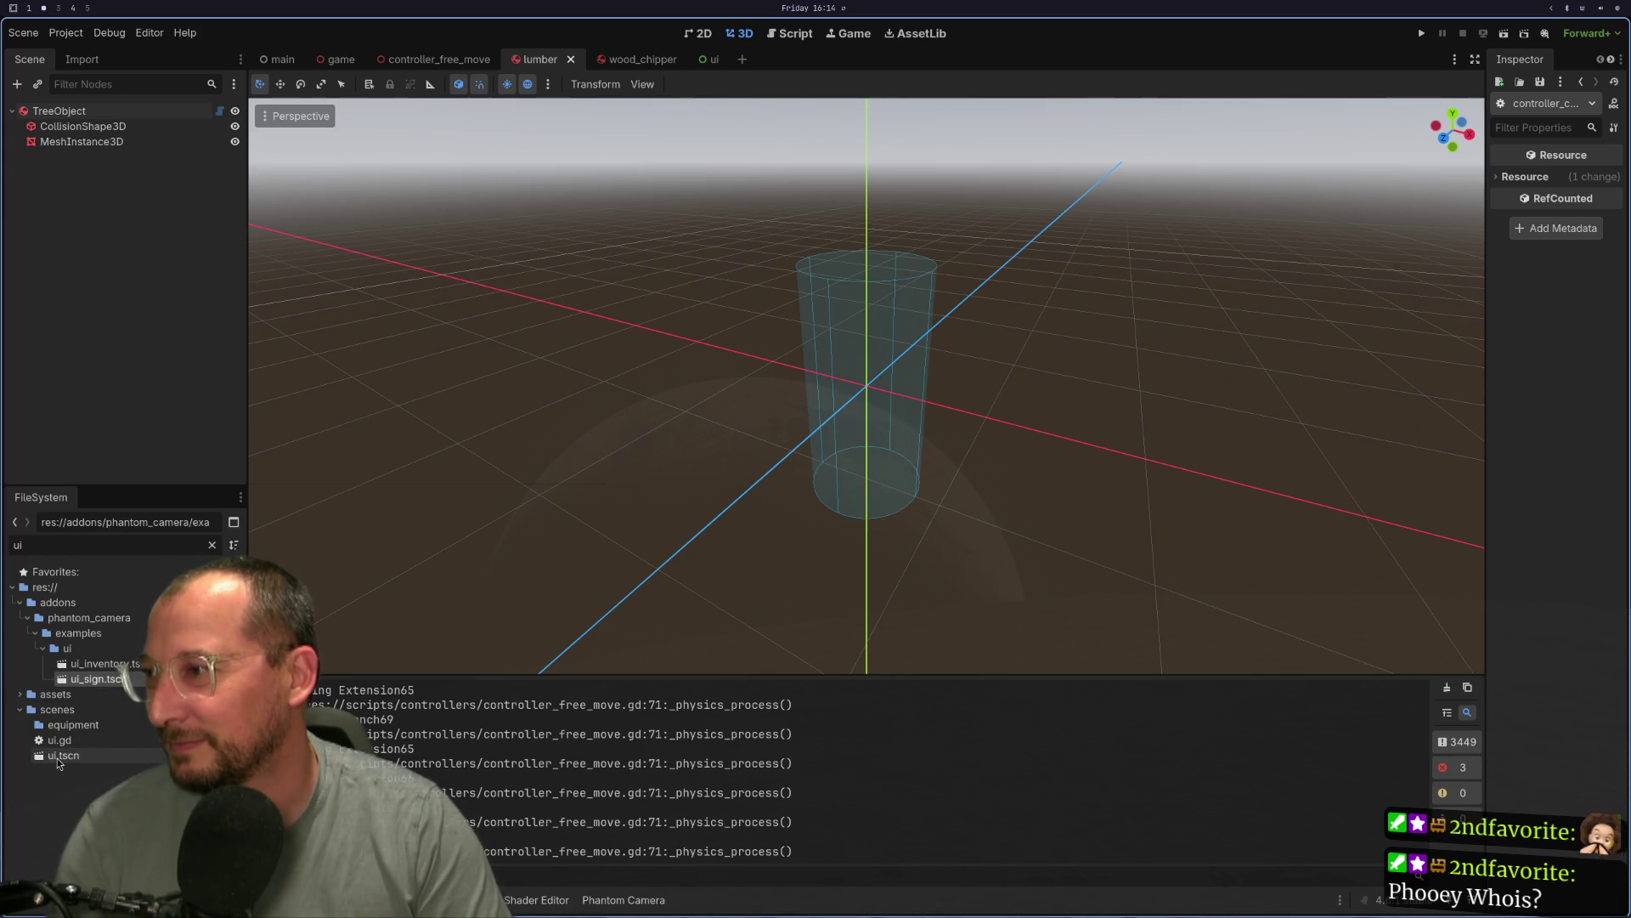
double_click(60, 756)
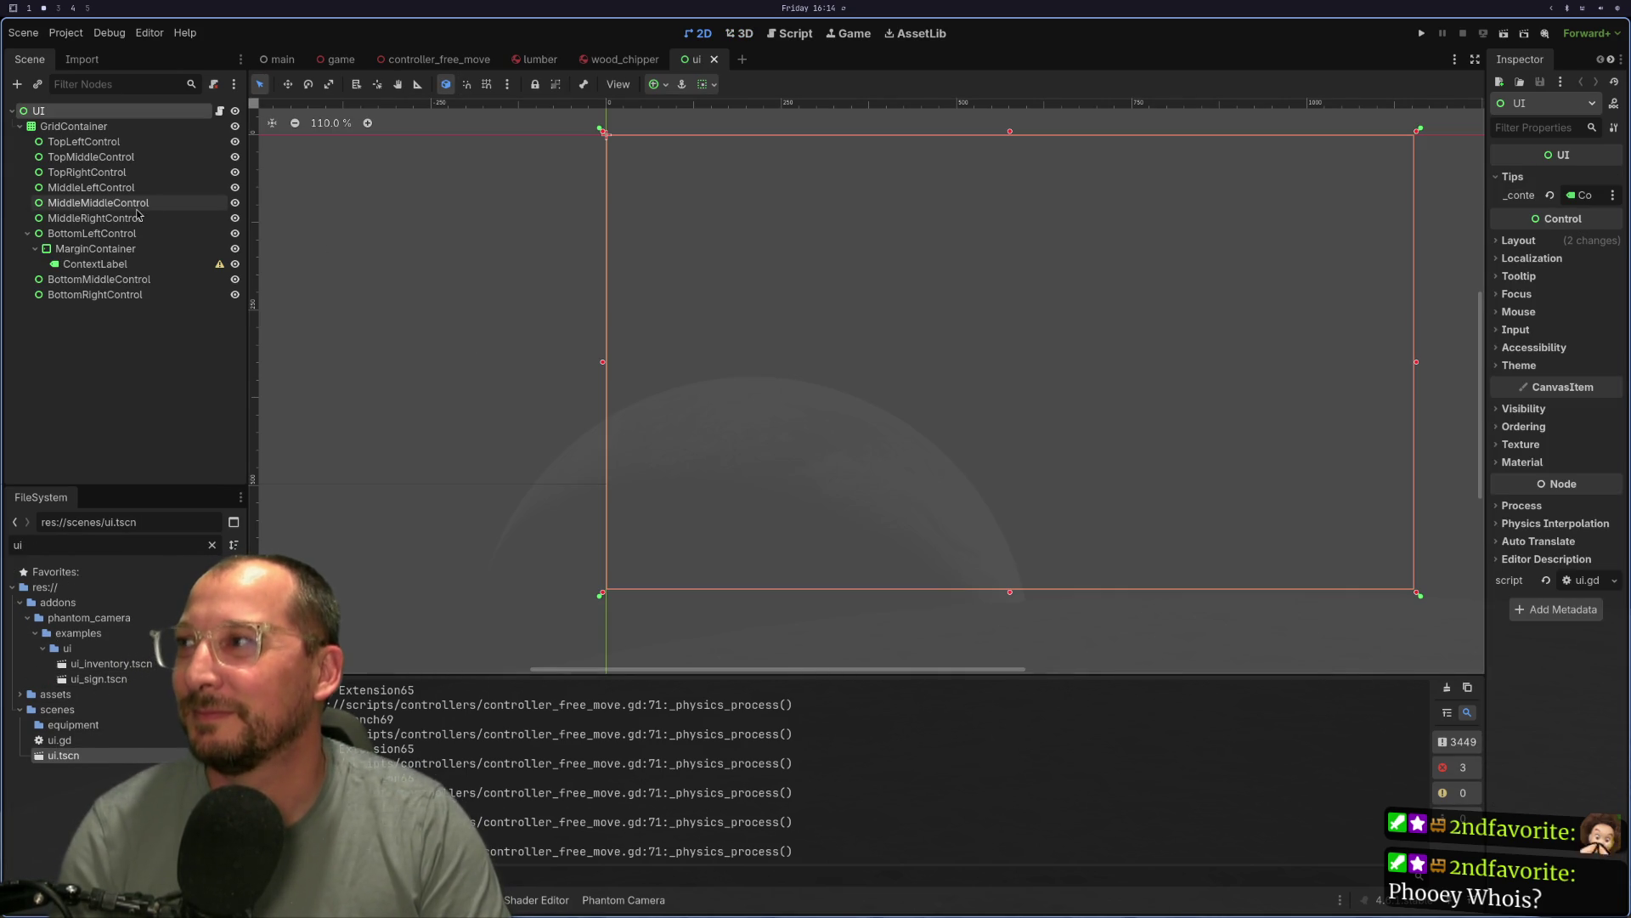
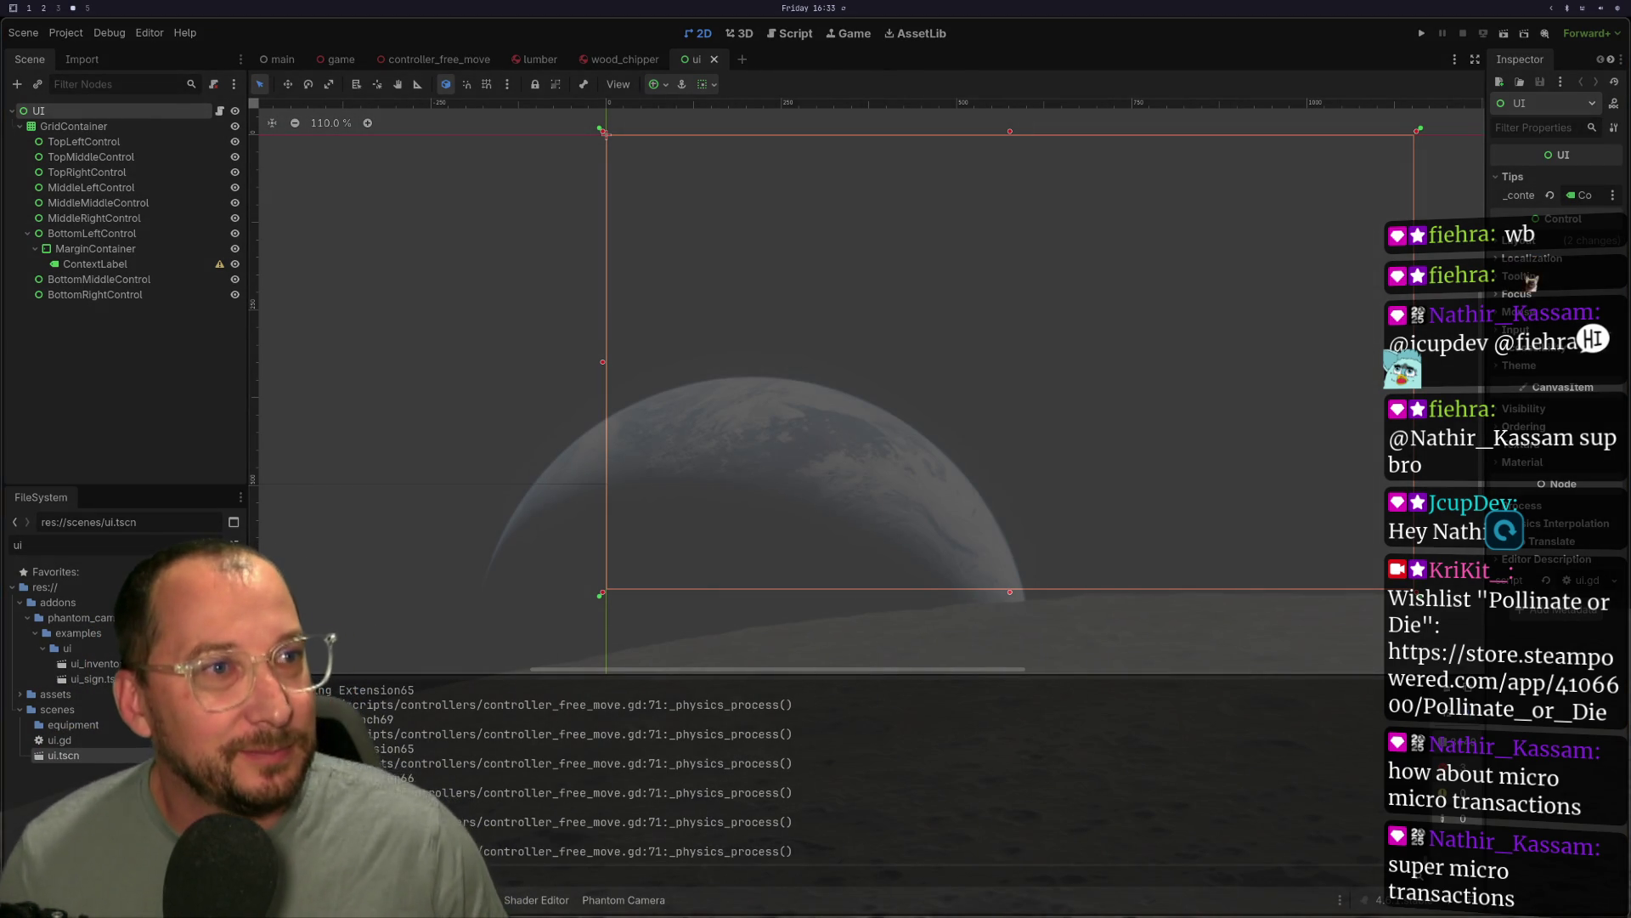
Switch from Neovim back to the Godot editor and launch the game with Run Project.
key("super+1")
key("super+4")
key("super+1")
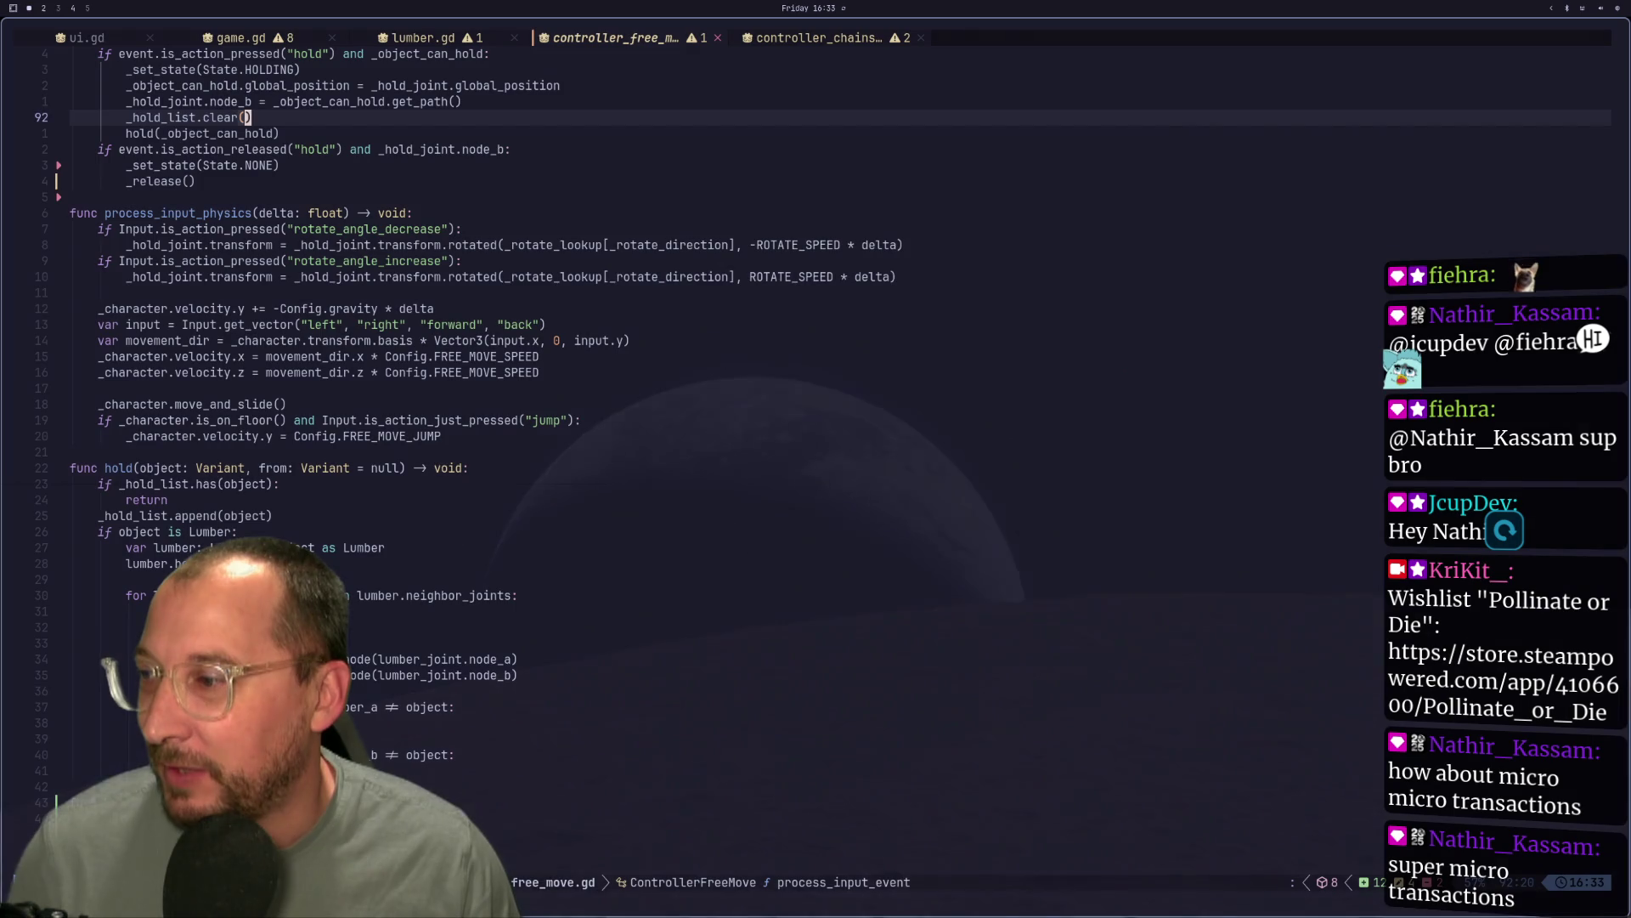
key("super+2")
left_click(1443, 34)
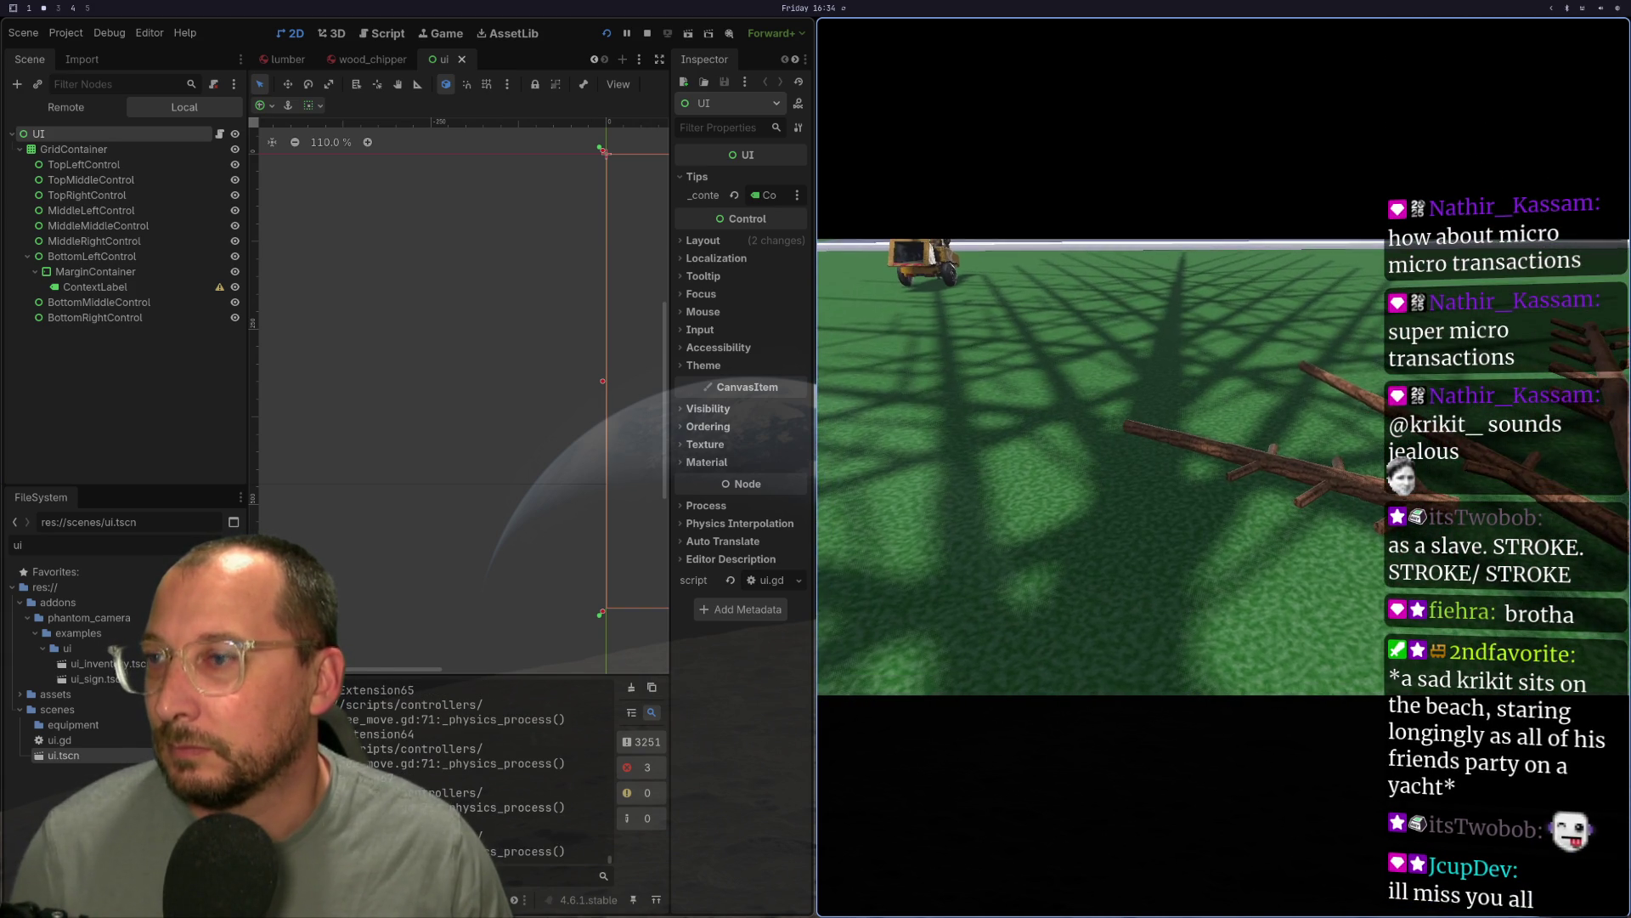
Inspect the Debugger's hold() 'Node not found' error for Branch65, then return to controller_free_move.gd.
key("alt+d")
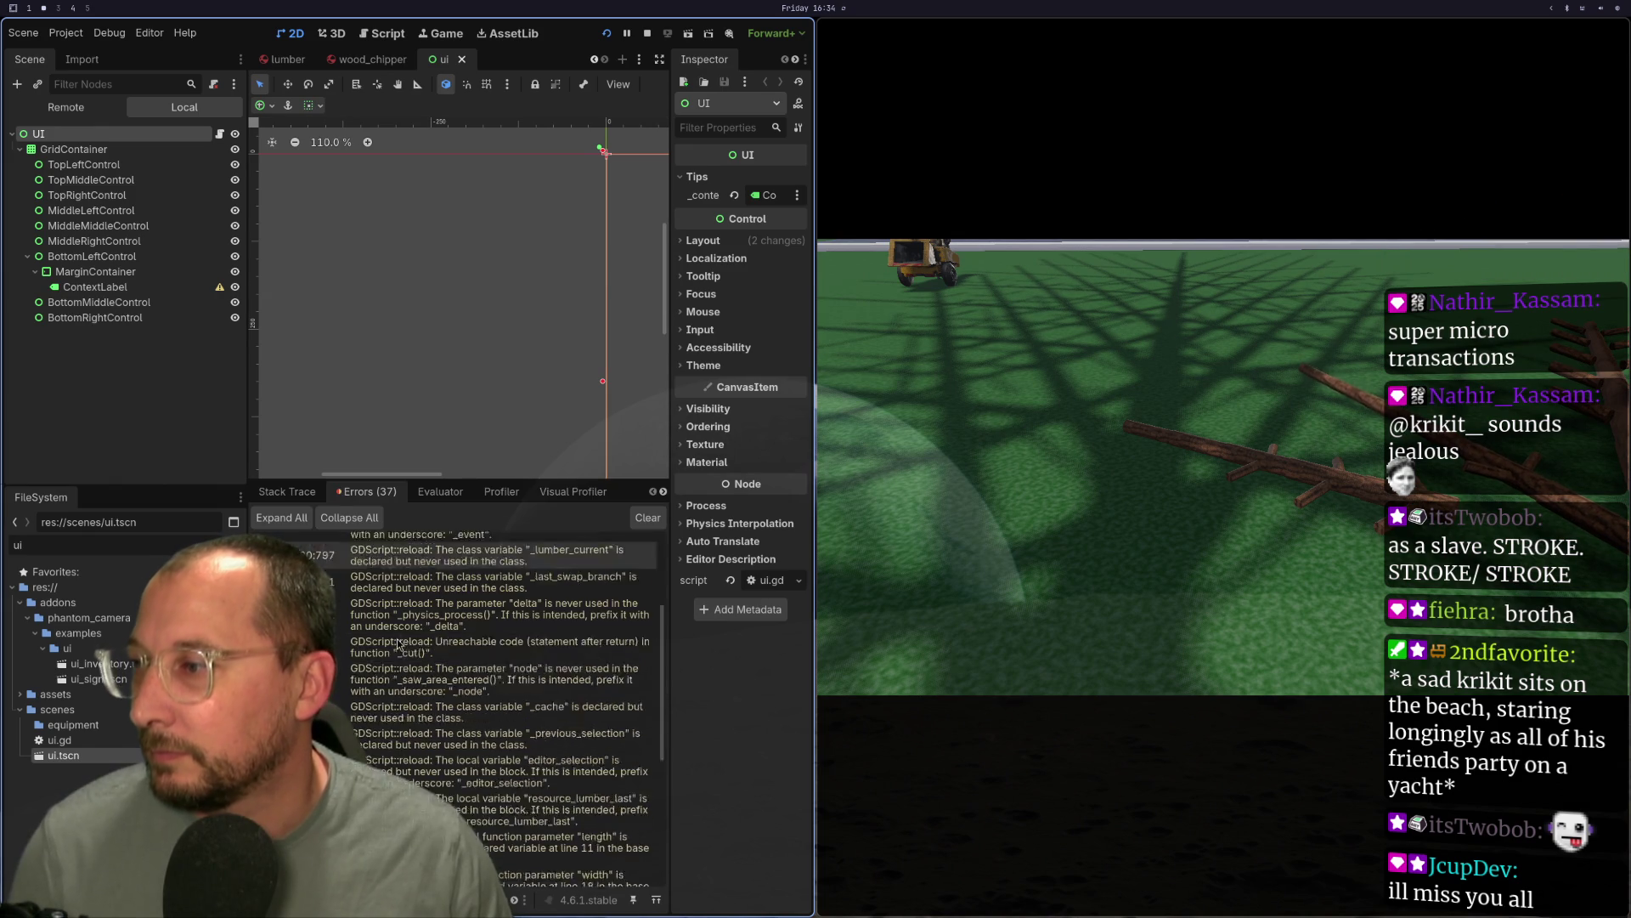
scroll(378, 769, "down", 2)
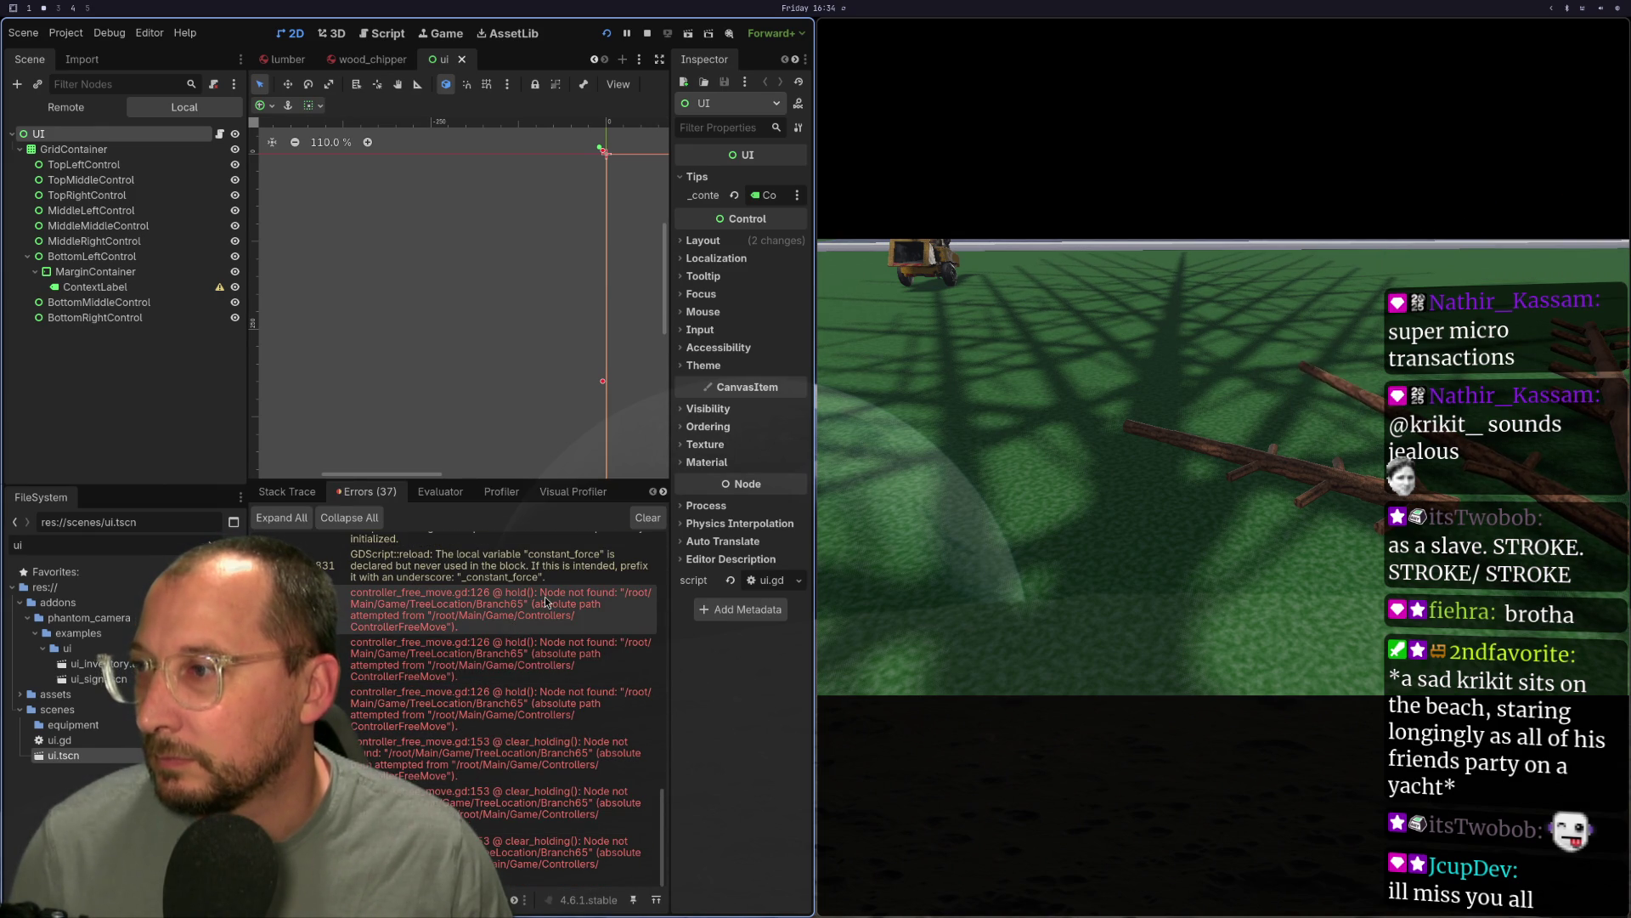
mouse_move(559, 659)
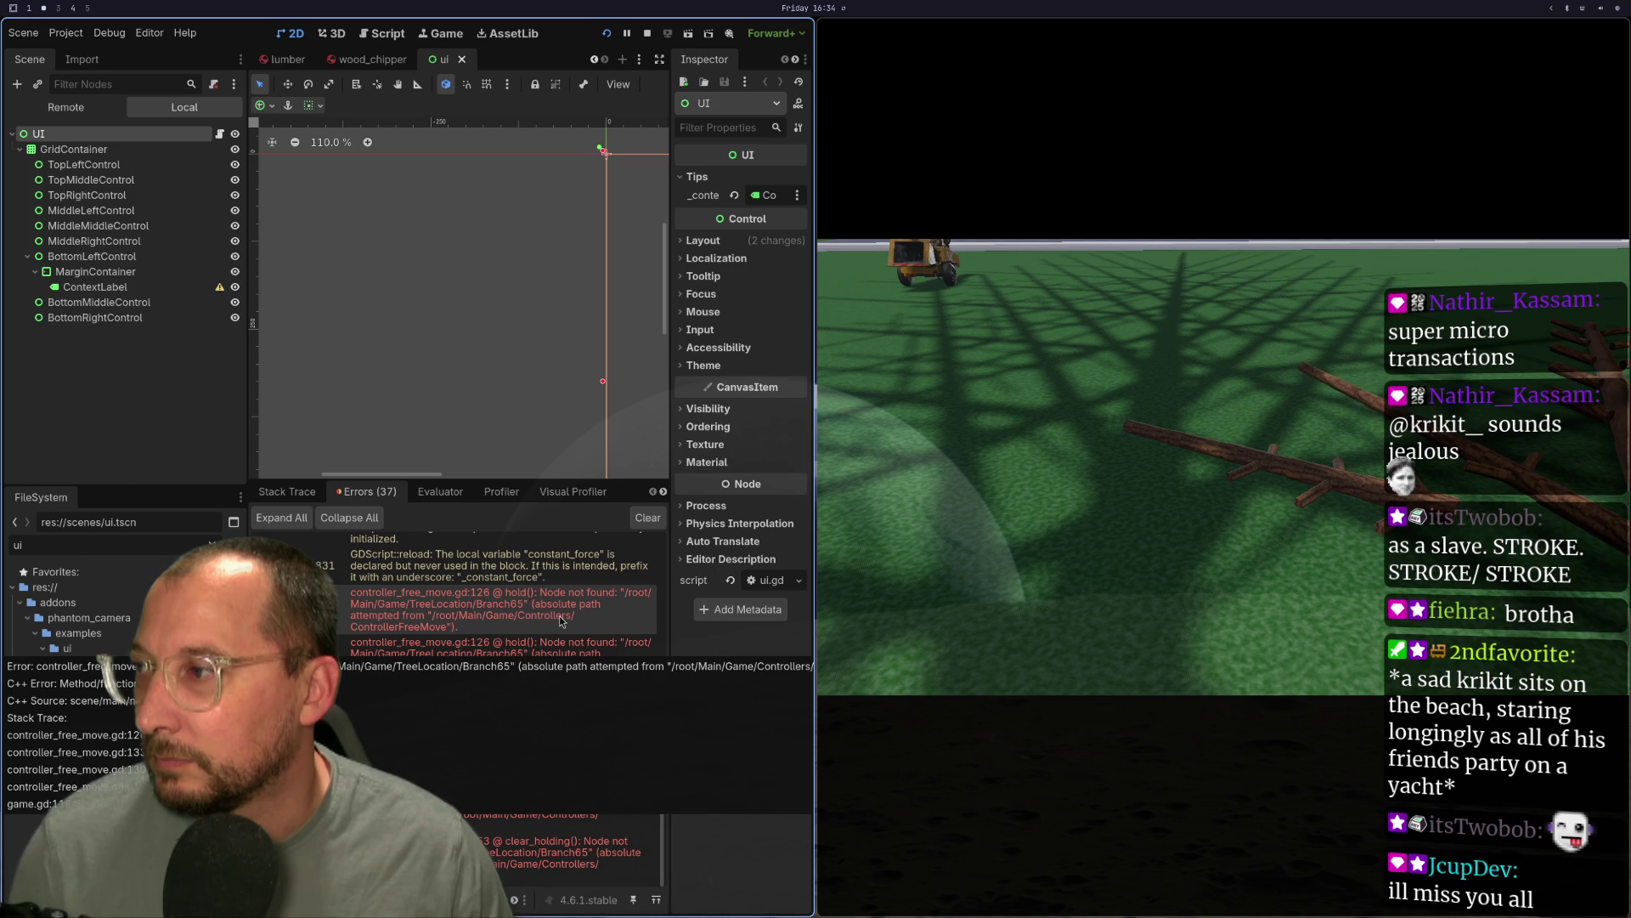
left_click(560, 621)
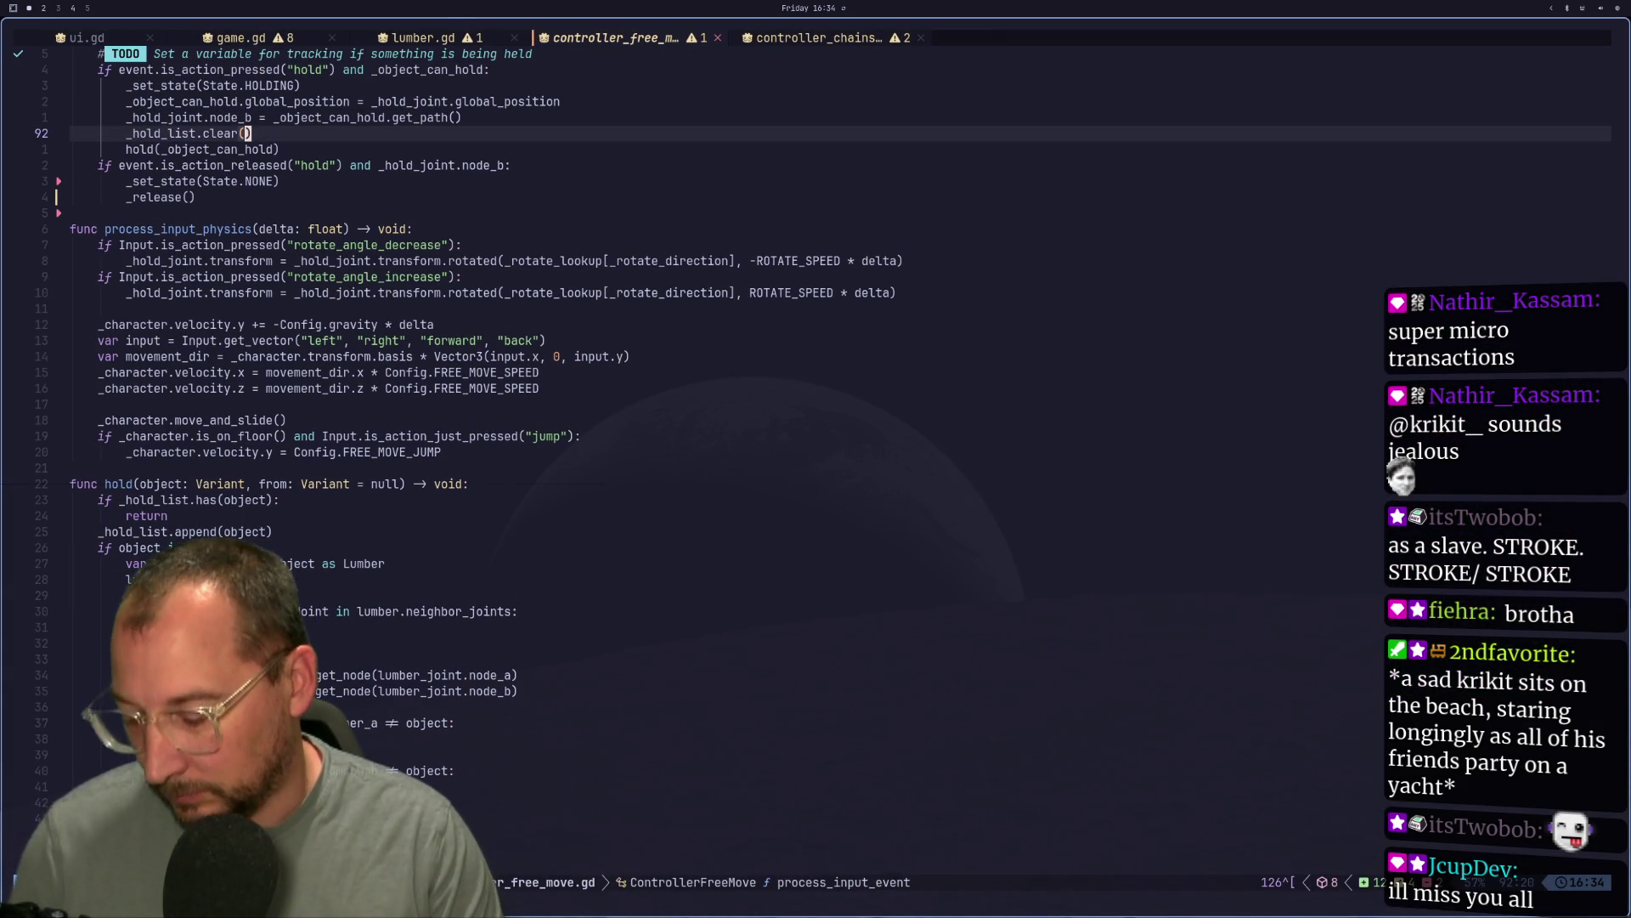
Jump to line 126 with 126gg and compare its node_a get_node call against Godot's errors.
type("126gg")
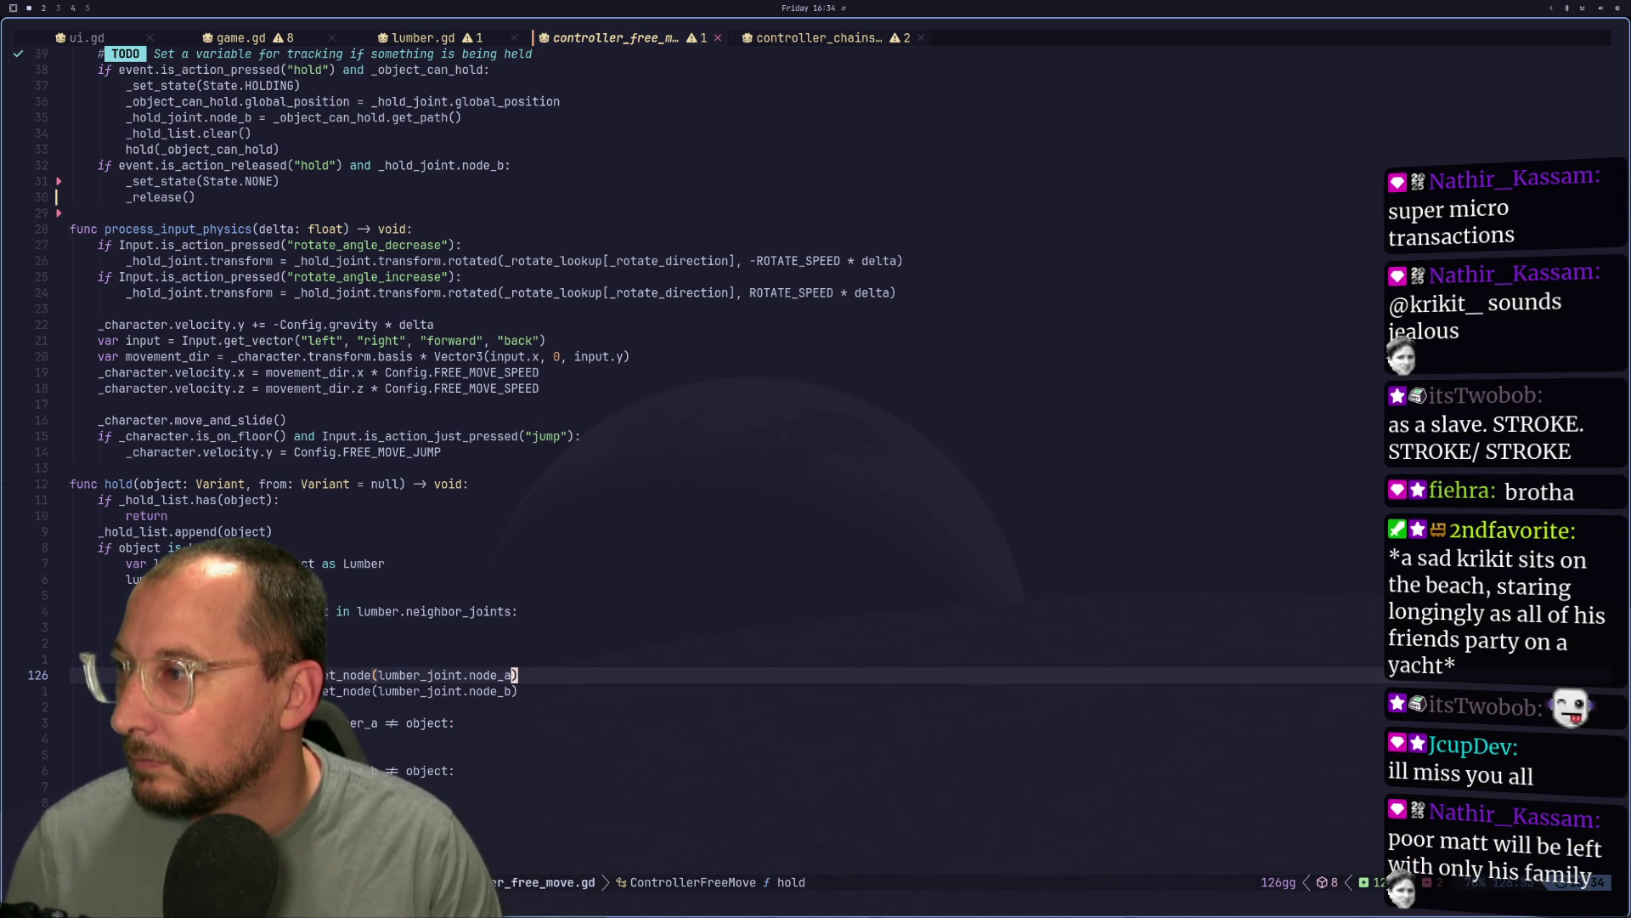
key("super+2")
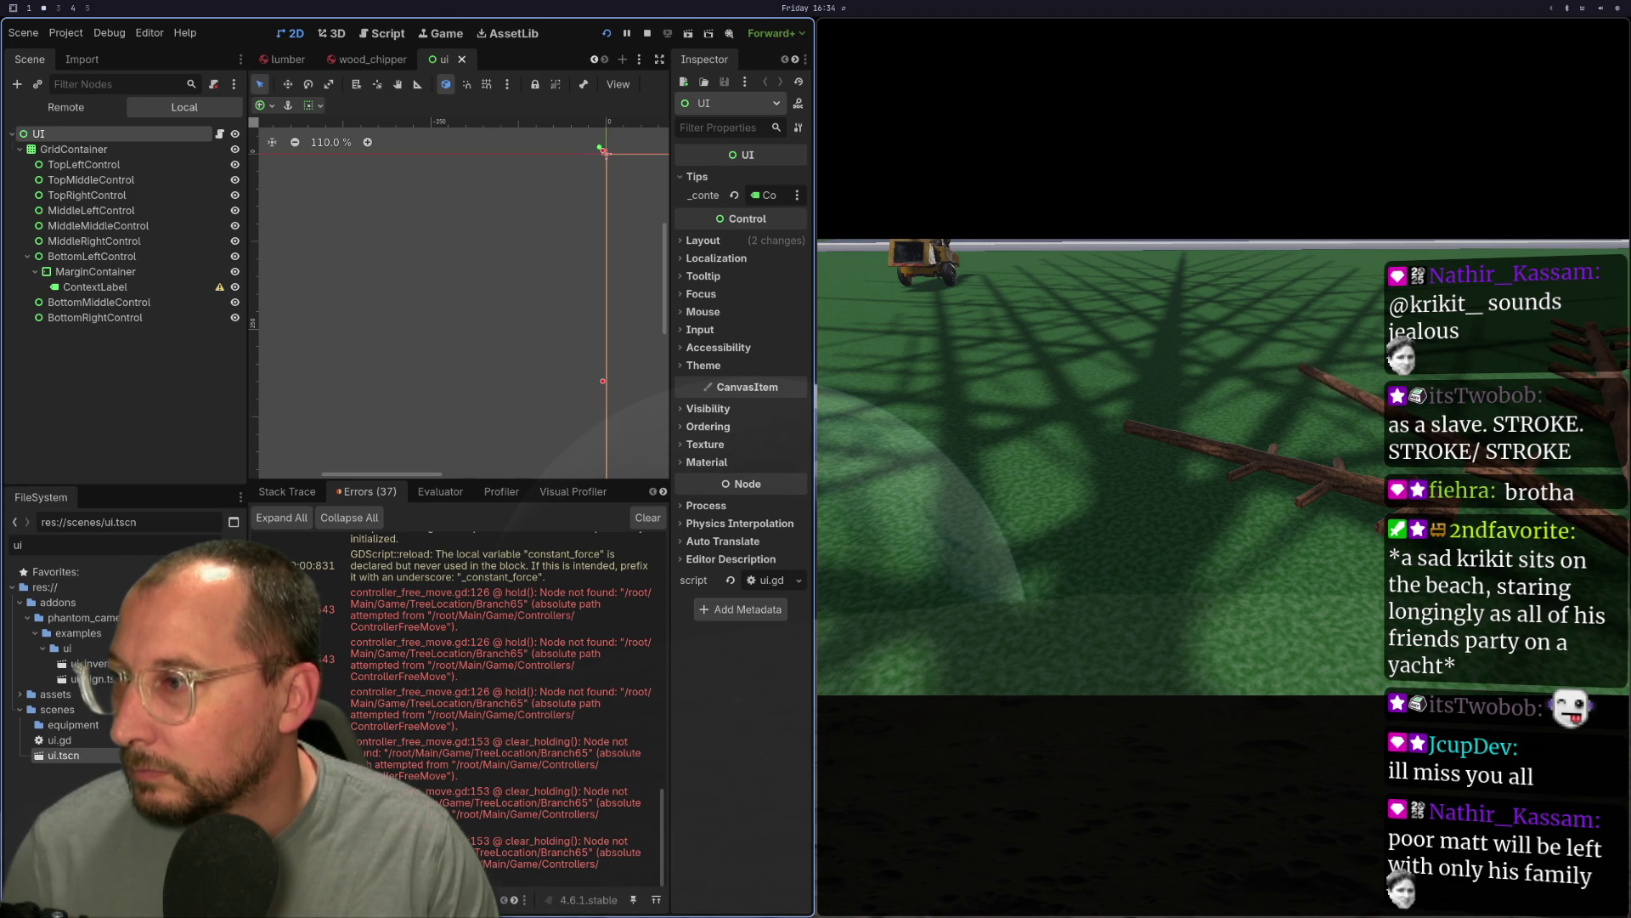
key("super+1")
left_click(395, 675)
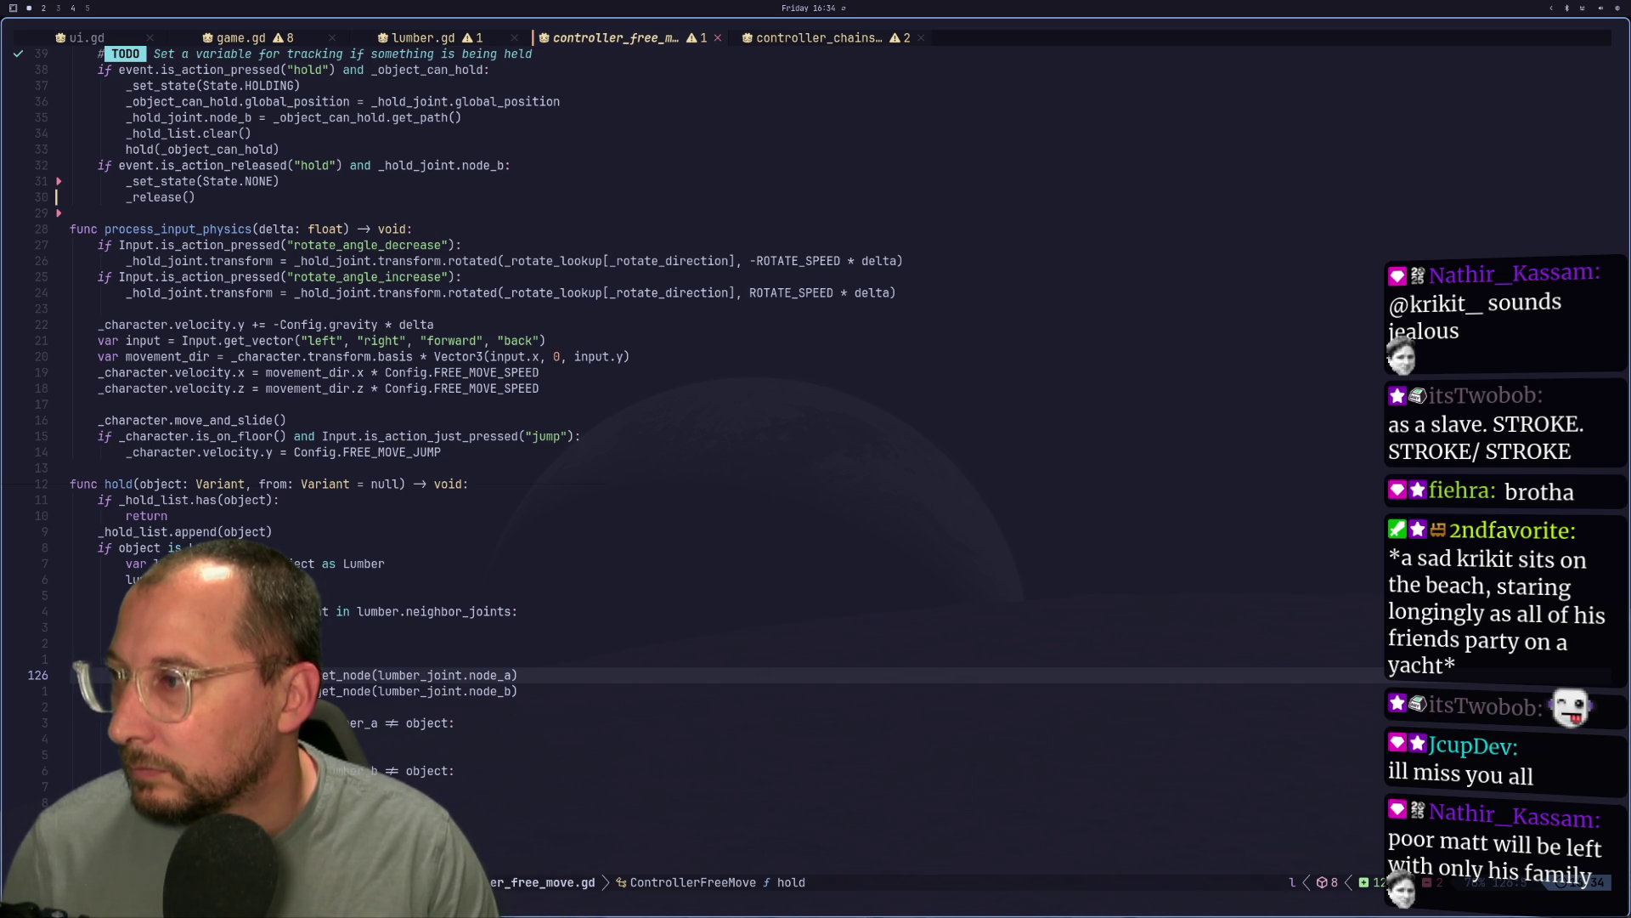
left_click(332, 675)
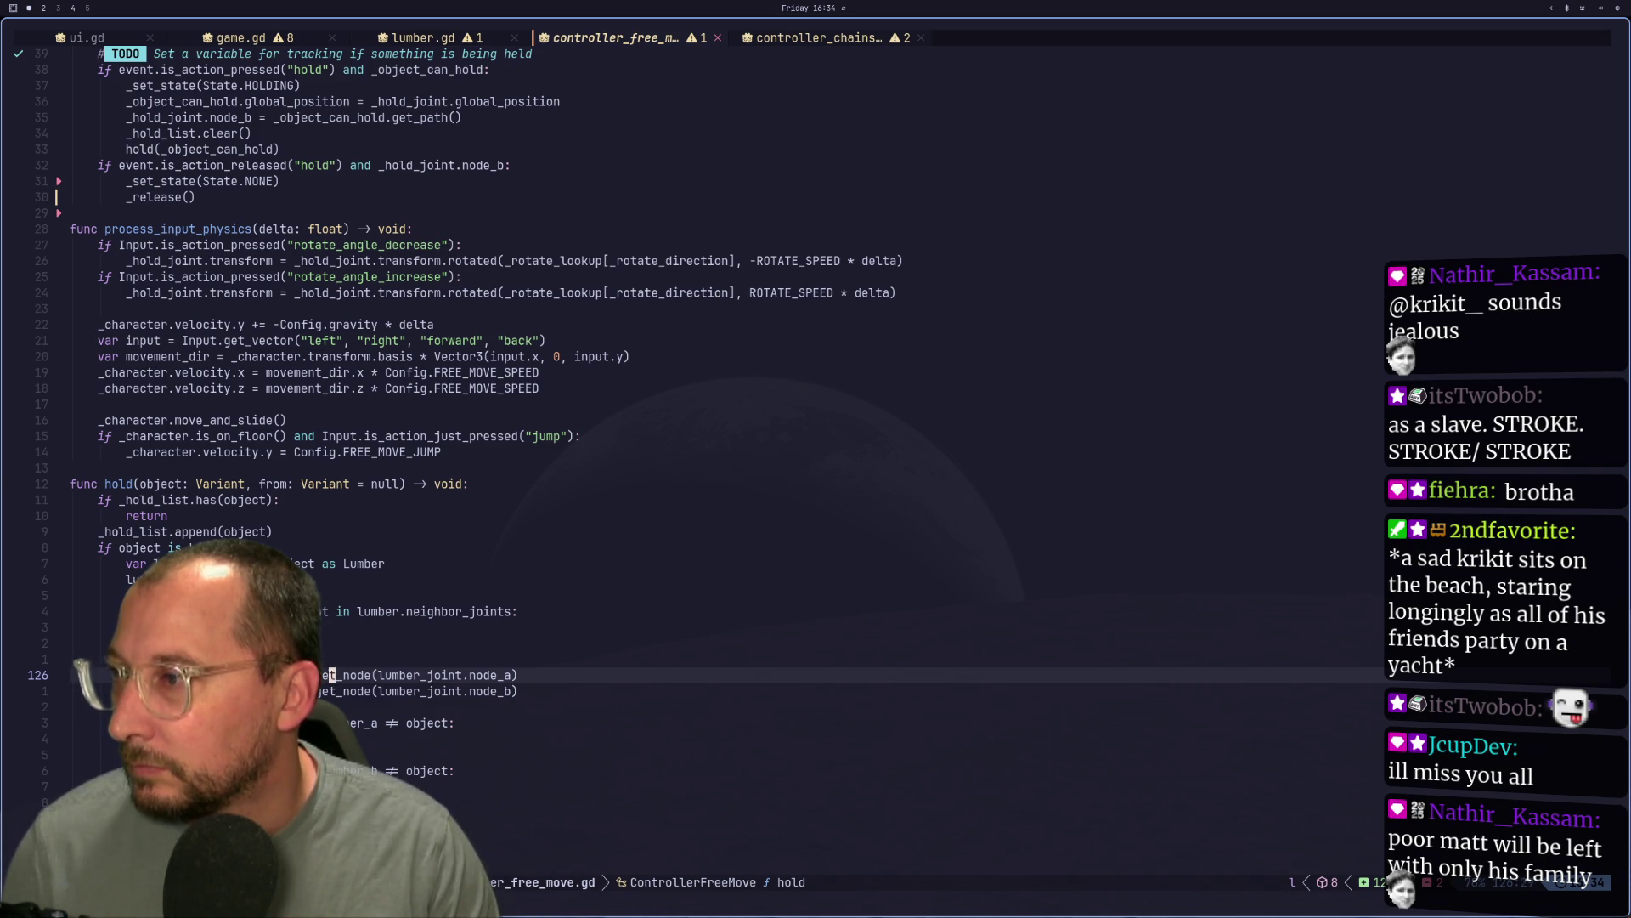
key("k")
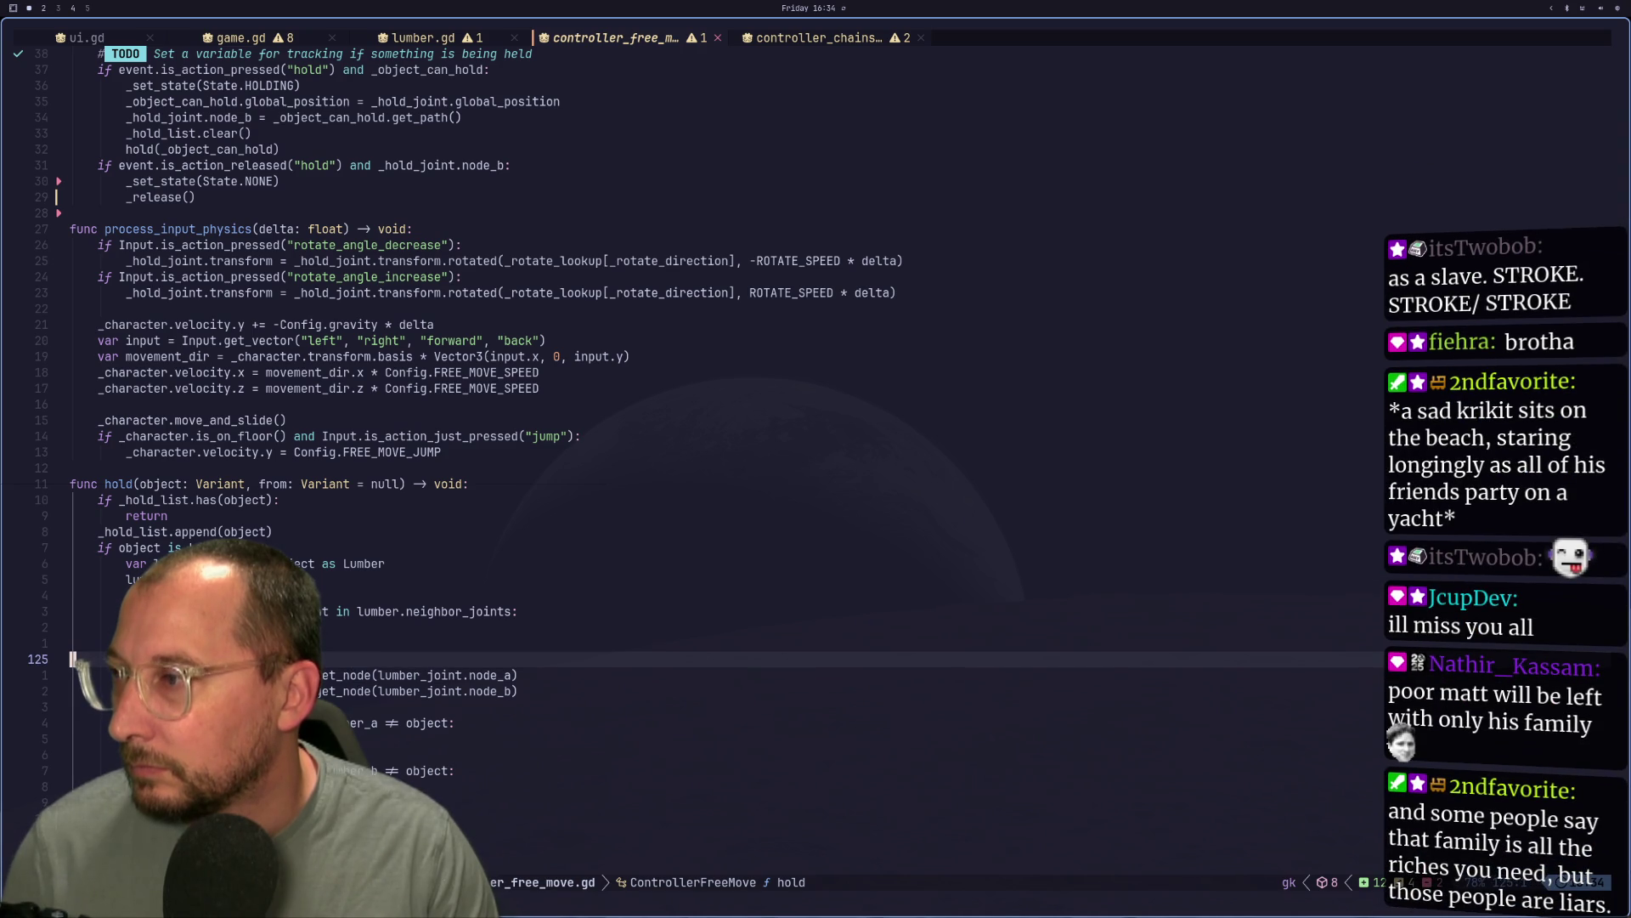
Move to empty workspace 3 and bring up the app launcher.
key("super+2")
key("super+3")
key("super+2")
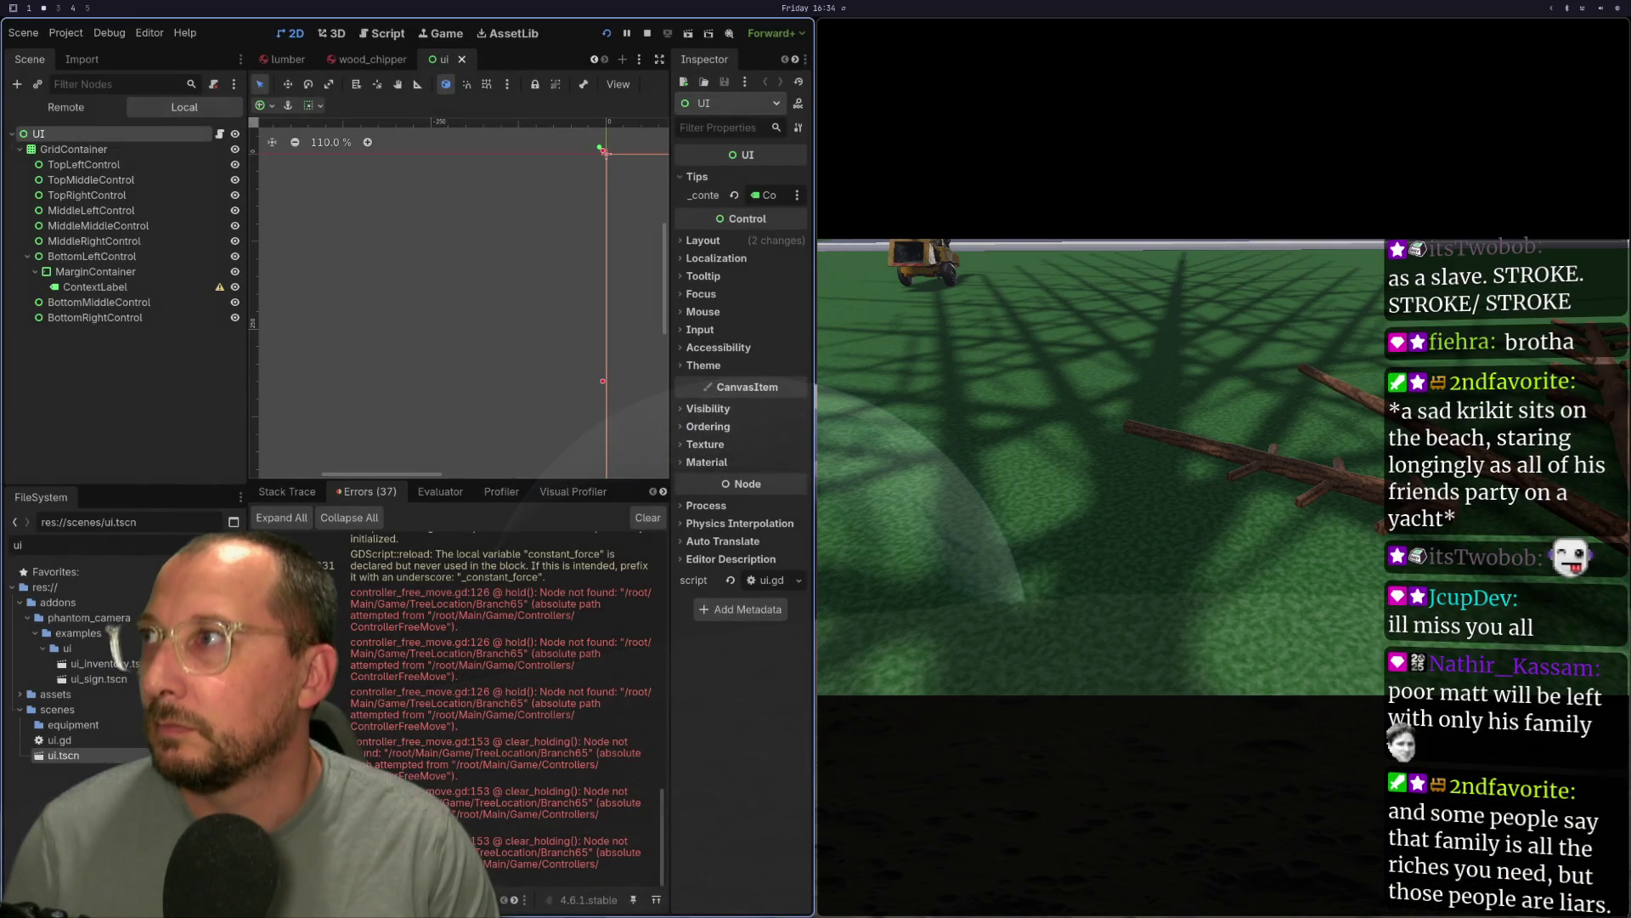
key("super+3")
key("super+space")
Filter the launcher with 'chro' and start Chromium.
type("chro")
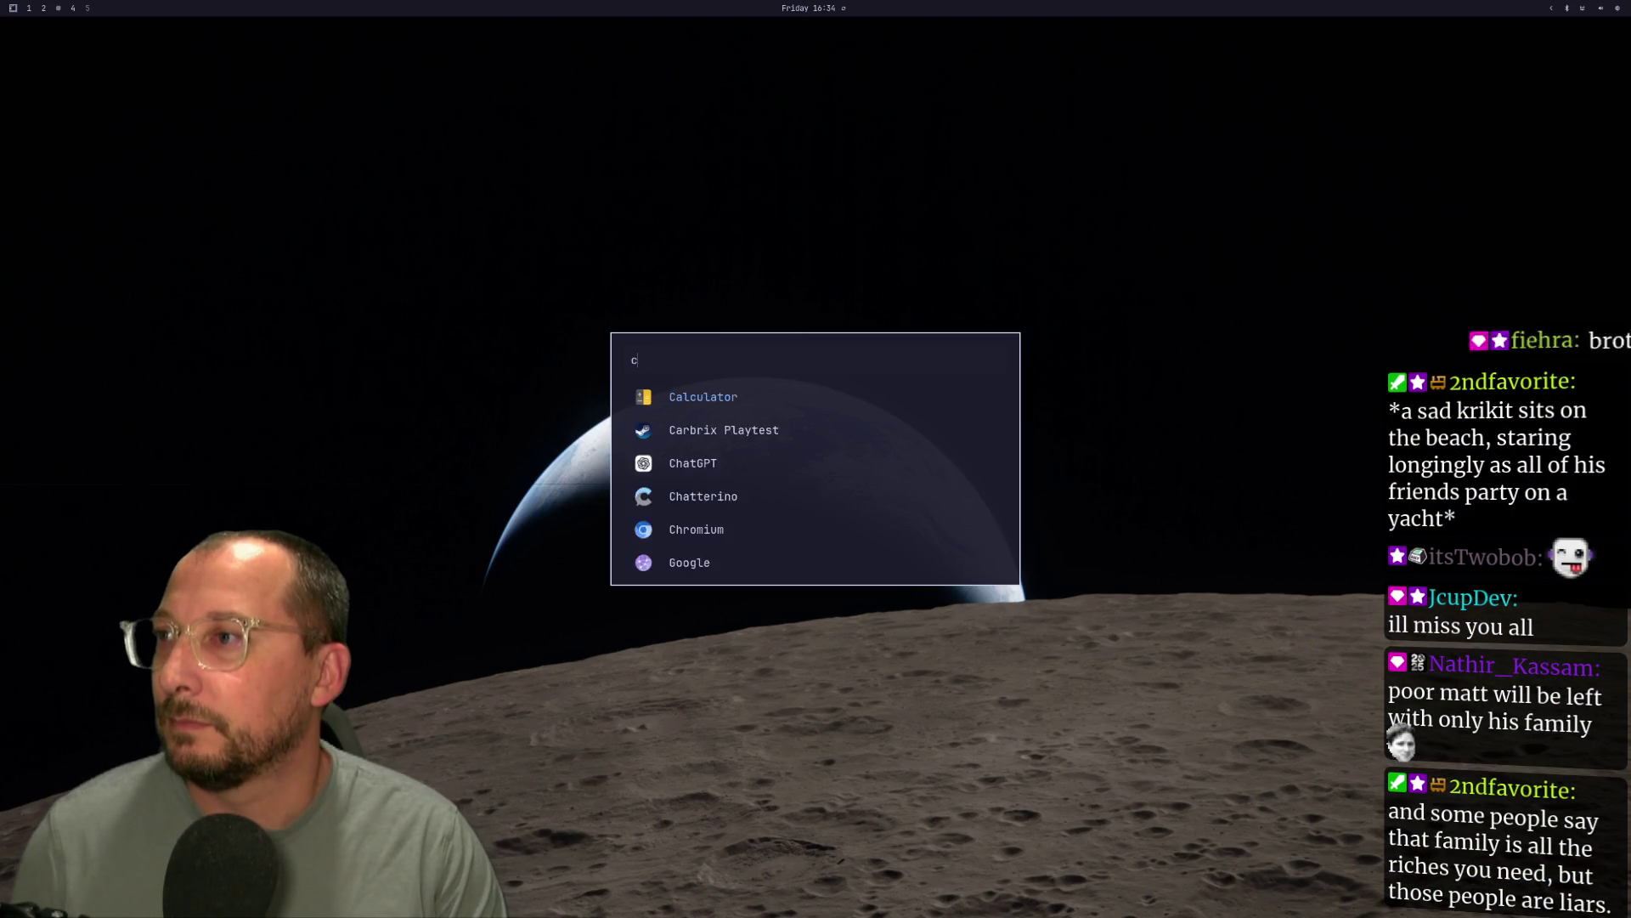
key("Return")
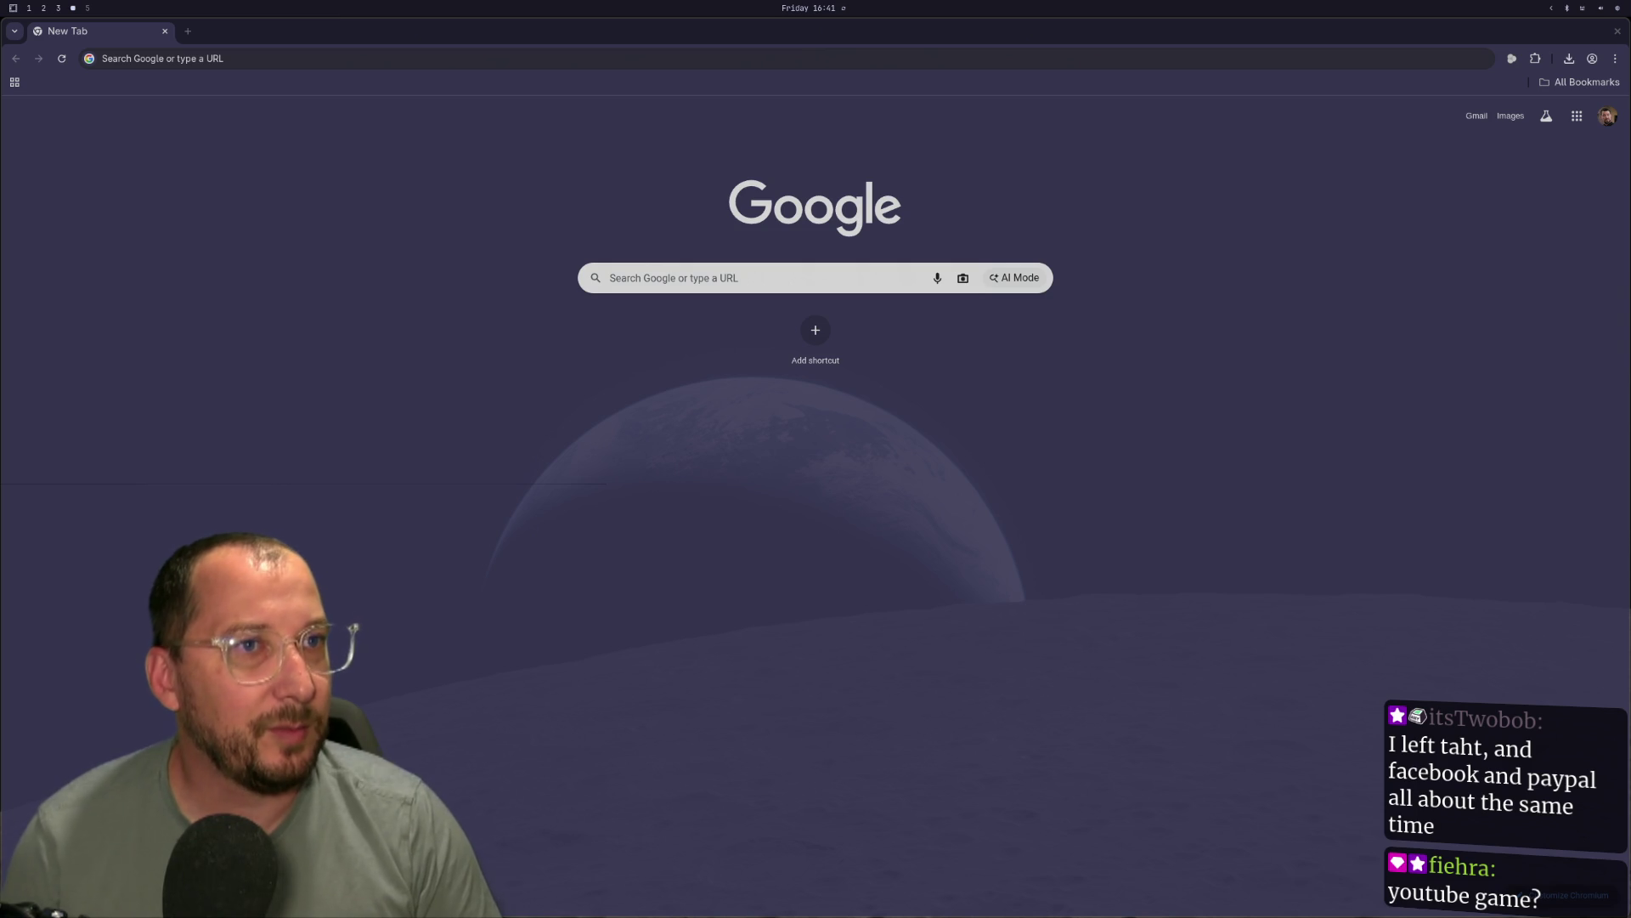
Show the YouTube Playables window fullscreen and open its Browse tab listing all games.
key("super+f")
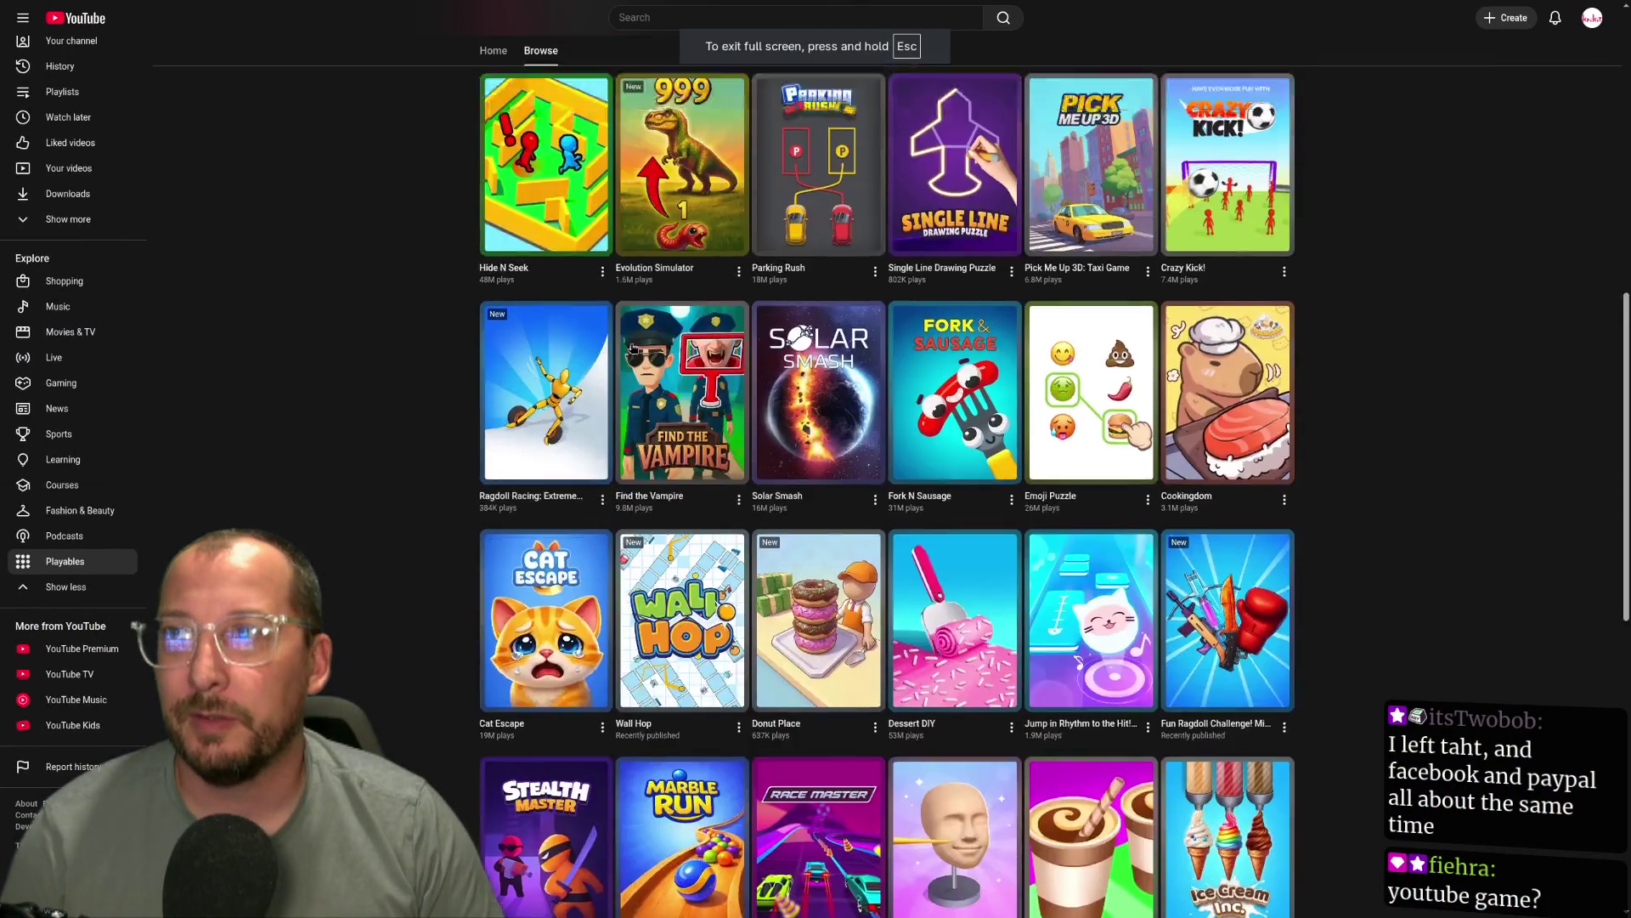
scroll(637, 366, "up", 10)
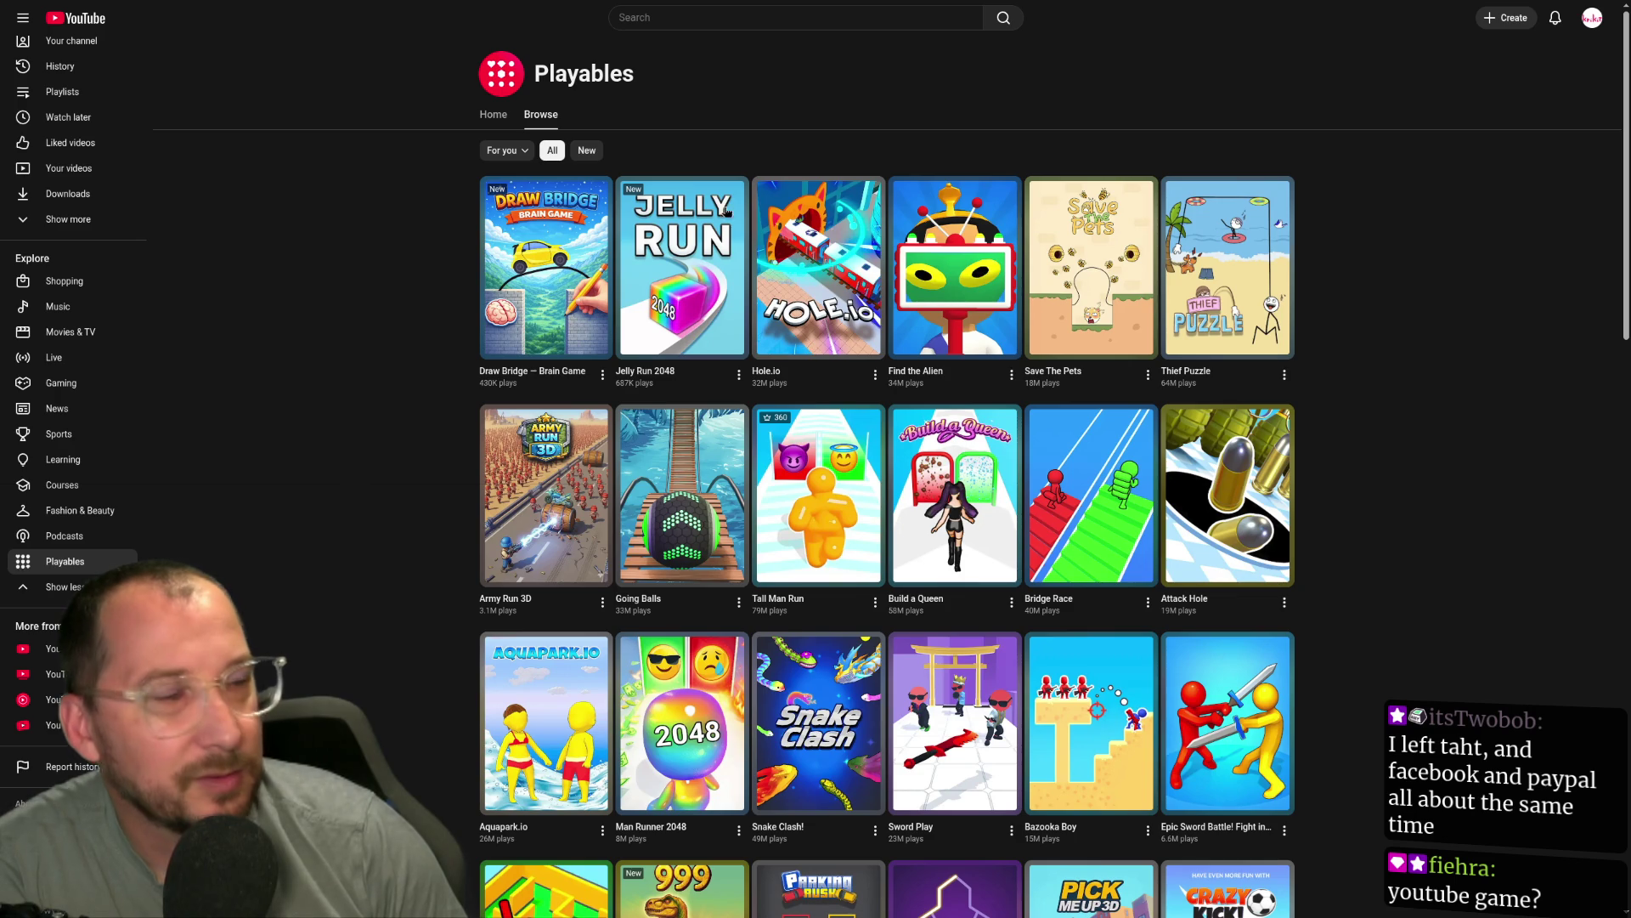
scroll(571, 219, "down", 15)
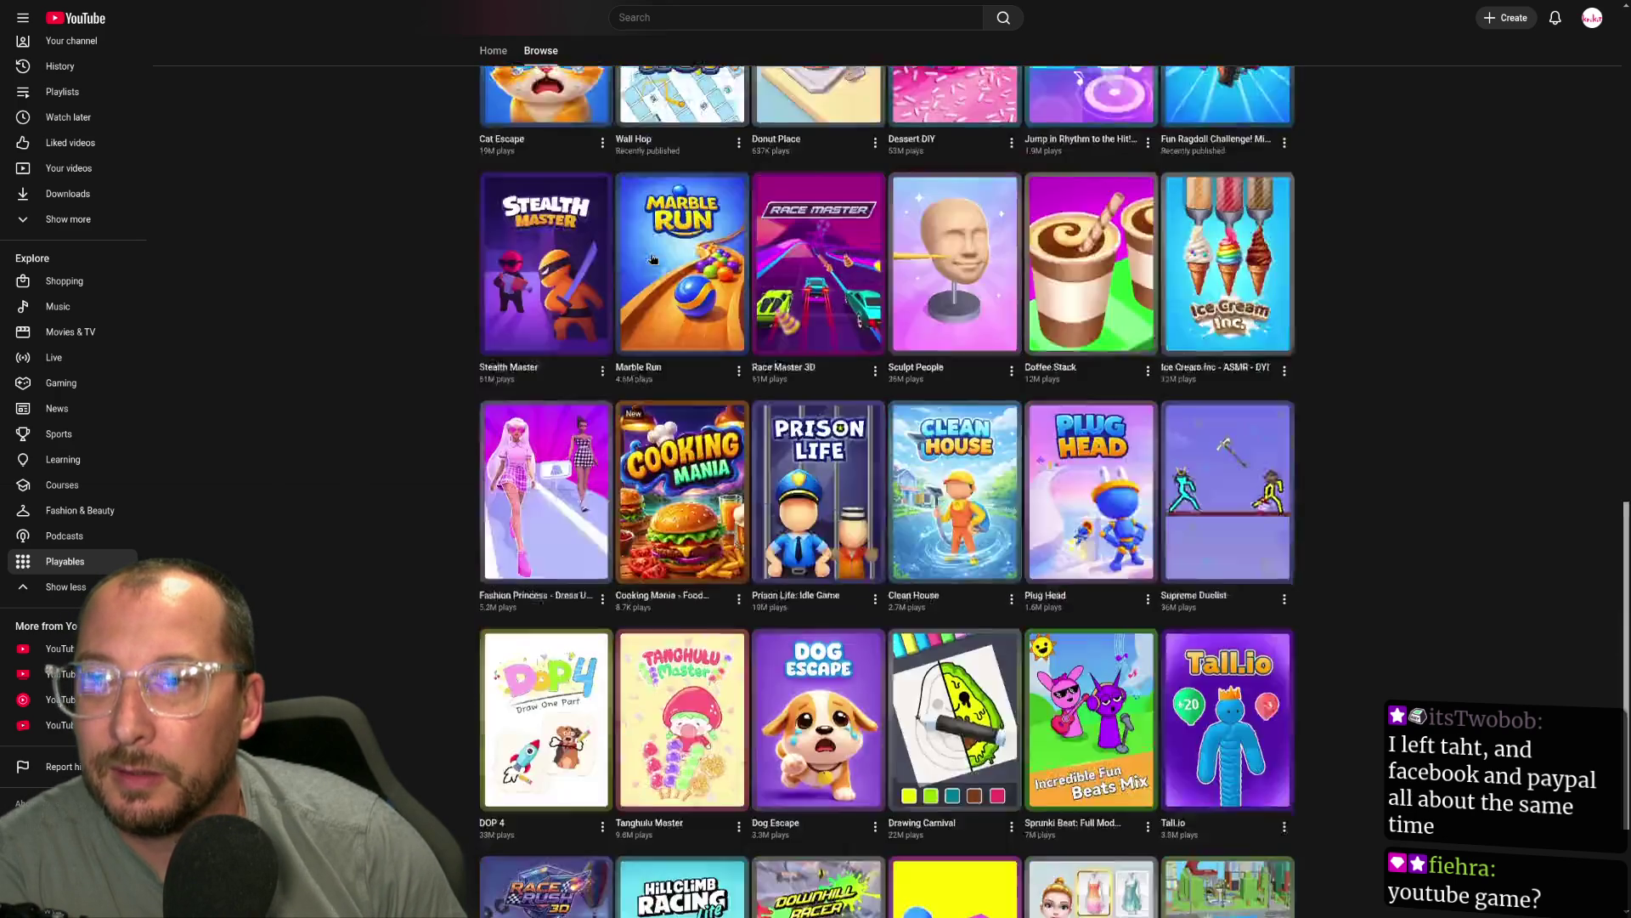
scroll(653, 257, "up", 15)
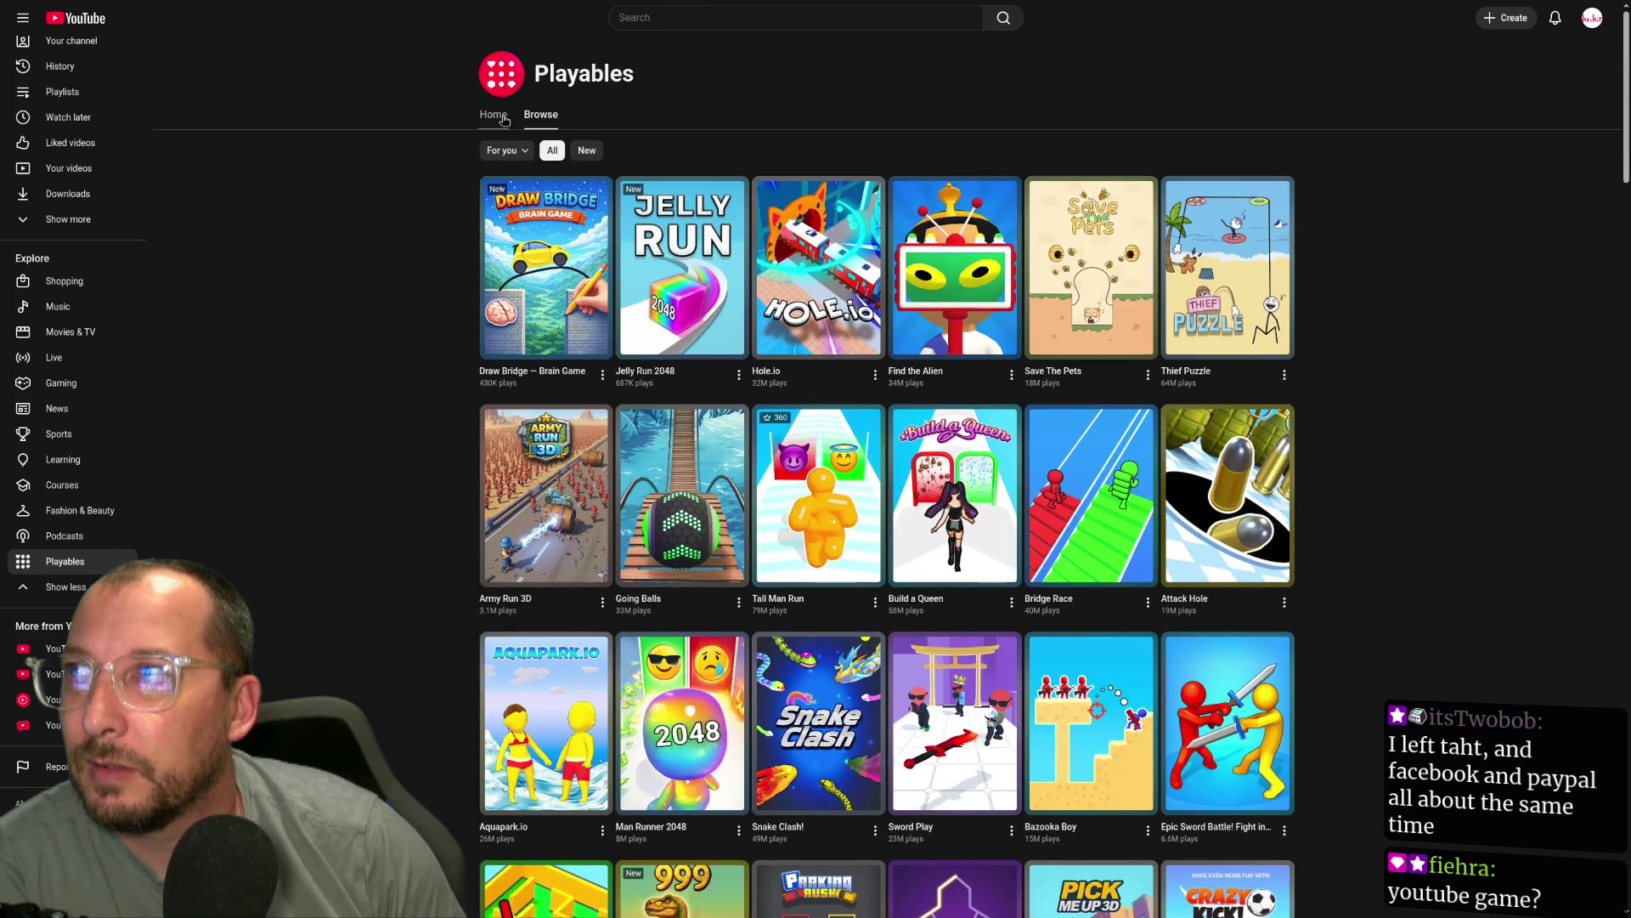
left_click(504, 120)
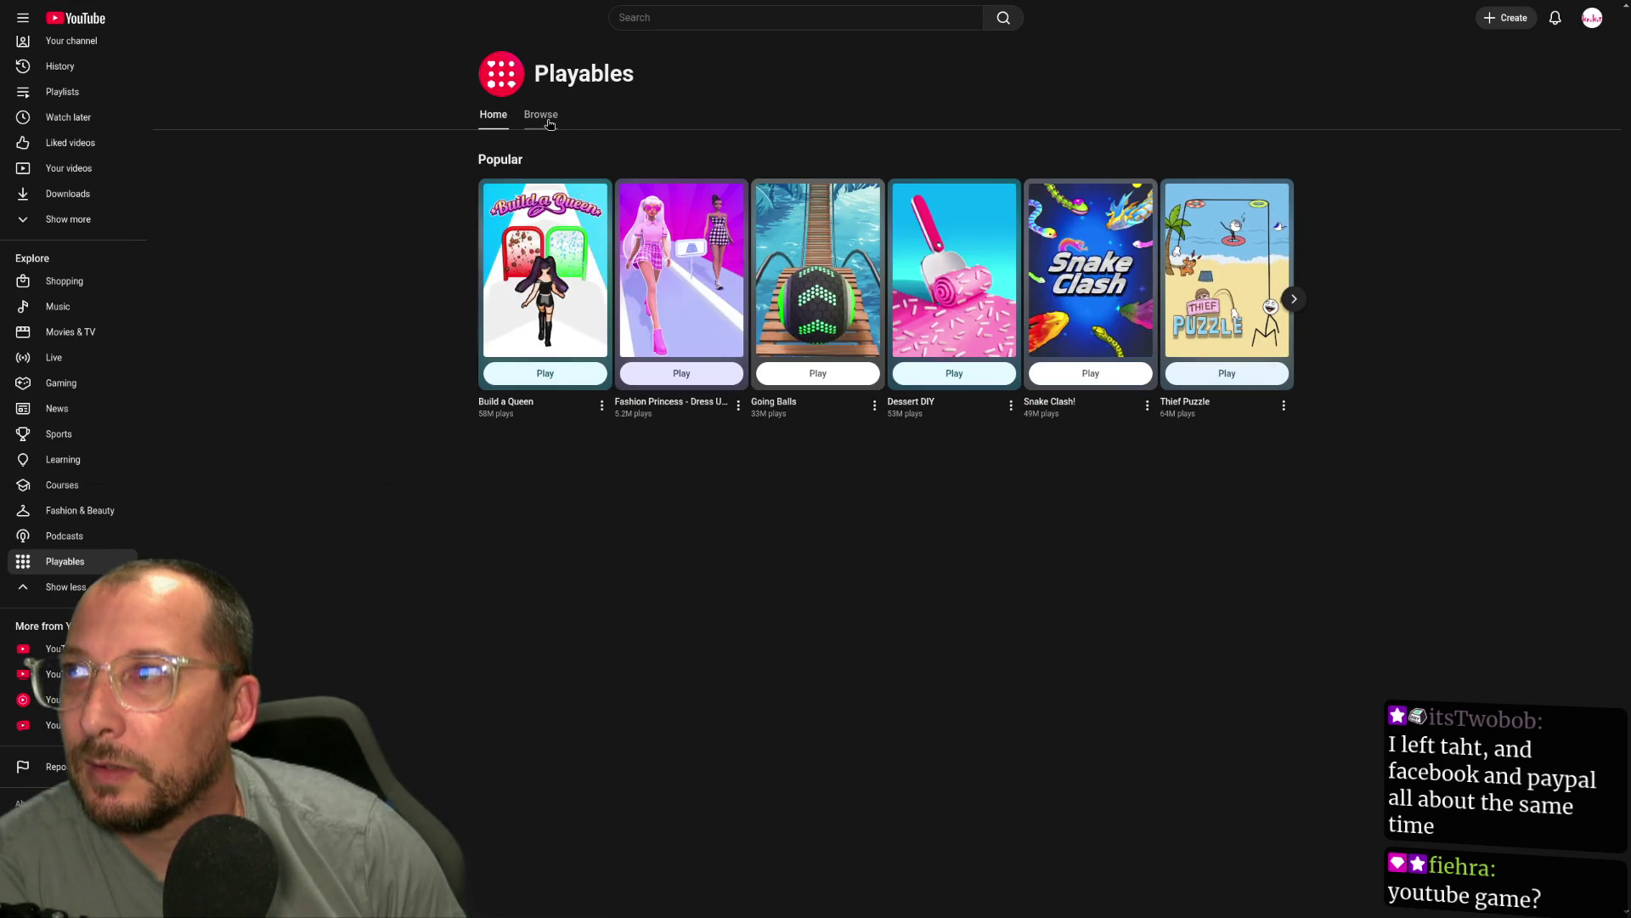
left_click(542, 115)
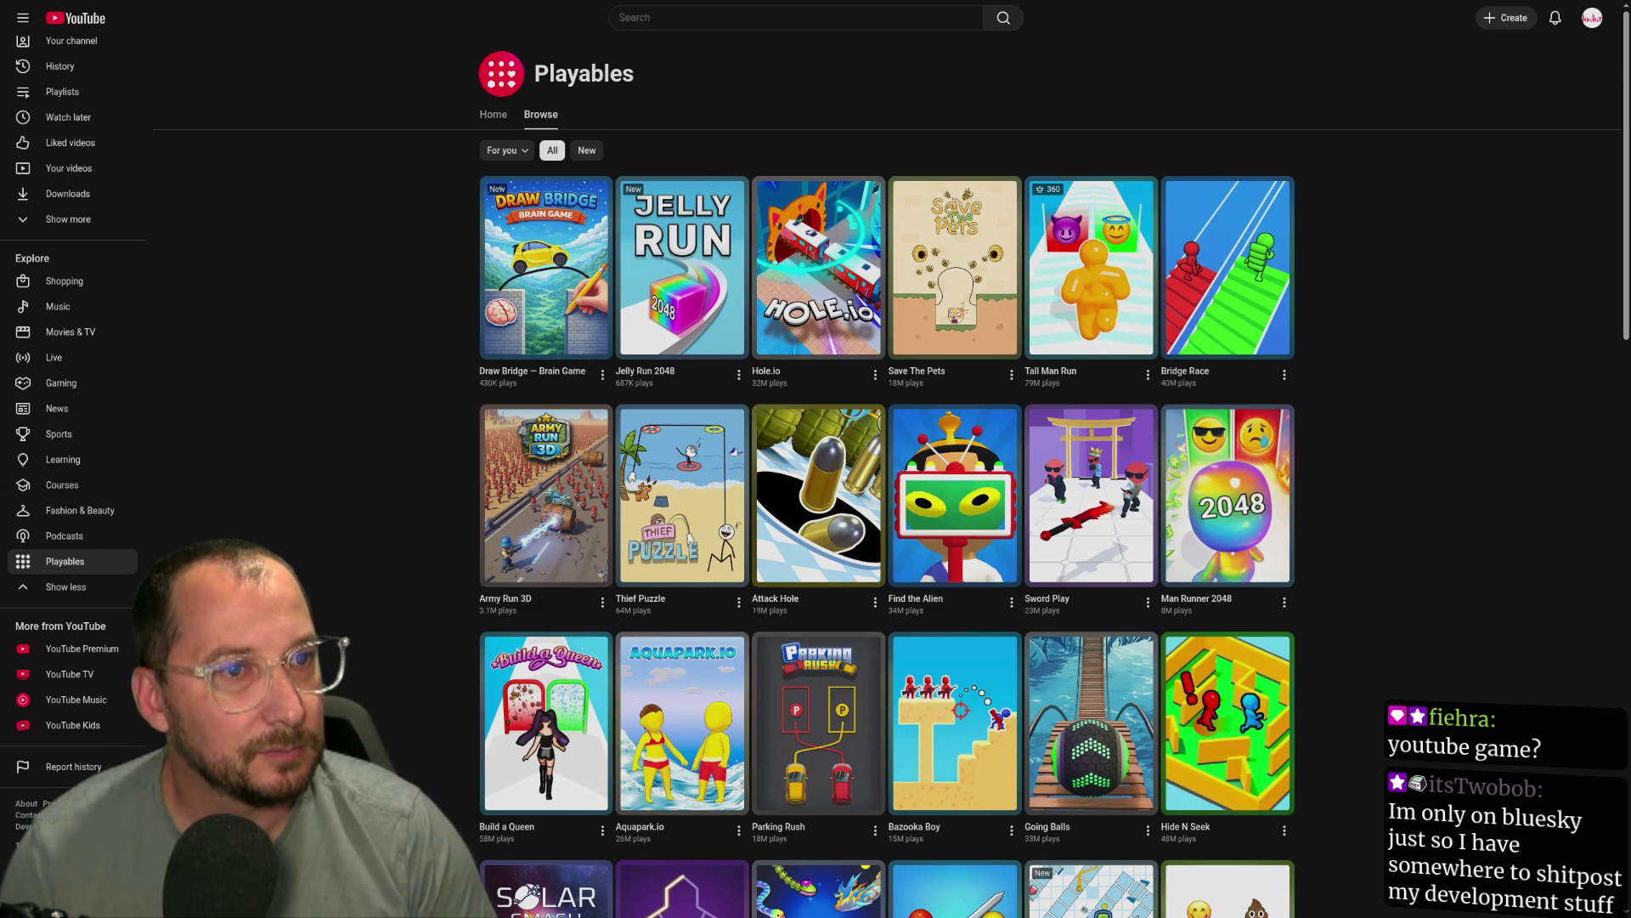
key("alt+Tab")
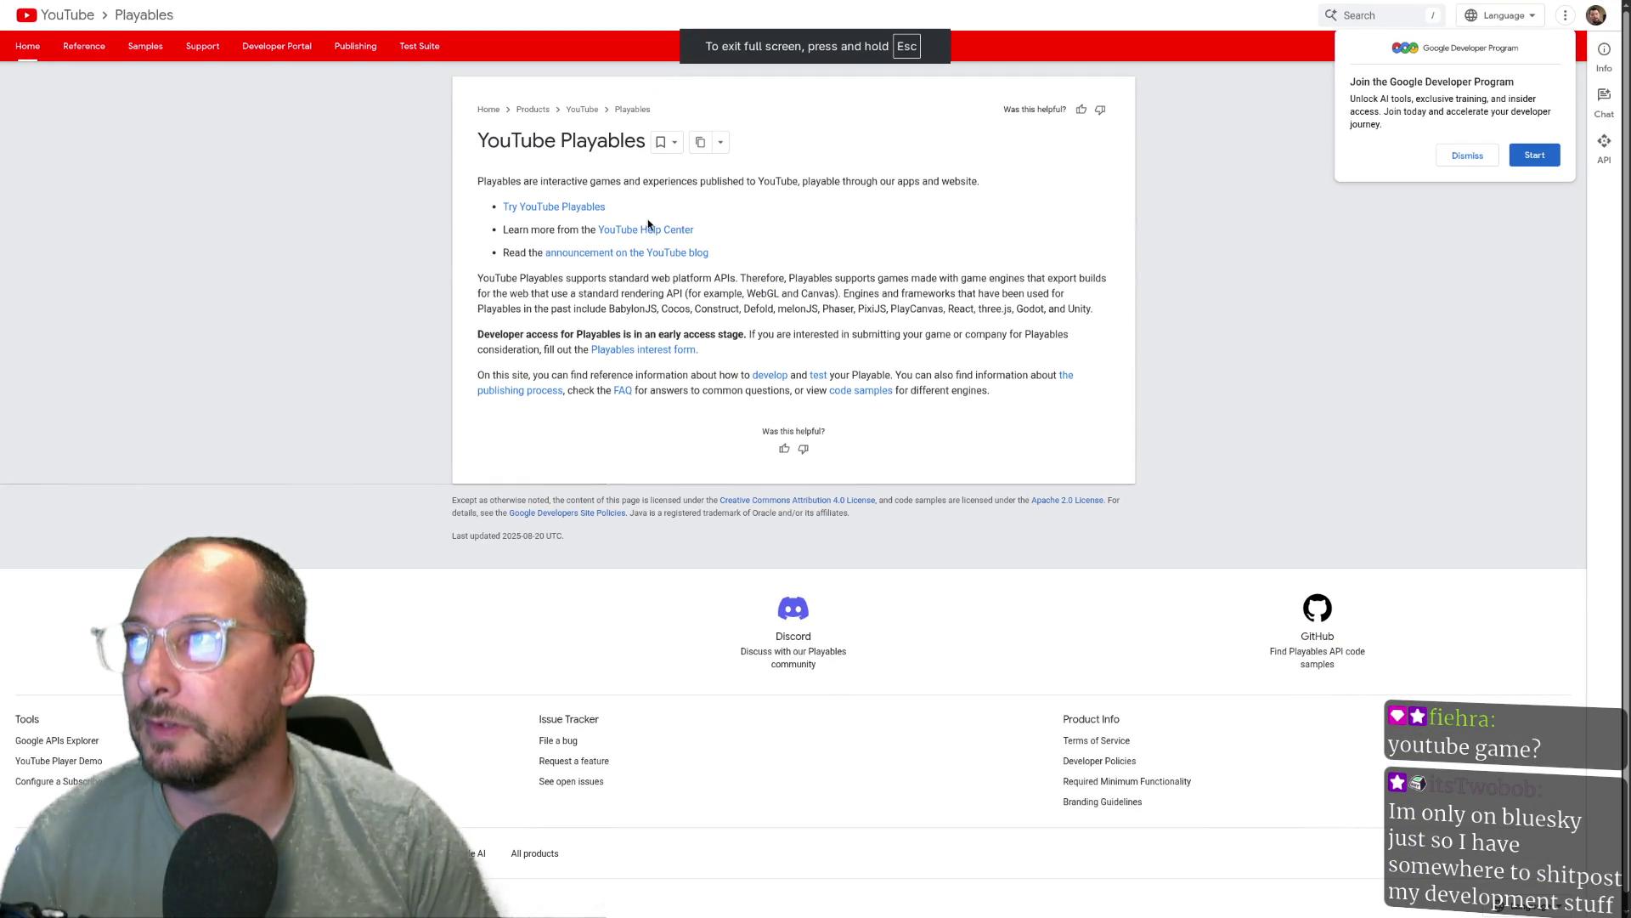
left_click(1463, 156)
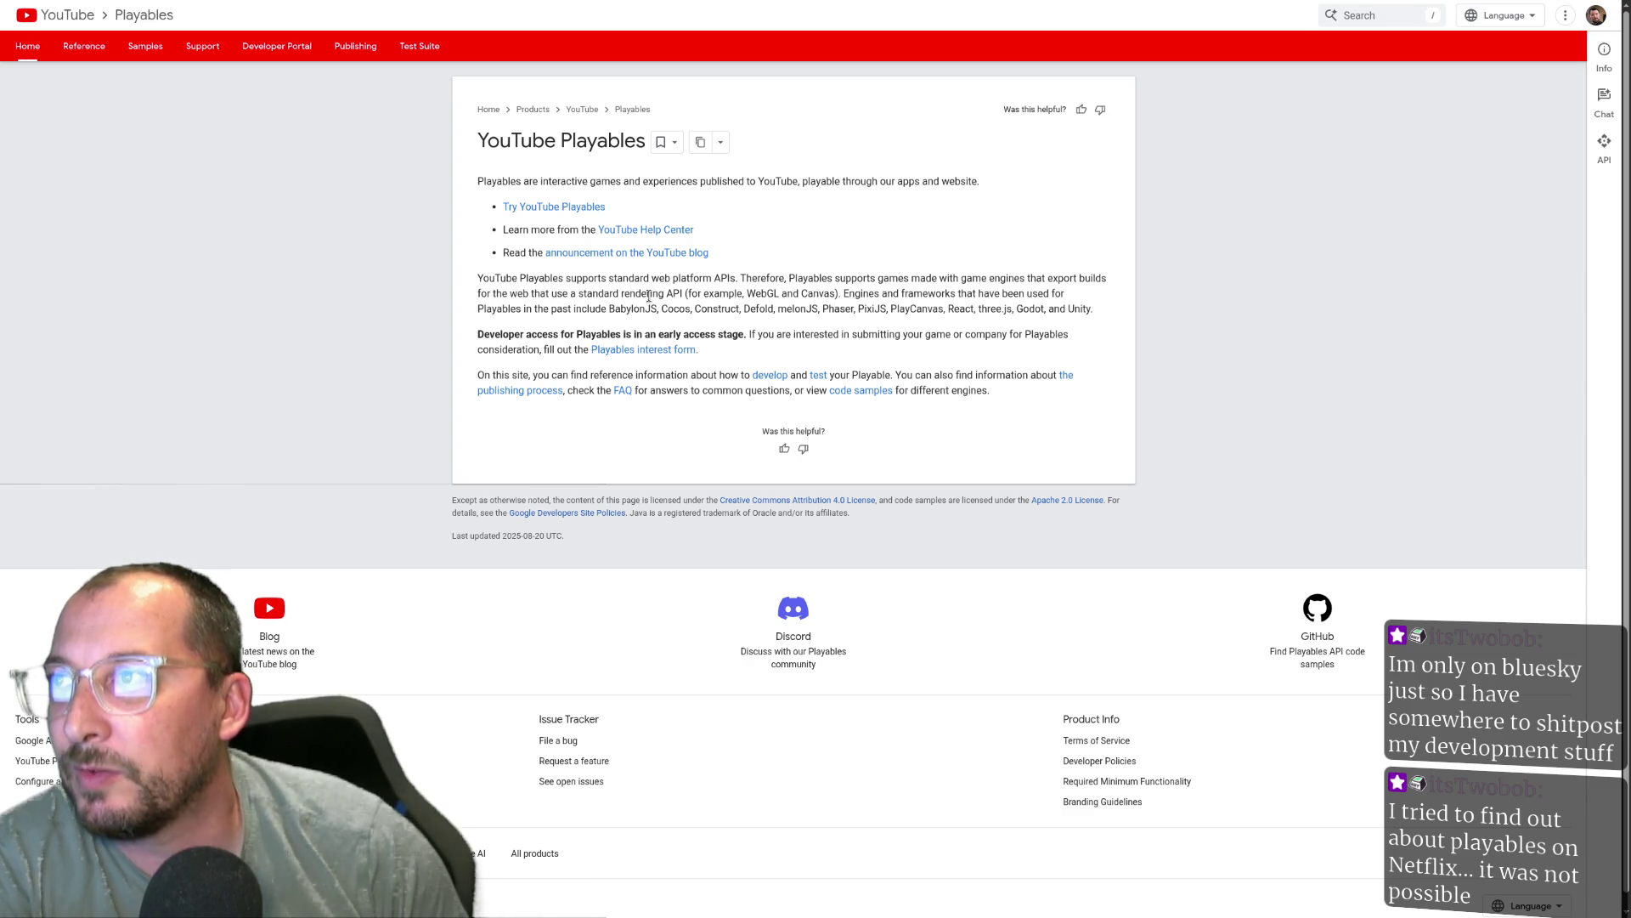
triple_click(772, 296)
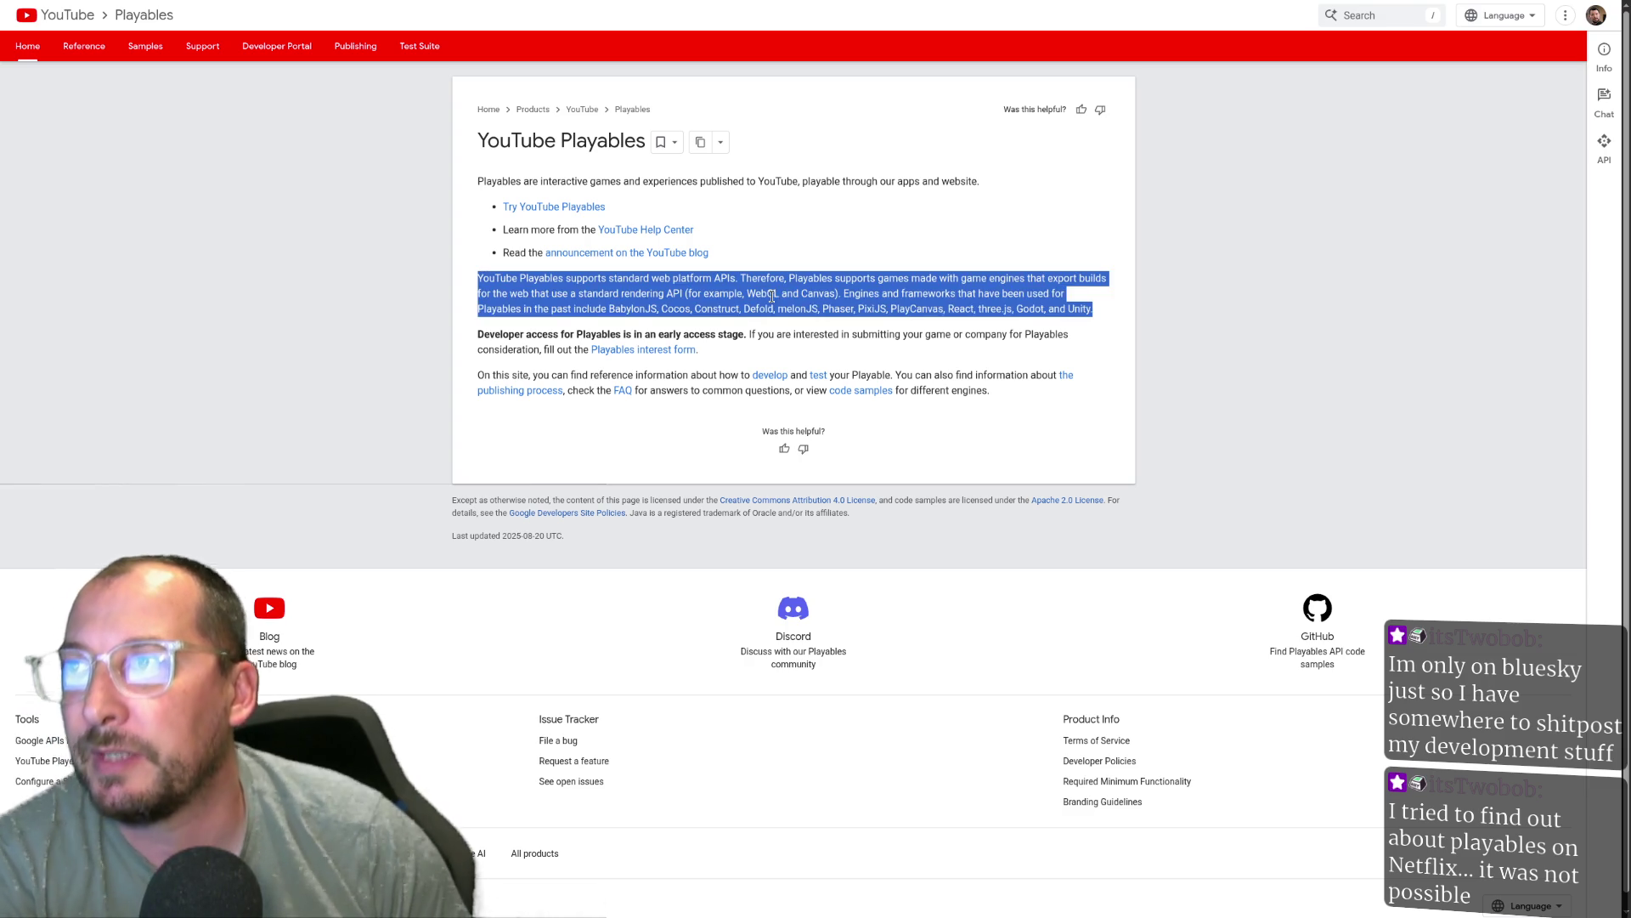
left_click(780, 293)
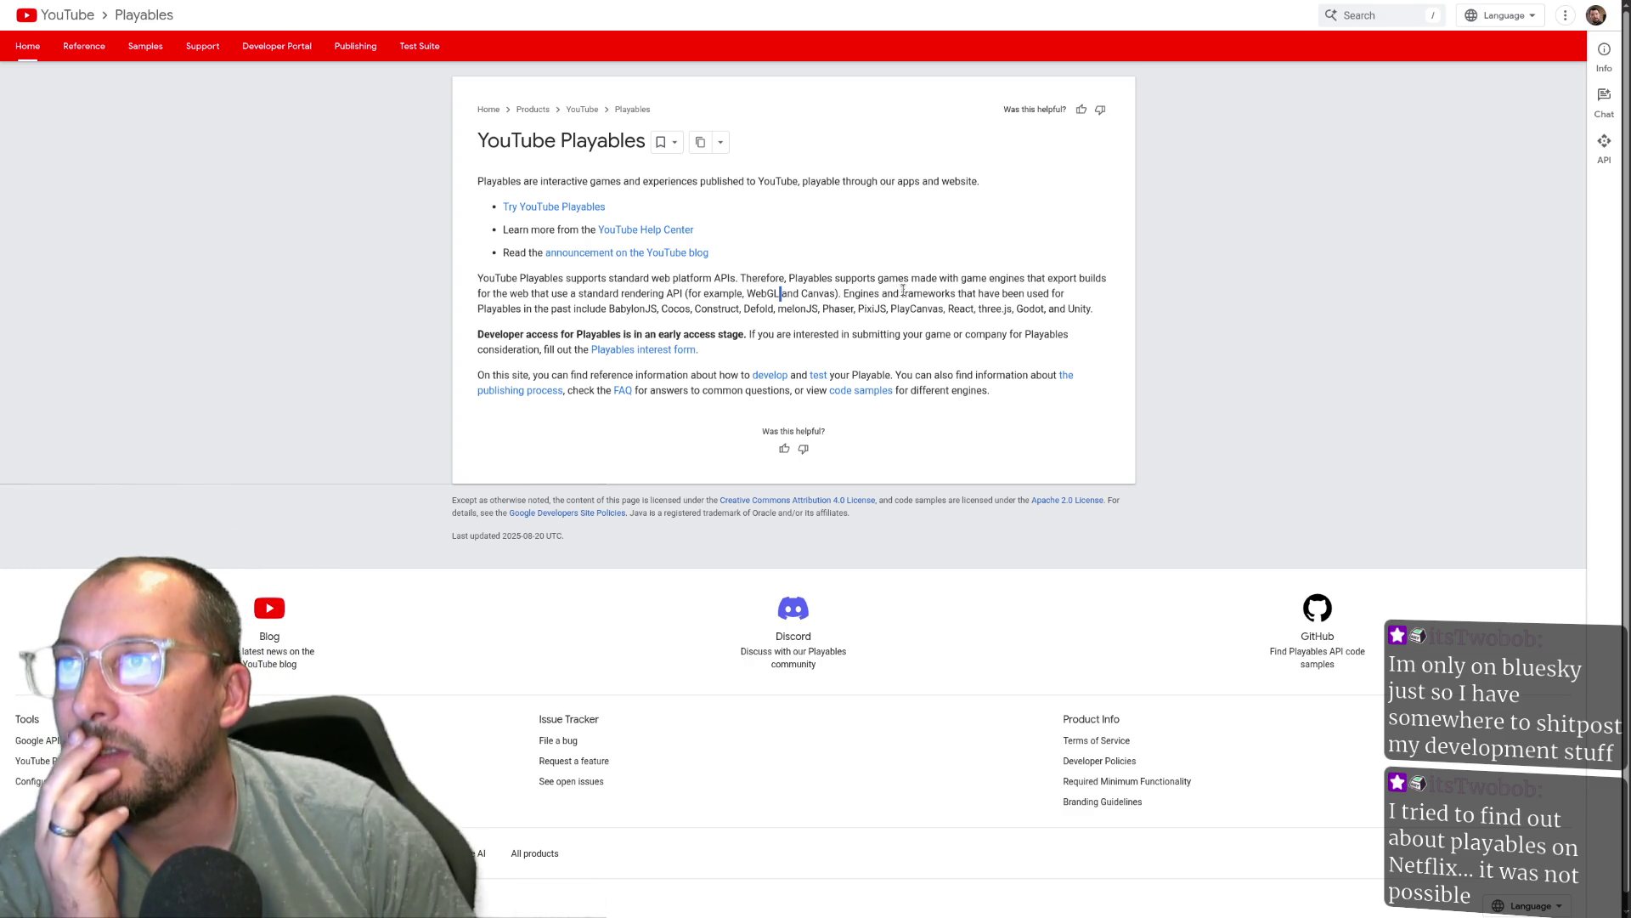
left_click_drag(576, 310, 641, 310)
triple_click(642, 310)
left_click(710, 308)
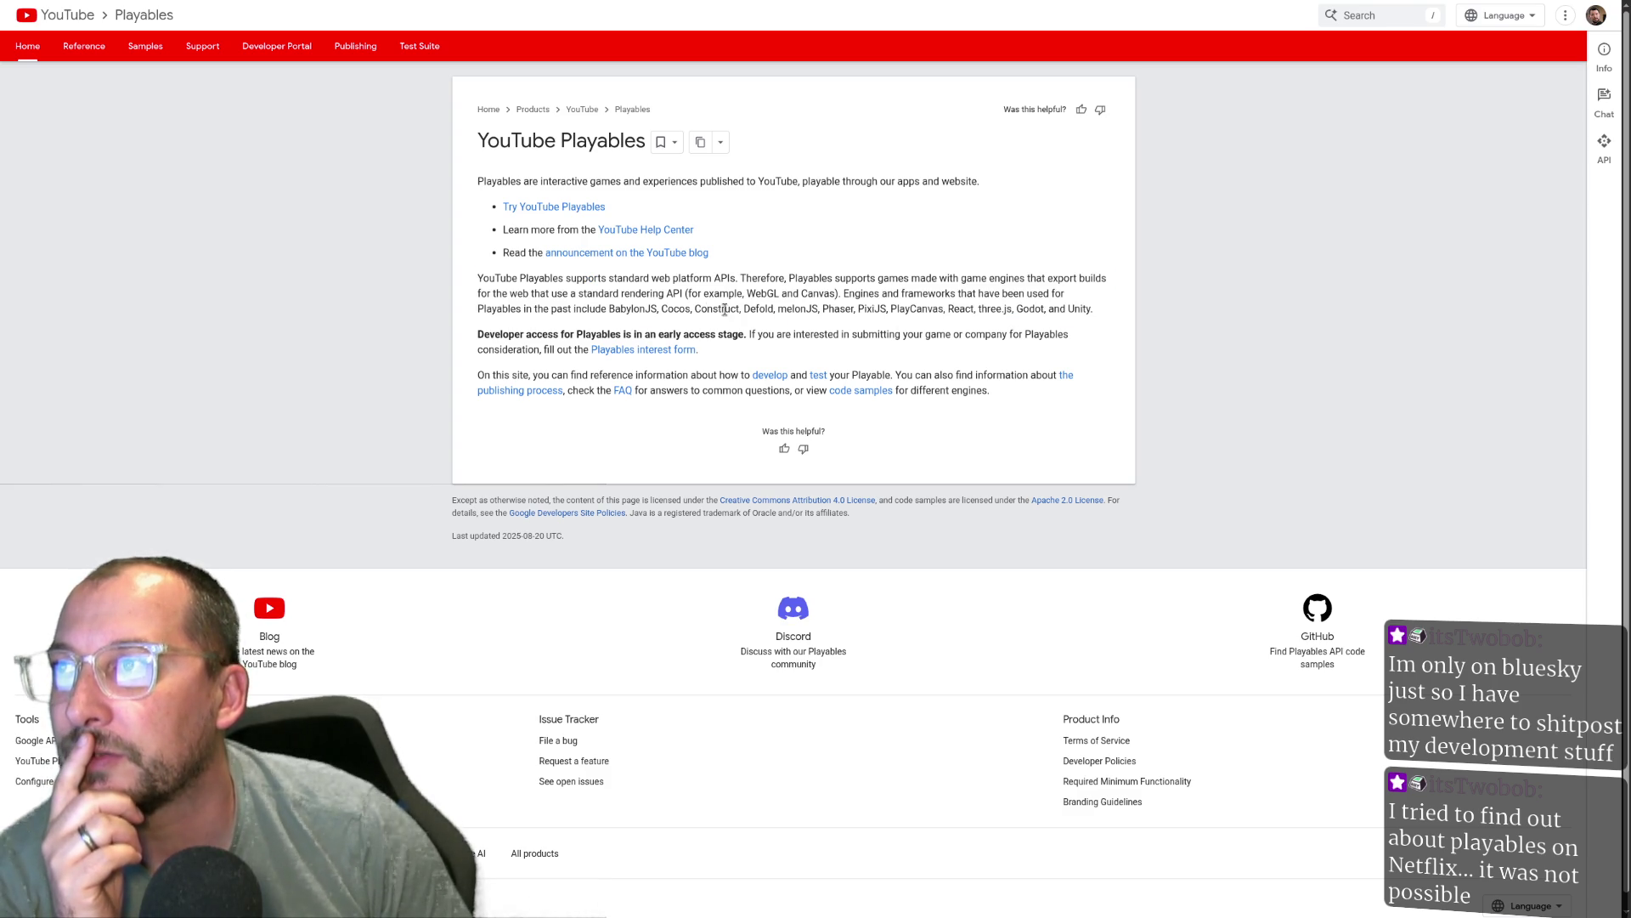
double_click(722, 310)
double_click(759, 309)
left_click(788, 306)
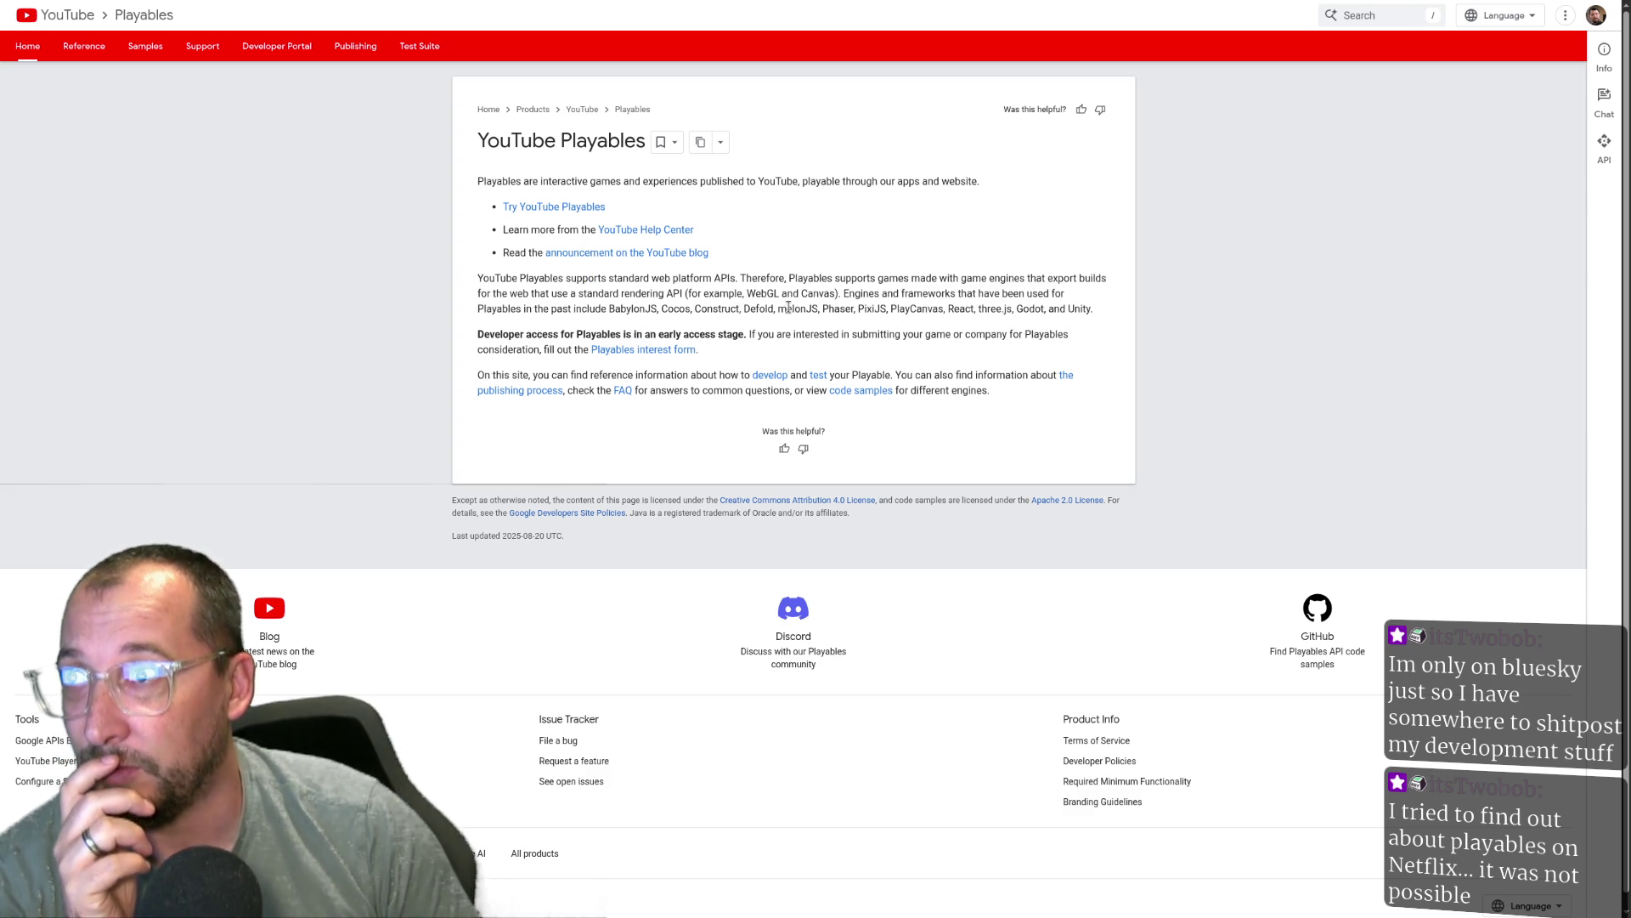
double_click(788, 307)
left_click(845, 310)
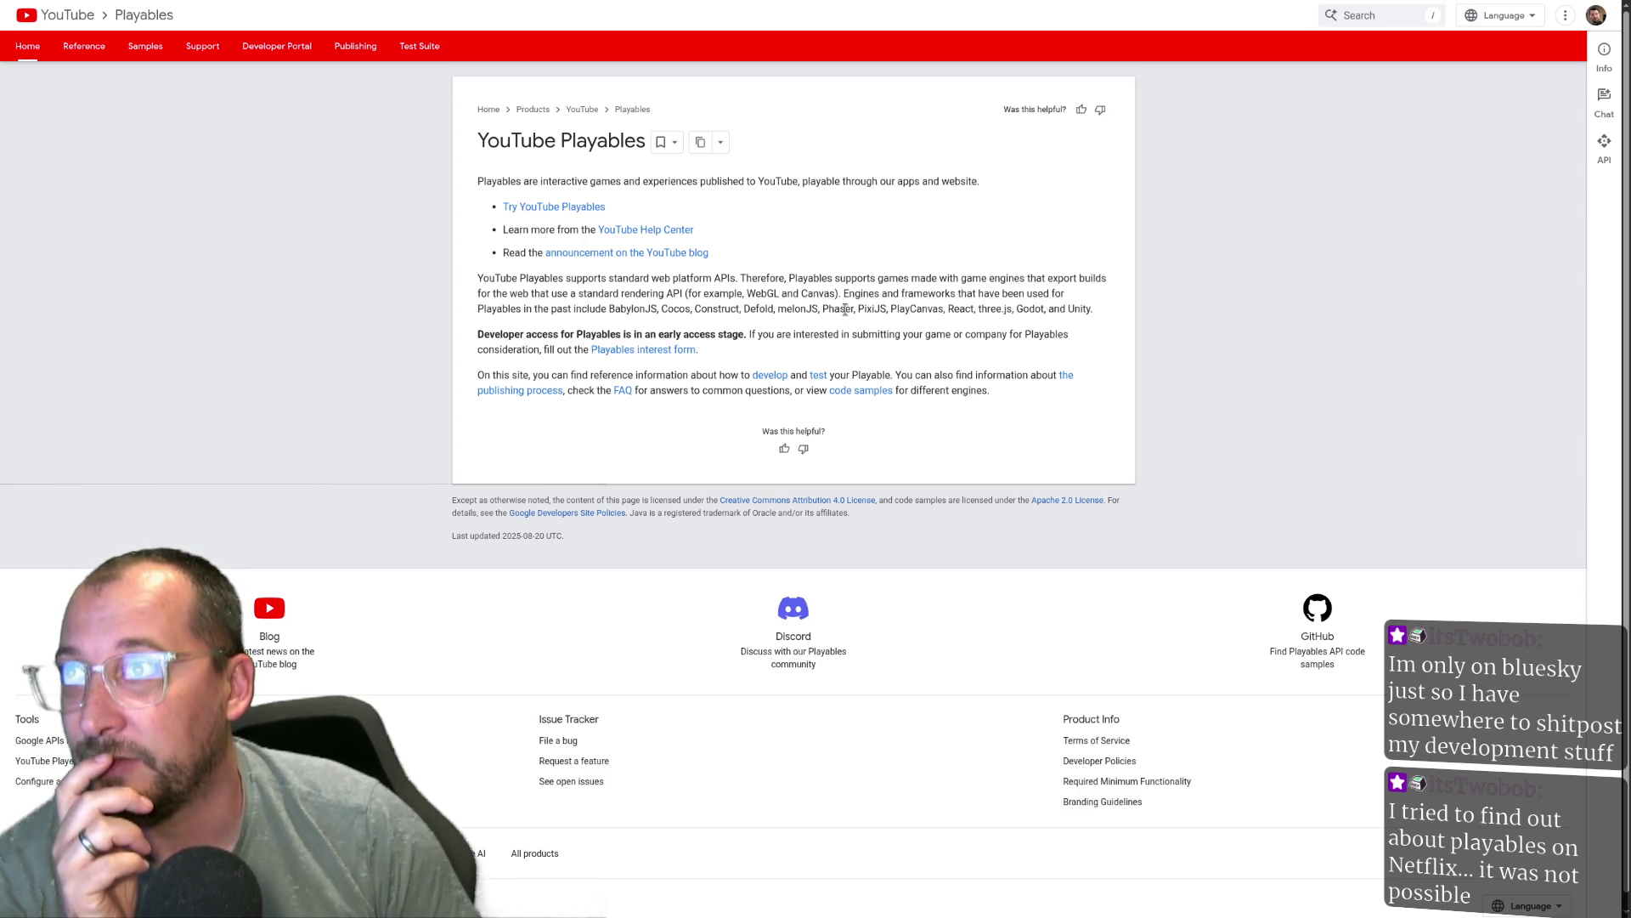
double_click(906, 310)
left_click(961, 310)
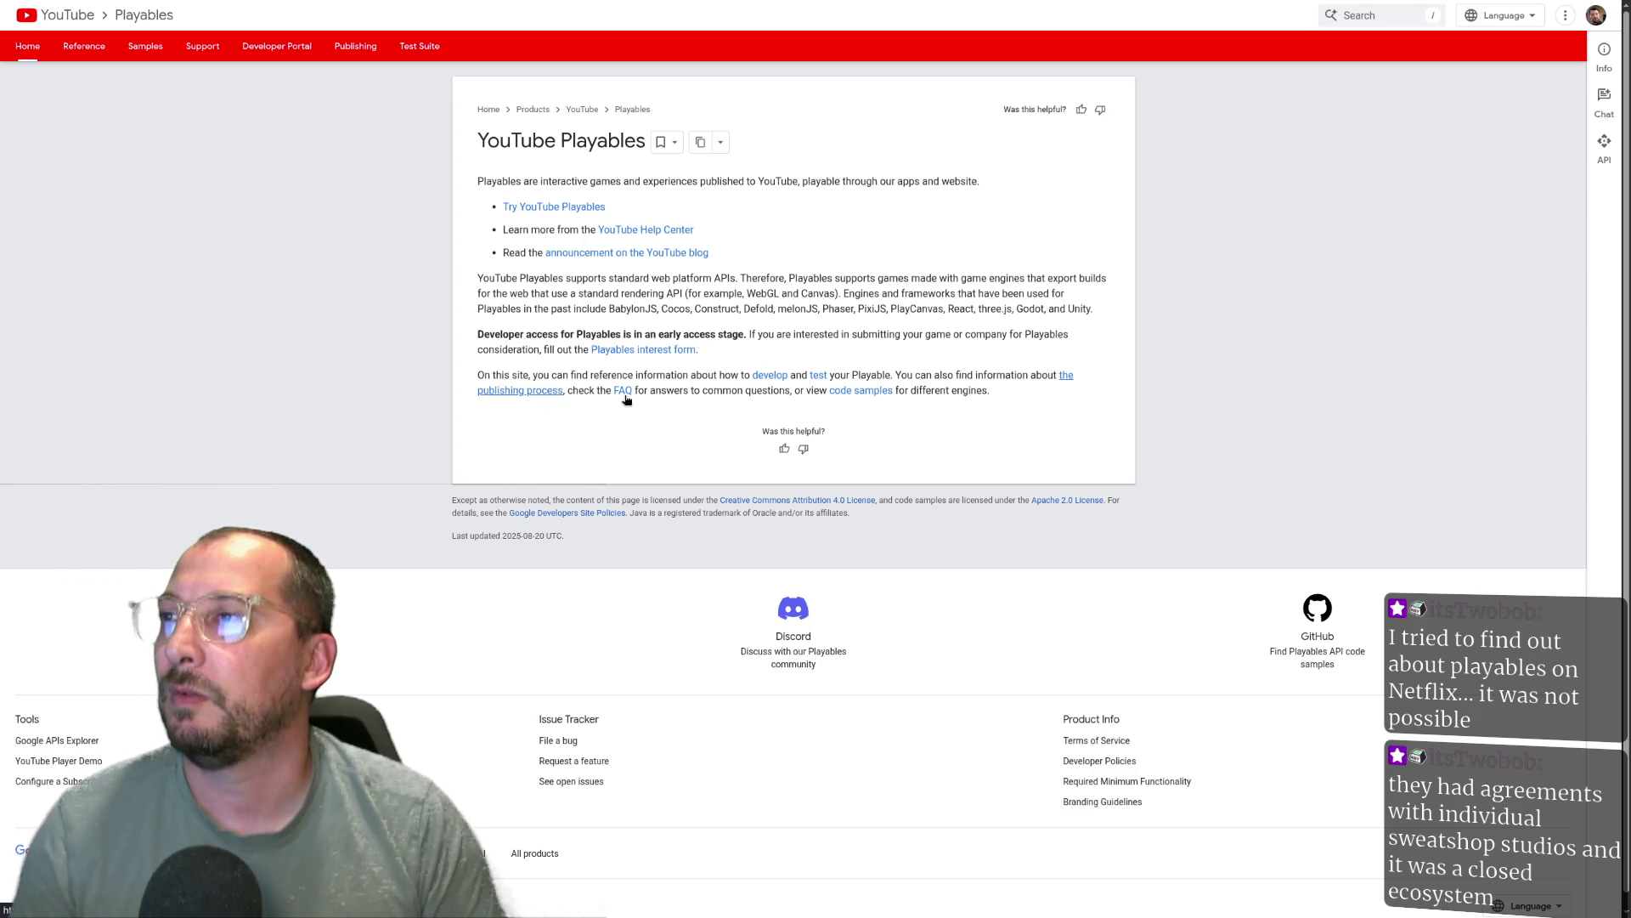
Read the Certification page's Monetization requirements, marking the in-game advertising and in-app purchase rules.
key("F11")
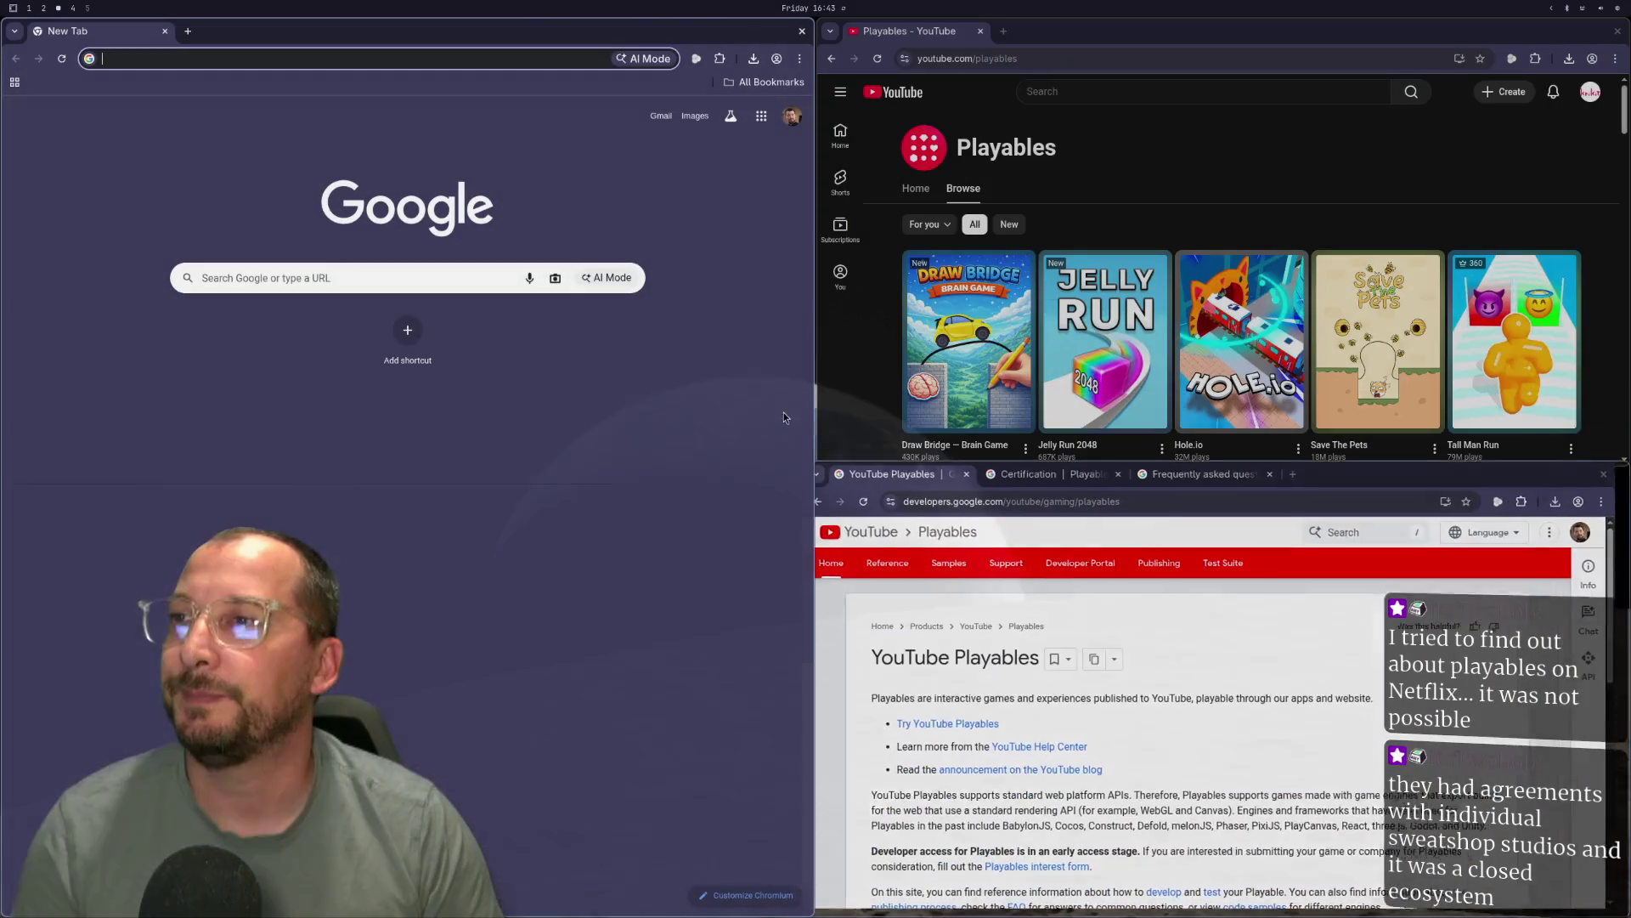
left_click(1074, 484)
key("F11")
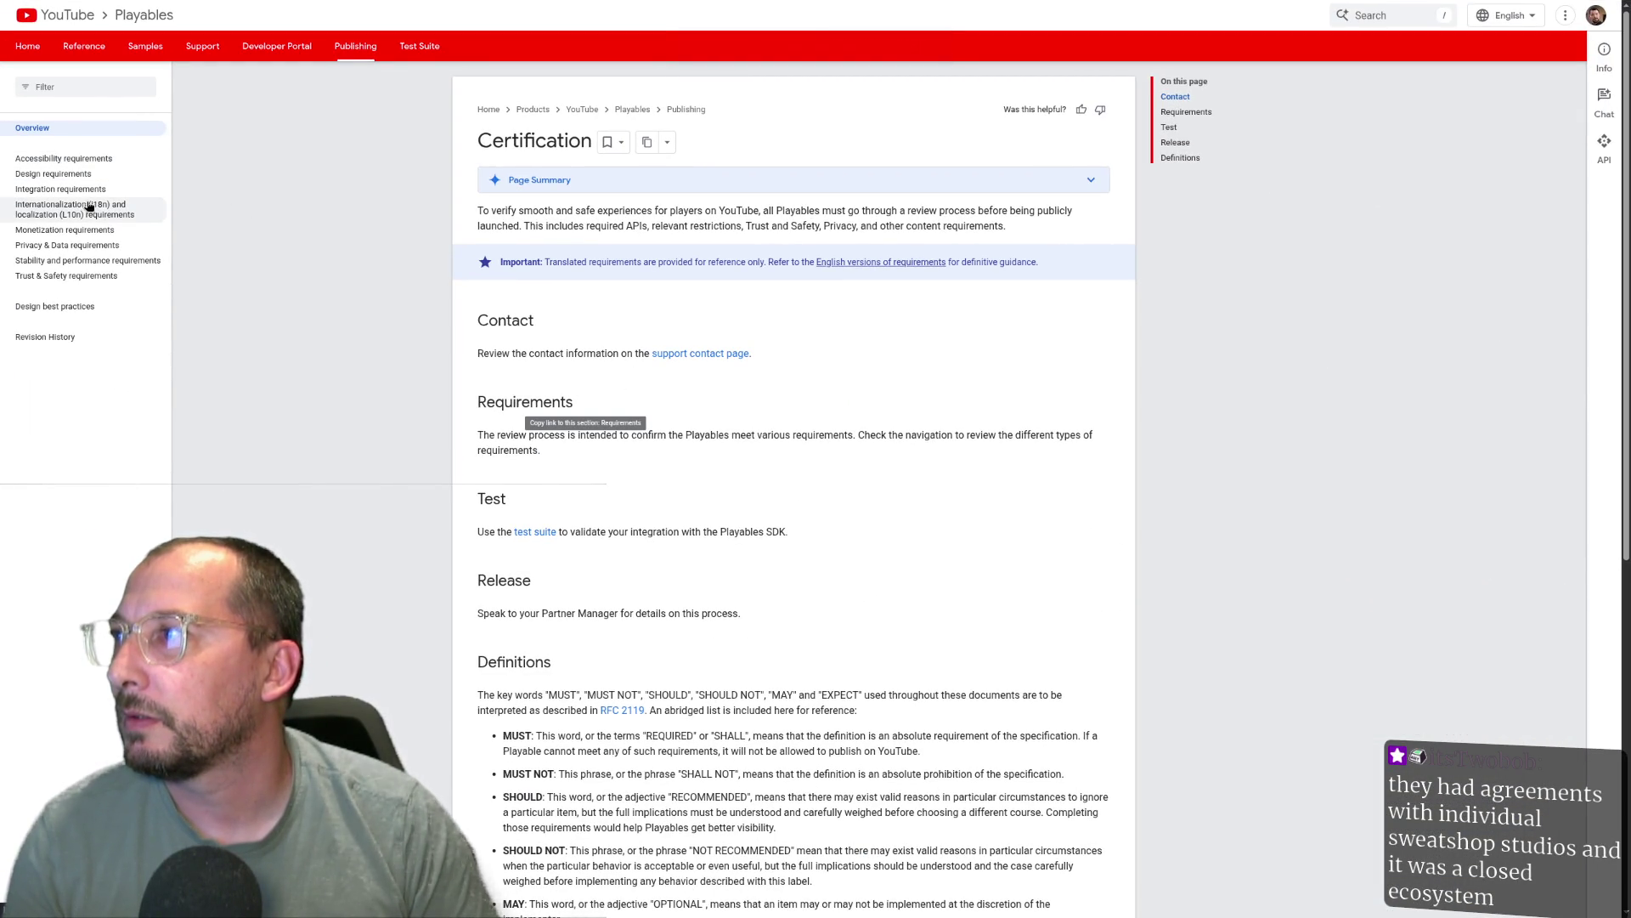
left_click(64, 230)
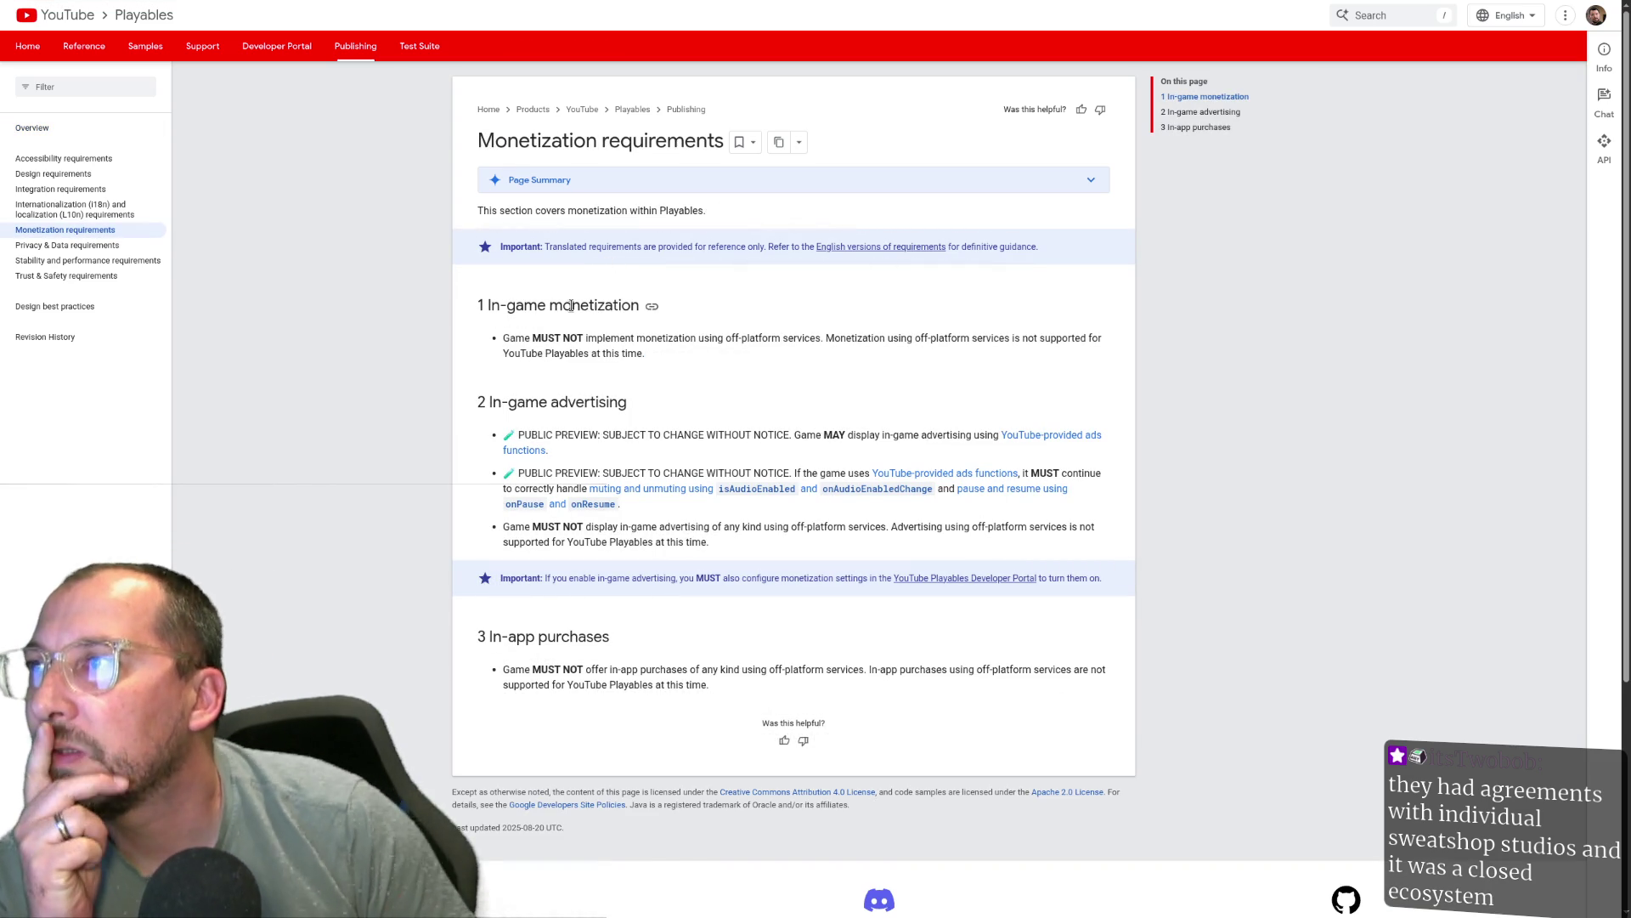
mouse_move(493, 306)
left_mouse_down()
mouse_move(727, 338)
mouse_move(532, 339)
mouse_move(512, 308)
mouse_move(422, 276)
left_mouse_up()
left_click(677, 353)
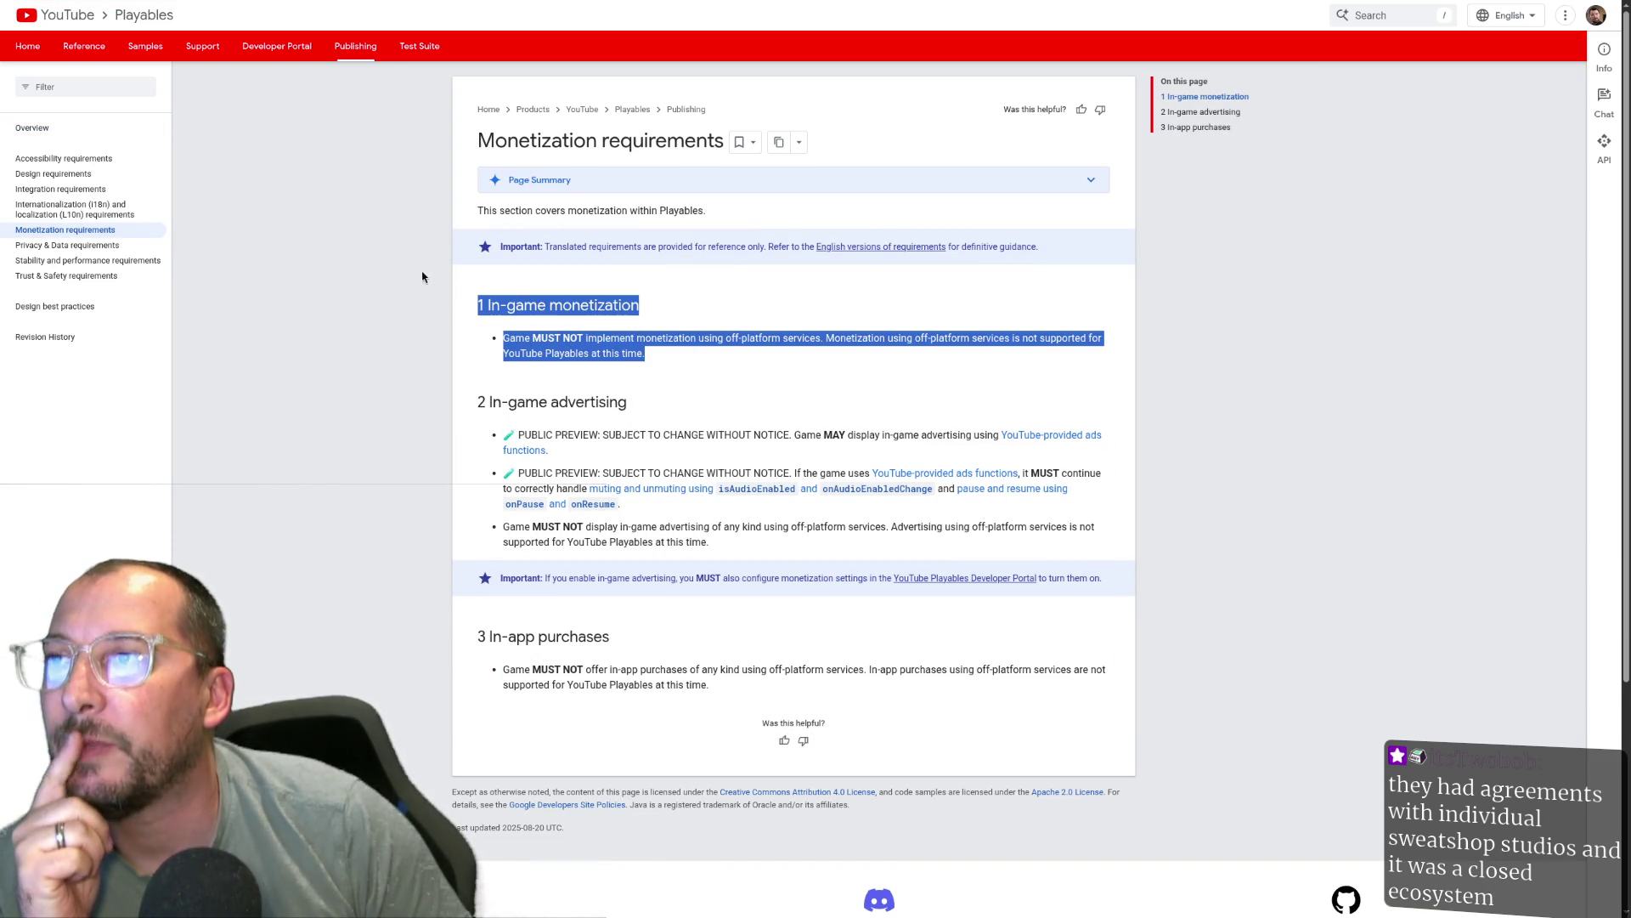
left_click(541, 303)
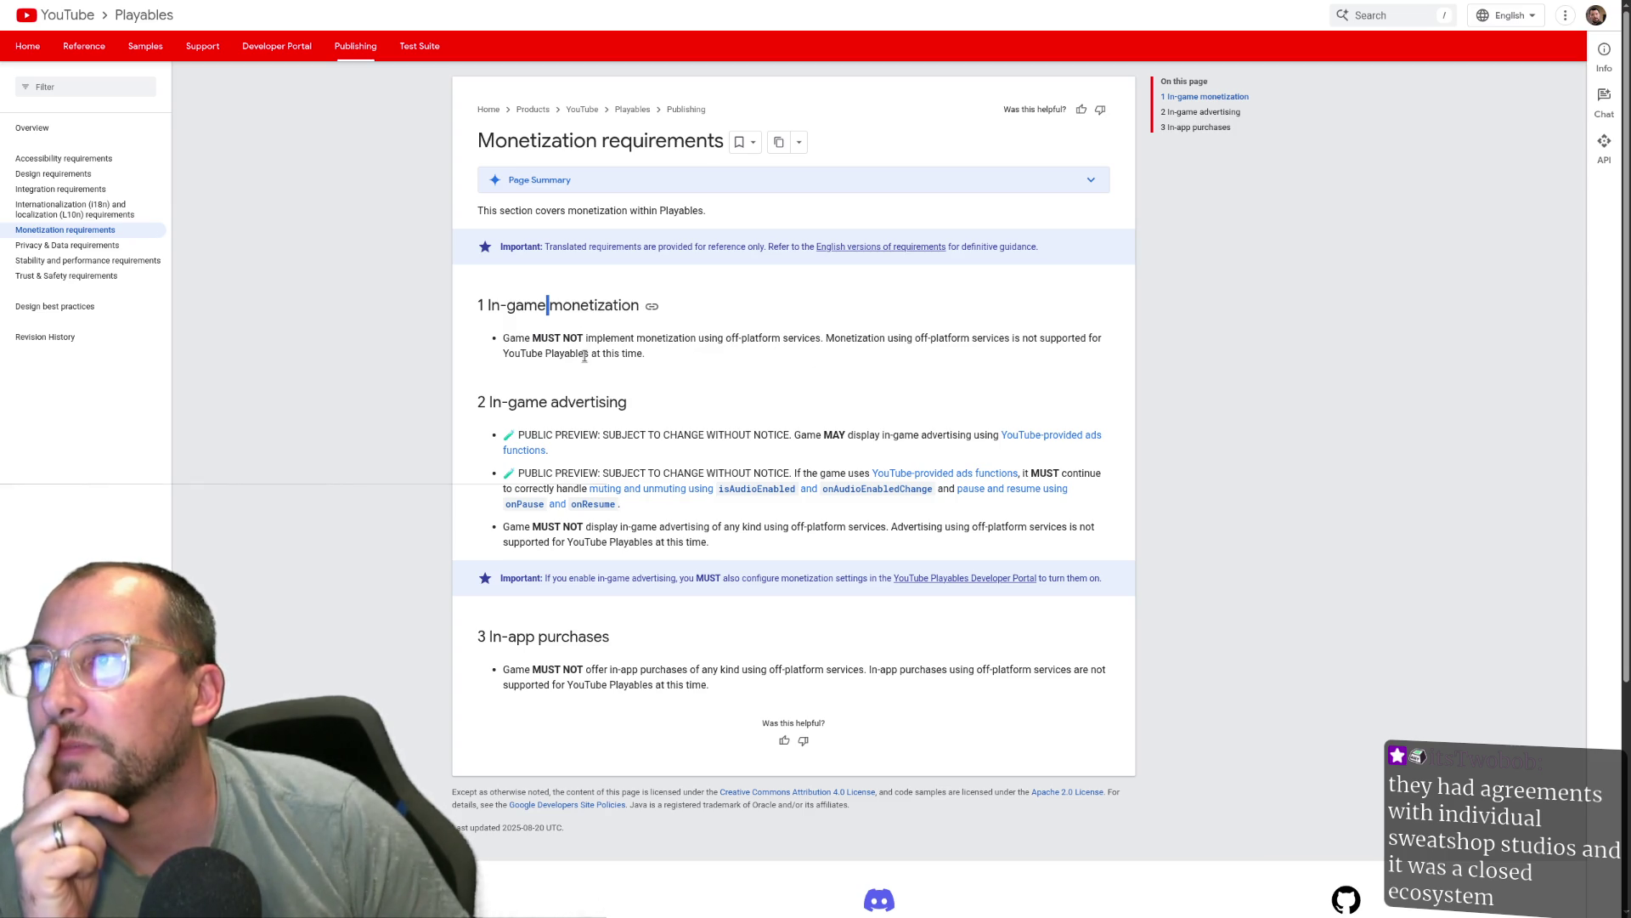
triple_click(522, 400)
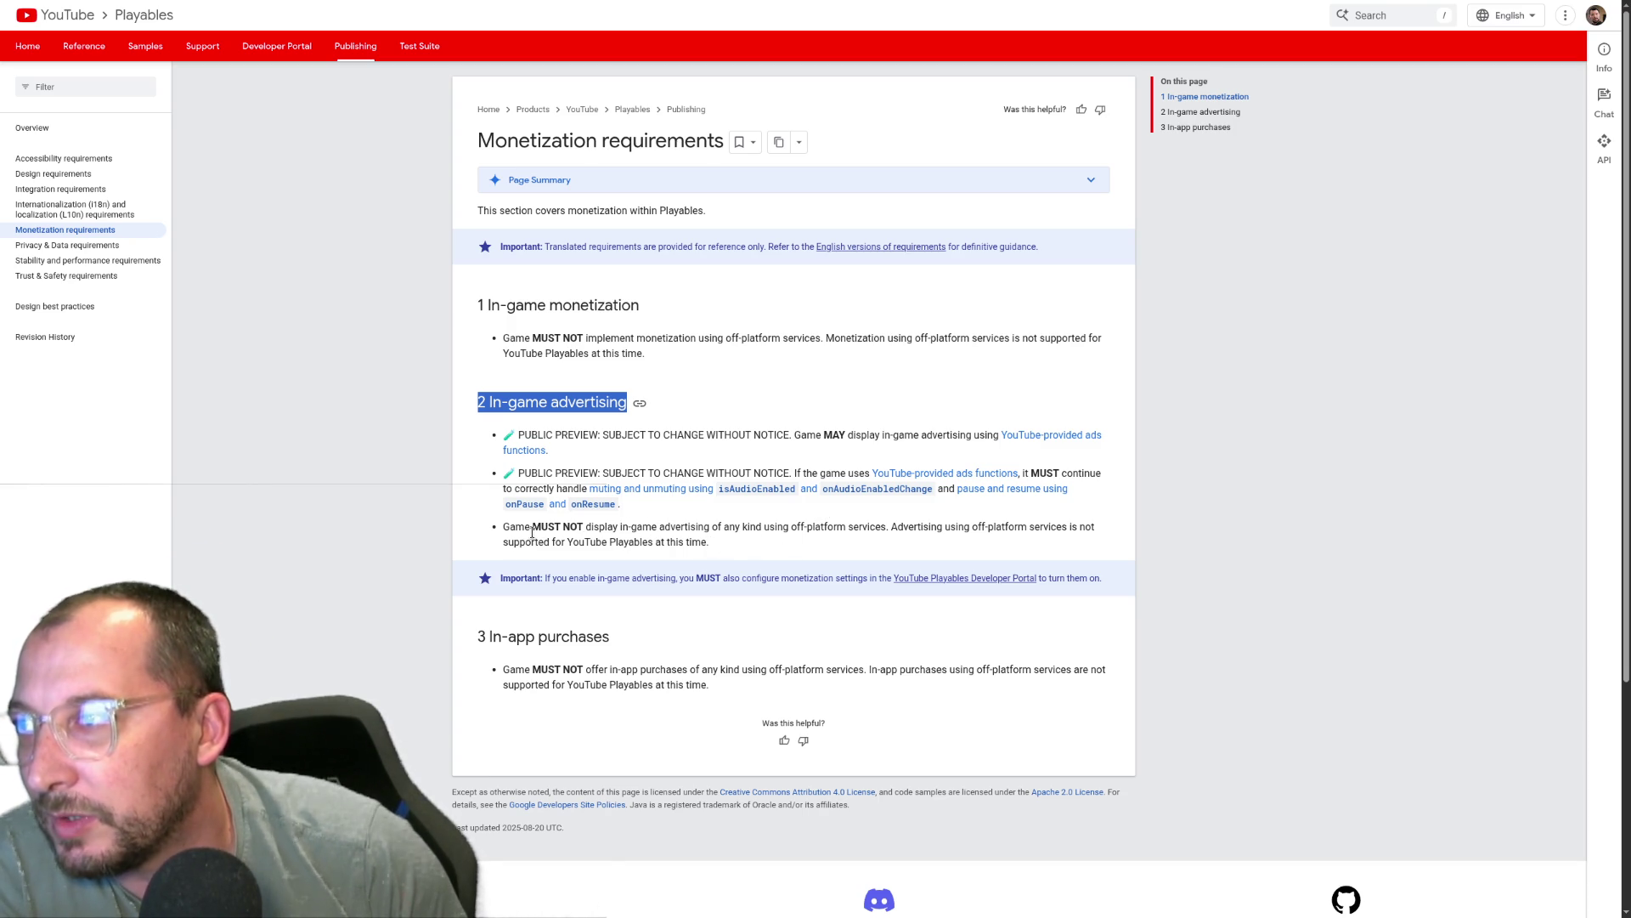
mouse_move(505, 670)
left_mouse_down()
mouse_move(660, 662)
mouse_move(724, 685)
left_mouse_up()
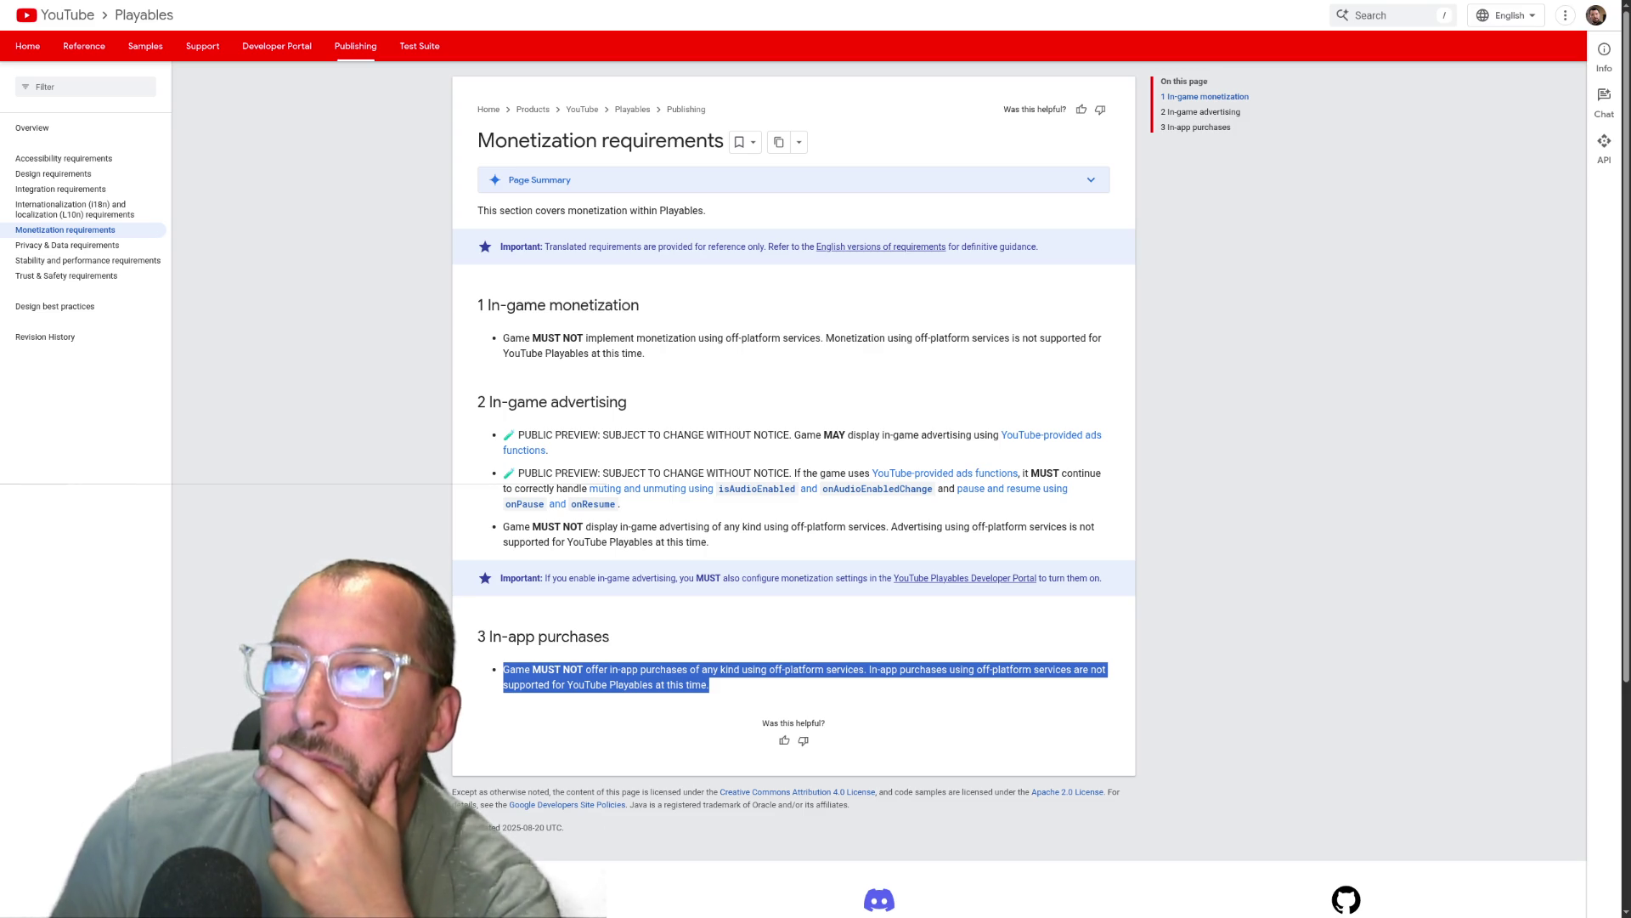
left_click(1201, 111)
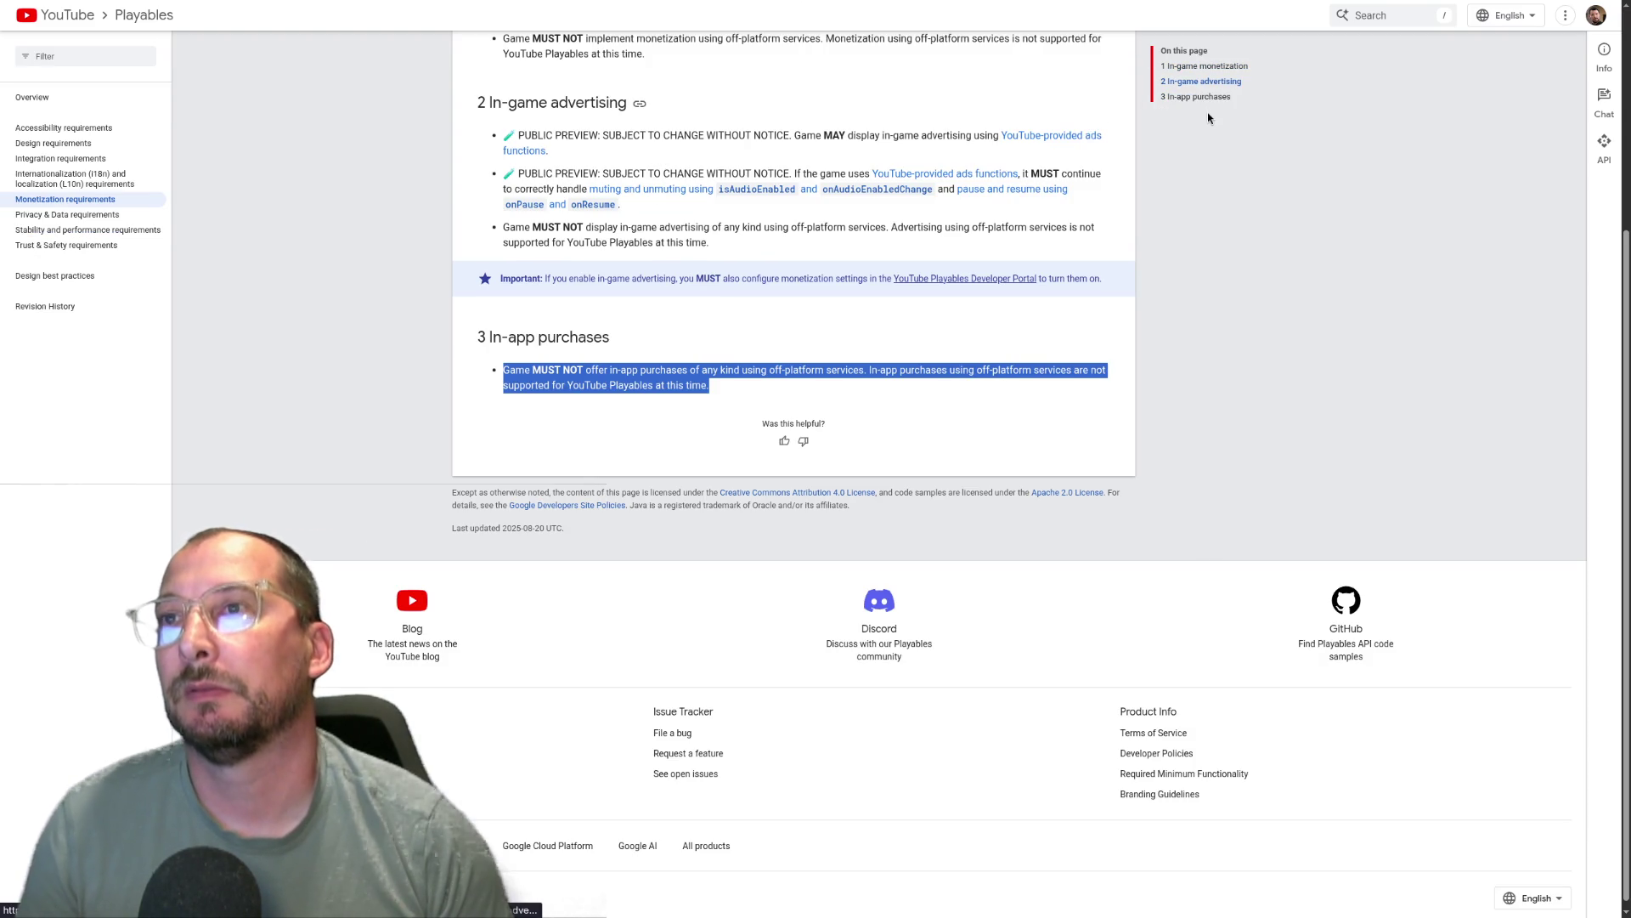
Skim the Frequently asked questions page, then close the FAQ and Monetization requirements windows.
key("F11")
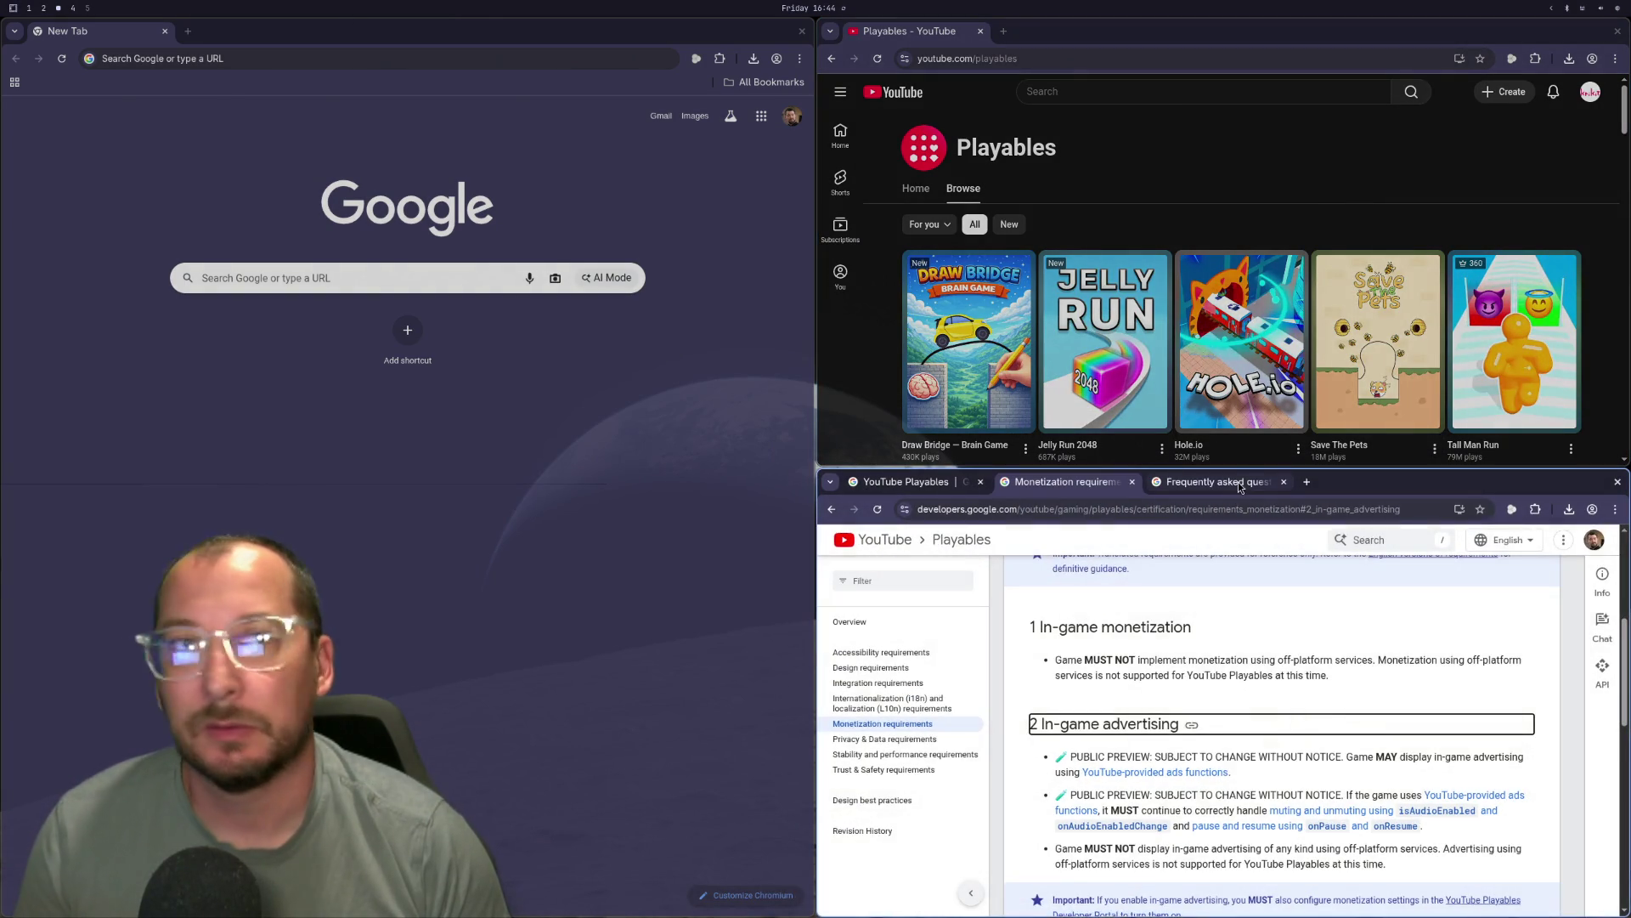
left_click(1237, 482)
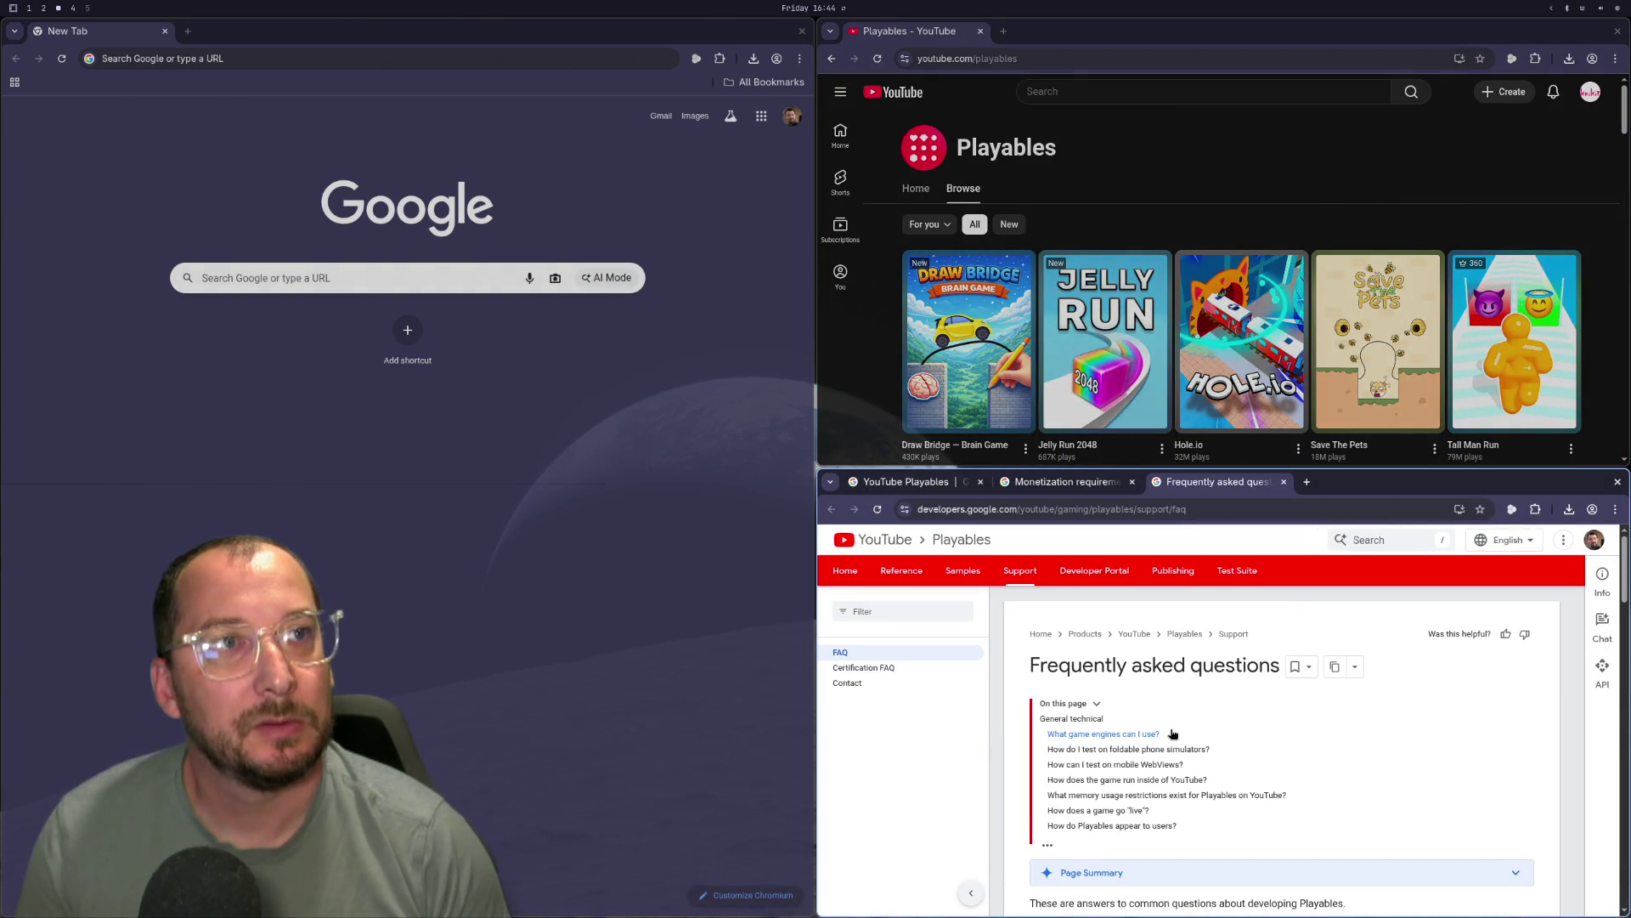
key("F11")
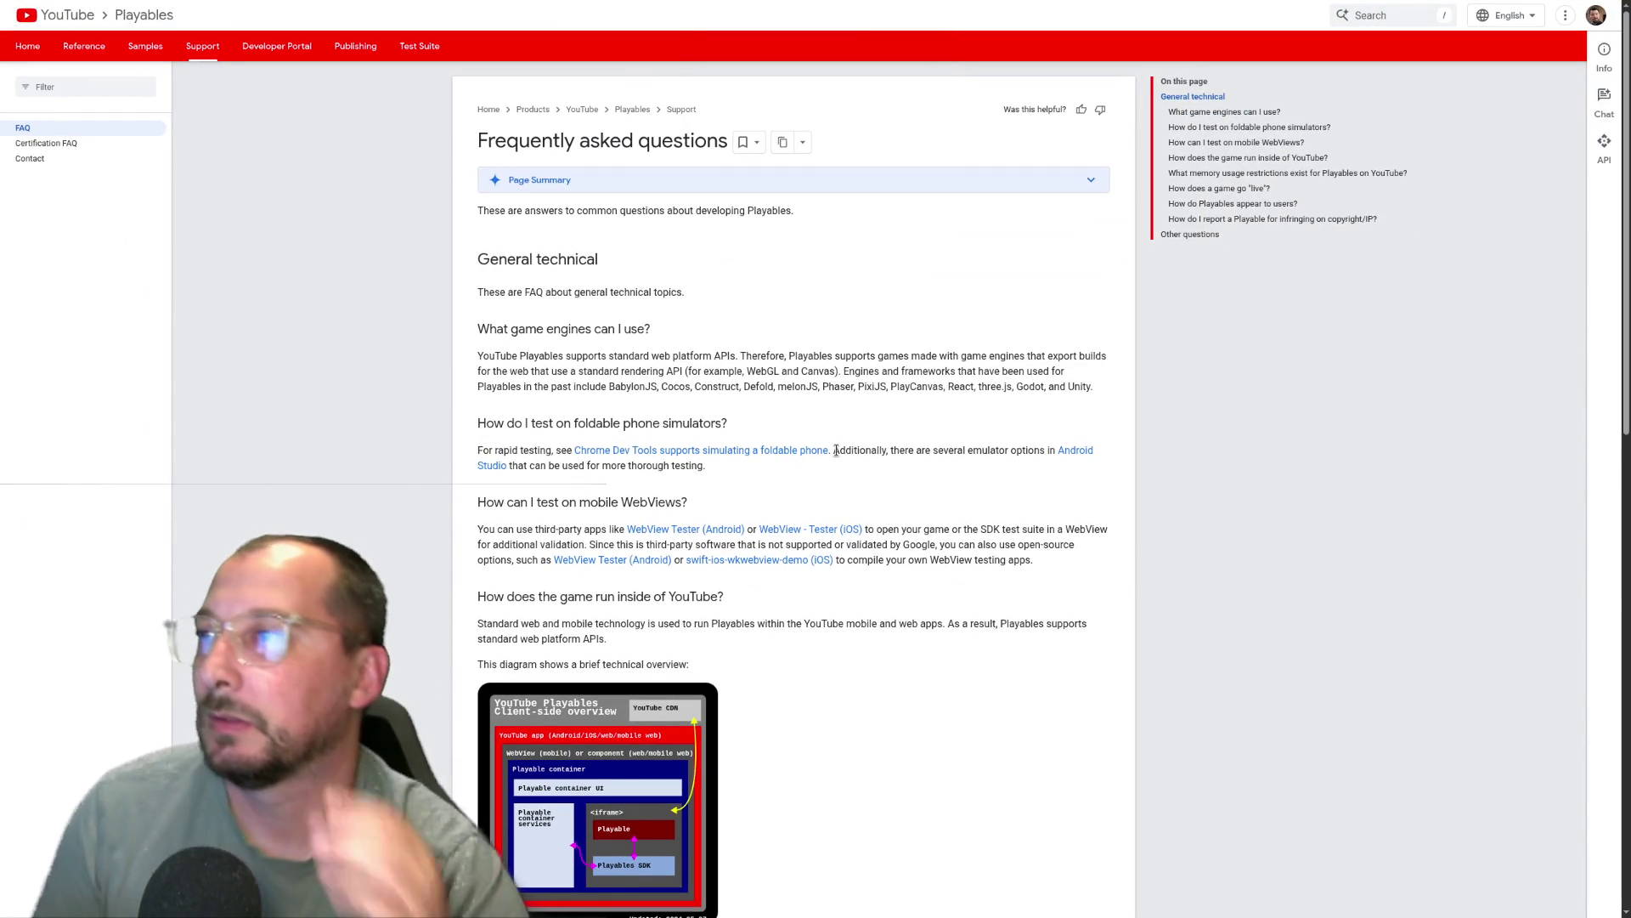
scroll(836, 450, "down", 5)
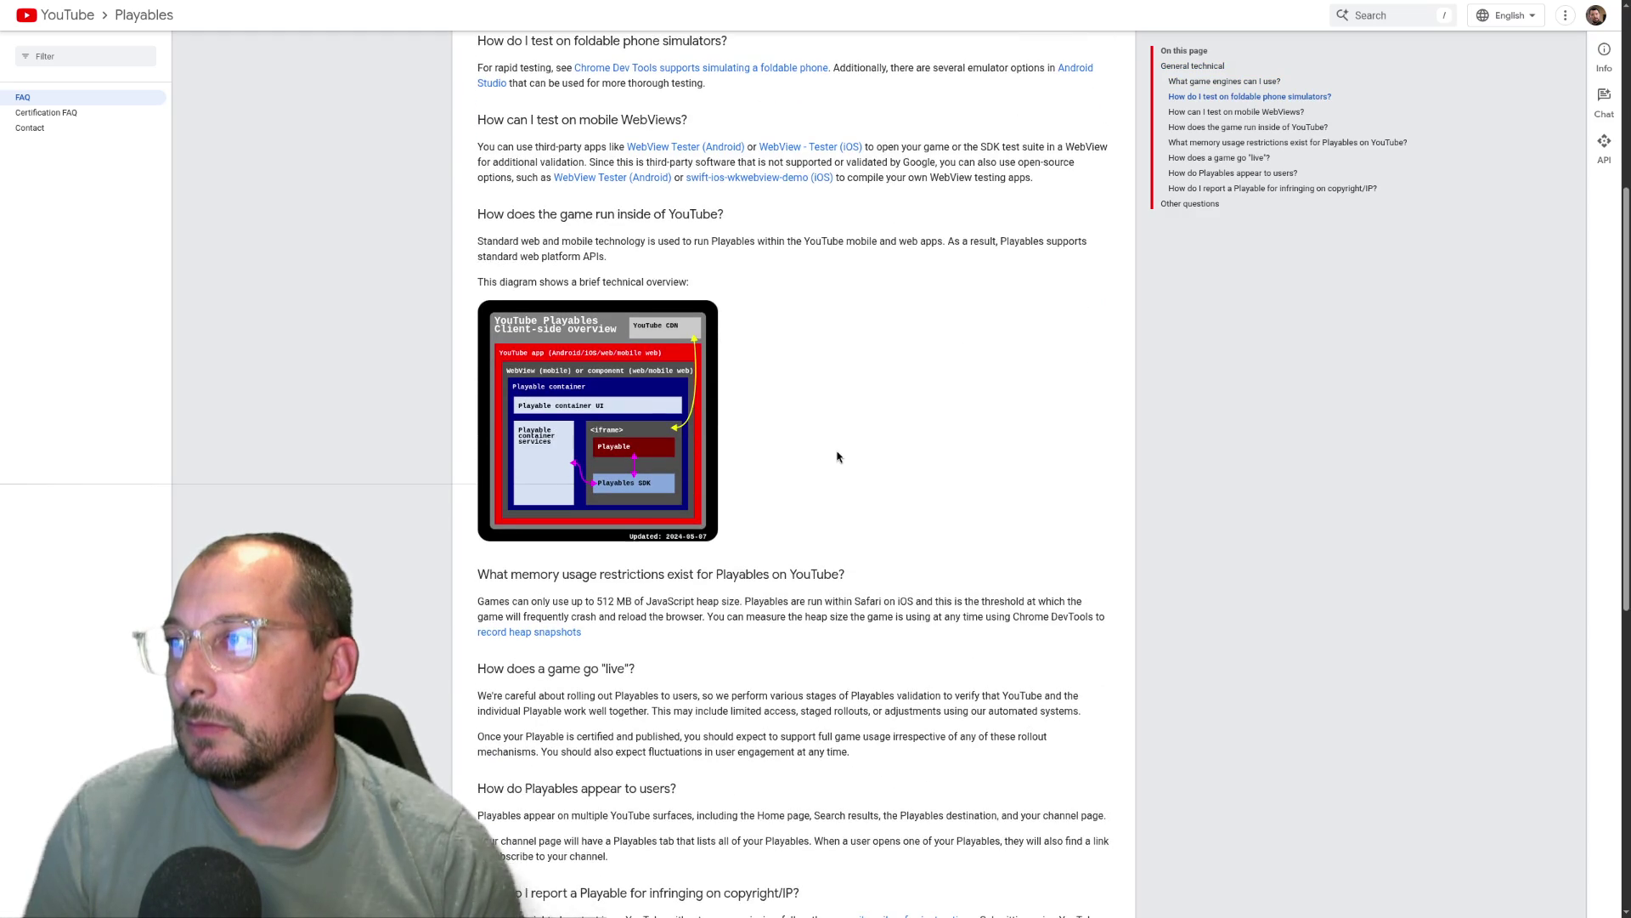
scroll(836, 456, "down", 5)
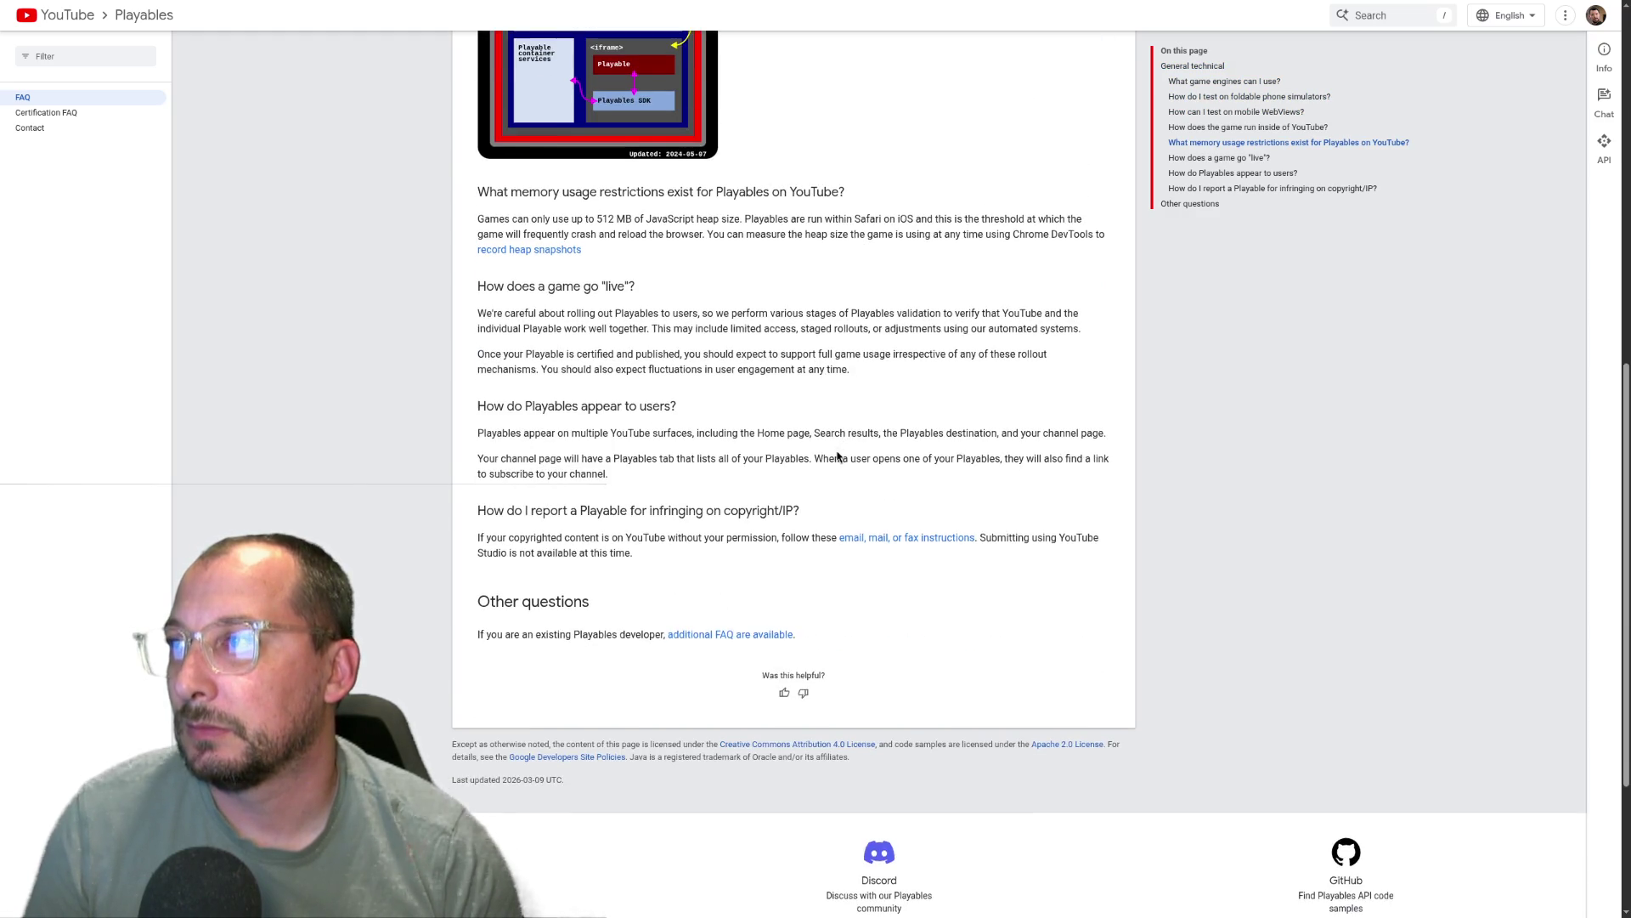
key("Escape")
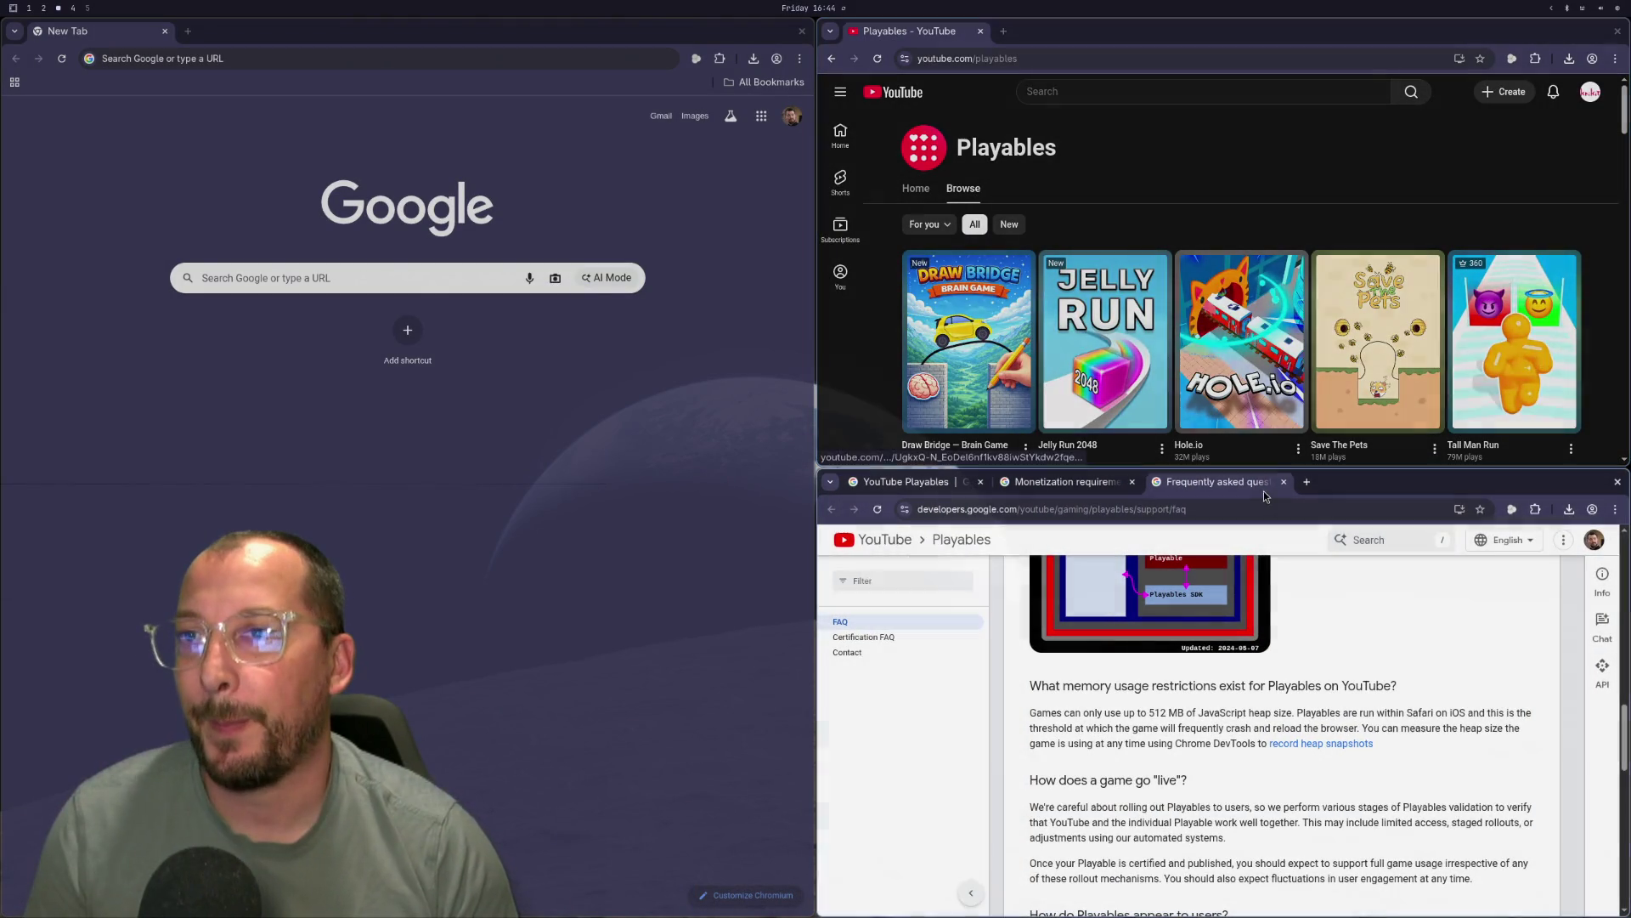
left_click(1282, 483)
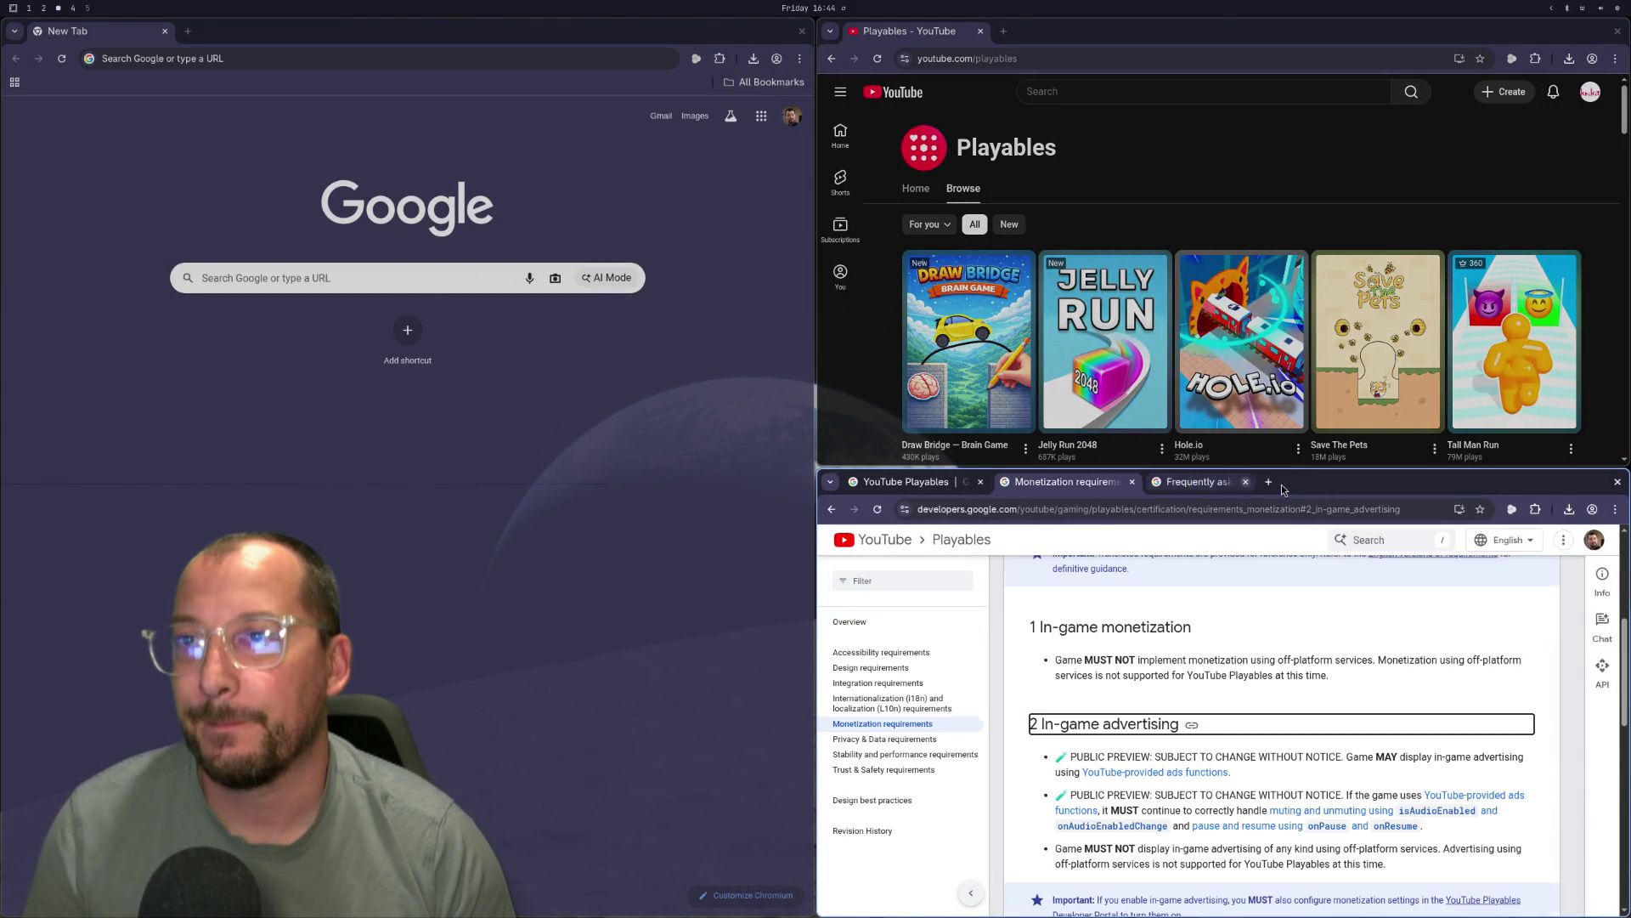
left_click(1132, 482)
Close the last Playables docs window and scroll through the game catalogue, returning to the top.
left_click(981, 482)
left_click(981, 482)
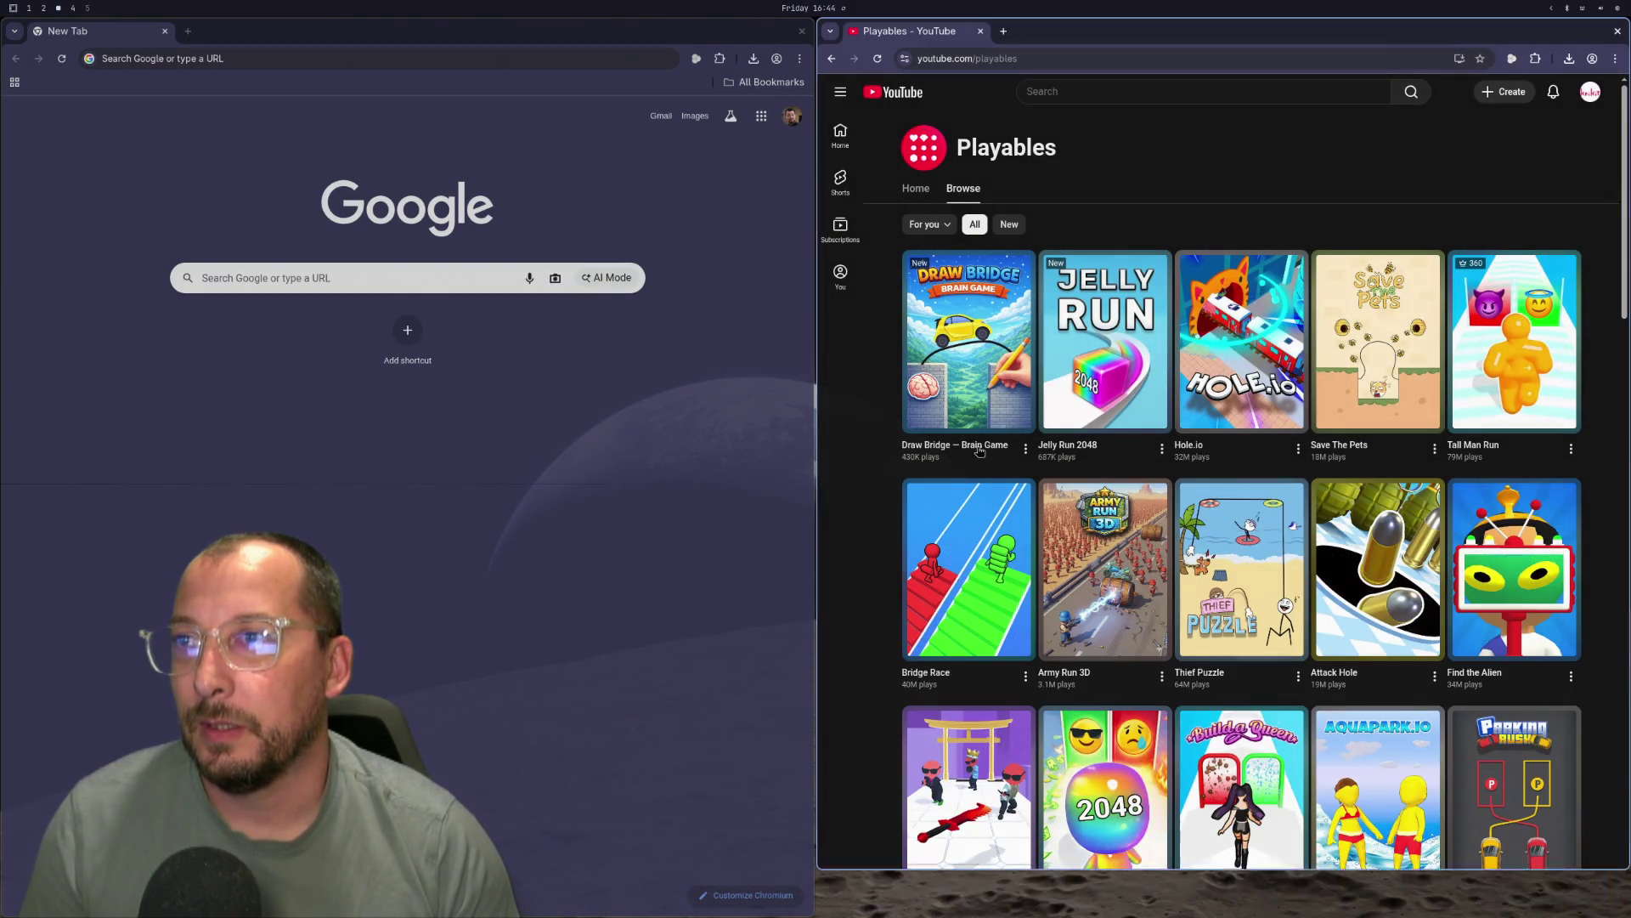
scroll(971, 377, "down", 5)
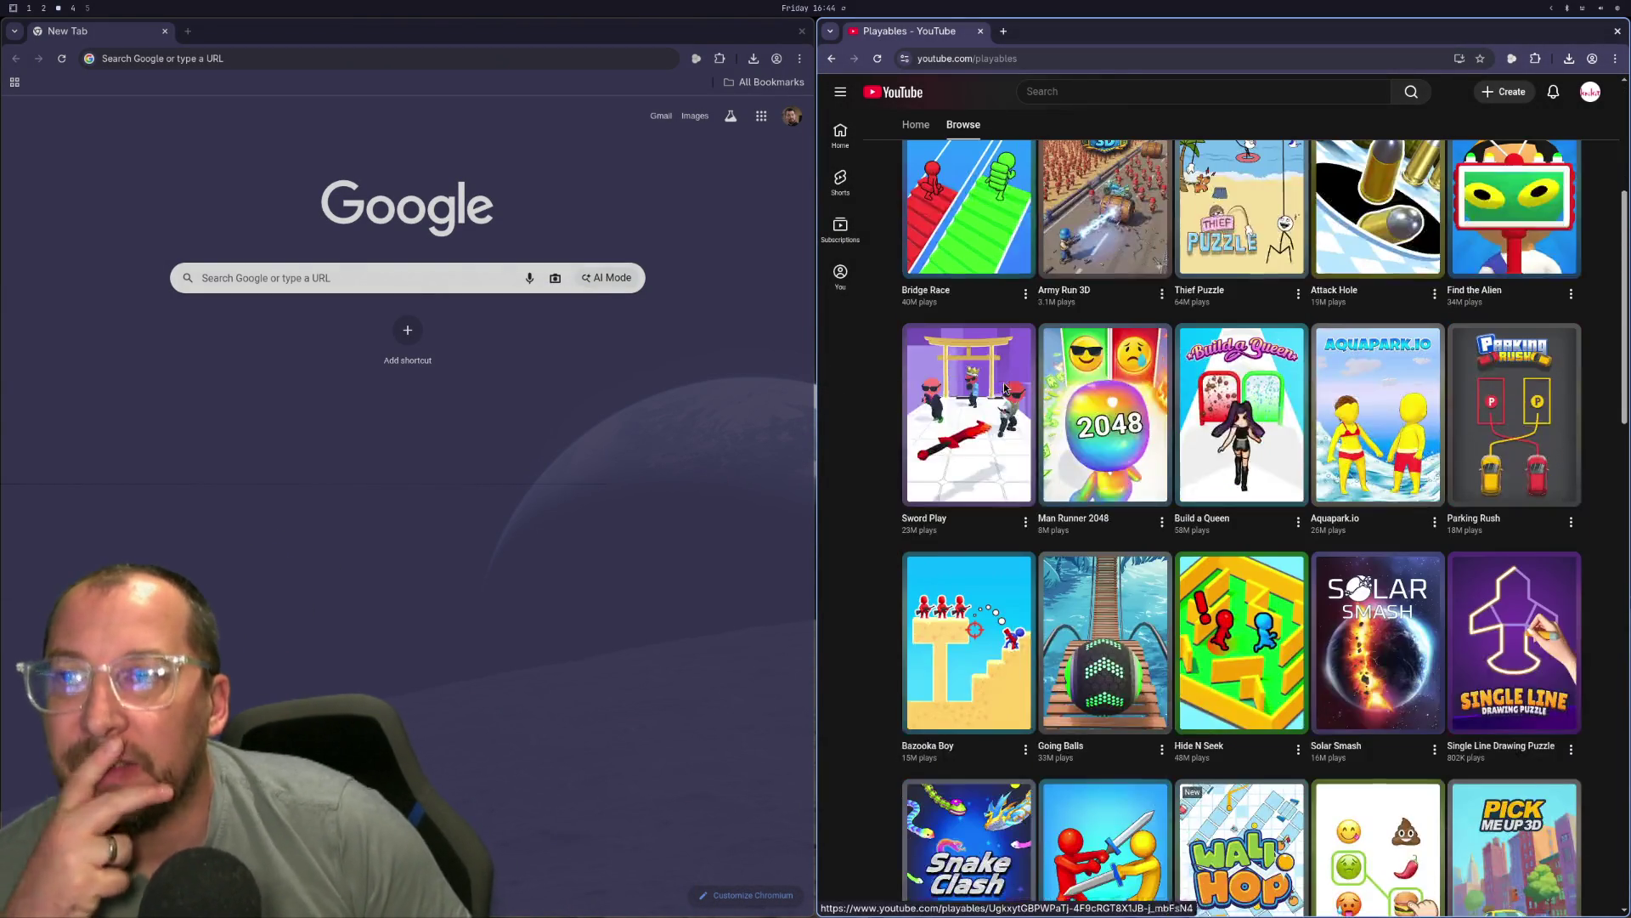
scroll(1011, 391, "up", 5)
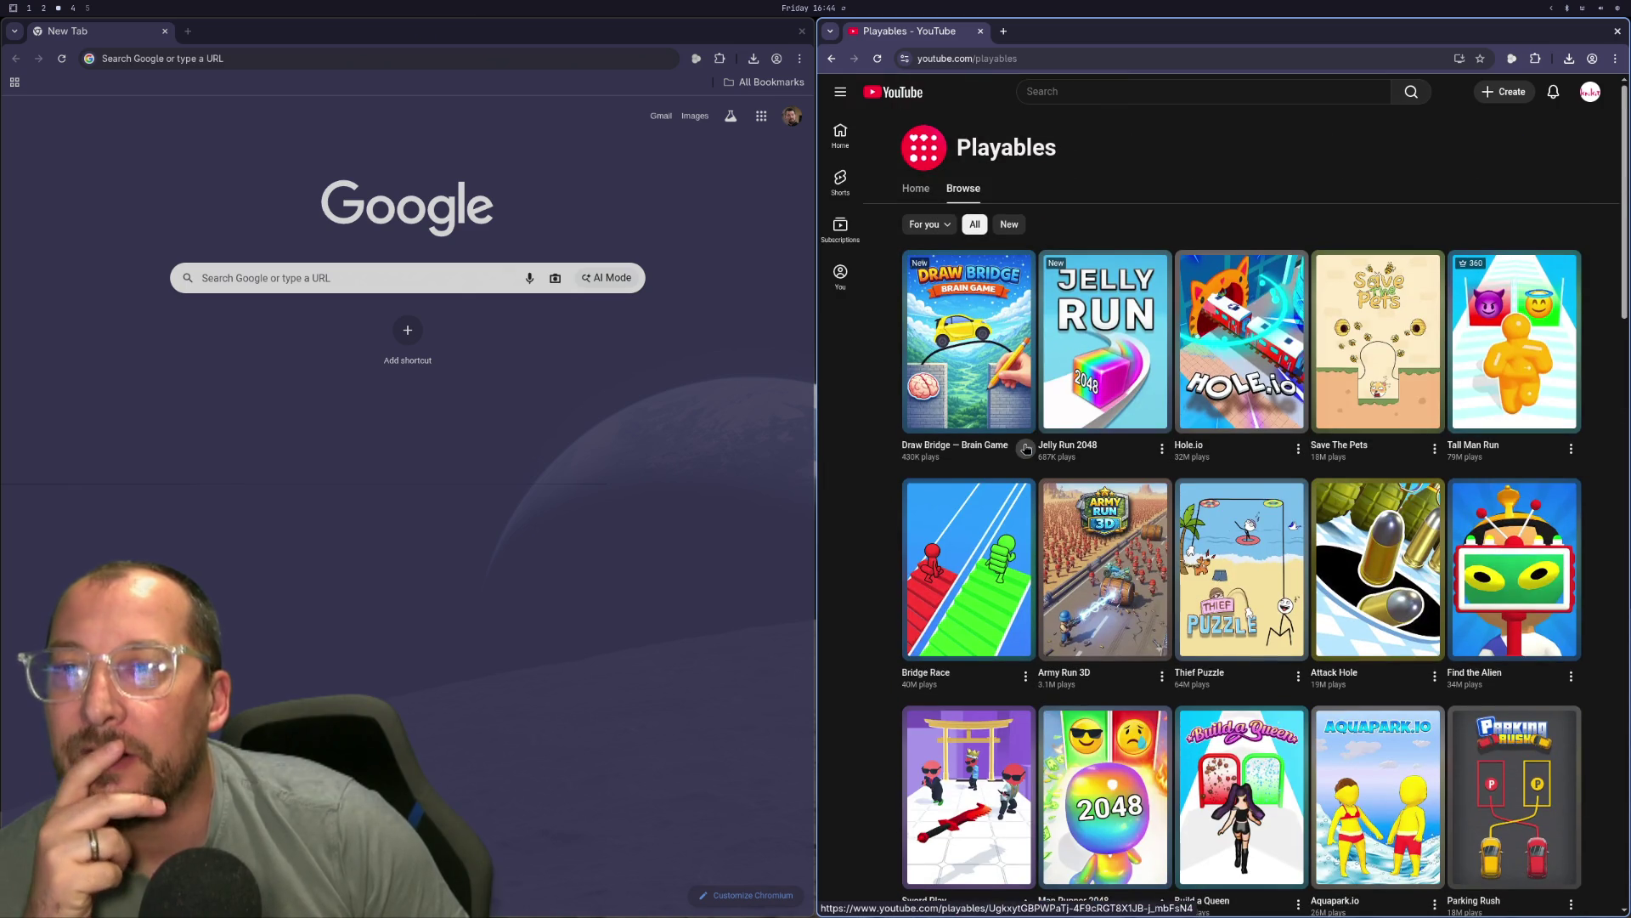
scroll(1045, 425, "down", 15)
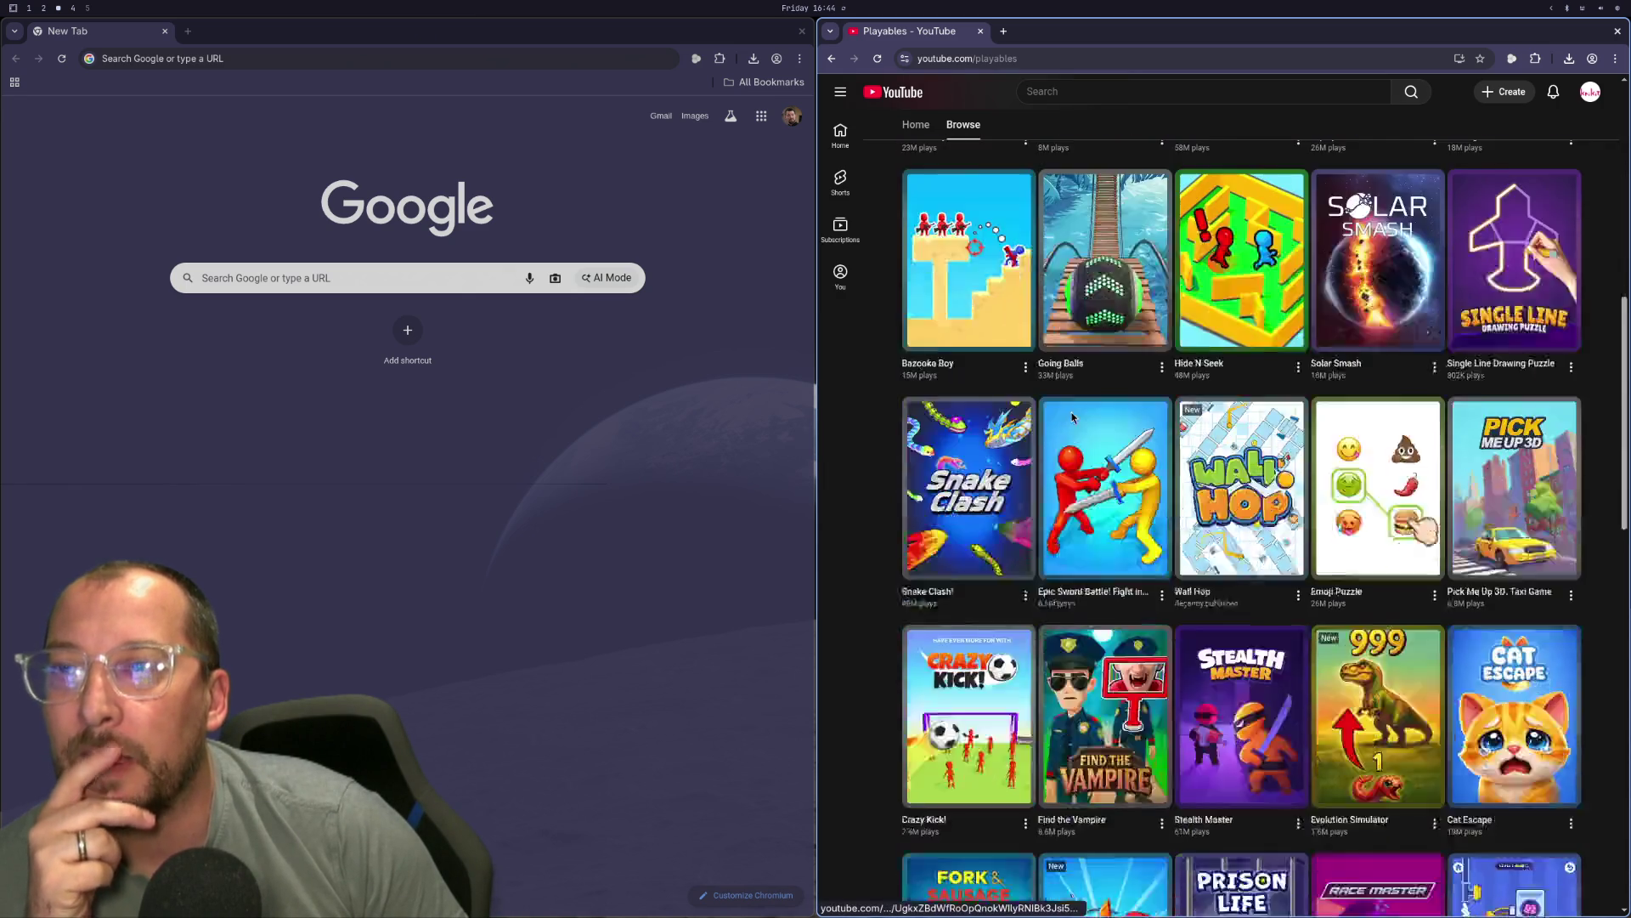
scroll(1074, 415, "down", 2)
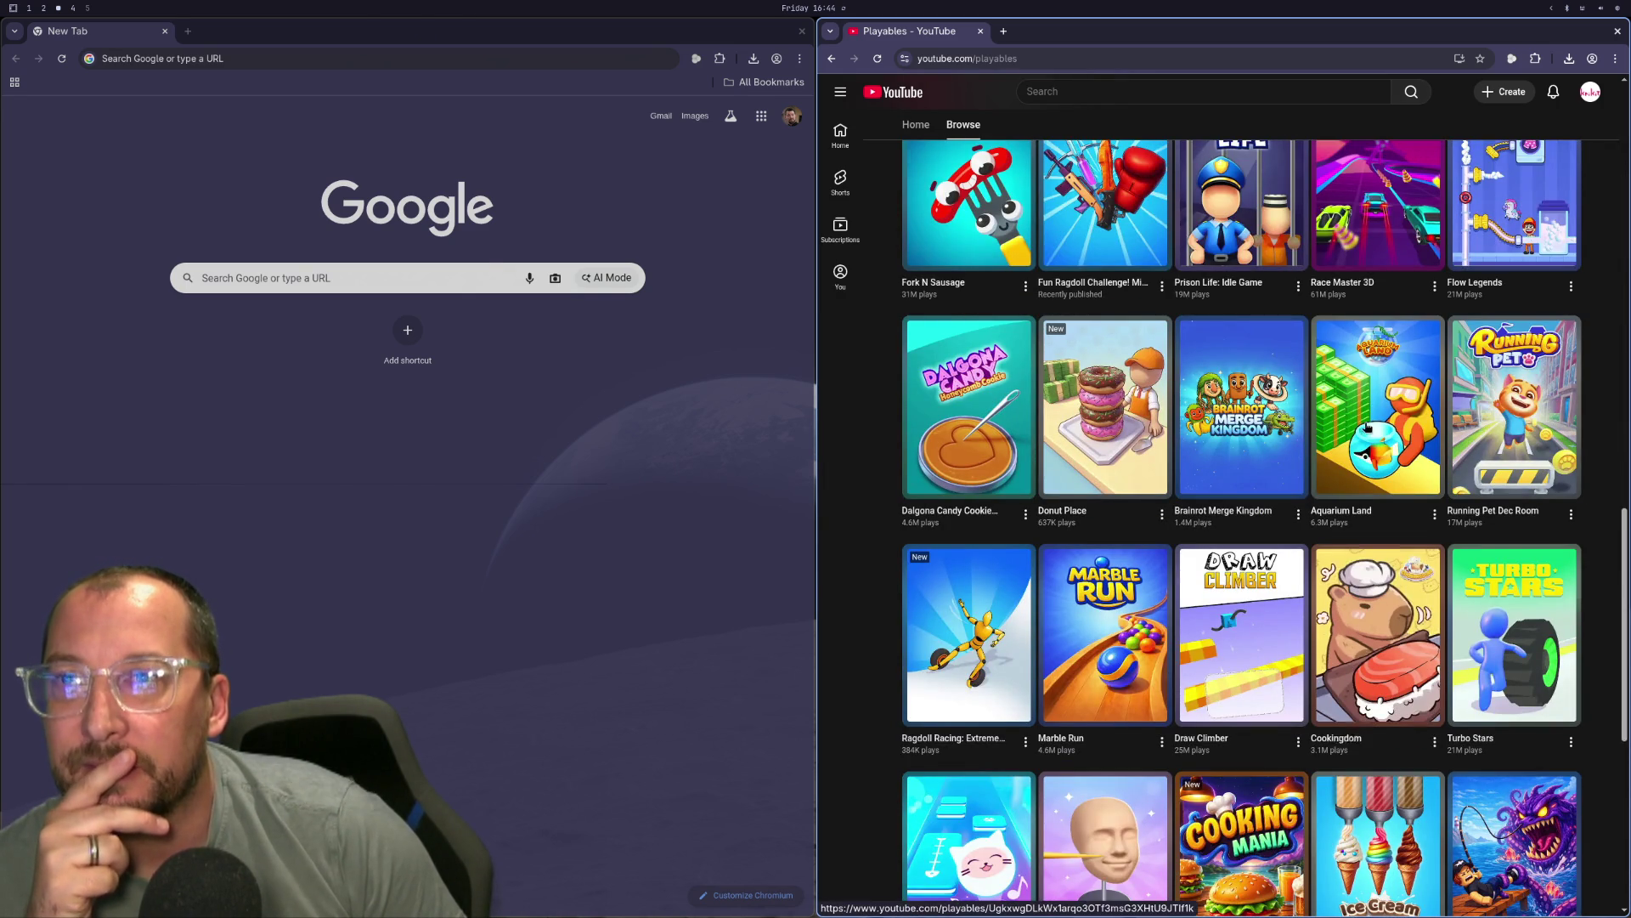
scroll(1364, 425, "down", 7)
scroll(1366, 429, "down", 2)
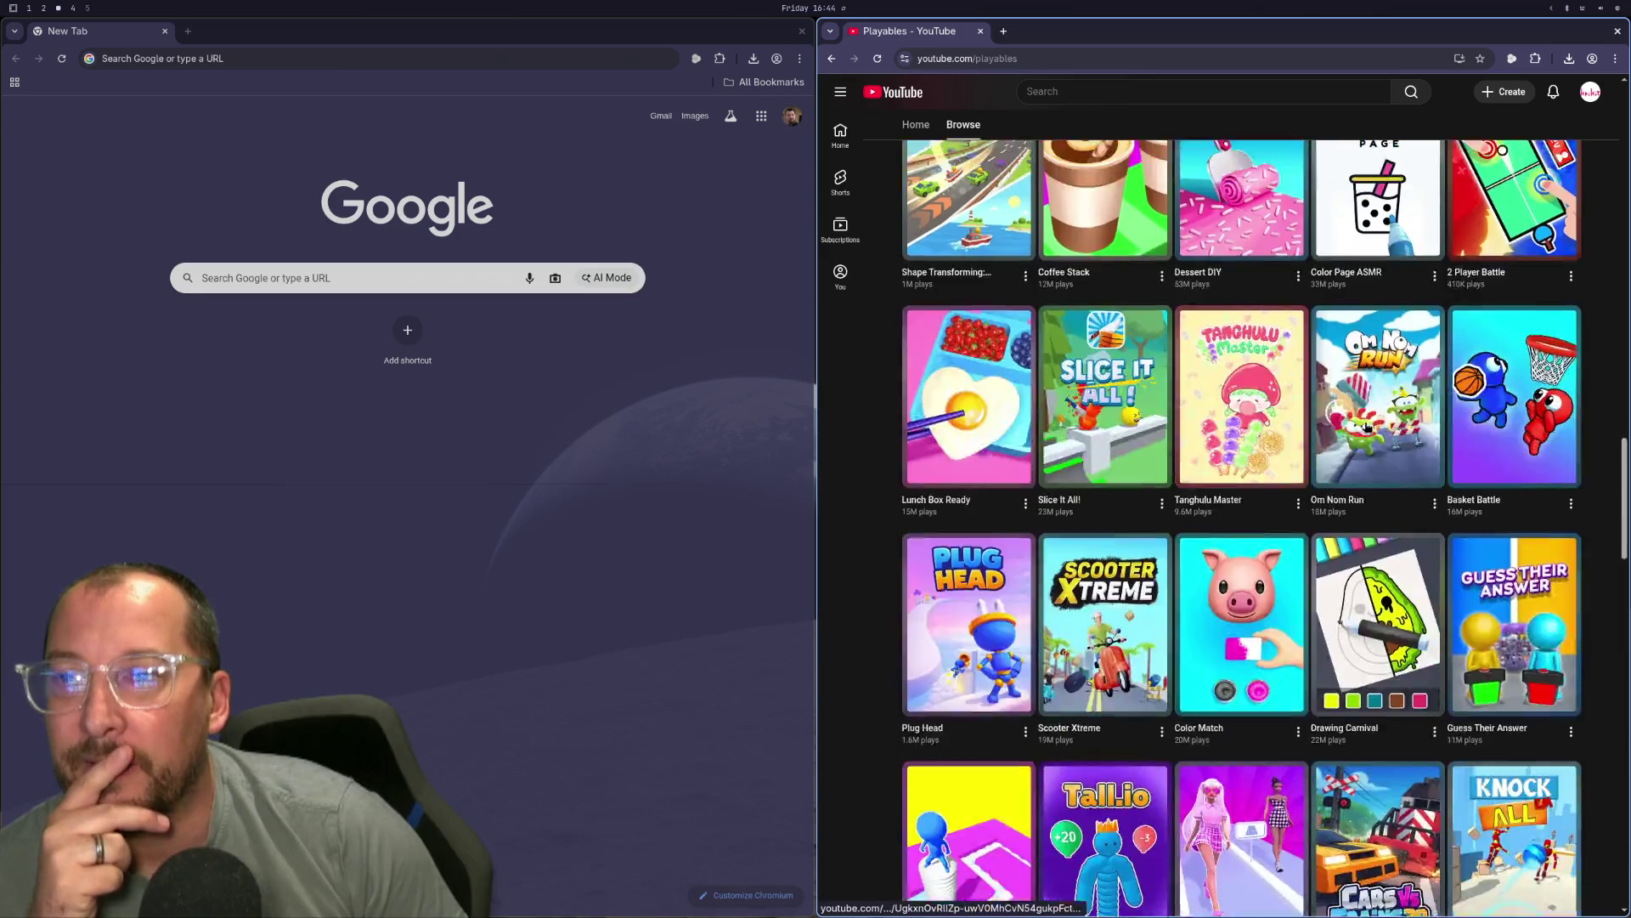
scroll(1367, 427, "down", 8)
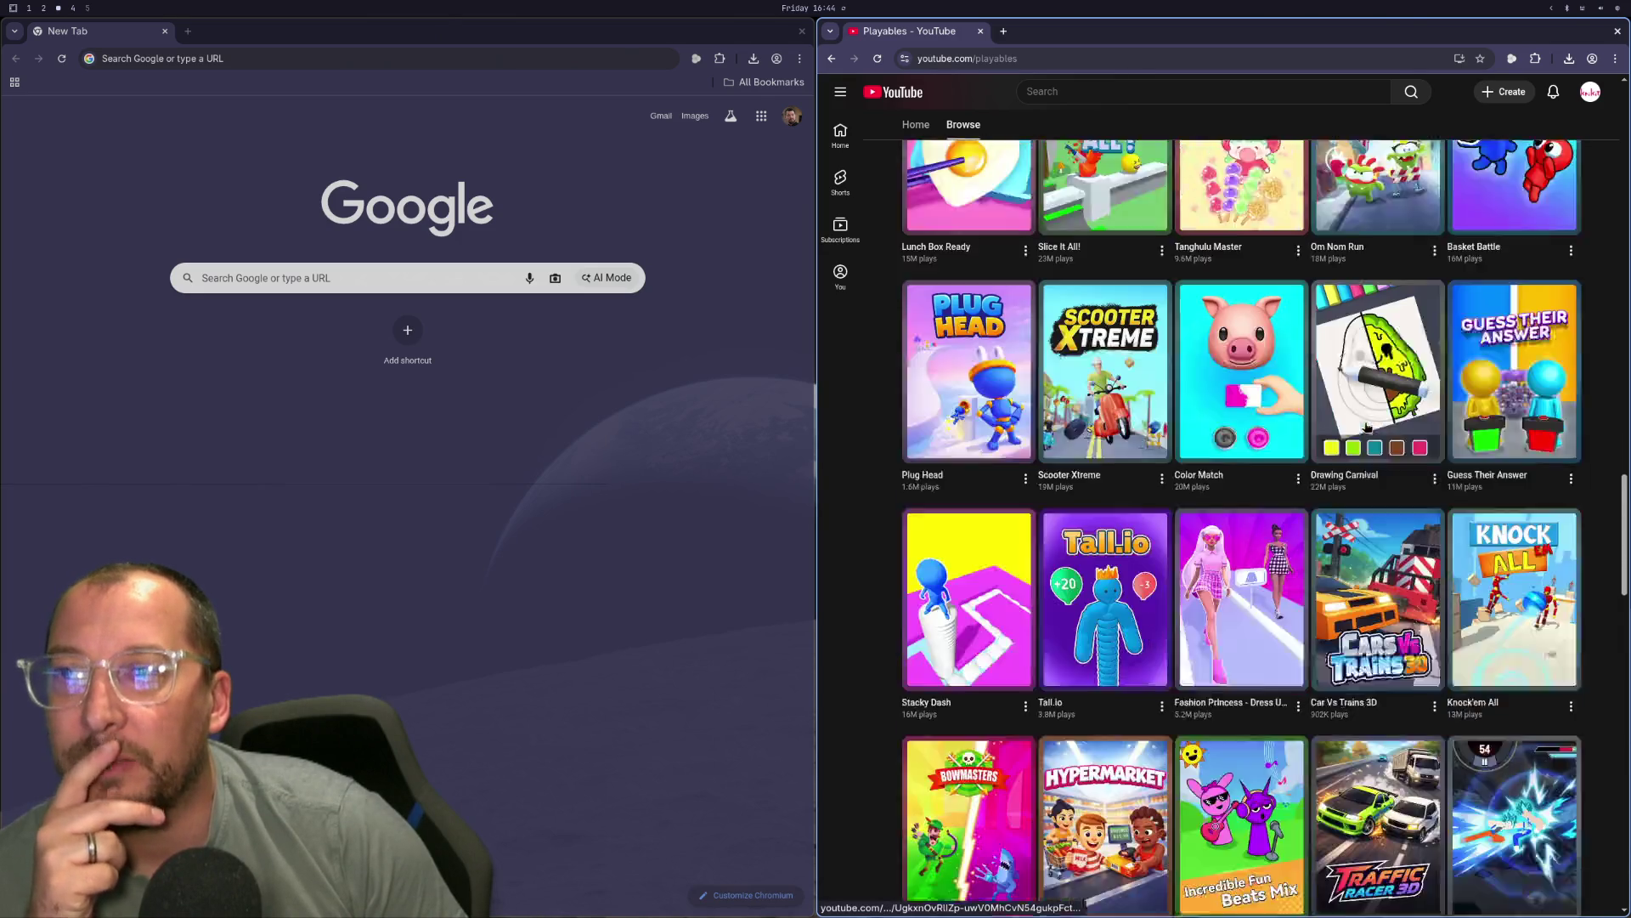
scroll(1367, 427, "down", 9)
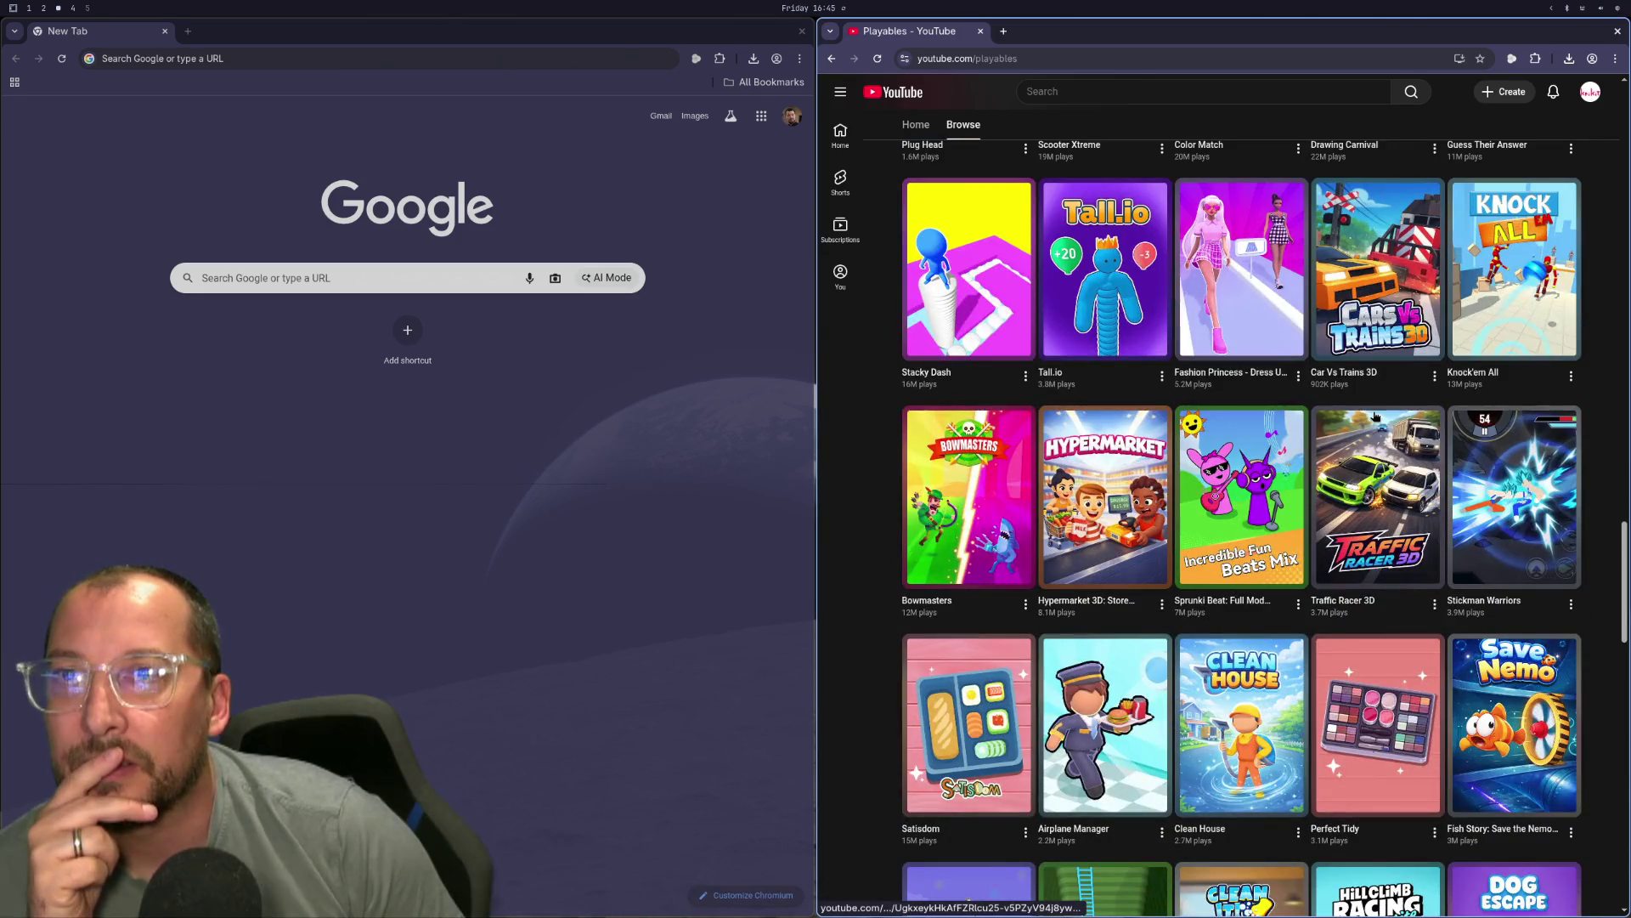
scroll(1375, 415, "down", 12)
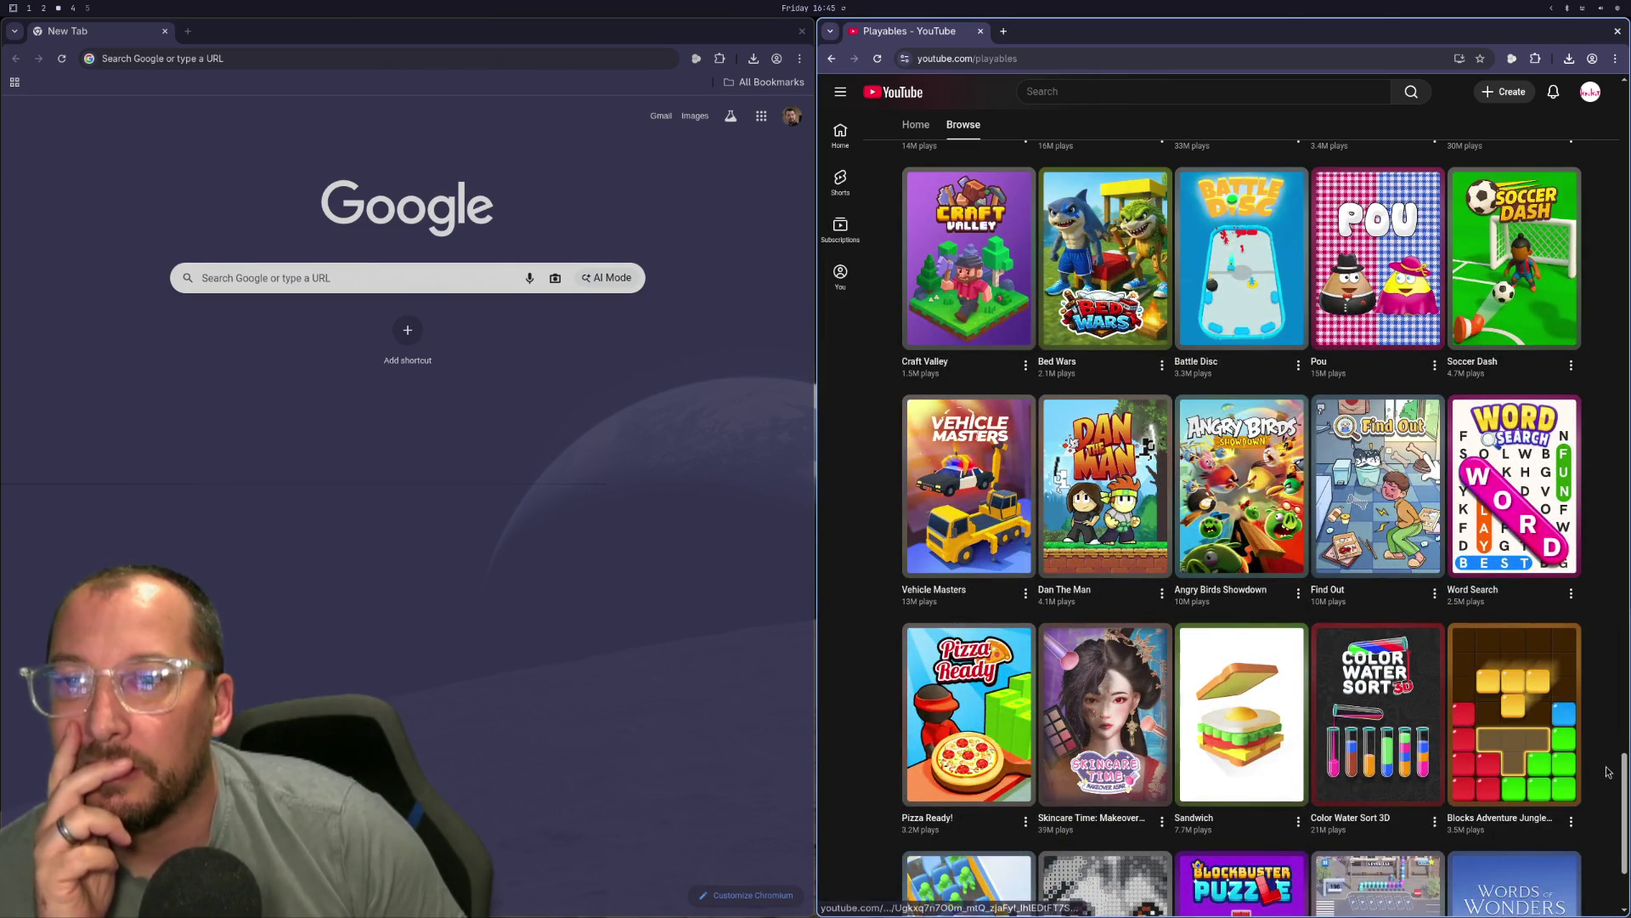
key("Home")
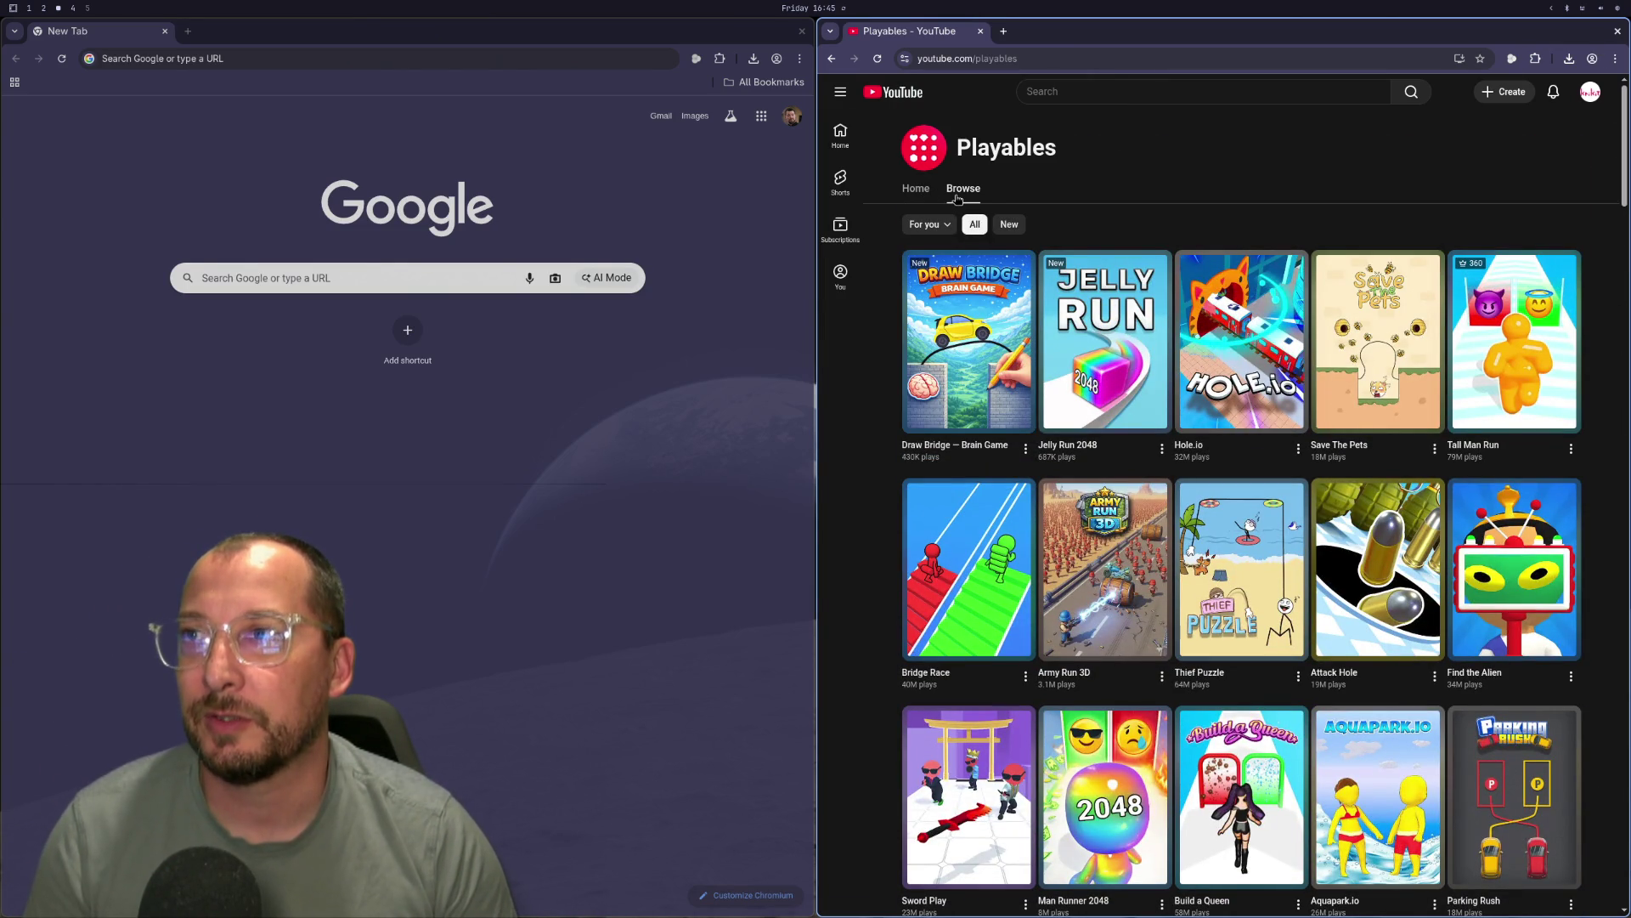
Search the page for 'burger' and scroll the grid down to the Burger Life card.
left_click(1092, 98)
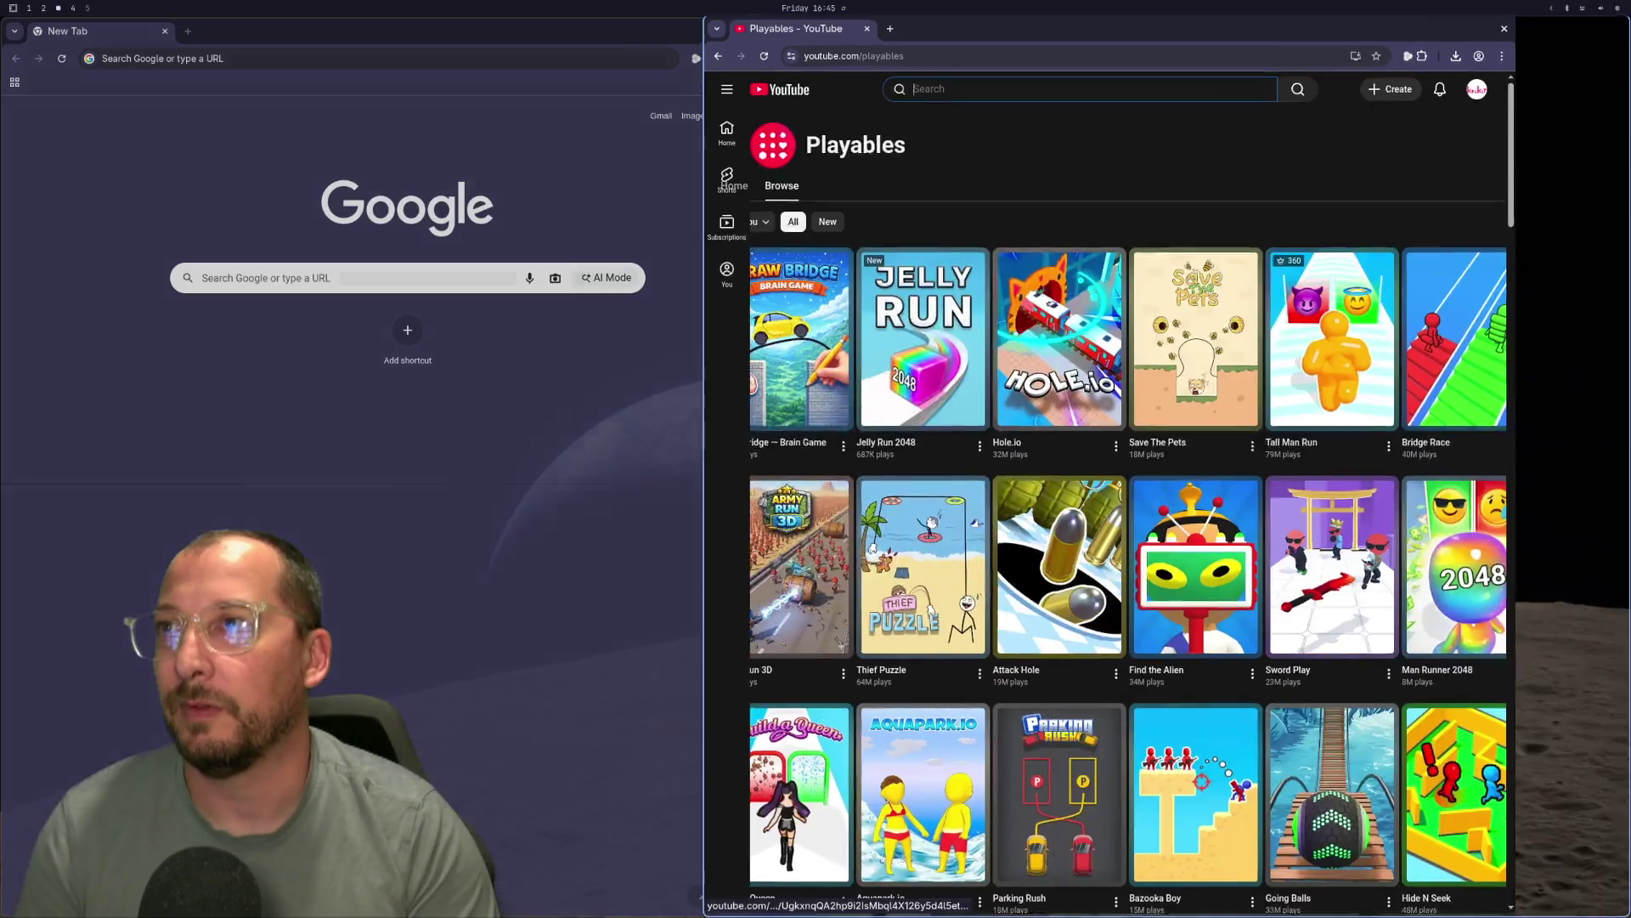
key("ctrl+f")
type("pikburger")
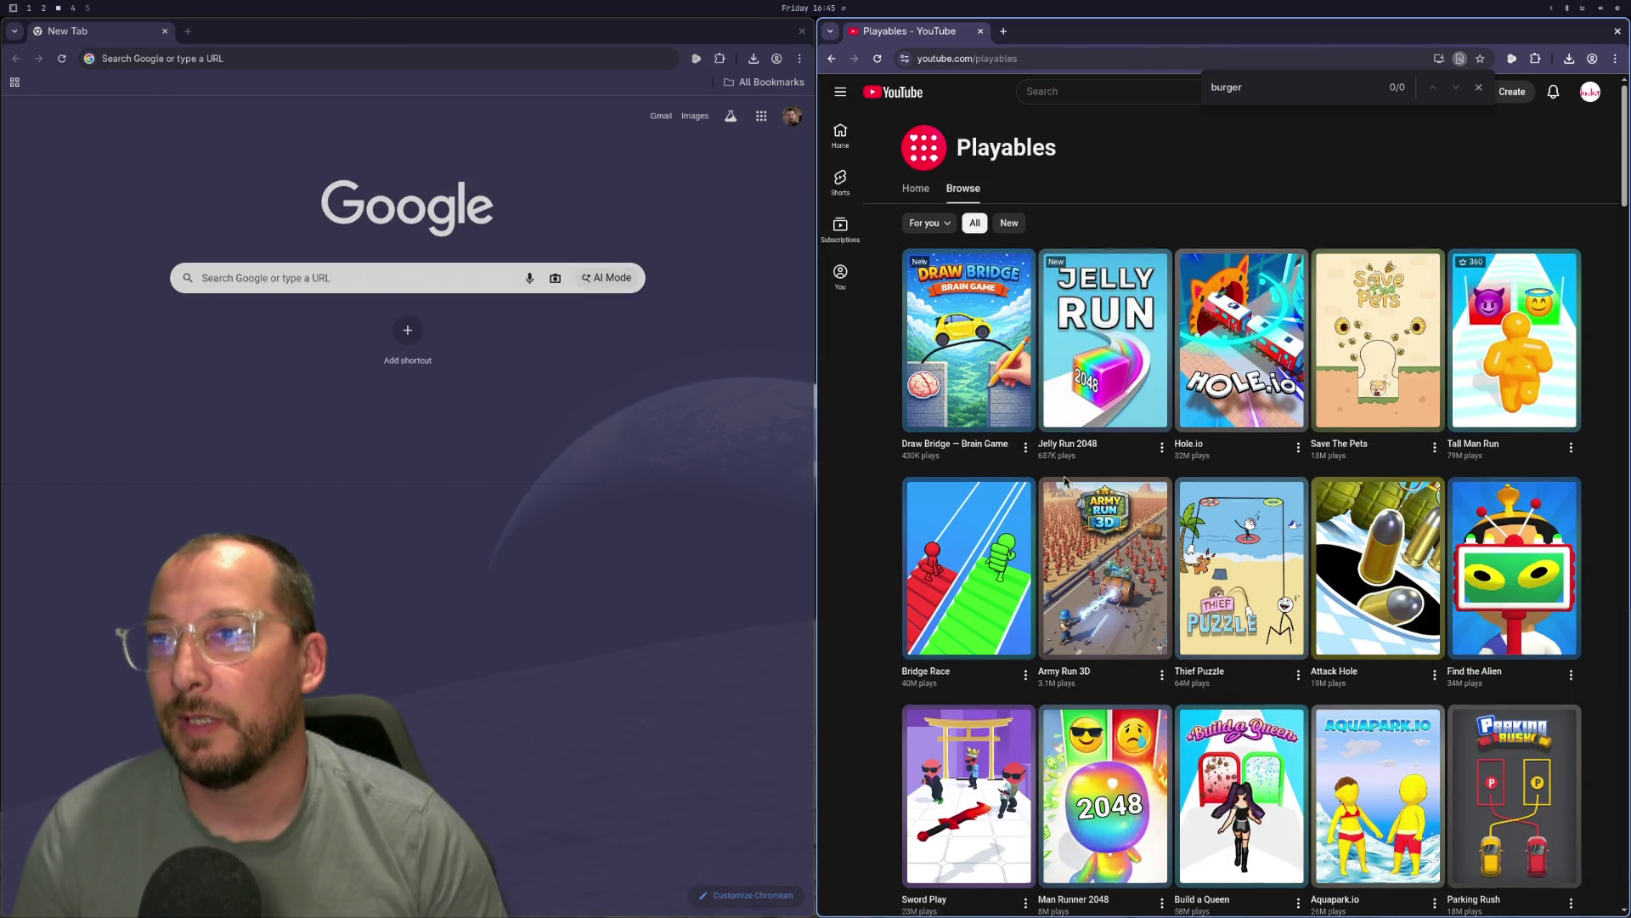
scroll(1104, 513, "down", 10)
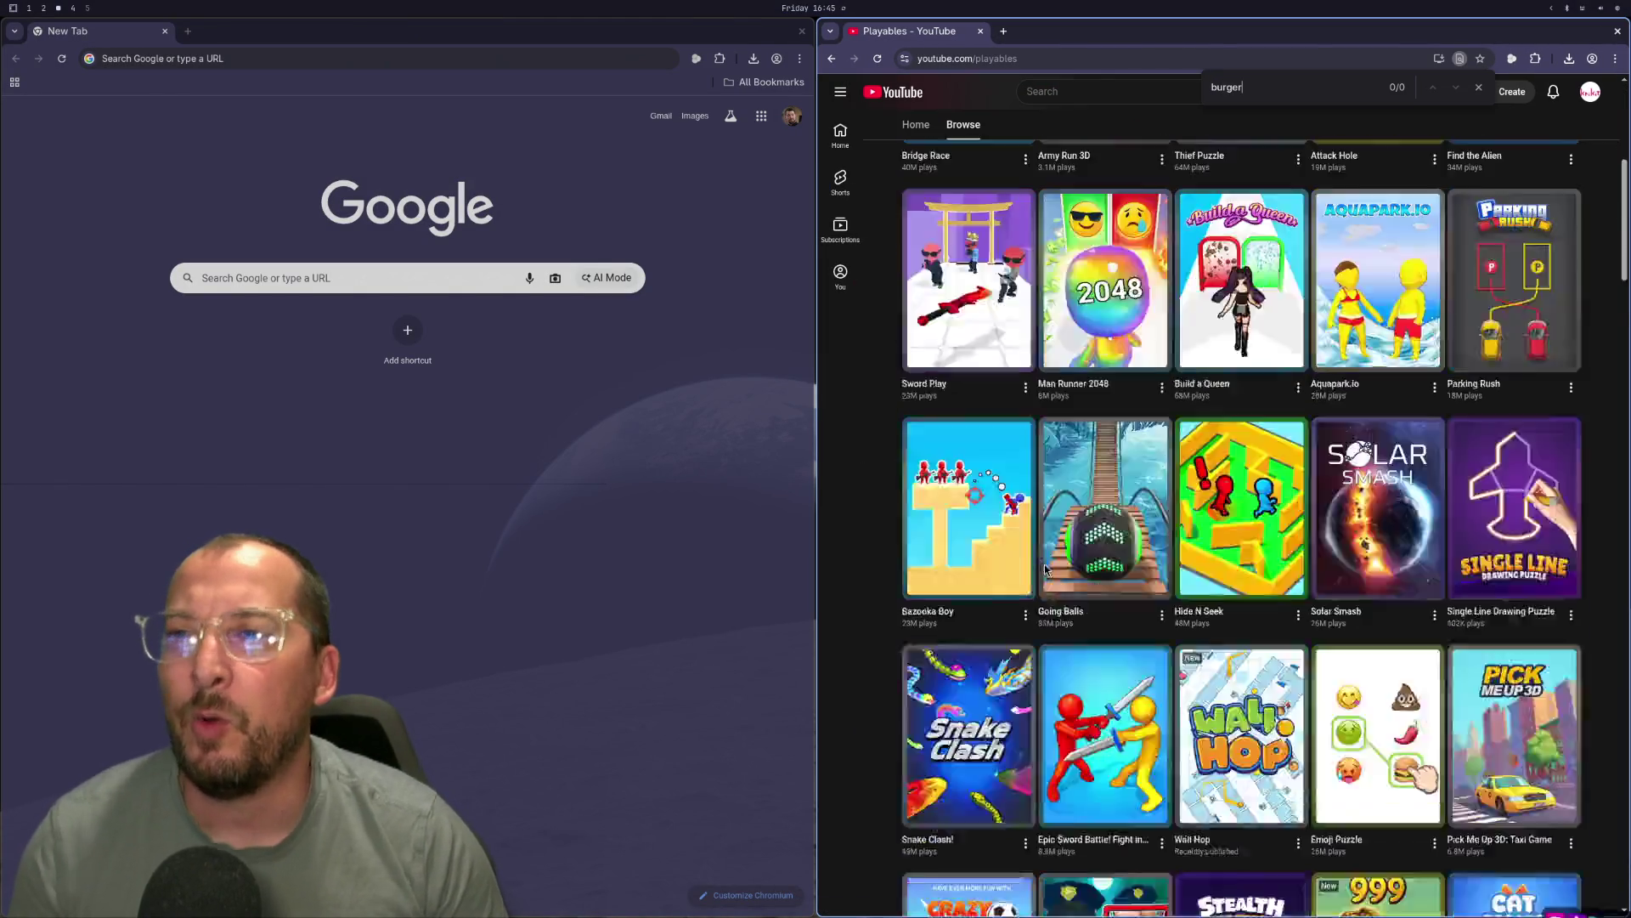
scroll(1105, 514, "down", 15)
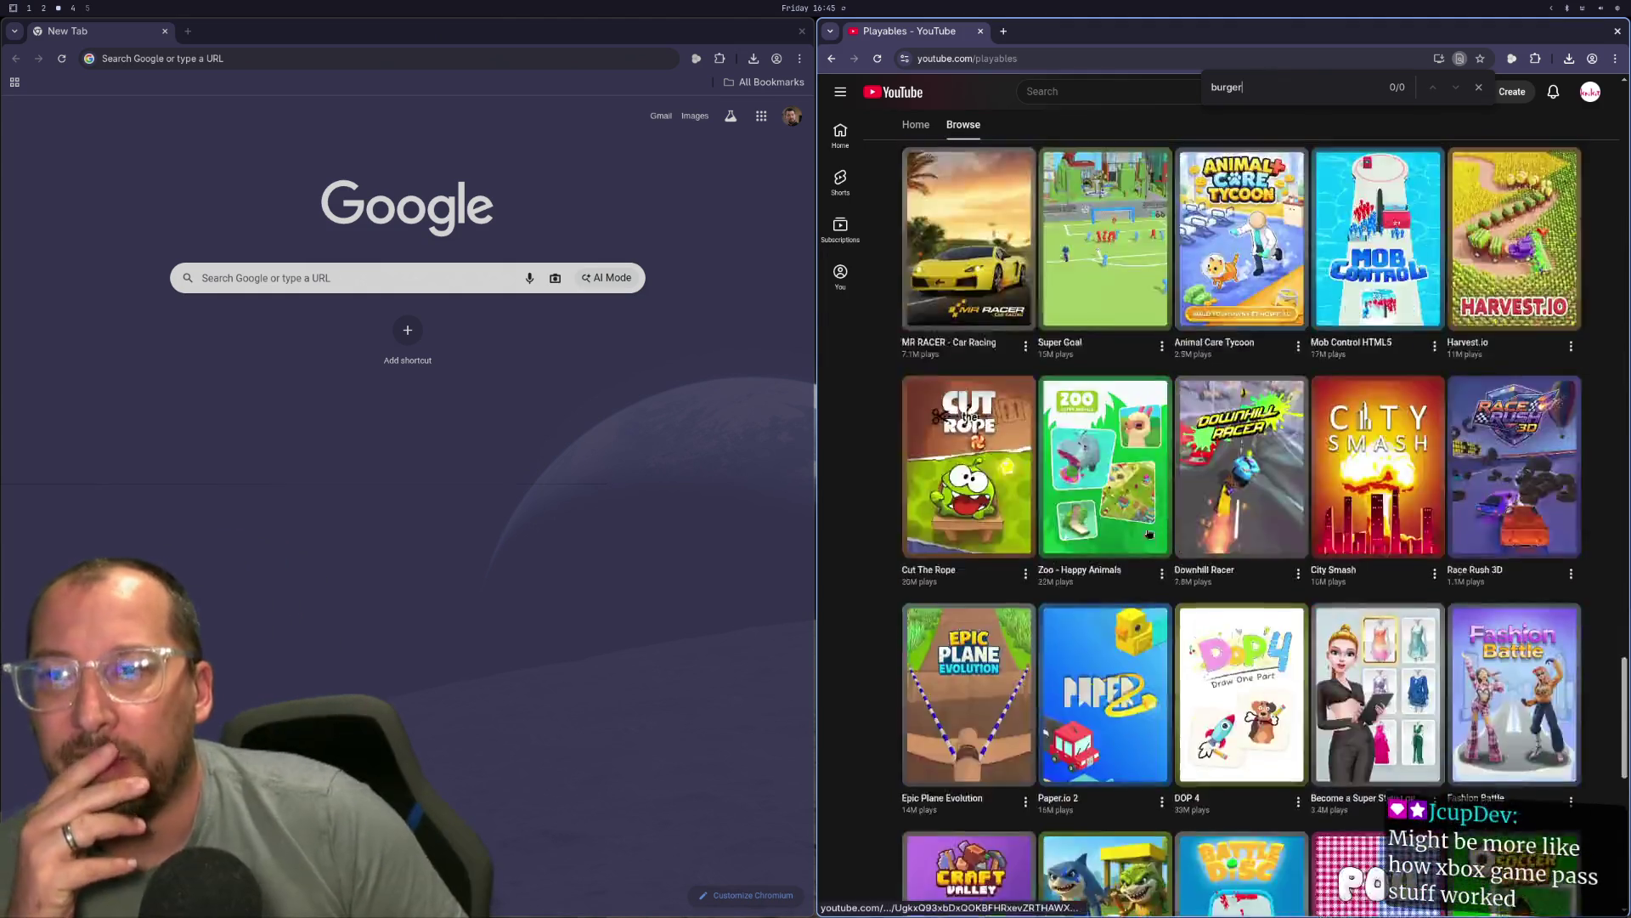
scroll(1160, 515, "down", 8)
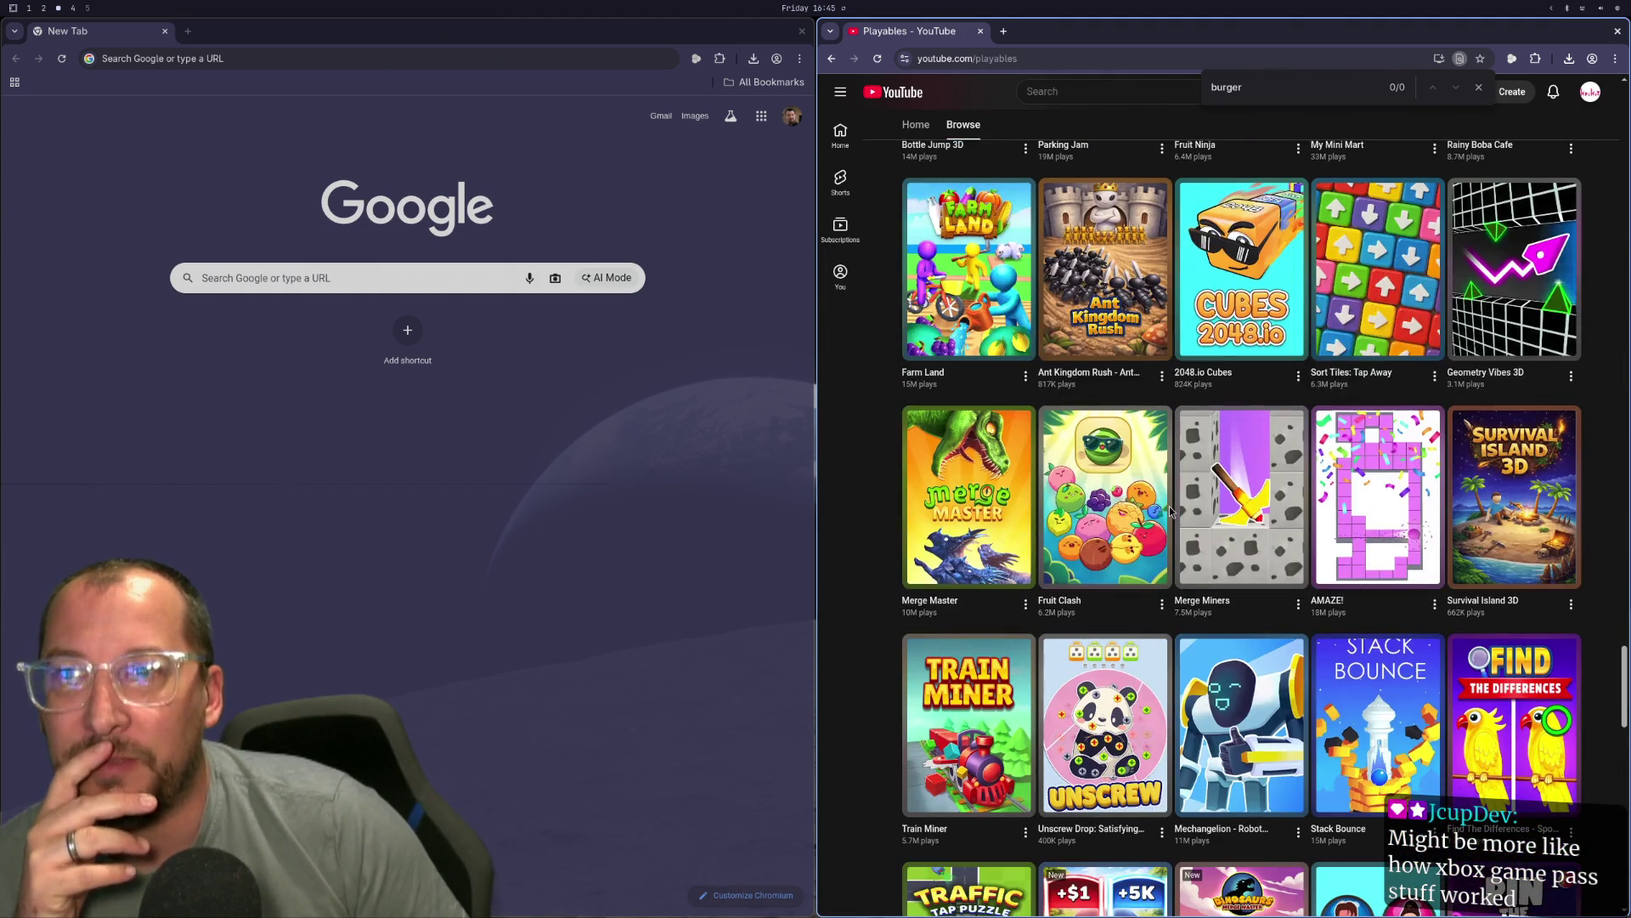
scroll(1171, 511, "down", 20)
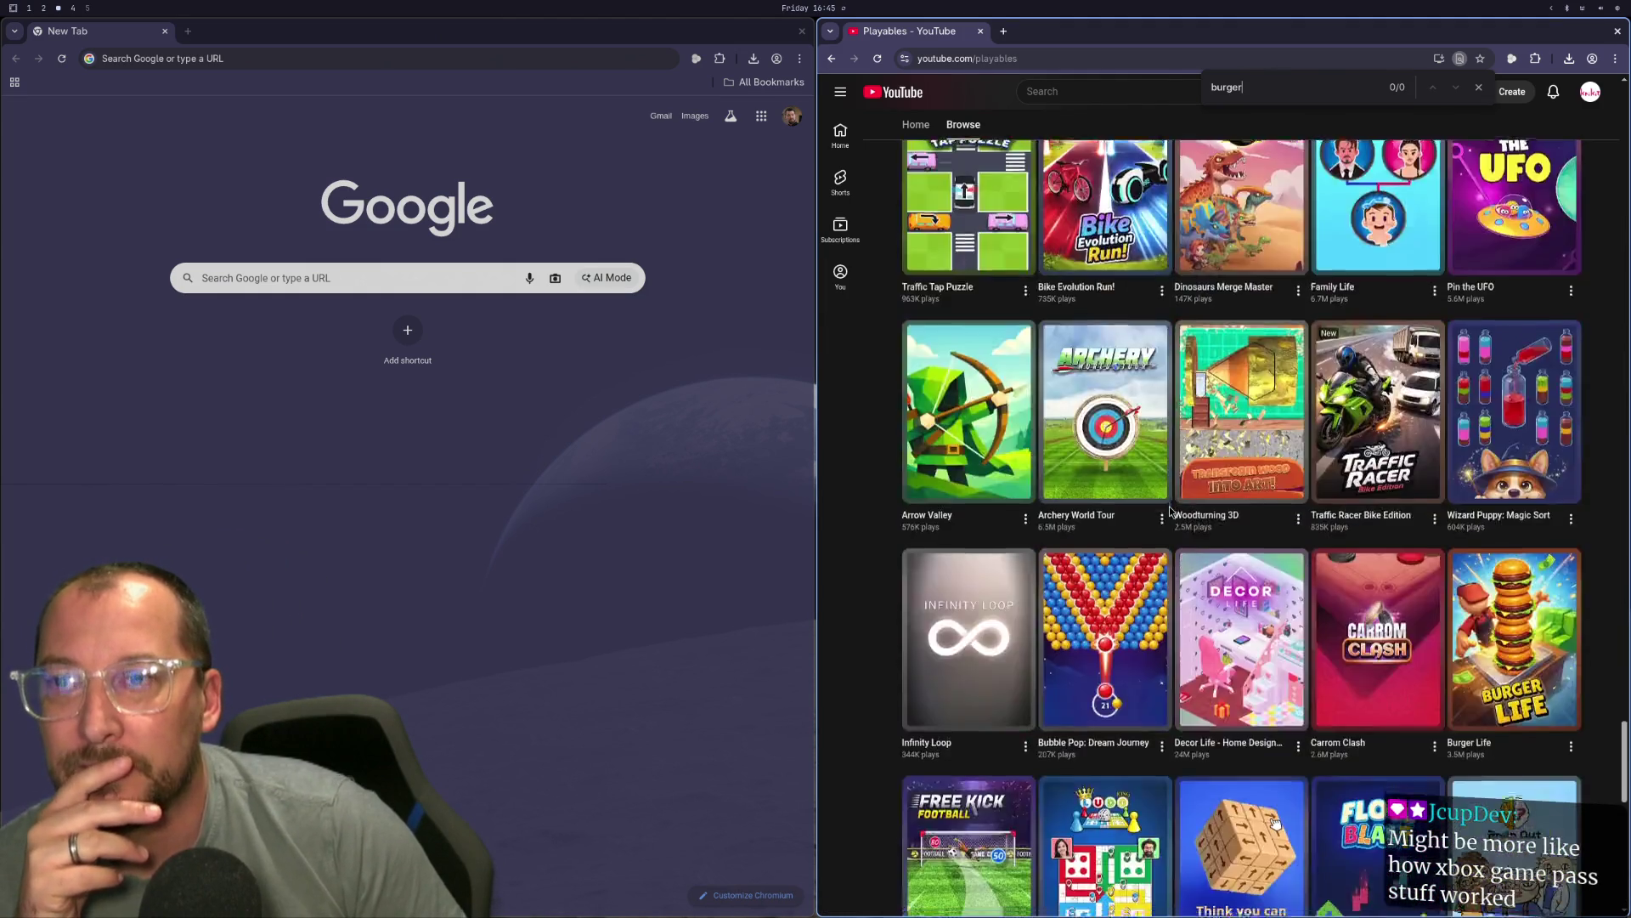
scroll(1175, 514, "up", 5)
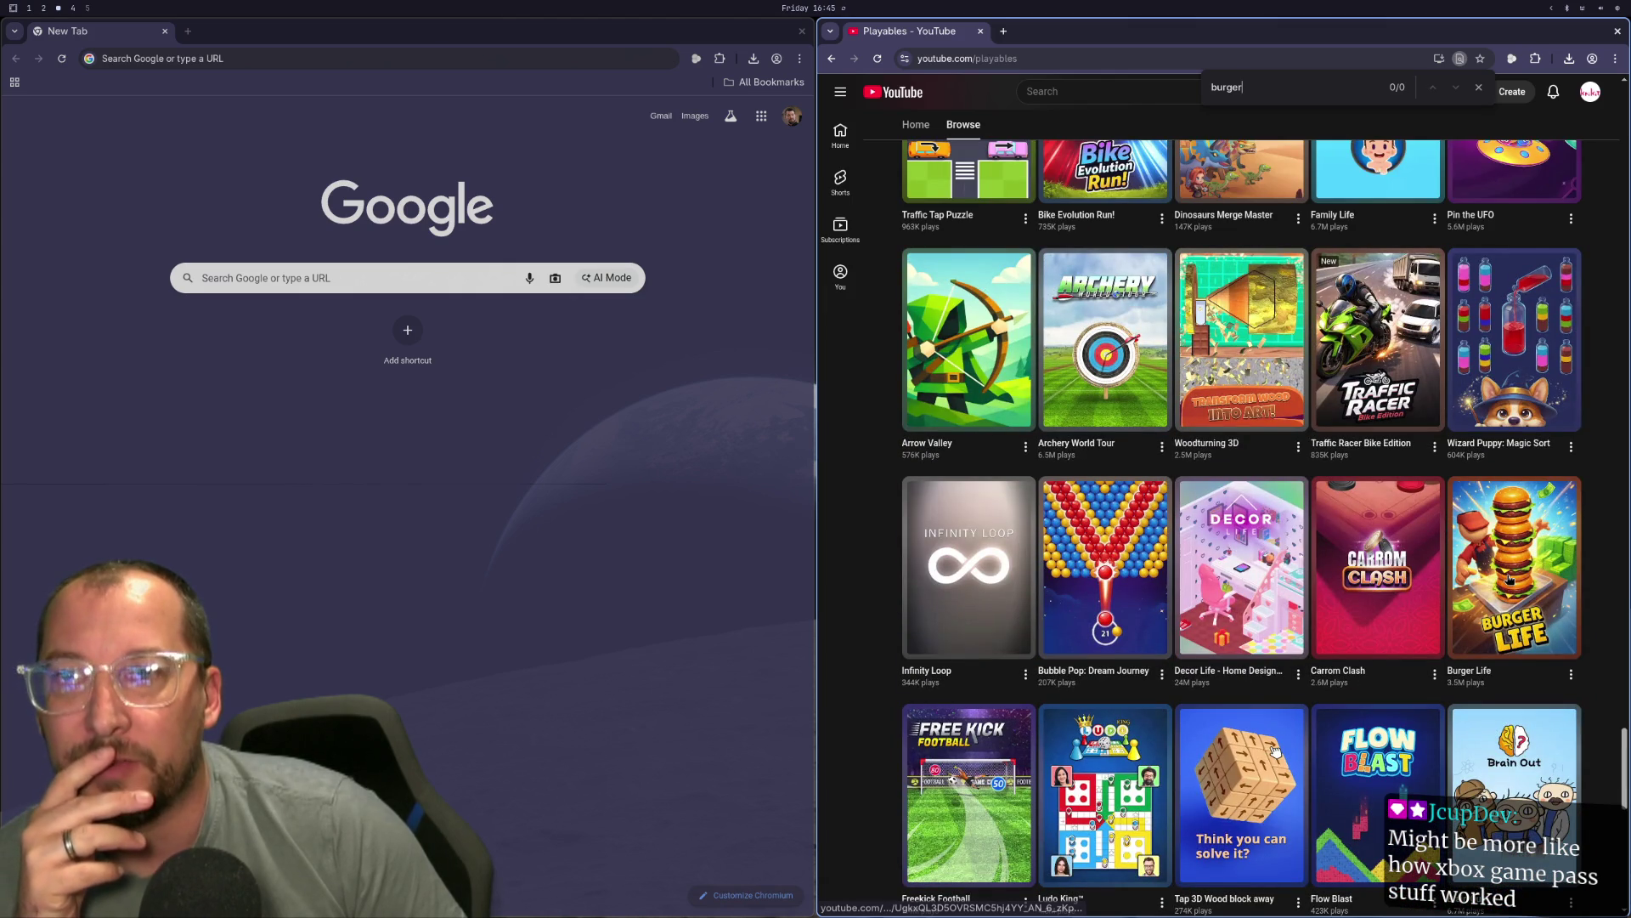
Launch Burger Life and walk the chef onto the 100 and 110 cost tiles to buy the counter and grill.
left_click(1516, 623)
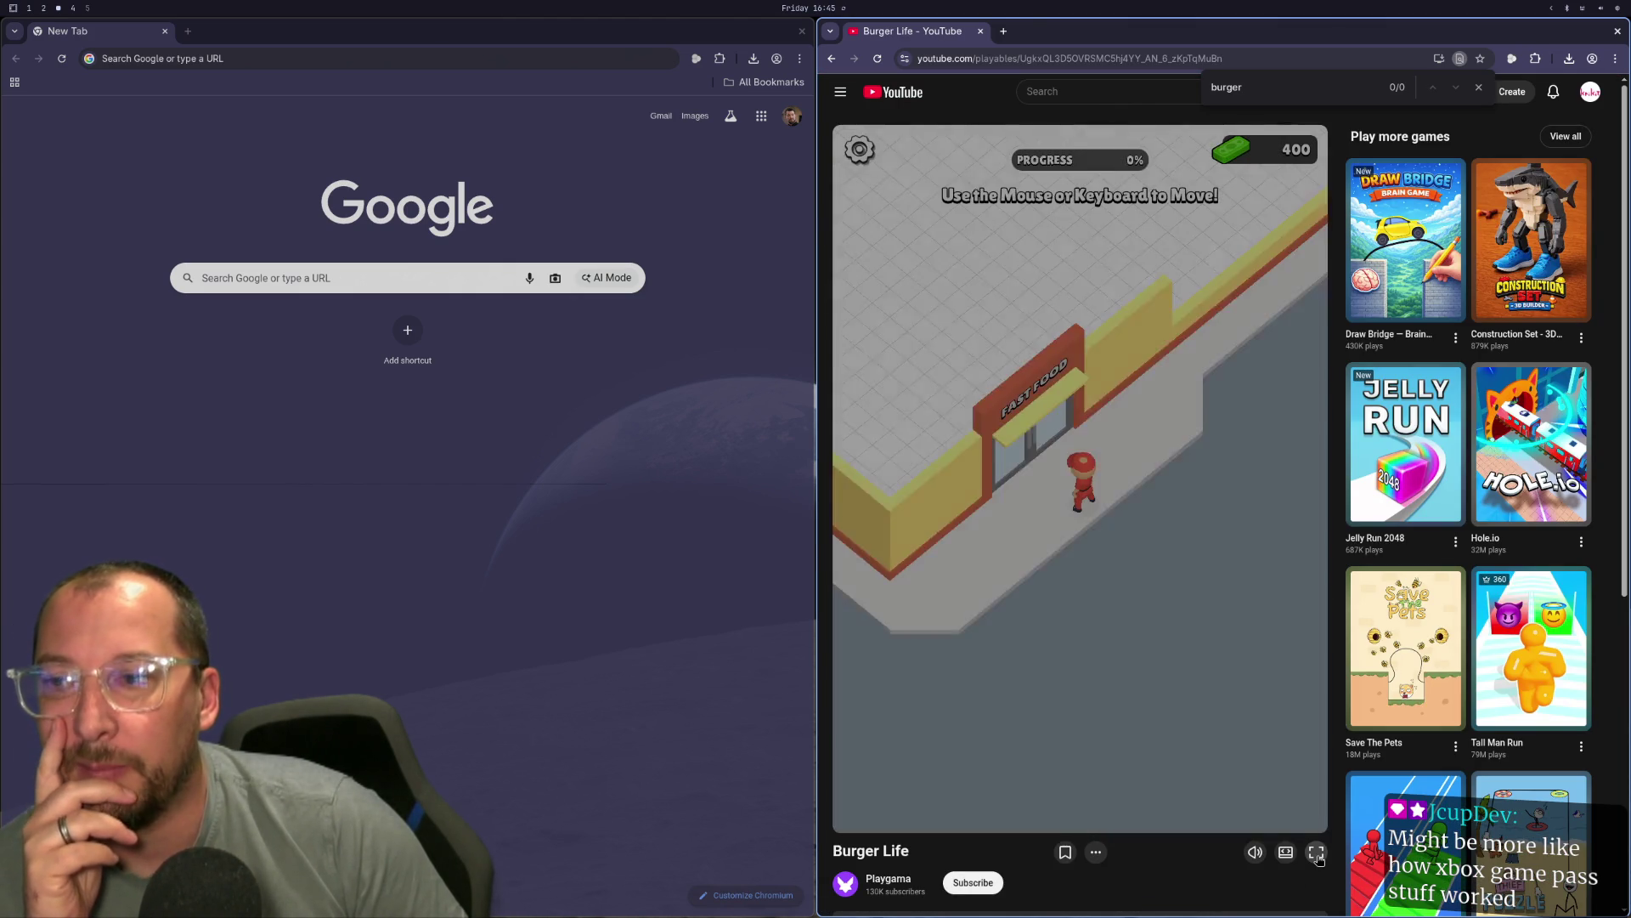
mouse_move(921, 331)
left_mouse_down()
mouse_move(859, 277)
mouse_move(530, 143)
left_mouse_up()
key("Up")
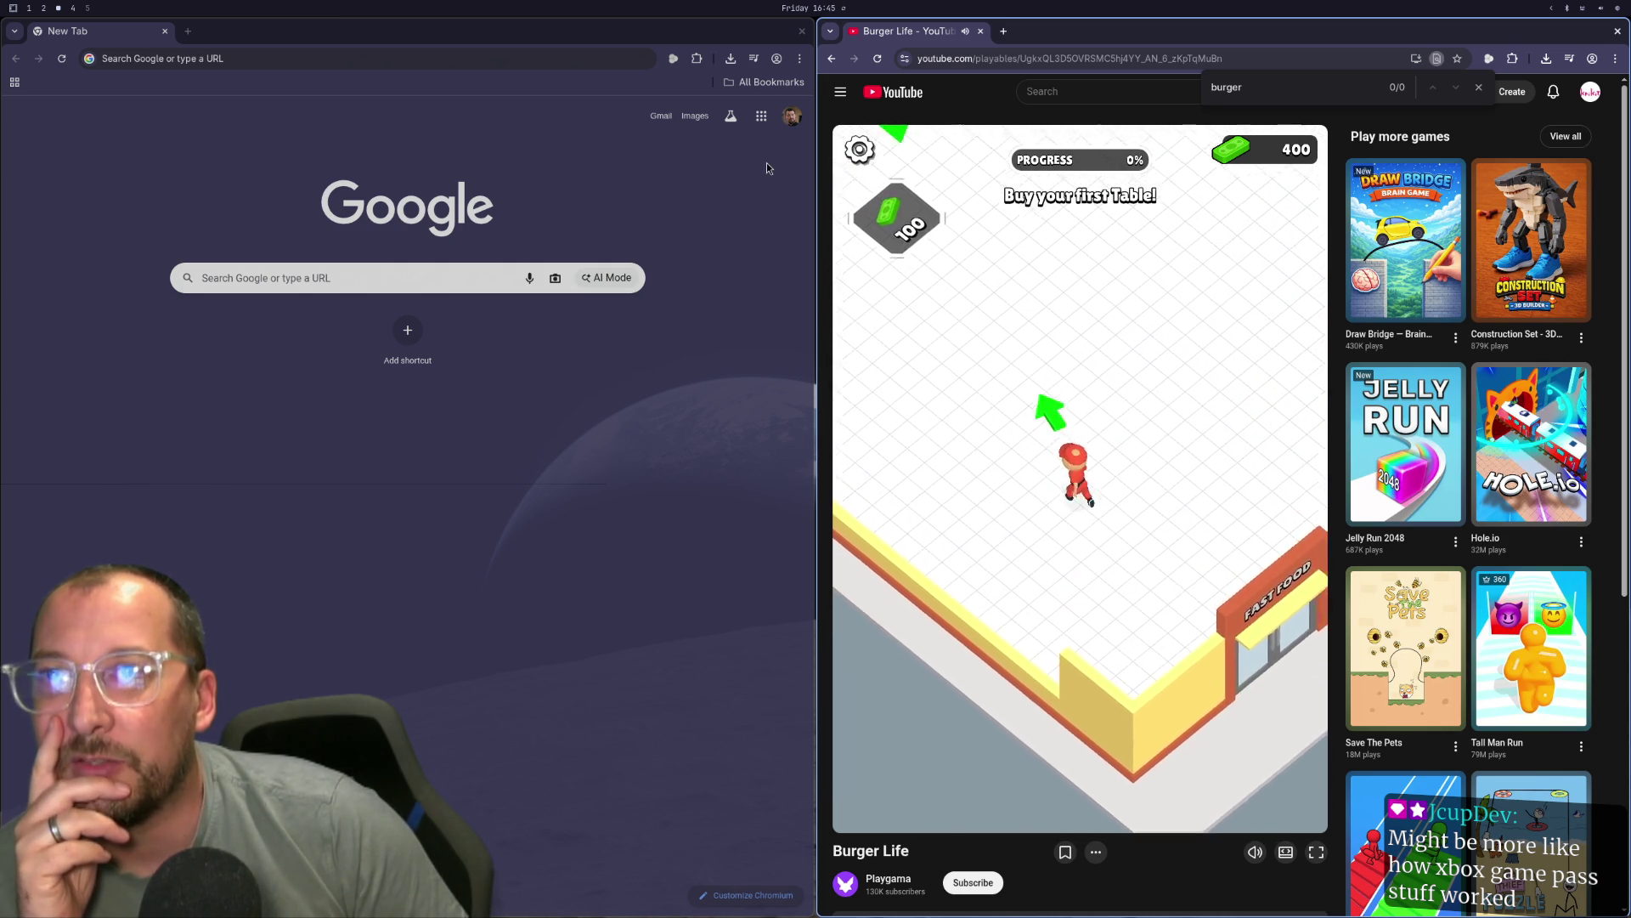
key("Up")
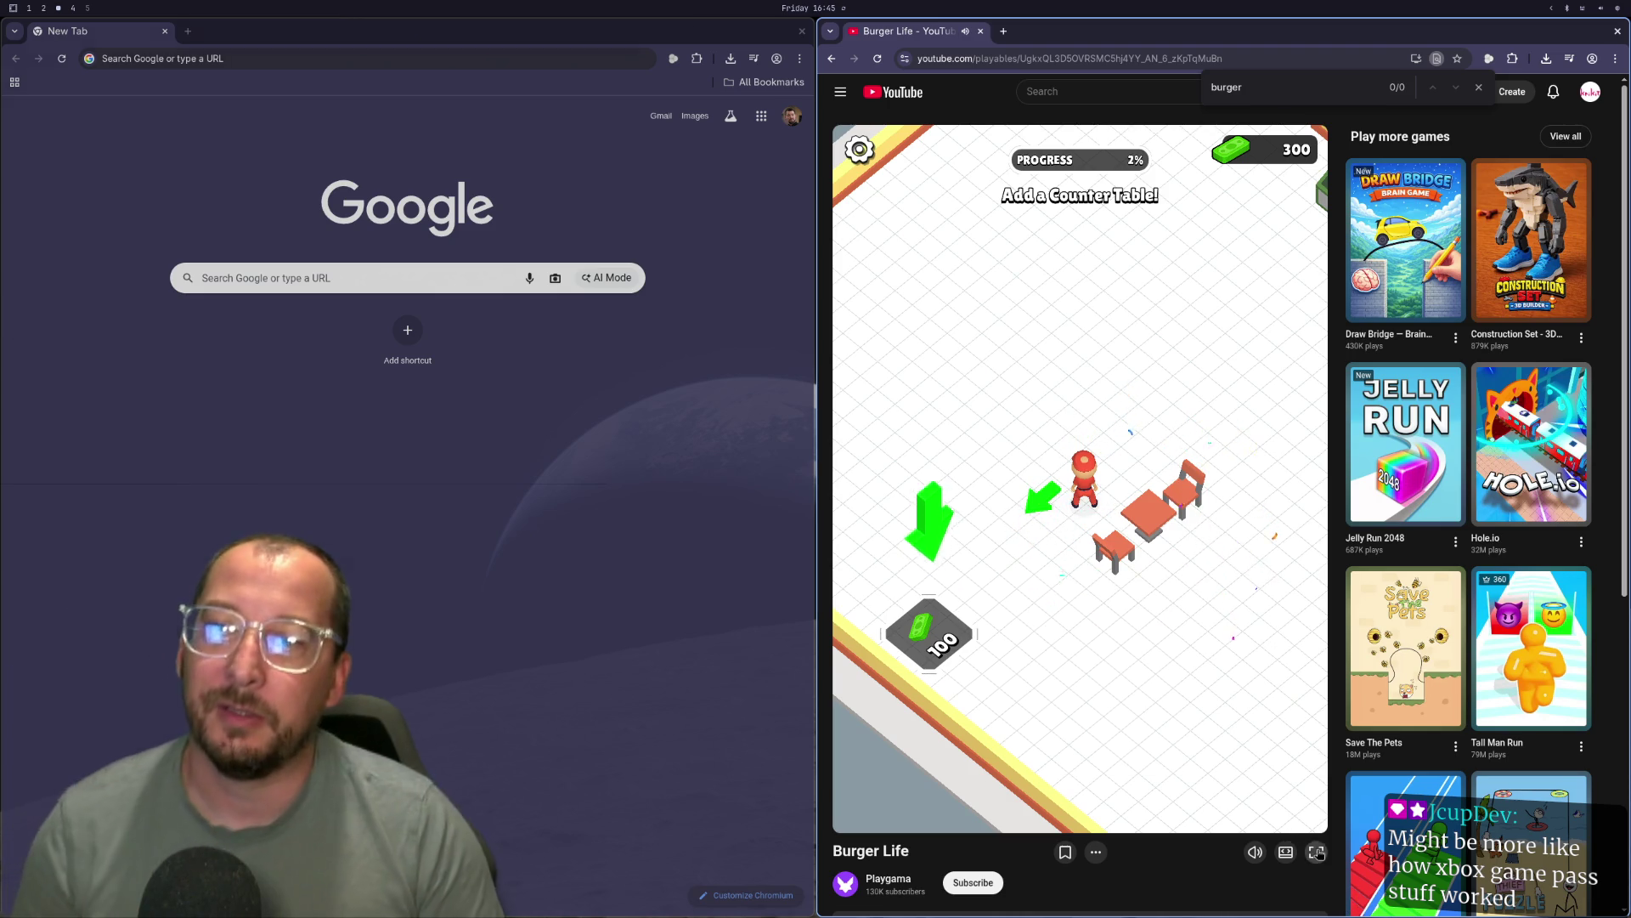
key("f")
key("Left")
key("Down")
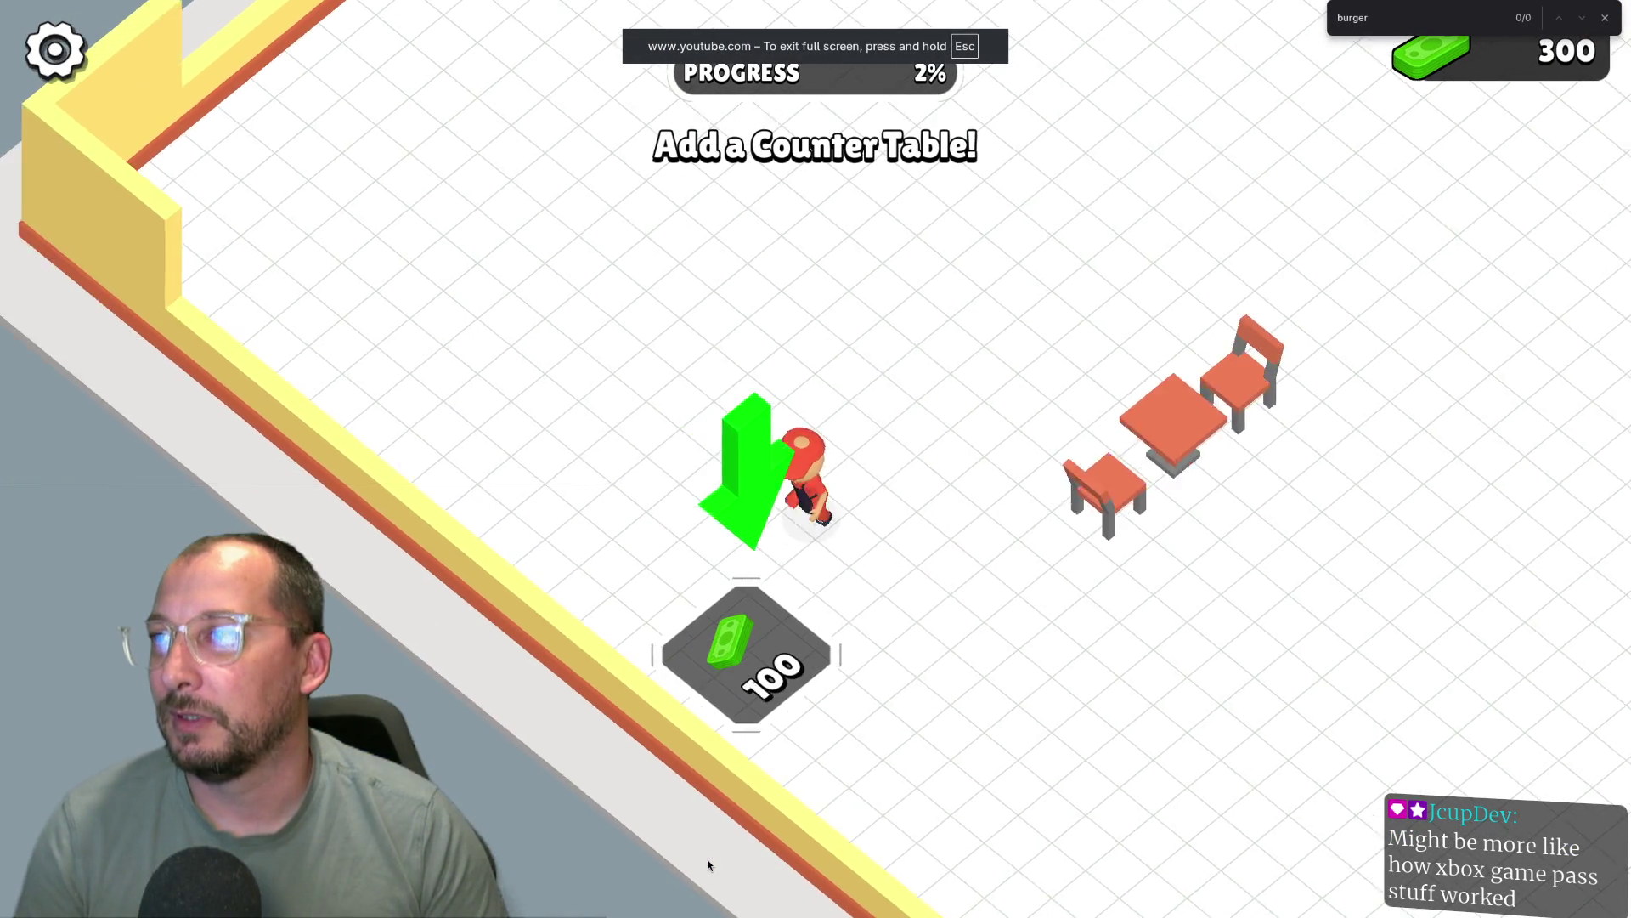
key("Up")
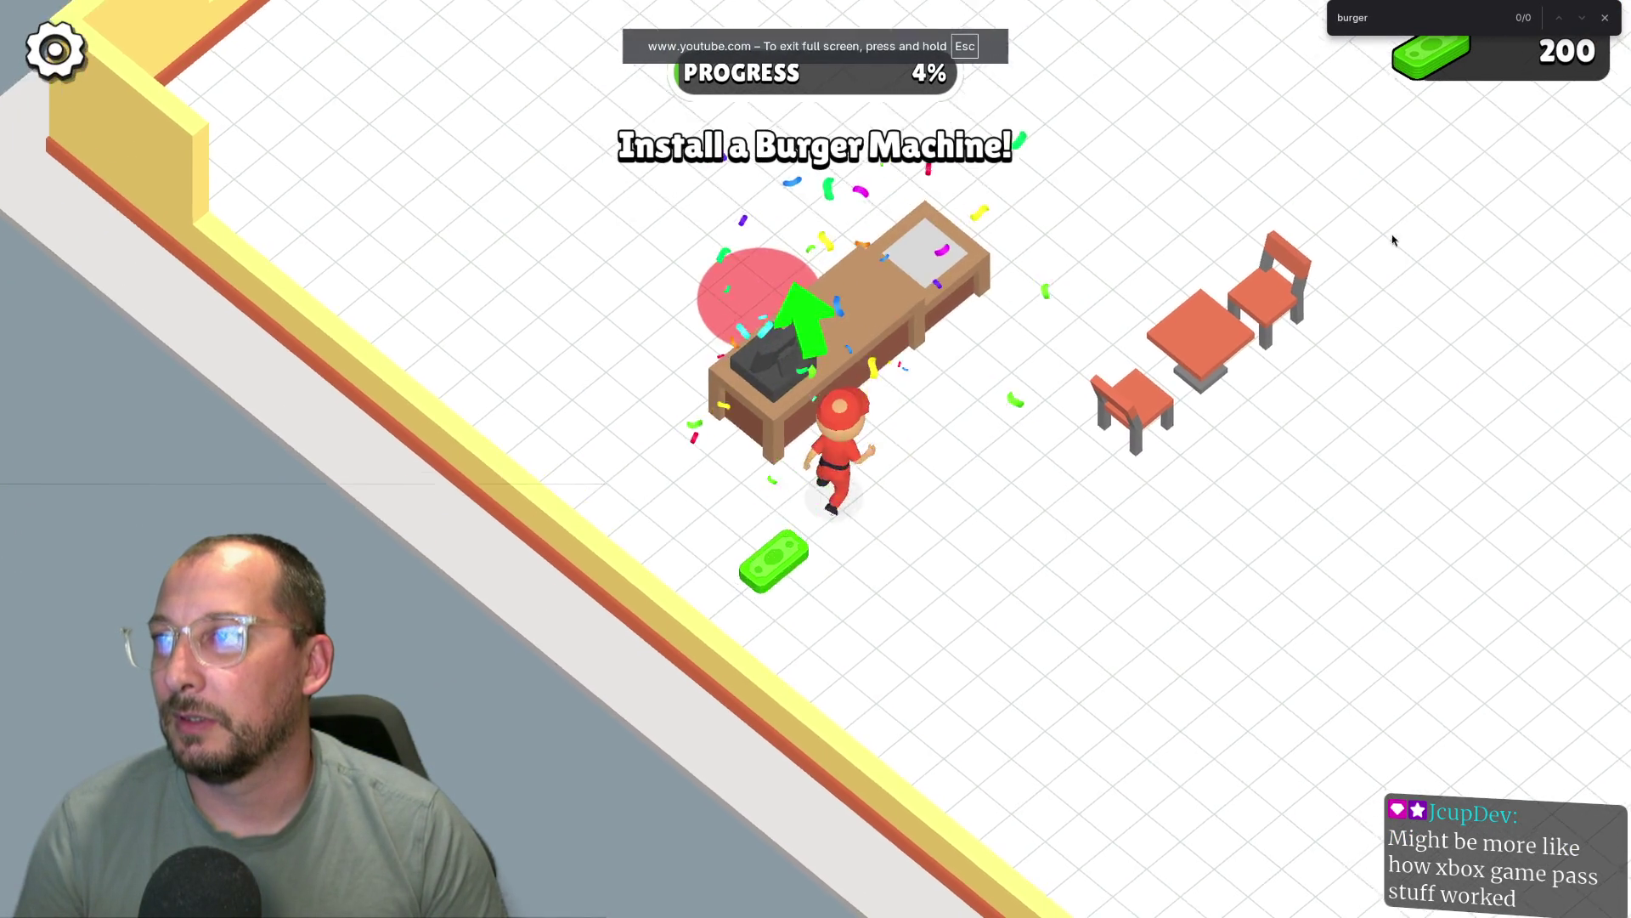
key("Left")
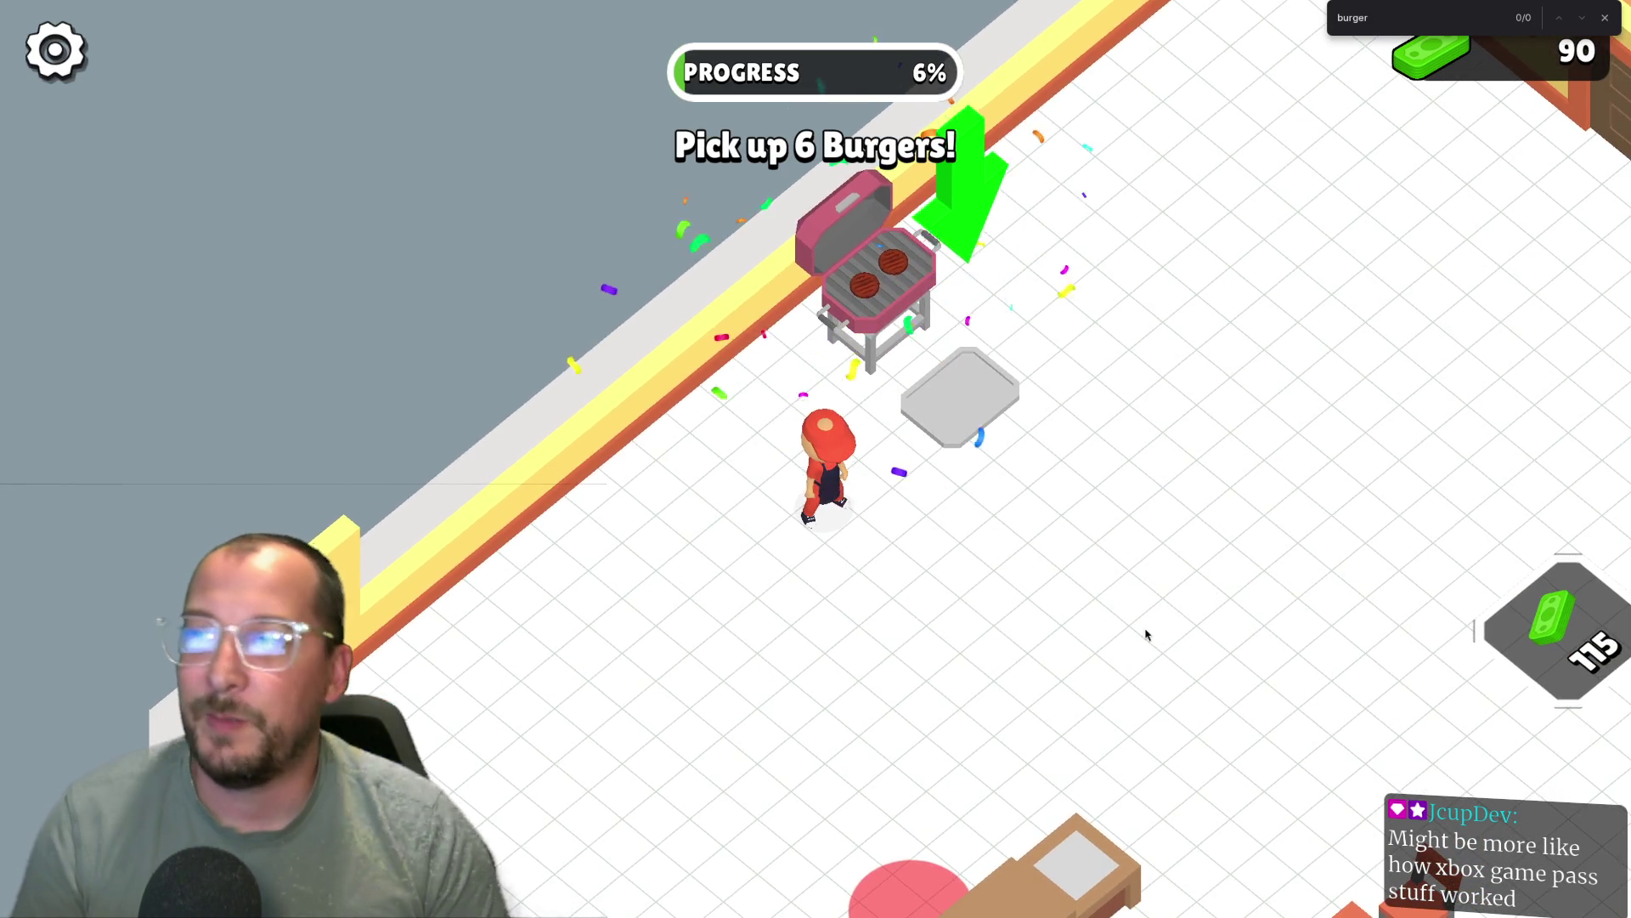
key("Escape")
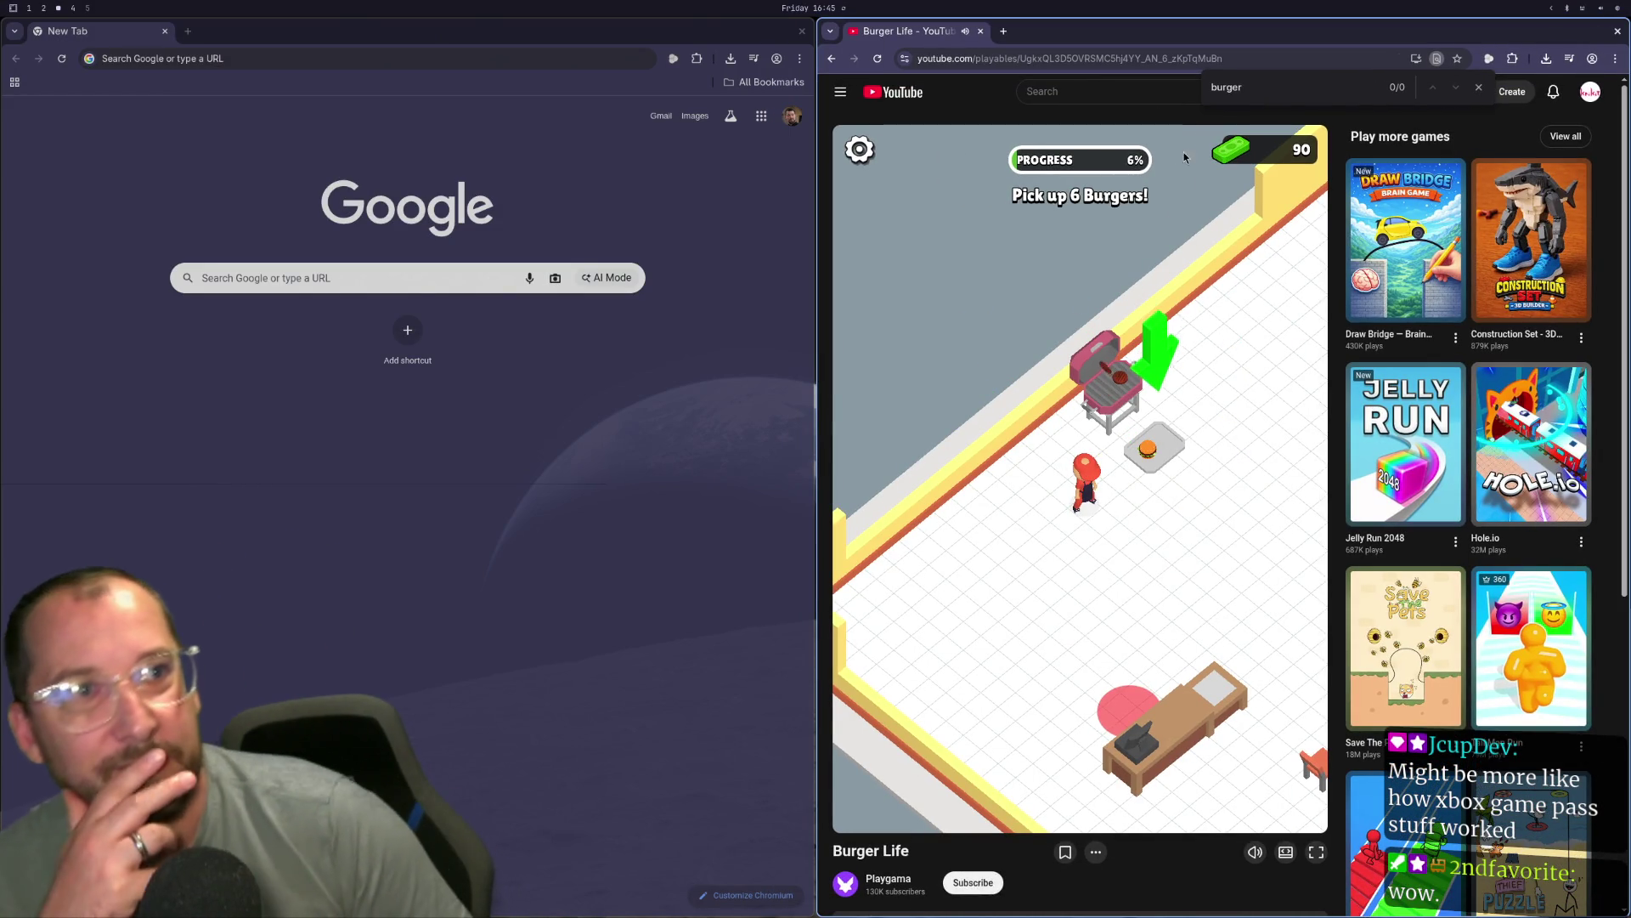
Walk the chef between grill and counter to serve burgers, briefly checking the sound settings.
mouse_move(1072, 491)
left_mouse_down()
mouse_move(1238, 408)
mouse_move(1173, 595)
mouse_move(1069, 800)
mouse_move(1158, 787)
mouse_move(1172, 764)
left_mouse_up()
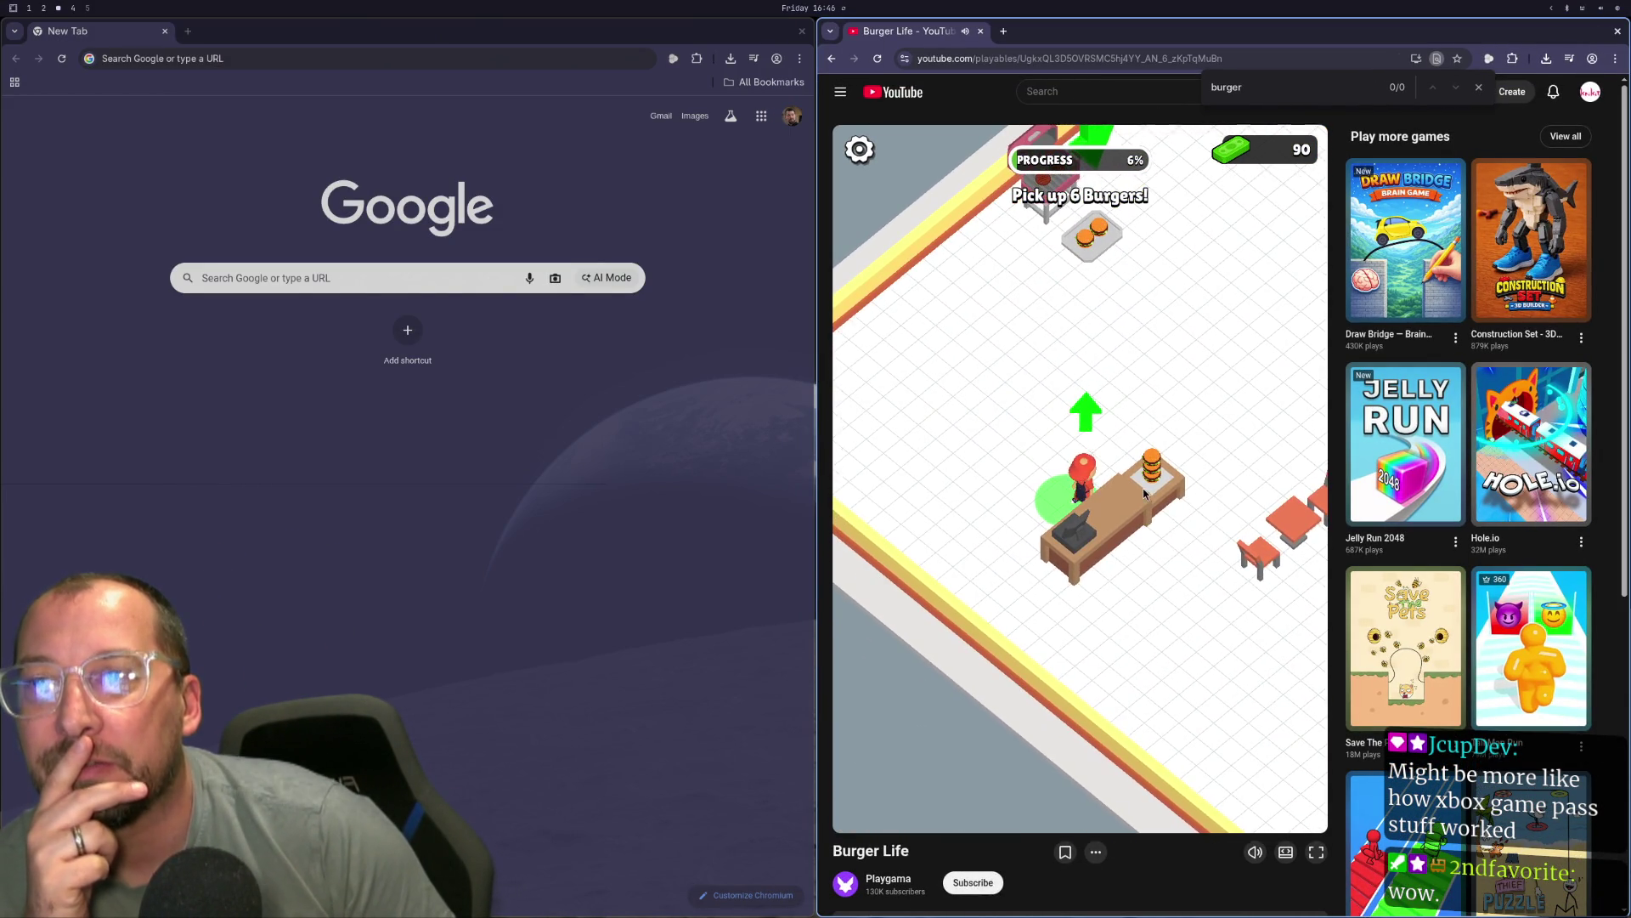
mouse_move(1143, 493)
left_mouse_down()
mouse_move(1150, 76)
mouse_move(1221, 328)
mouse_move(1260, 868)
mouse_move(707, 786)
left_mouse_up()
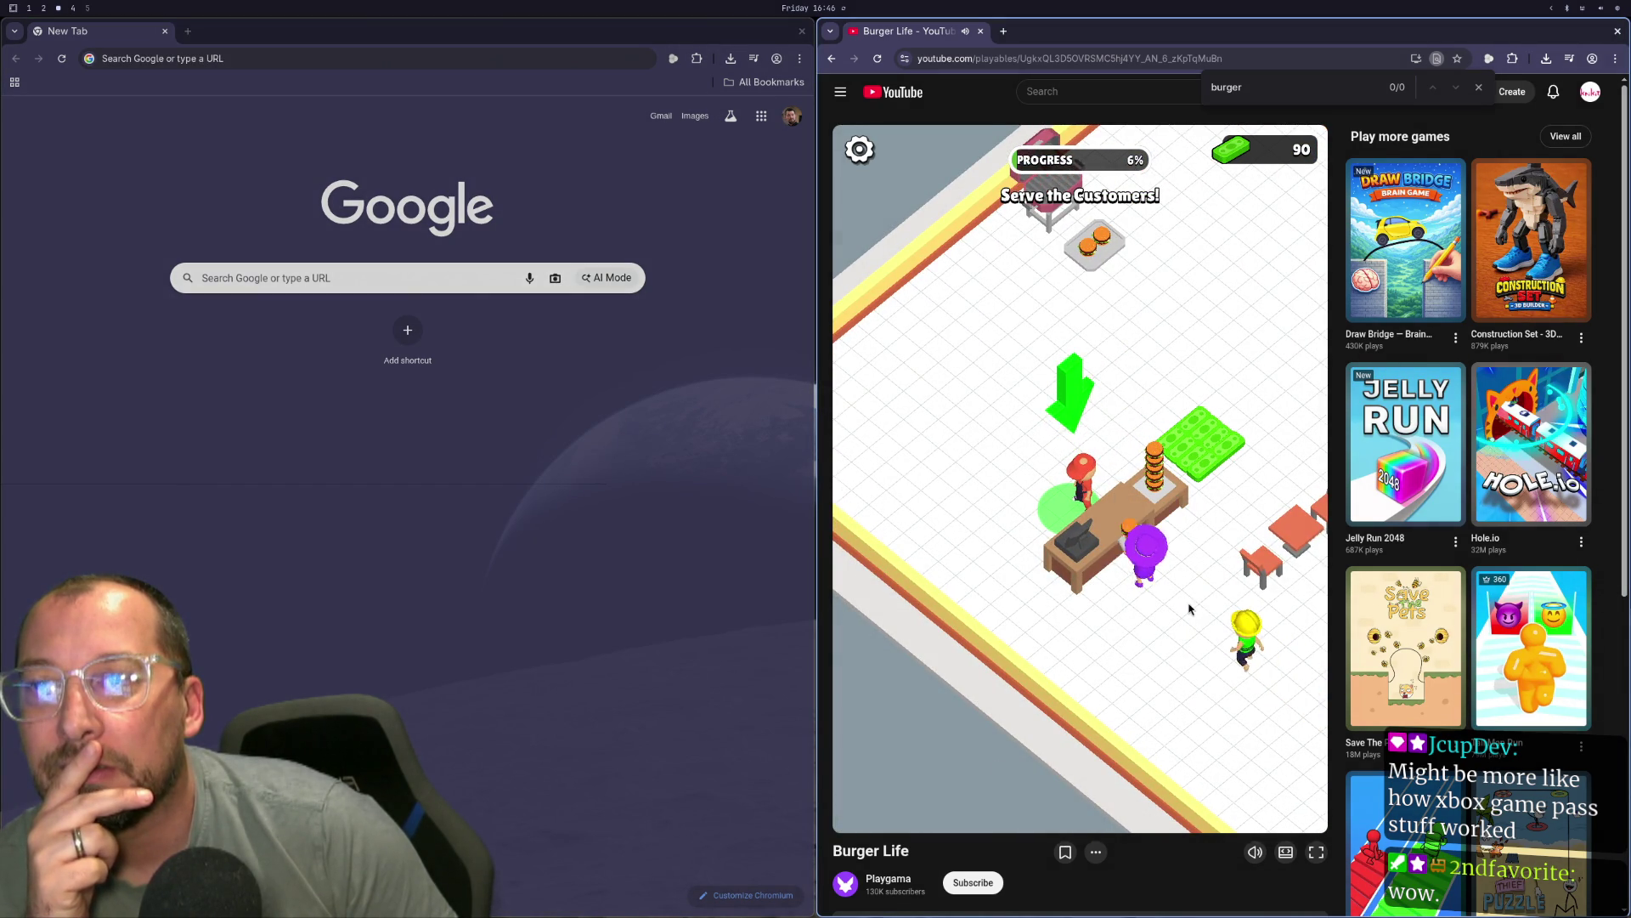
mouse_move(1190, 608)
left_mouse_down()
mouse_move(1241, 455)
mouse_move(1283, 459)
mouse_move(1300, 493)
mouse_move(1298, 467)
mouse_move(1303, 575)
mouse_move(1106, 636)
left_mouse_up()
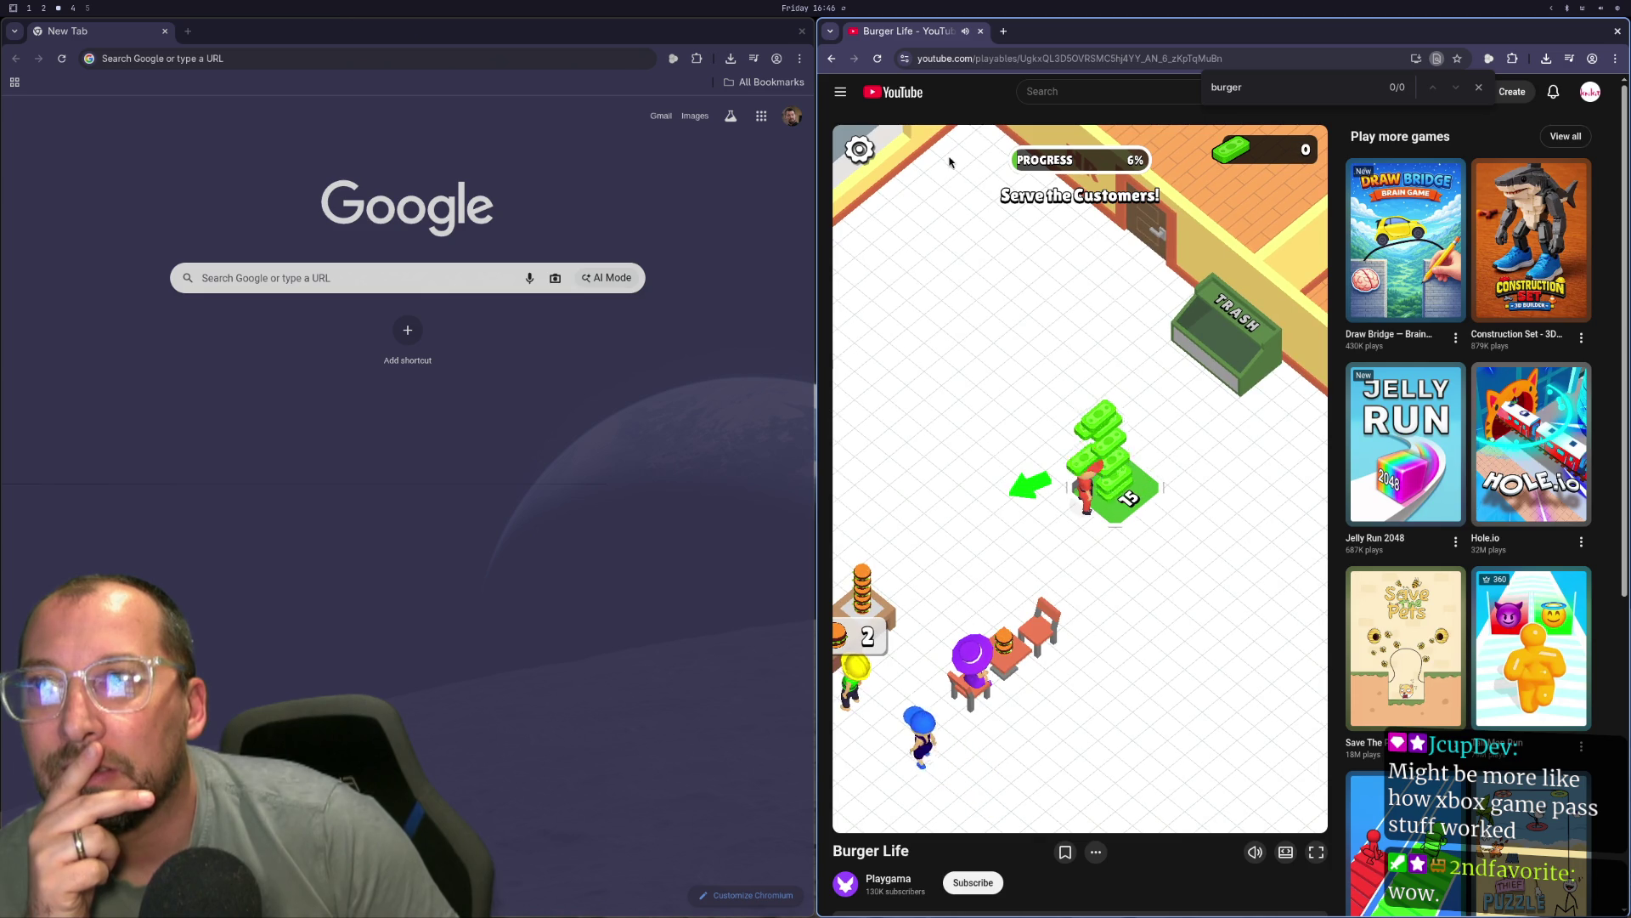
left_click(860, 152)
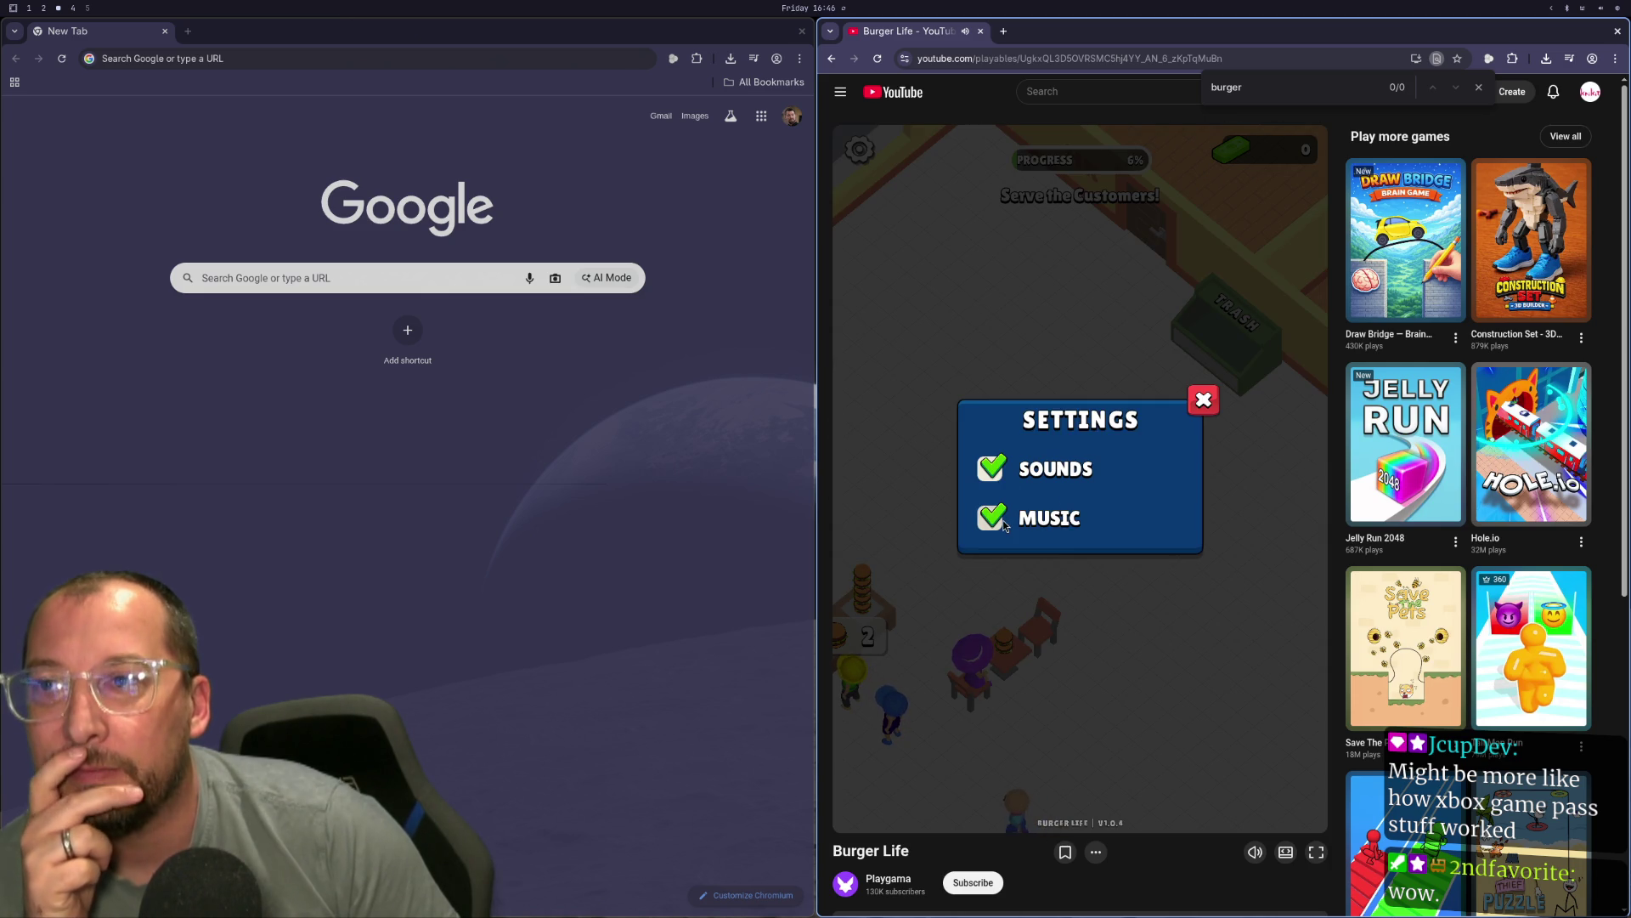
left_click(1189, 390)
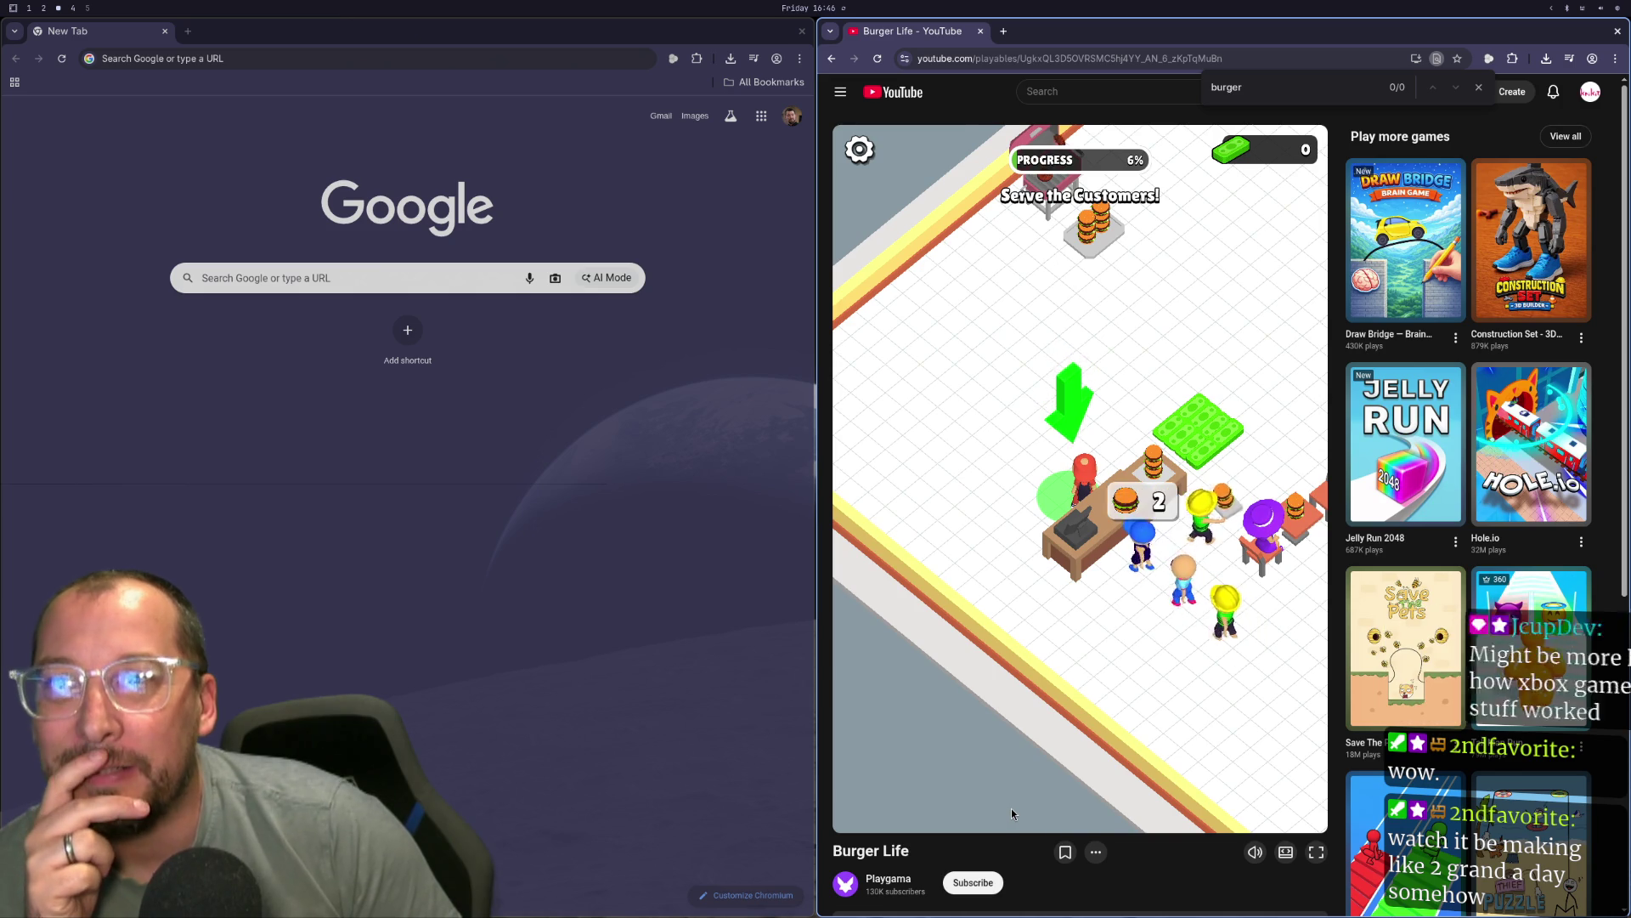
Keep collecting cash and carrying burgers until progress hits 8%, then close the game tab.
mouse_move(1011, 808)
left_mouse_down()
mouse_move(1058, 773)
mouse_move(898, 880)
left_mouse_up()
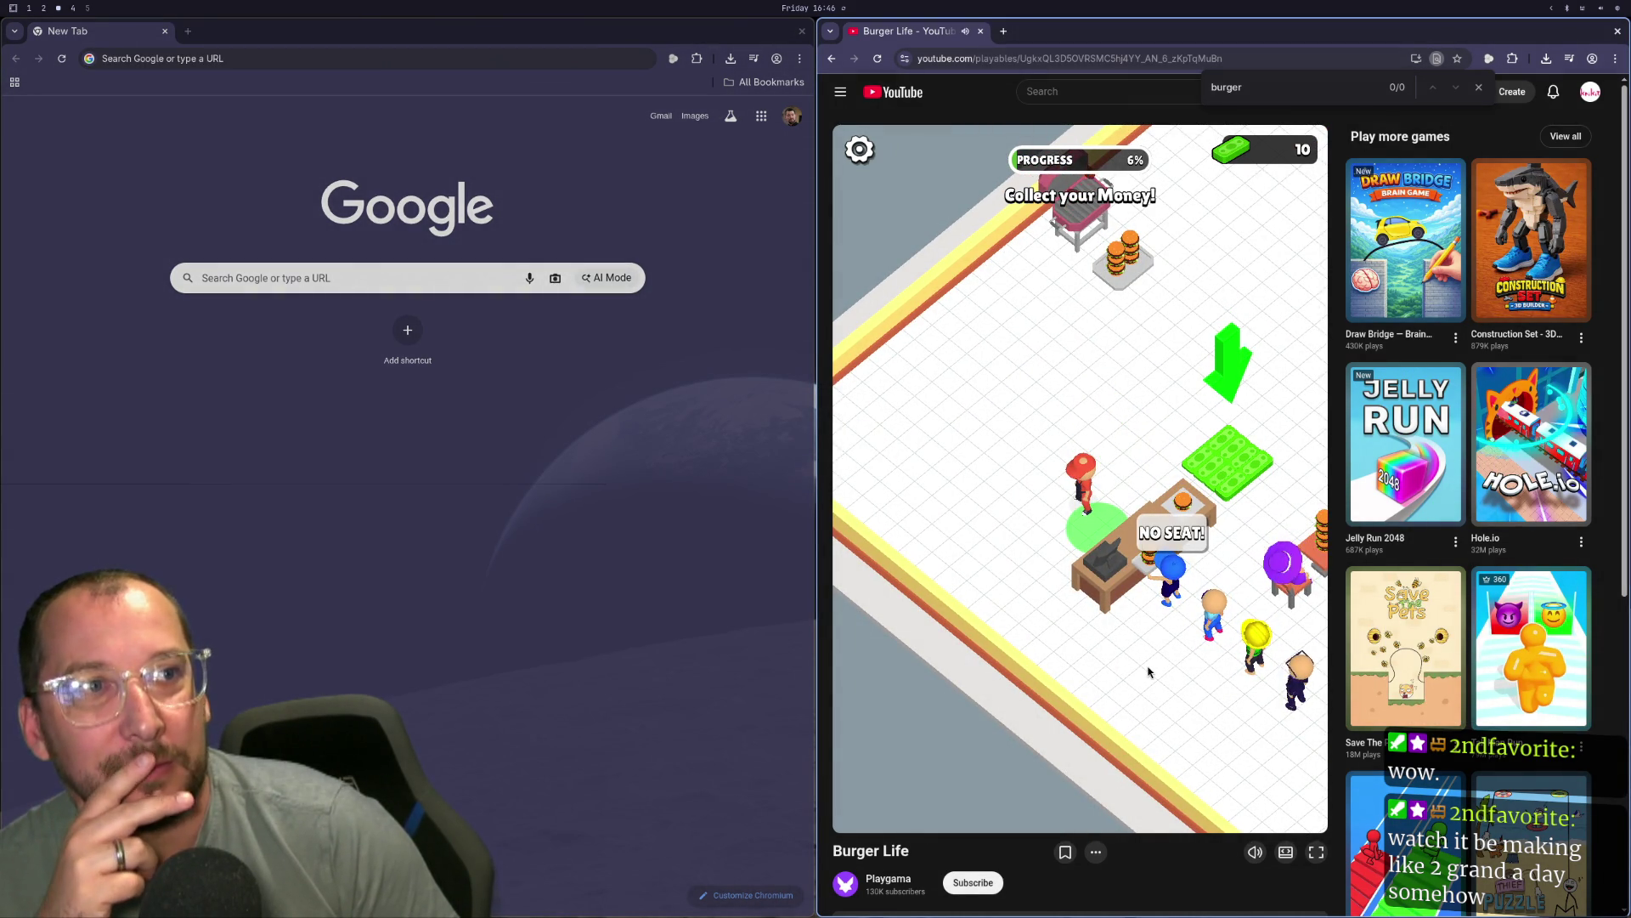
left_click_drag(1118, 655, 1238, 686)
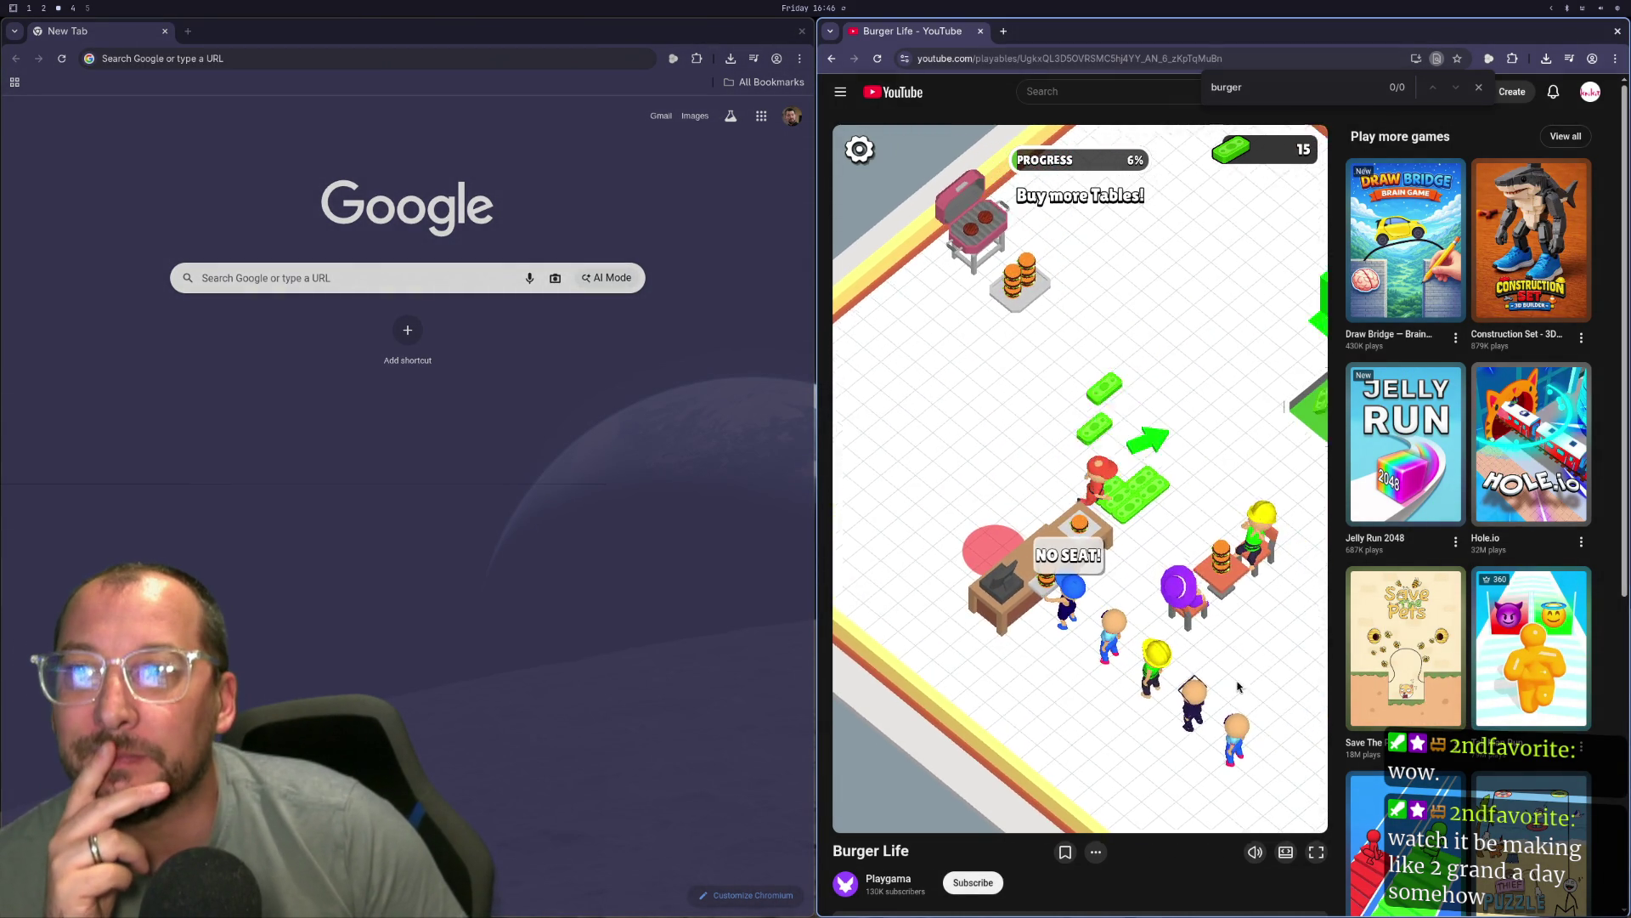
mouse_move(1063, 671)
left_mouse_down()
mouse_move(1300, 346)
mouse_move(1315, 501)
mouse_move(991, 502)
mouse_move(998, 610)
left_mouse_up()
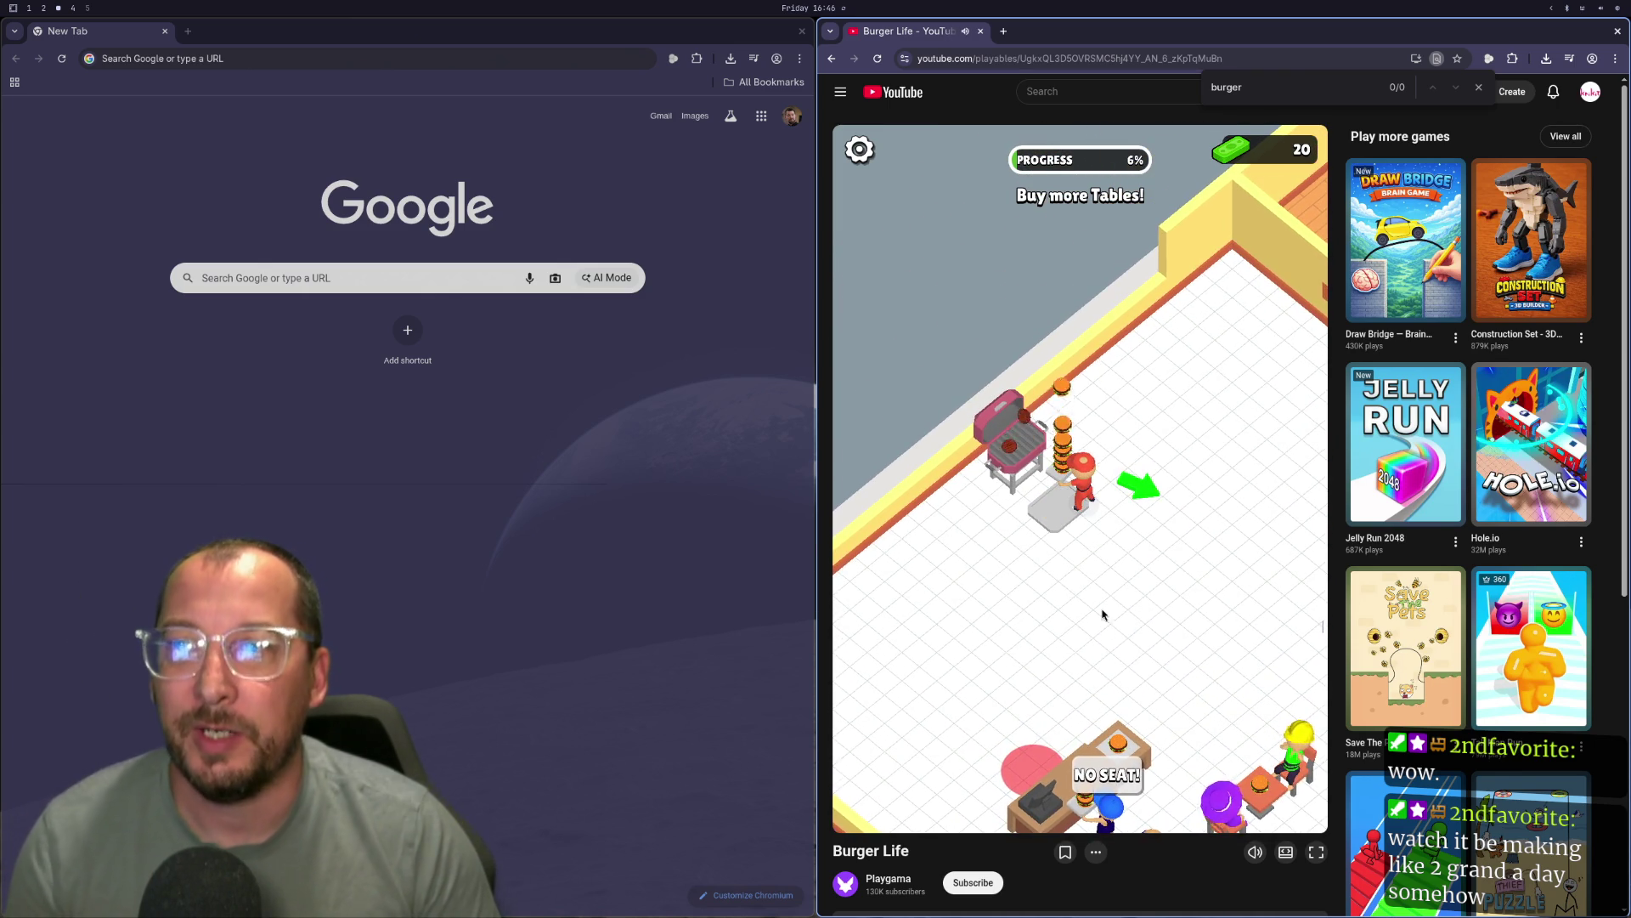
mouse_move(1103, 613)
left_mouse_down()
mouse_move(1213, 681)
mouse_move(1156, 675)
mouse_move(1147, 650)
mouse_move(905, 639)
mouse_move(956, 830)
left_mouse_up()
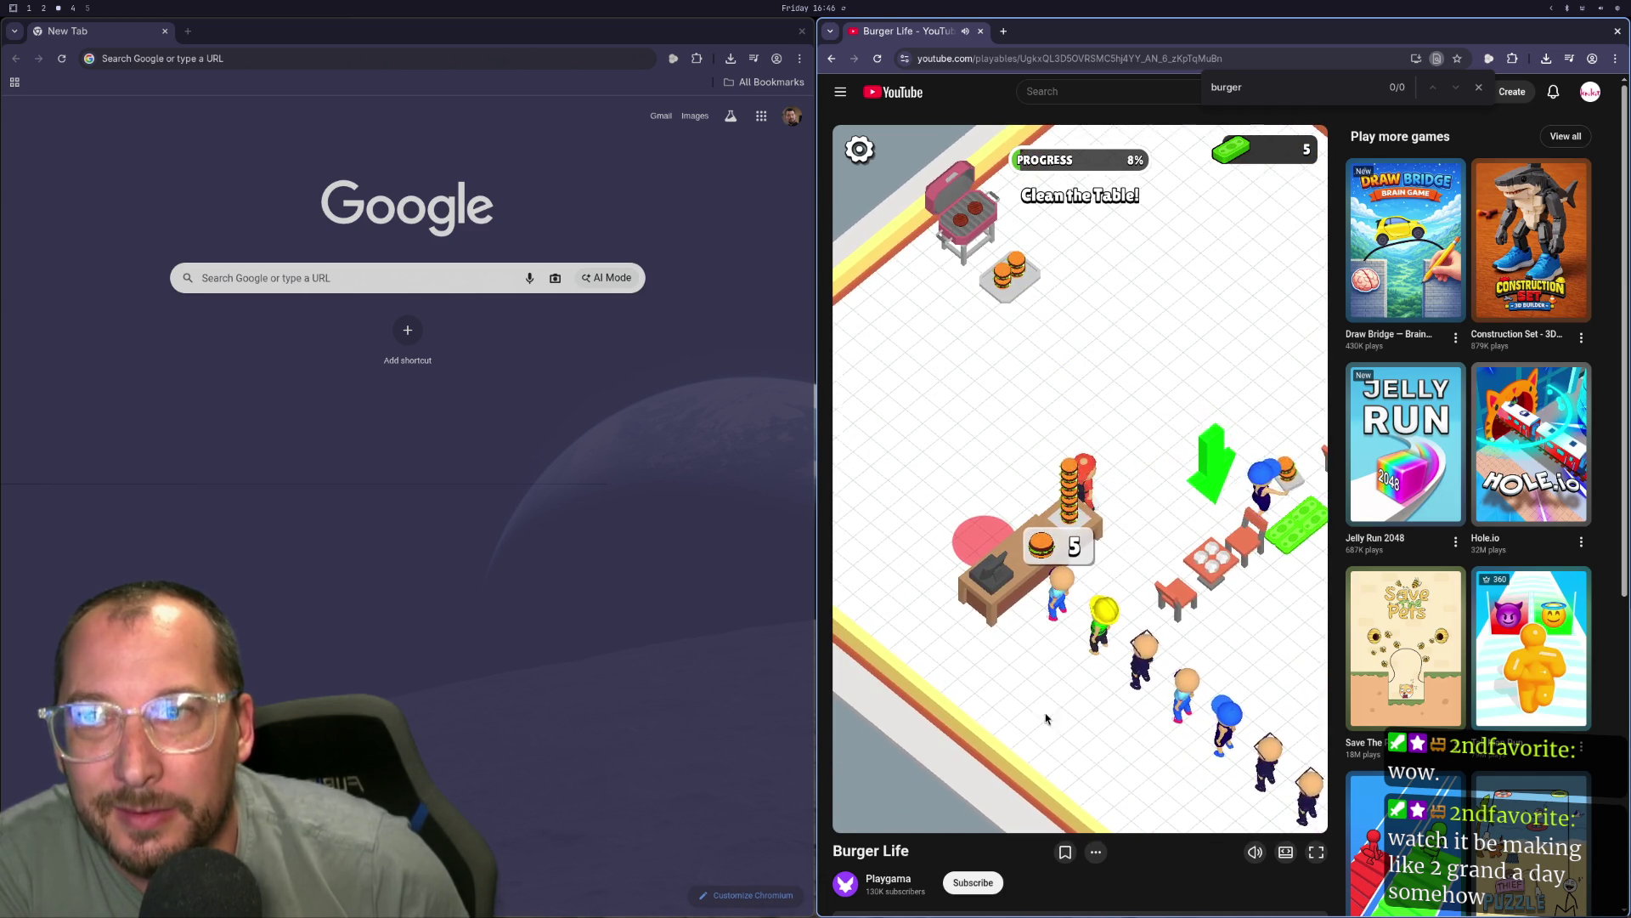
left_click_drag(1046, 717, 1080, 792)
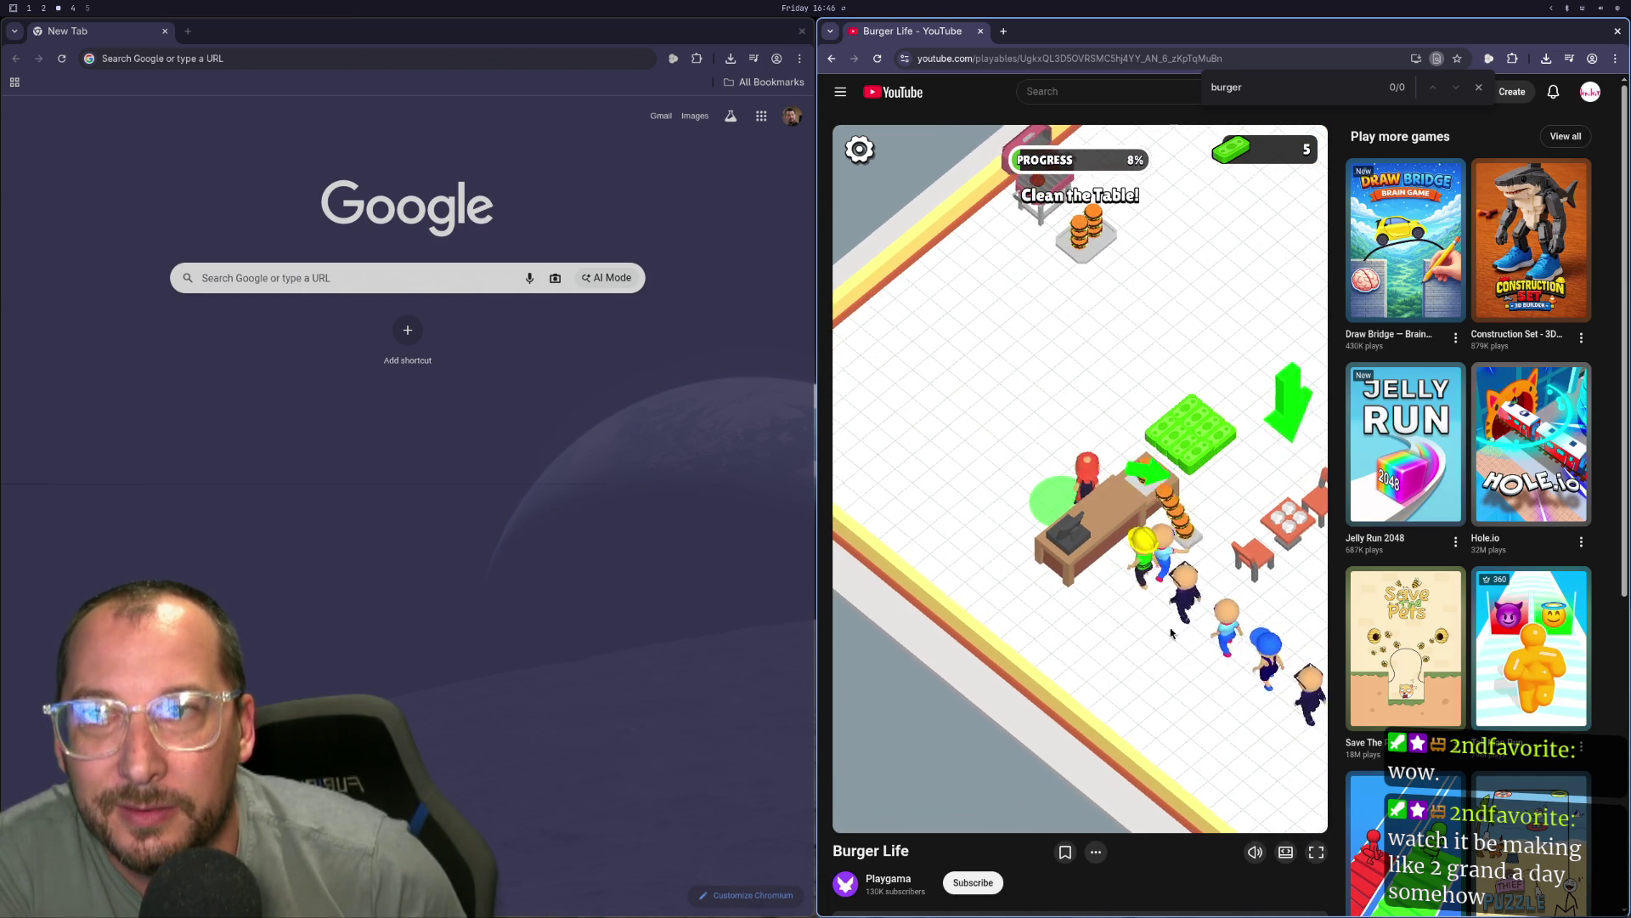
left_click_drag(1171, 633, 1452, 755)
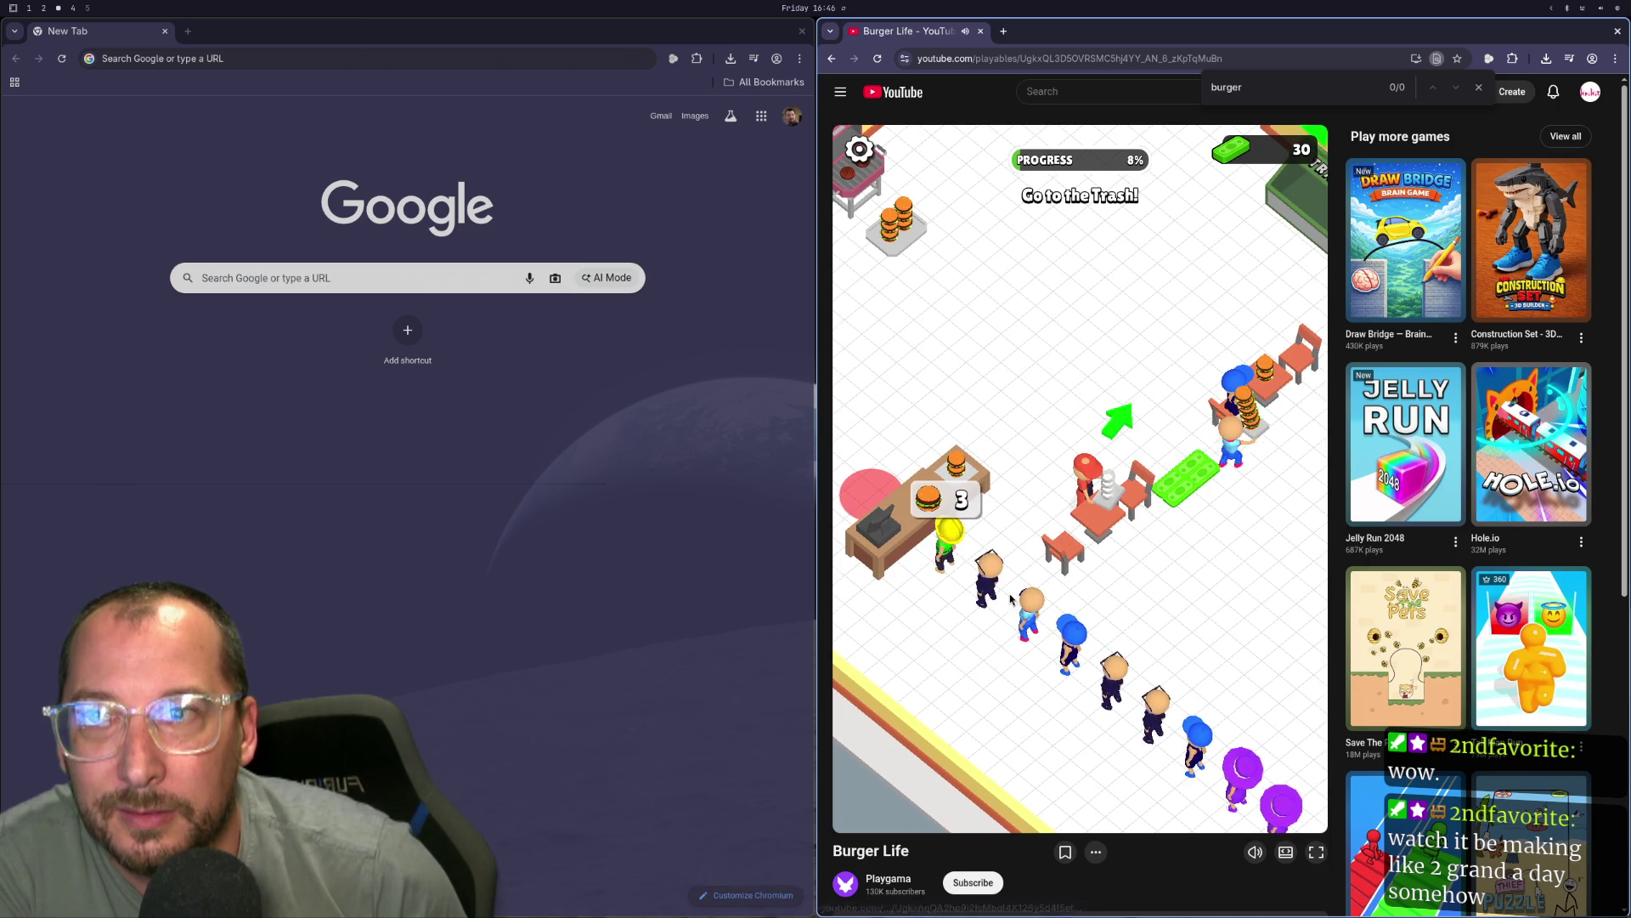
mouse_move(1011, 597)
left_mouse_down()
mouse_move(1336, 376)
mouse_move(1280, 353)
left_mouse_up()
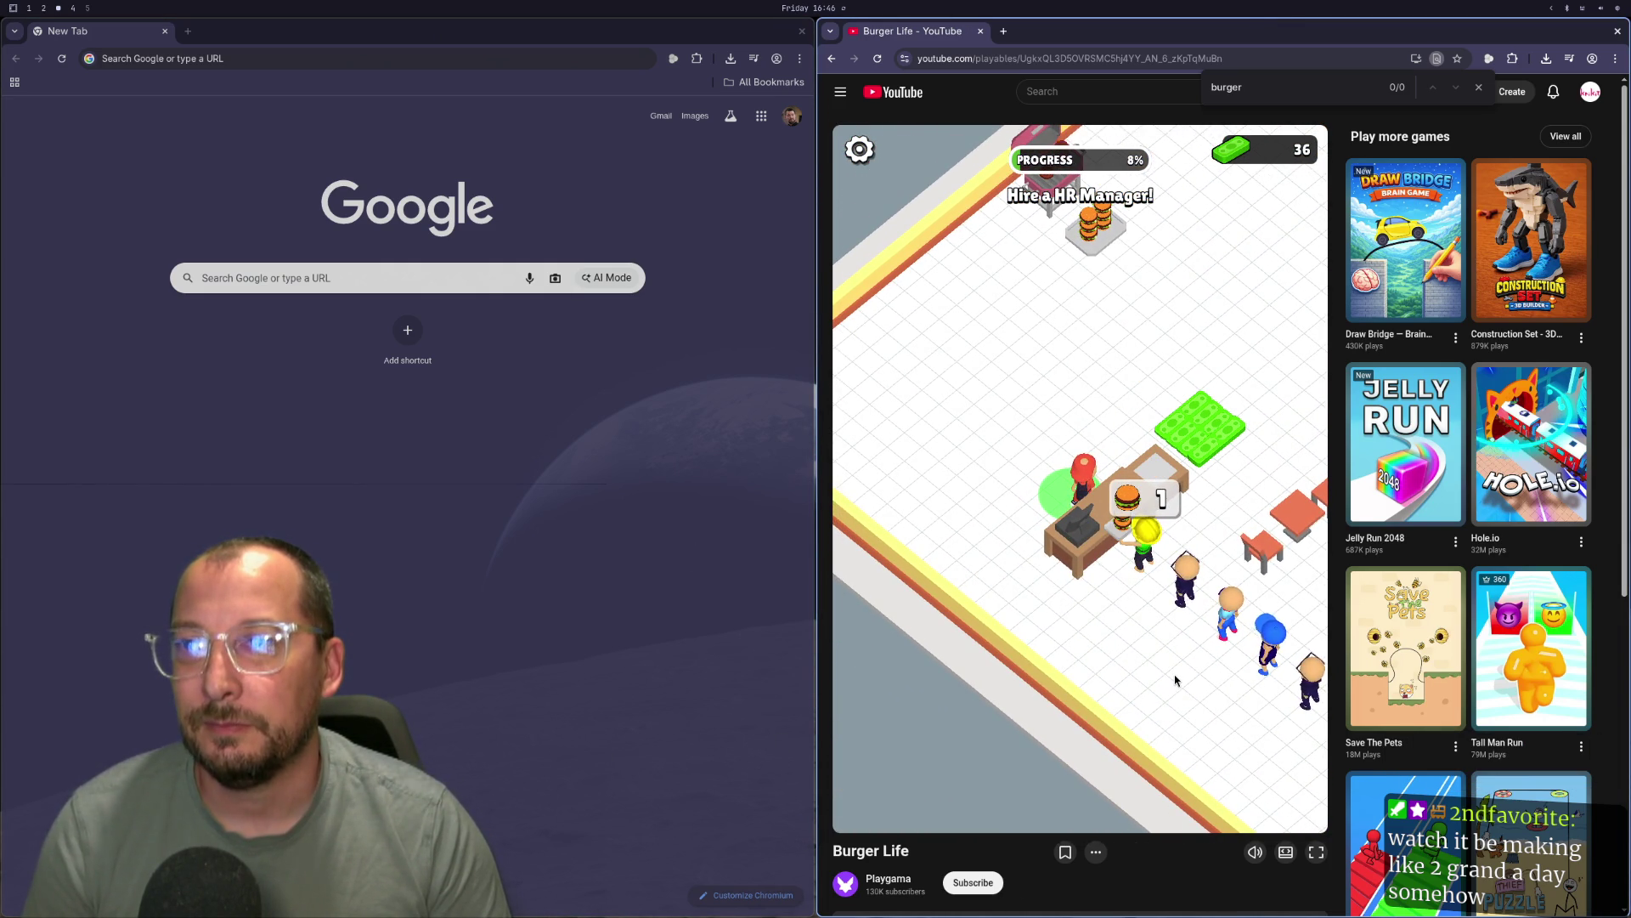
mouse_move(1175, 680)
left_mouse_down()
mouse_move(1247, 571)
mouse_move(1085, 418)
left_mouse_up()
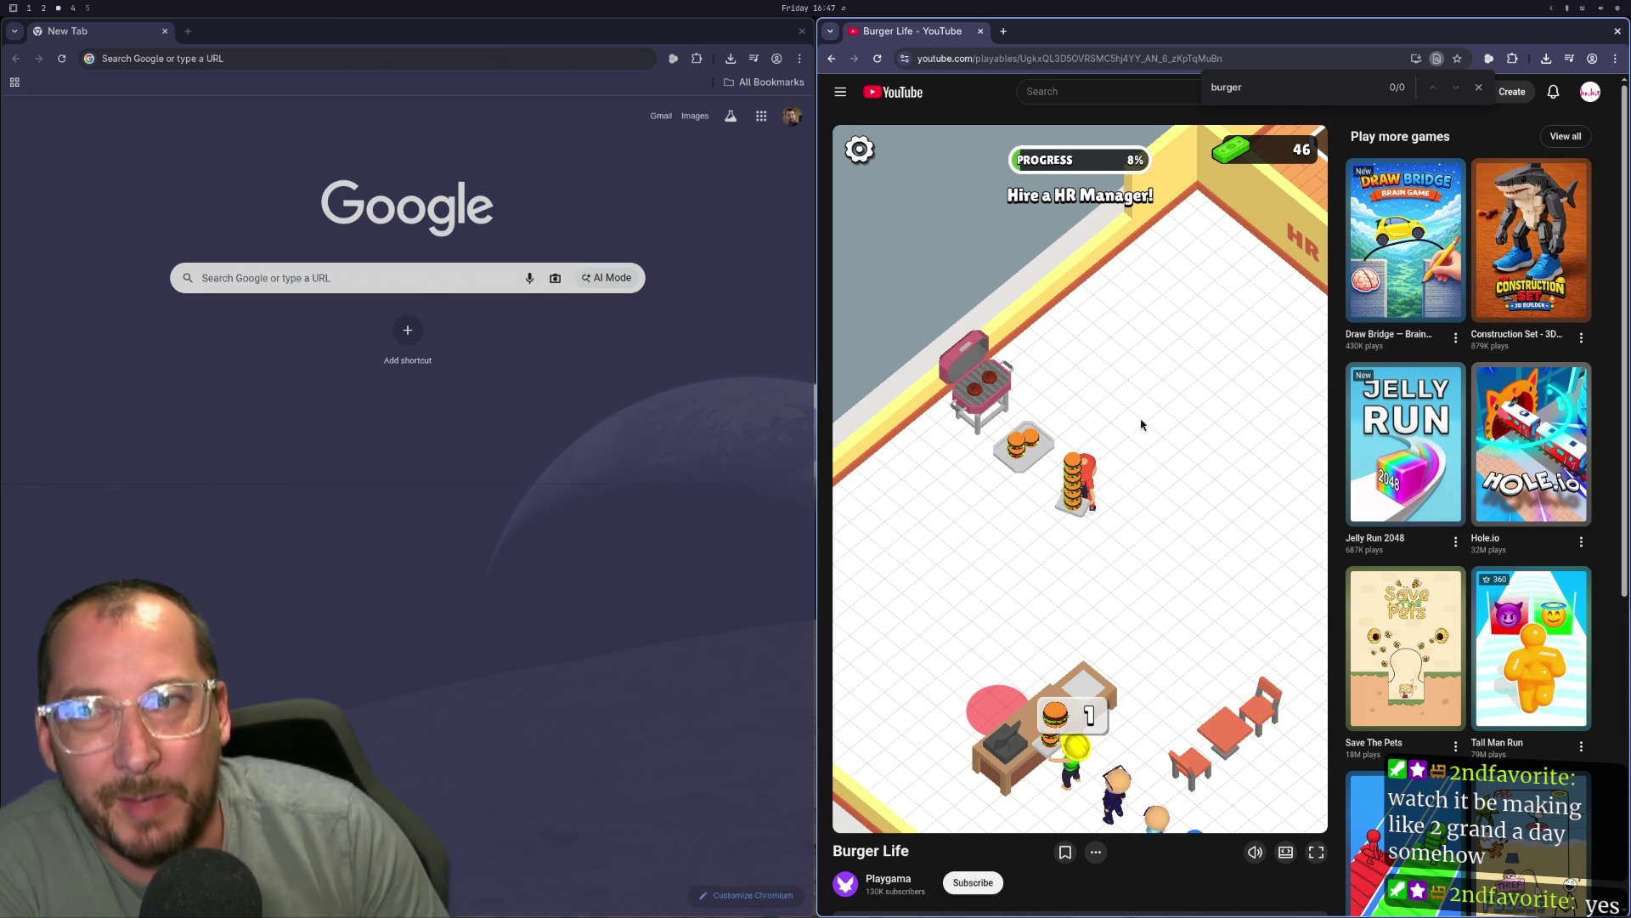
scroll(1419, 616, "down", 5)
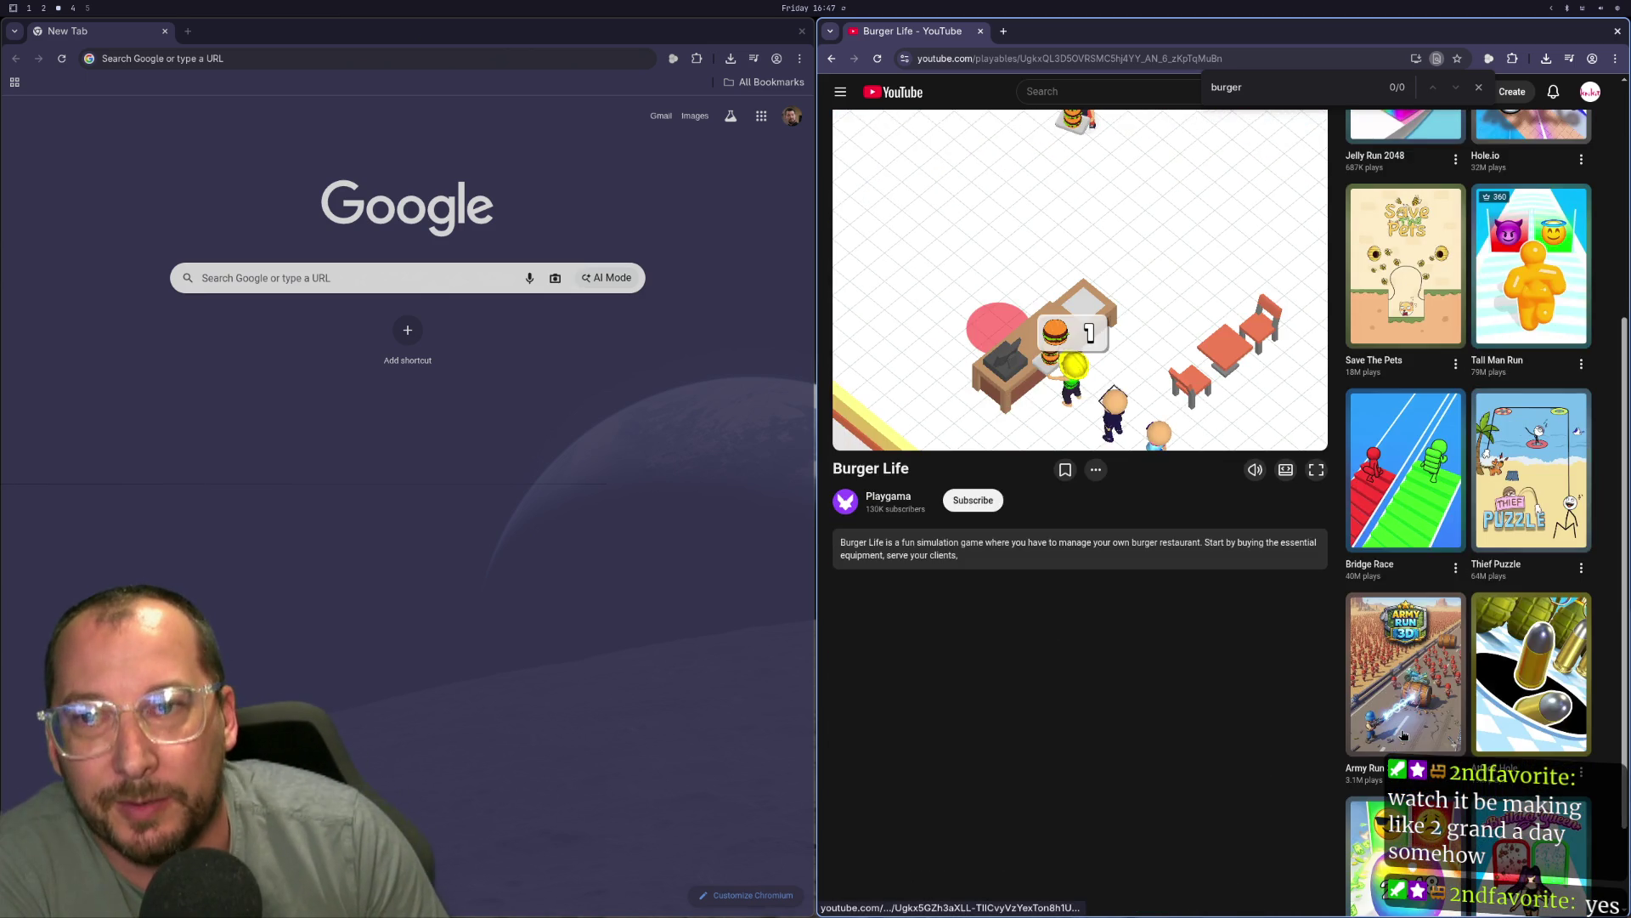
scroll(1403, 736, "up", 5)
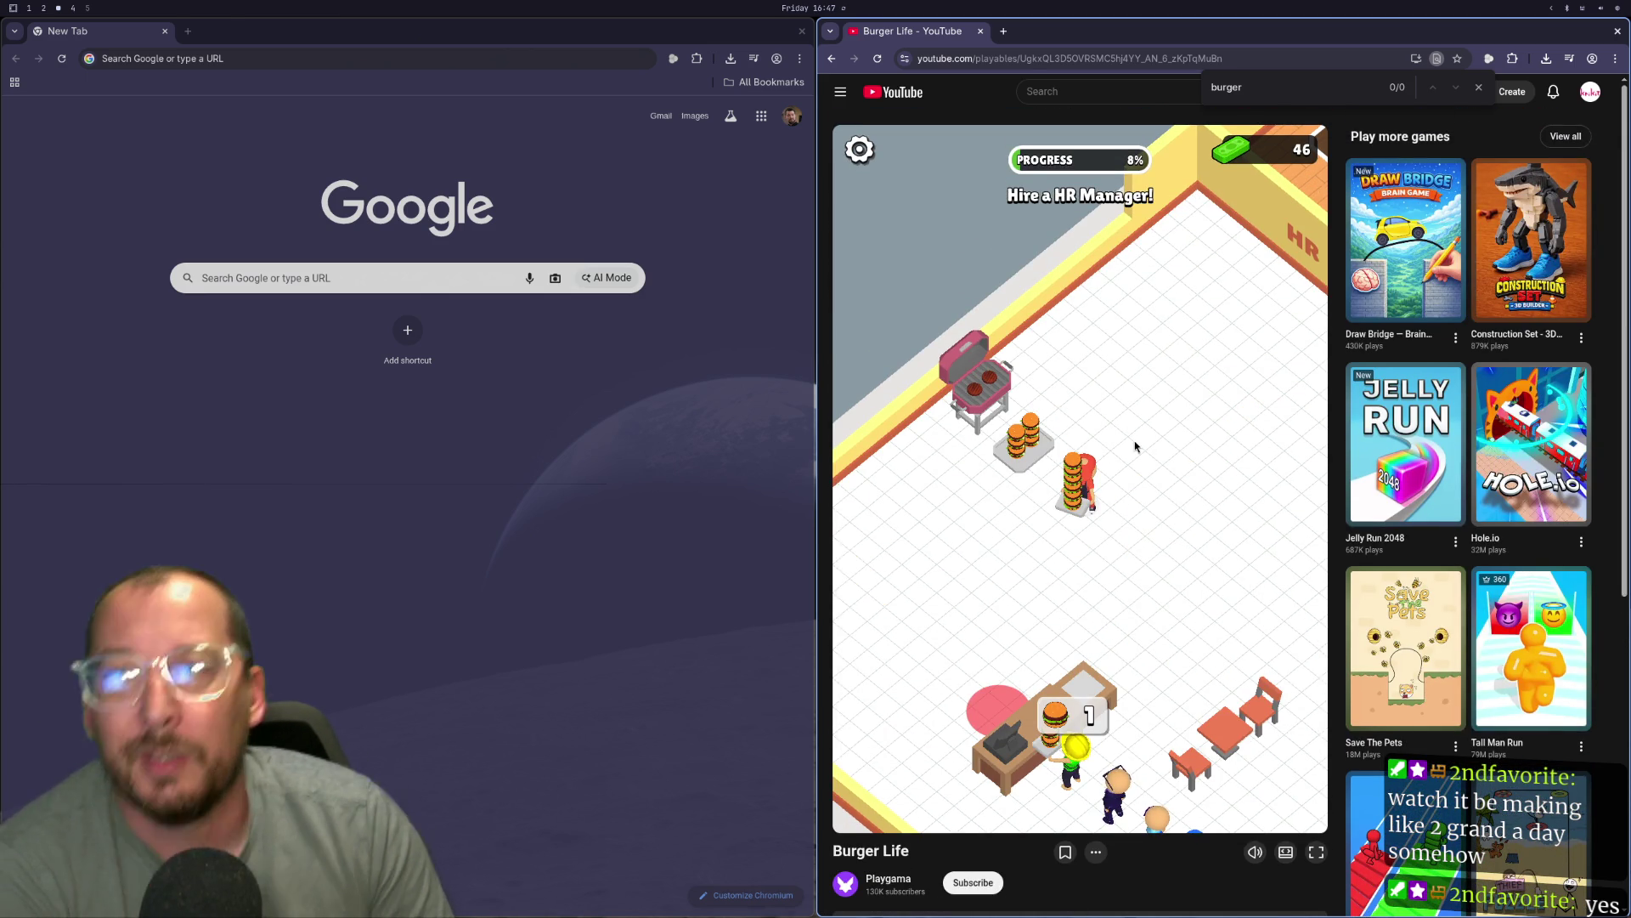
key("ctrl+w")
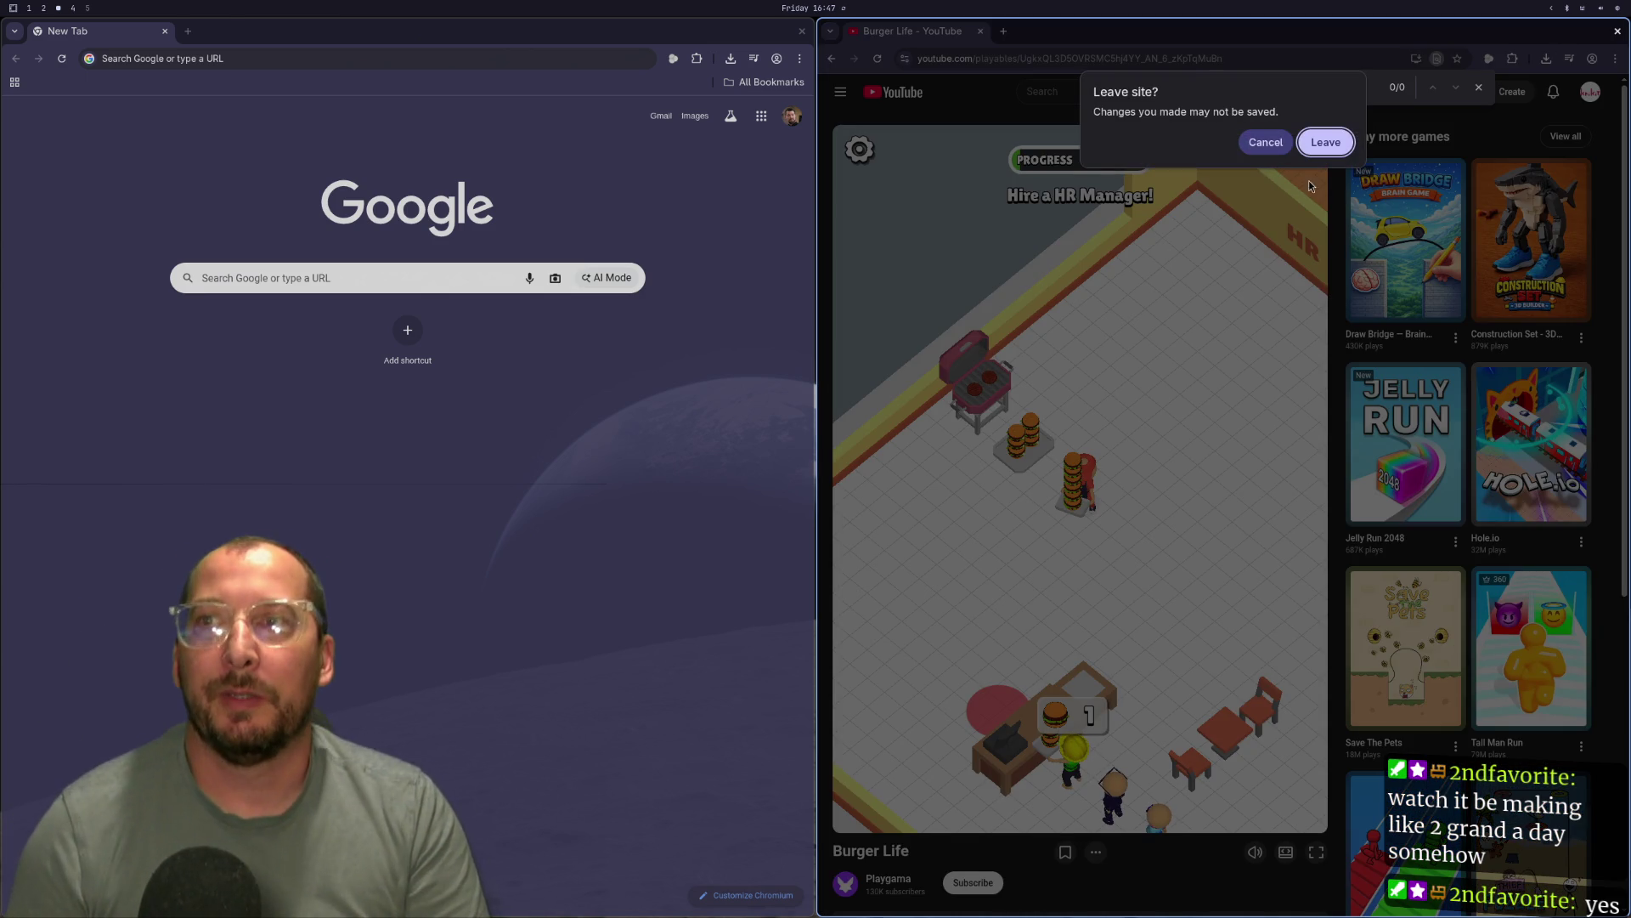
Confirm leaving the game page, then search 'godot docs' from Chrome's new tab.
left_click(1323, 145)
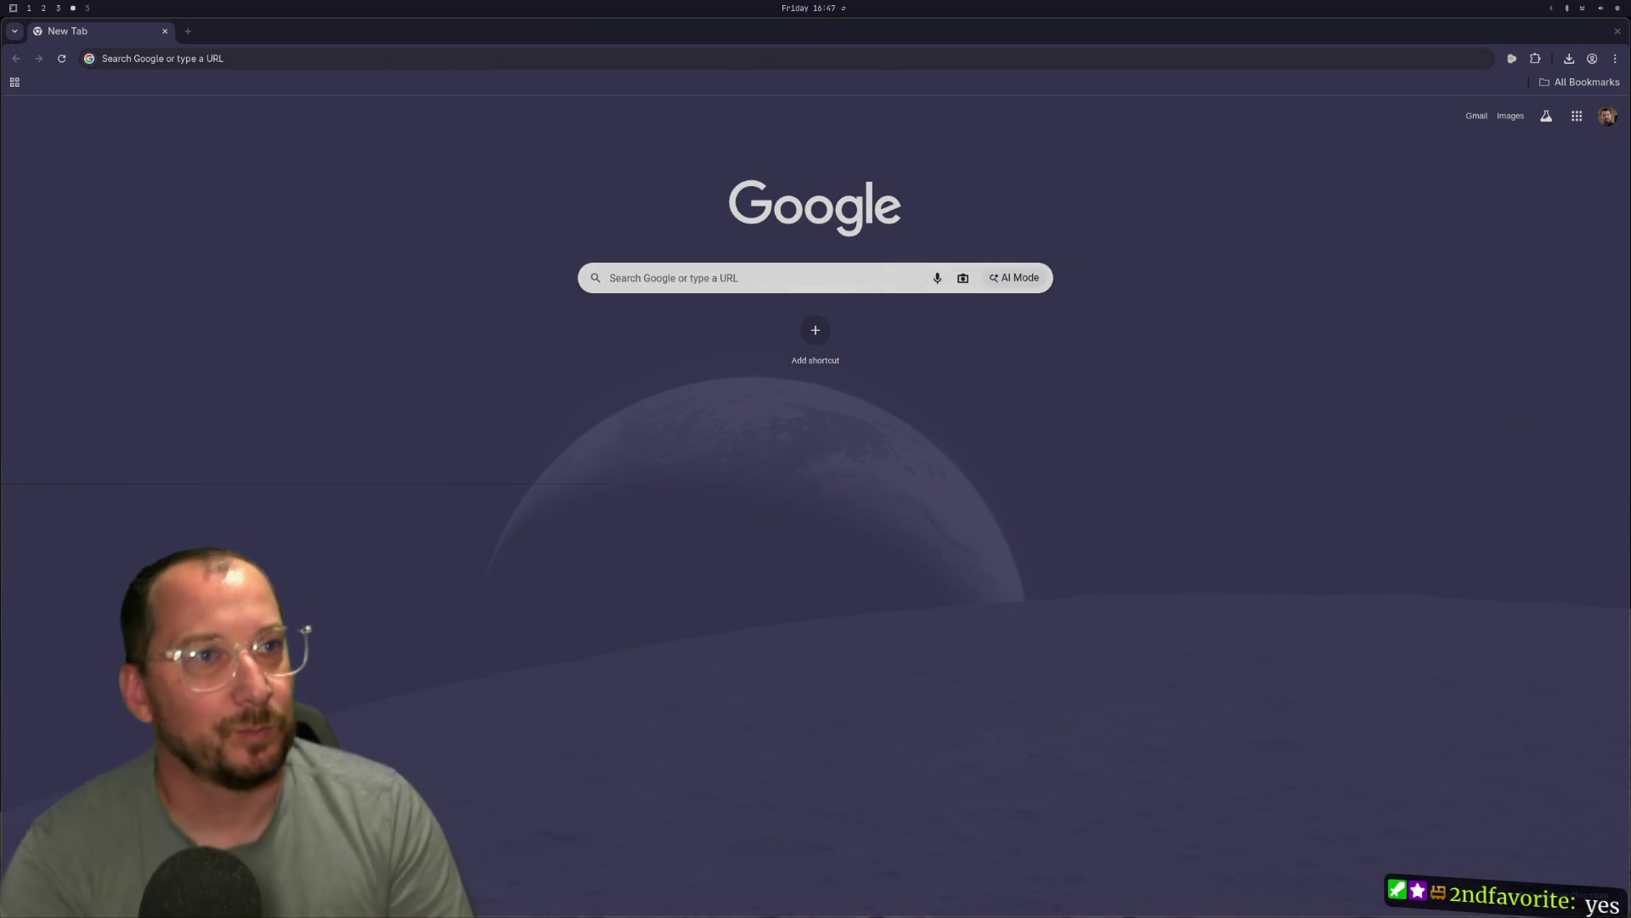
key("super+3")
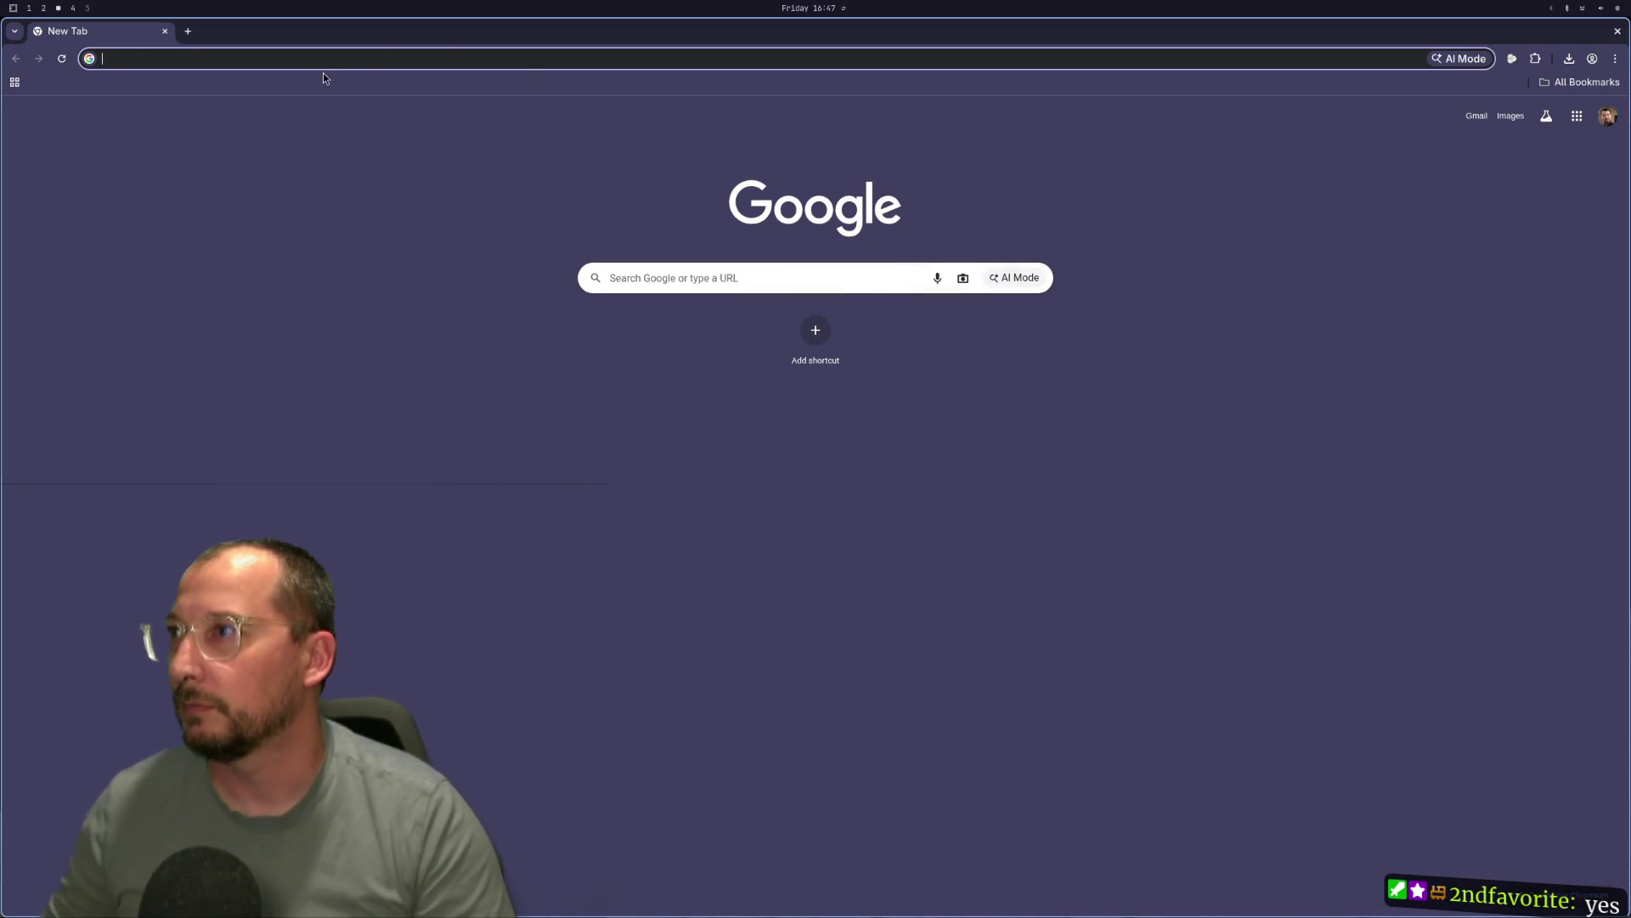
left_click(44, 9)
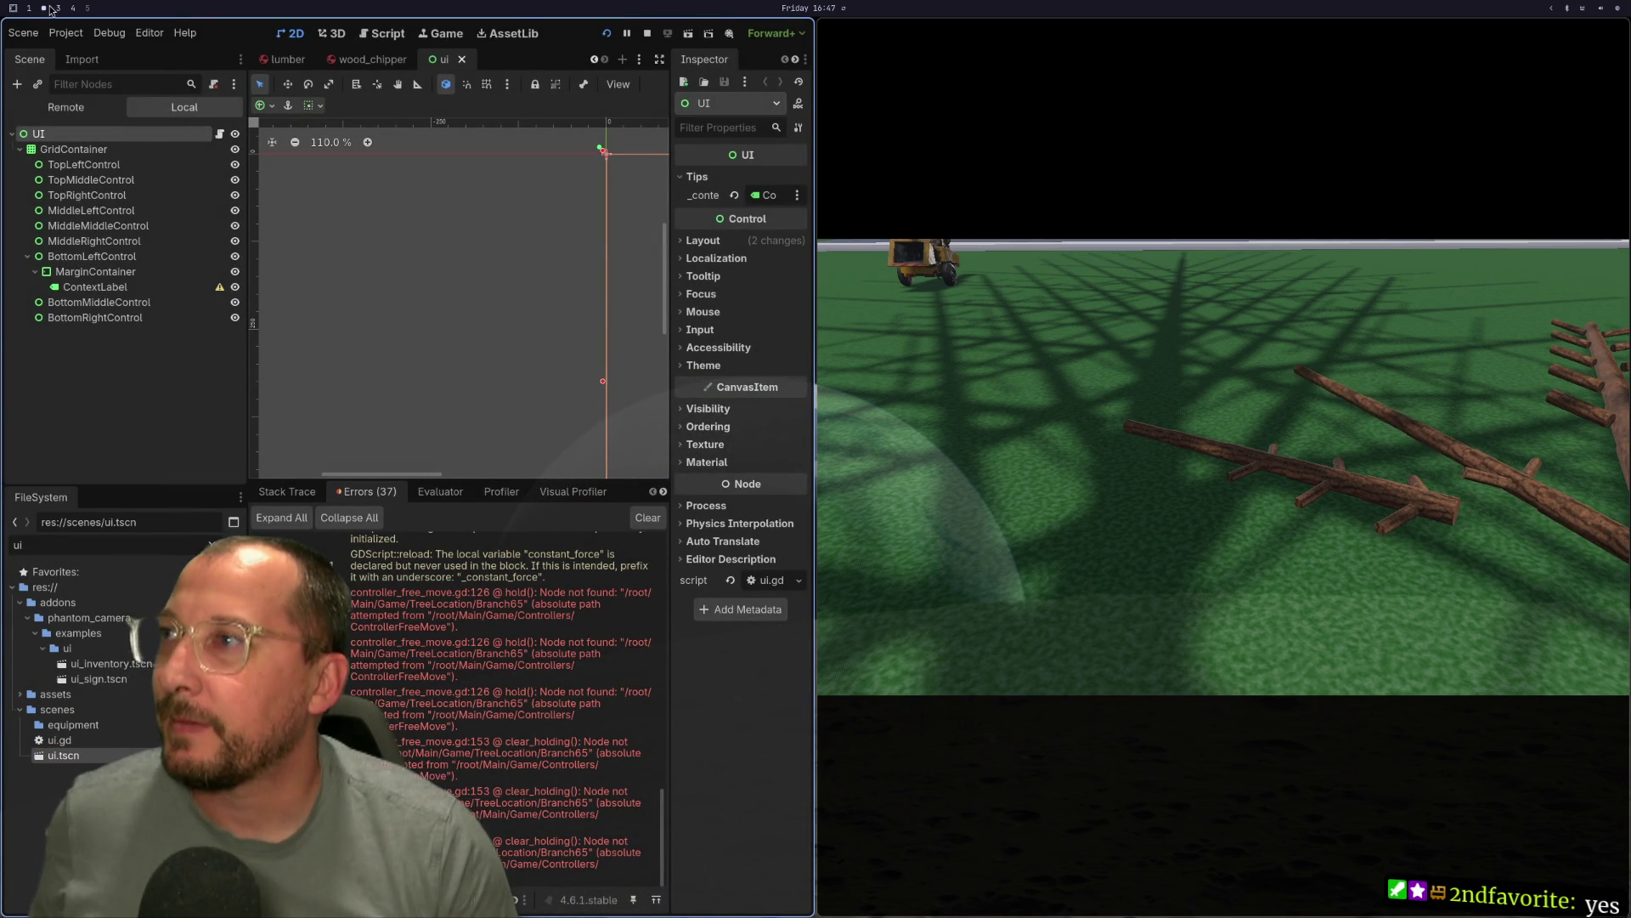
key("super+1")
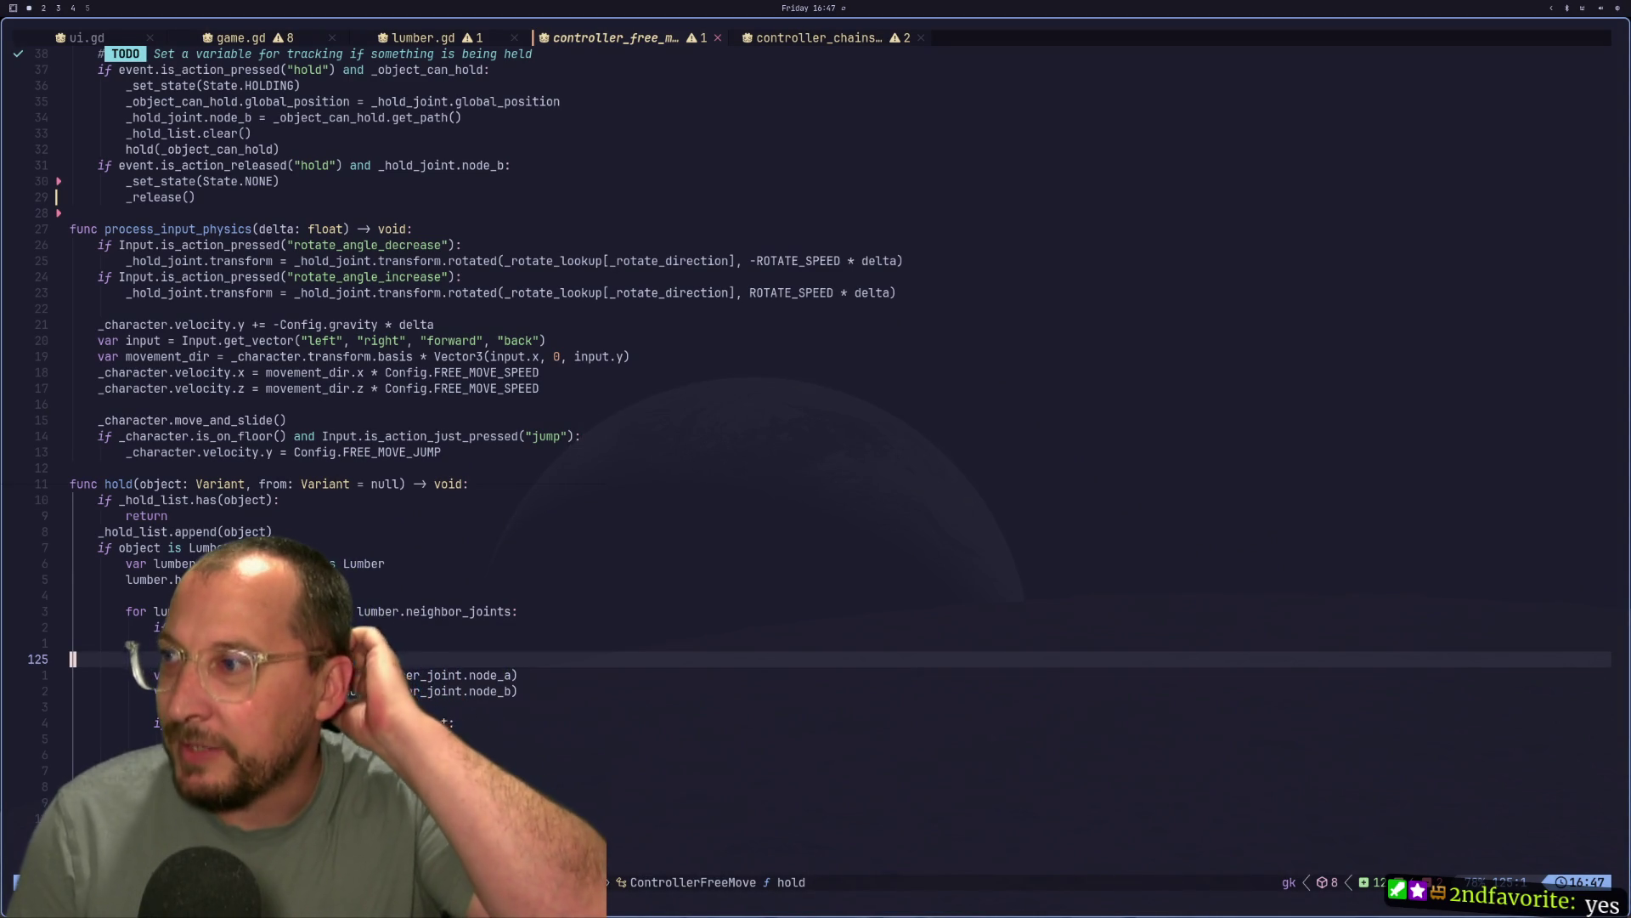
key("super+3")
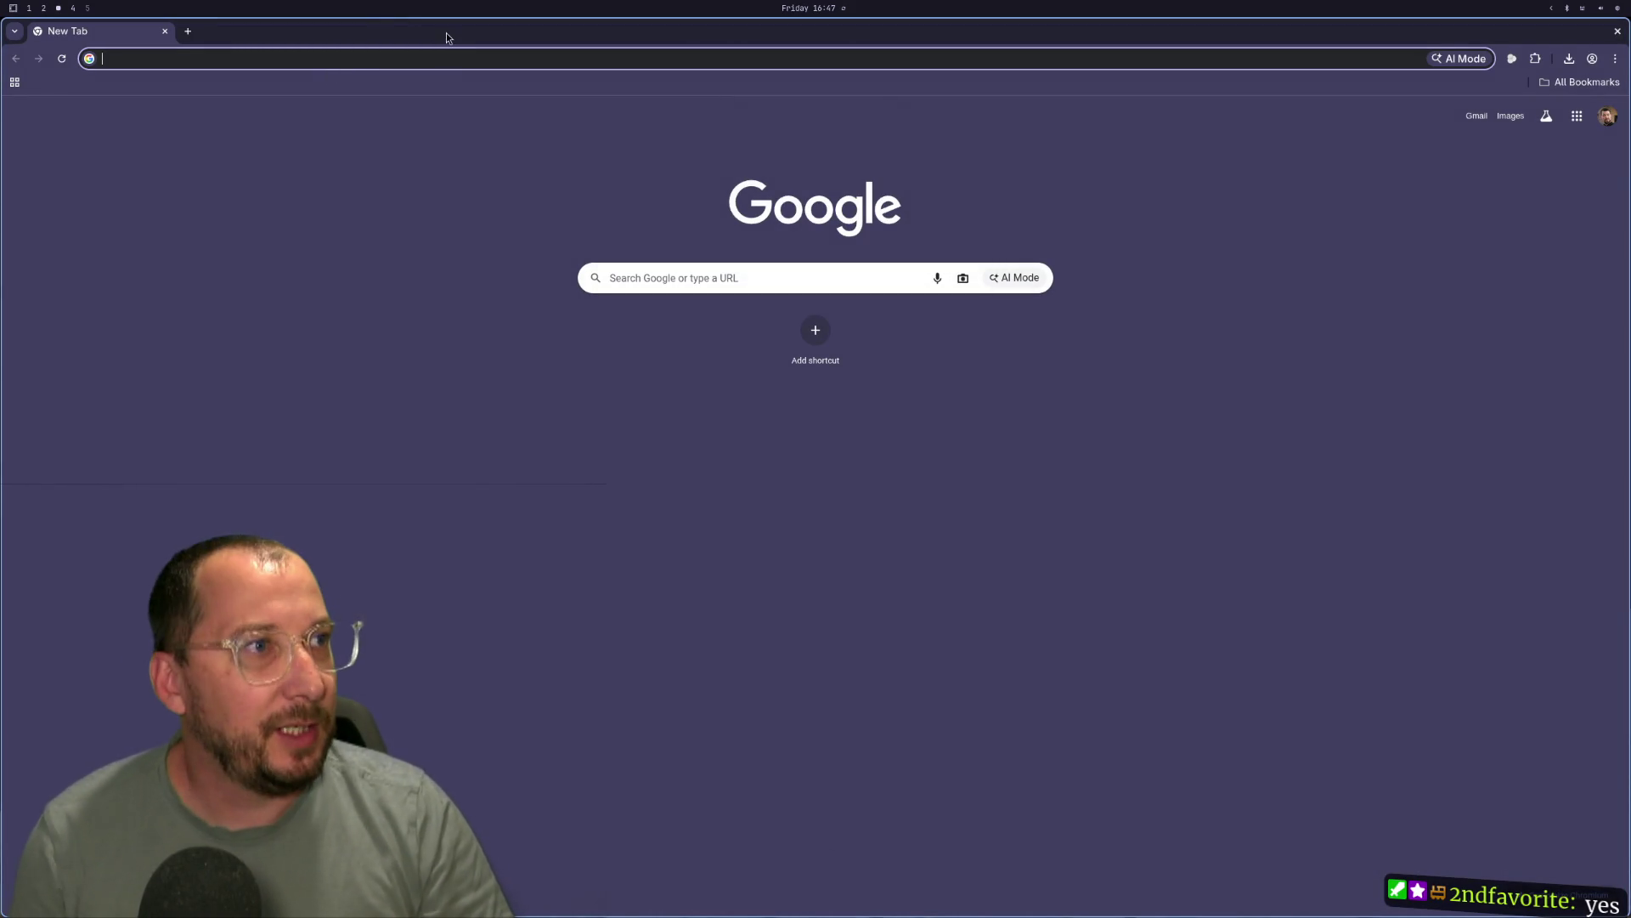
mouse_move(448, 38)
left_mouse_down()
mouse_move(1031, 342)
mouse_move(593, 431)
mouse_move(638, 422)
left_mouse_up()
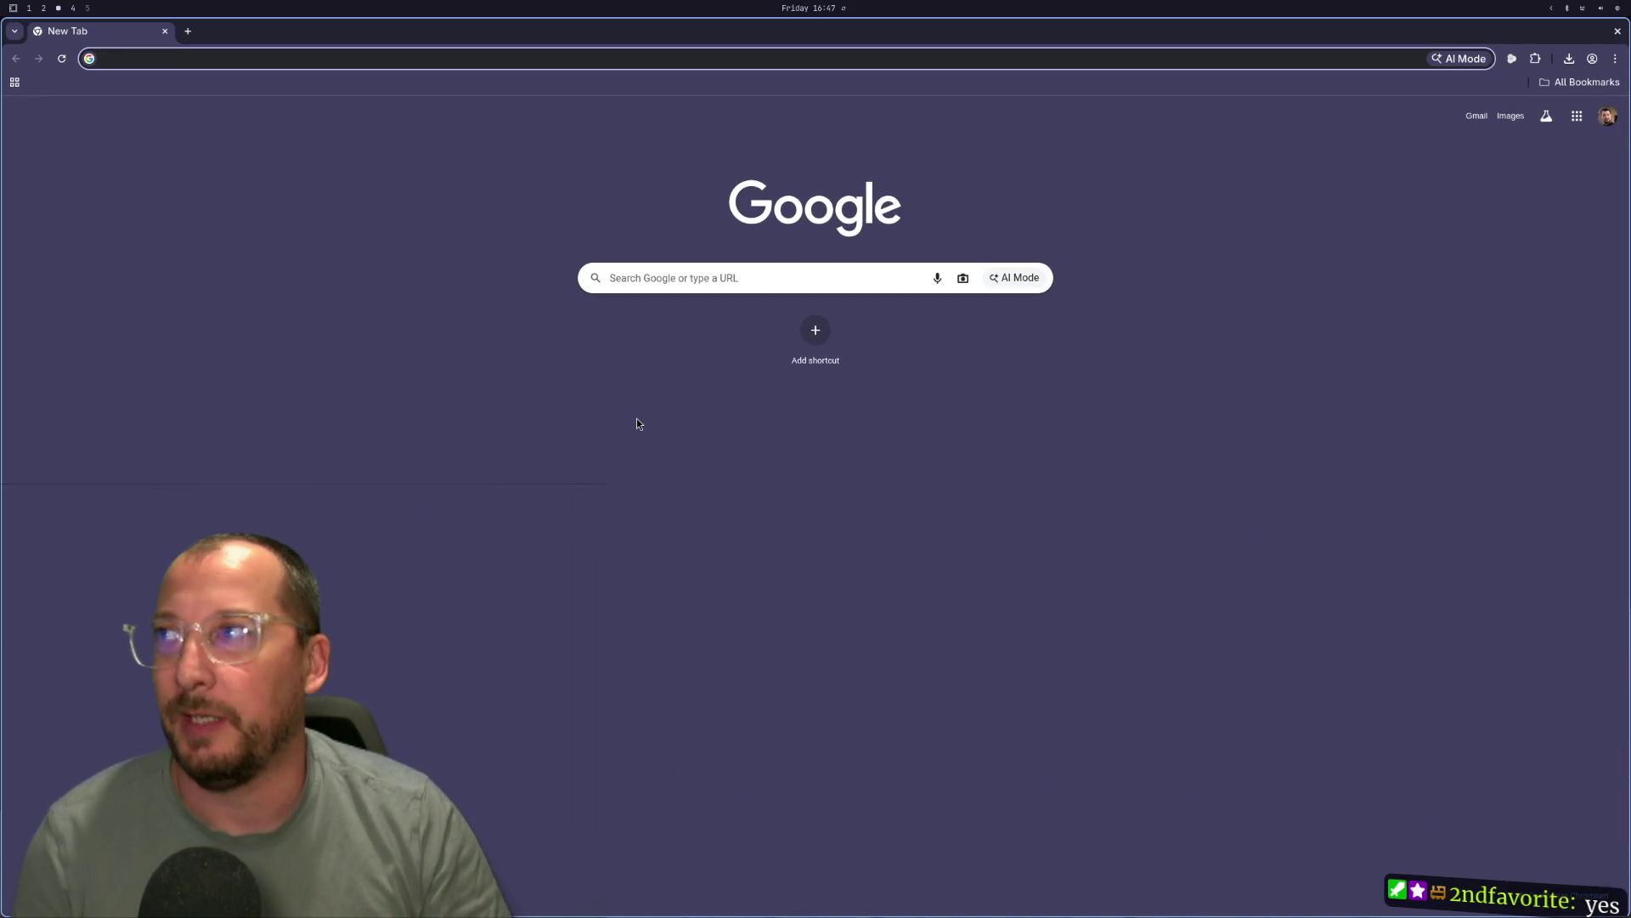
type("godot")
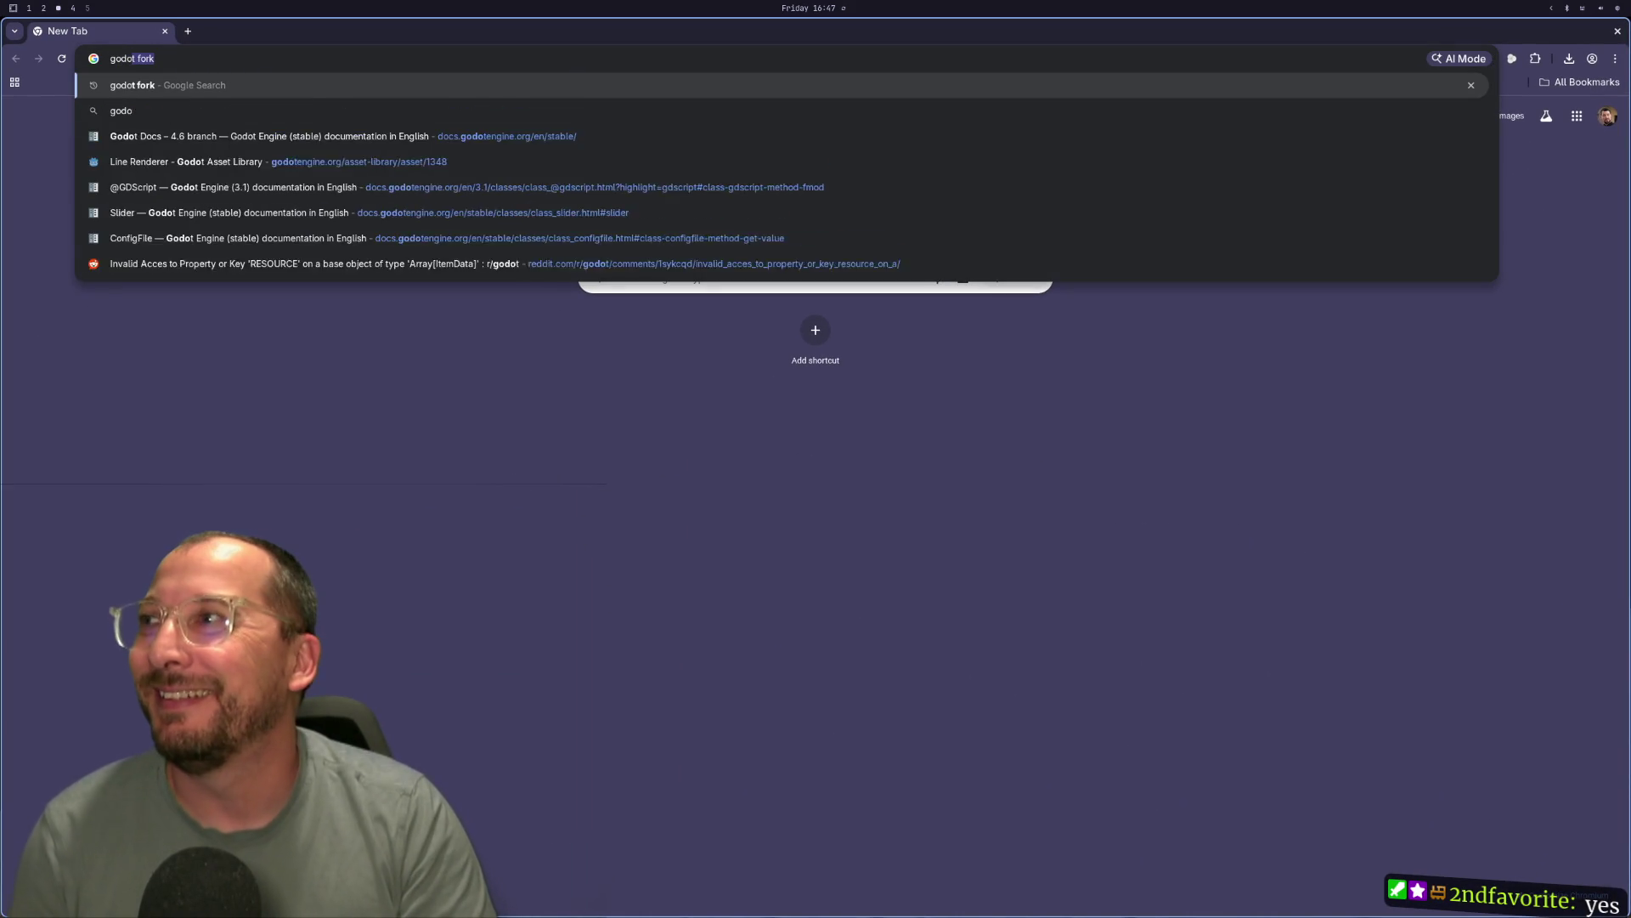
type(" docs")
Run the godot docs search and open the official Godot Docs 4.6 home page.
key("Return")
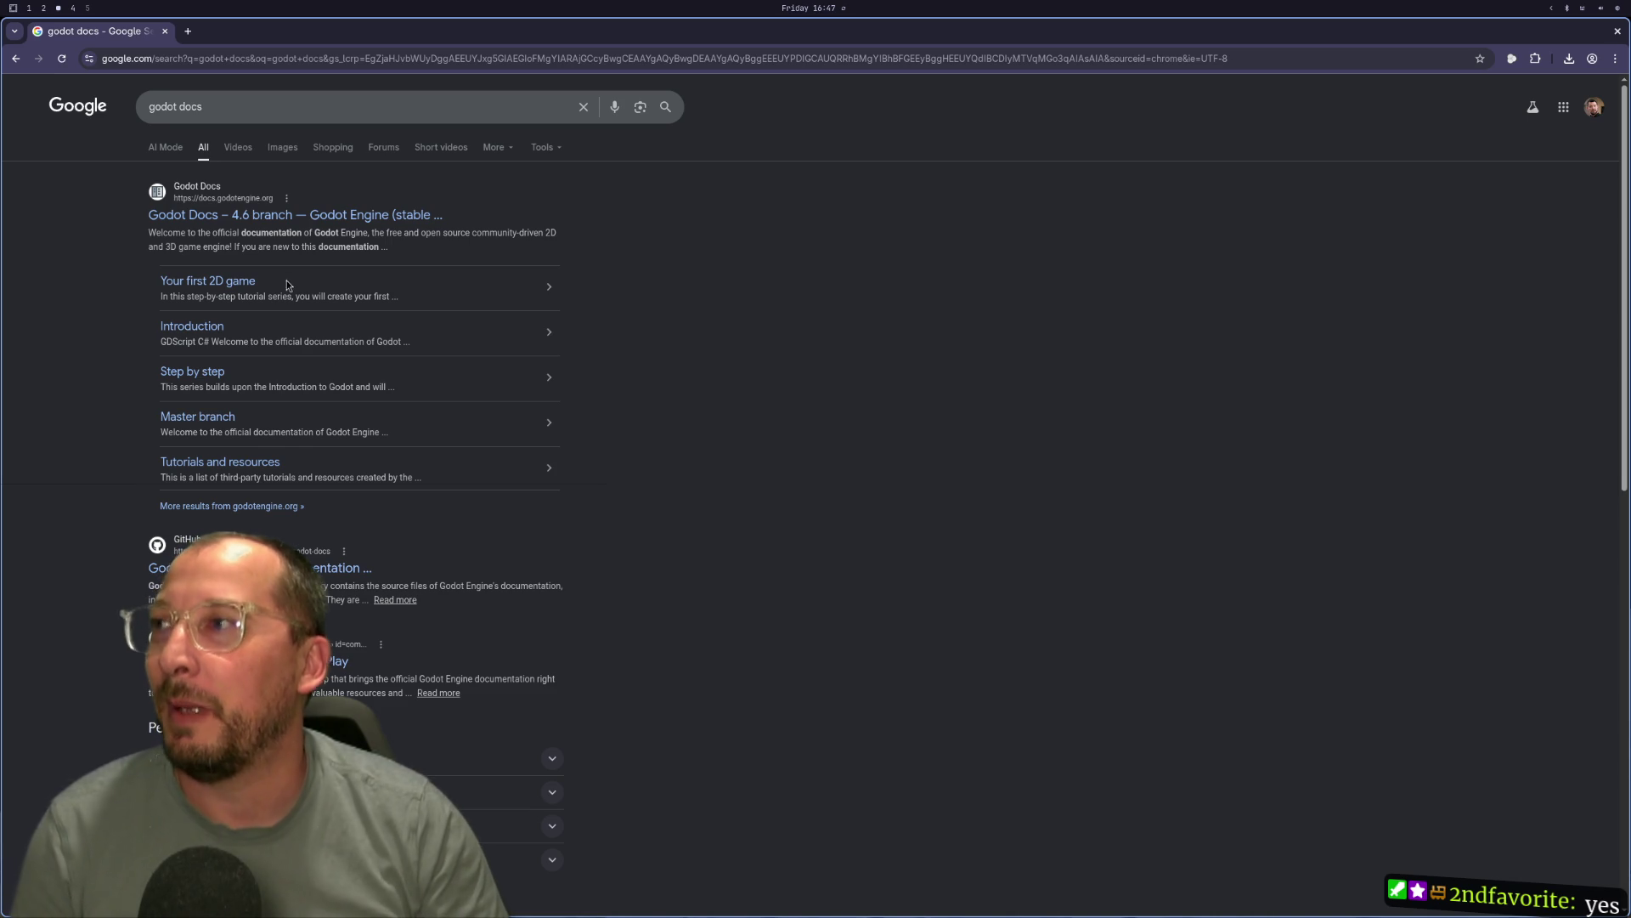
left_click(370, 218)
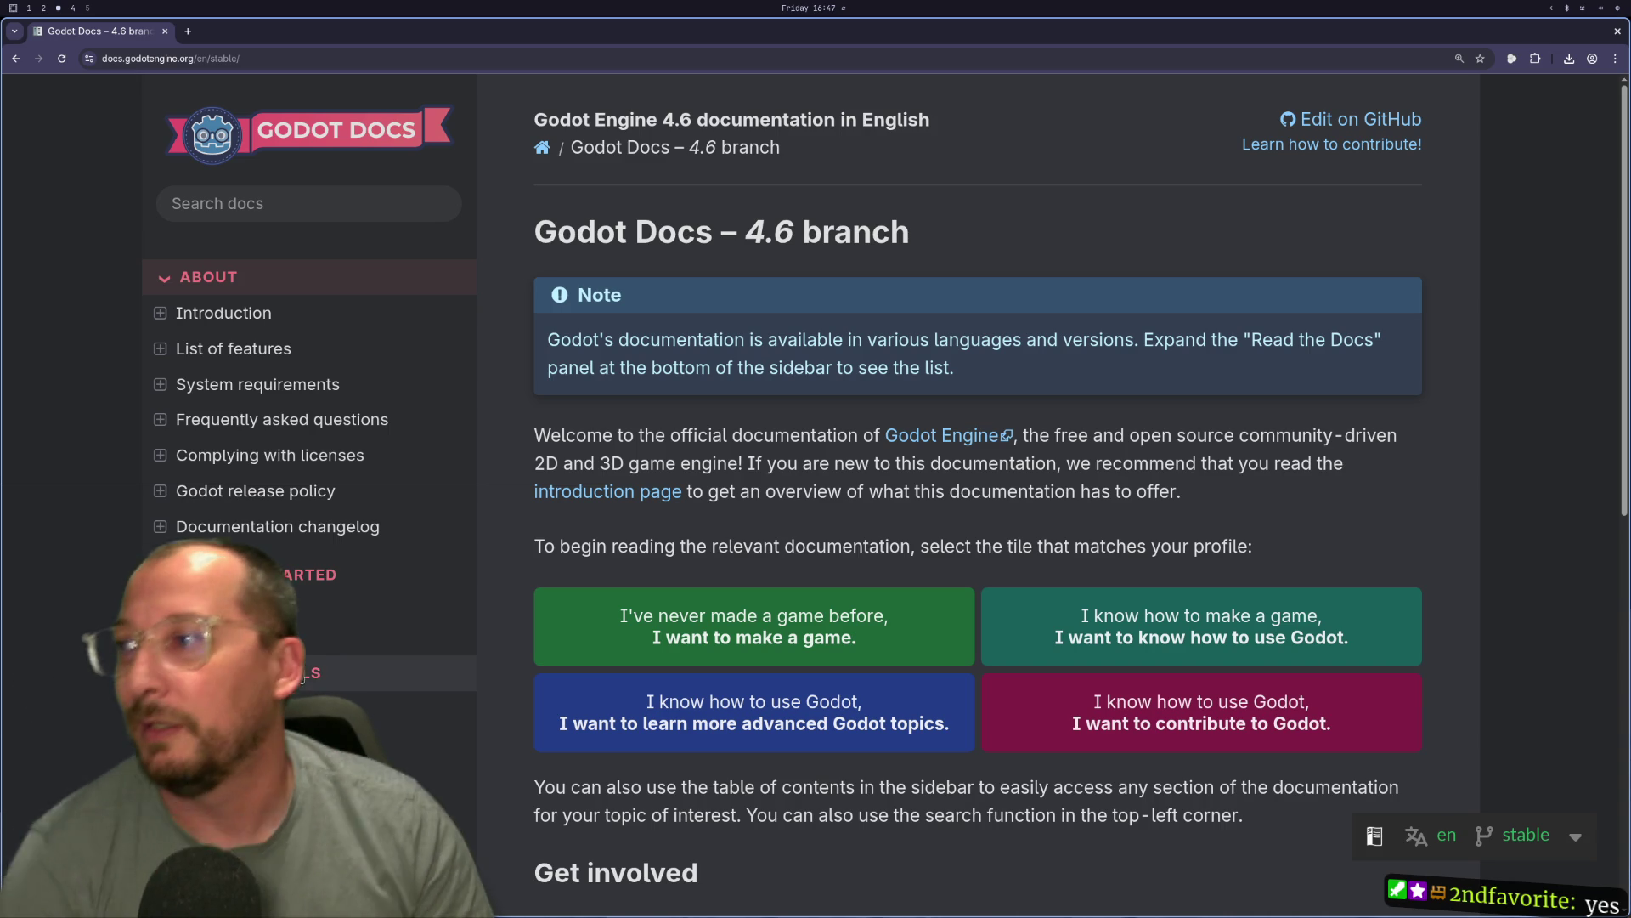
key("super+2")
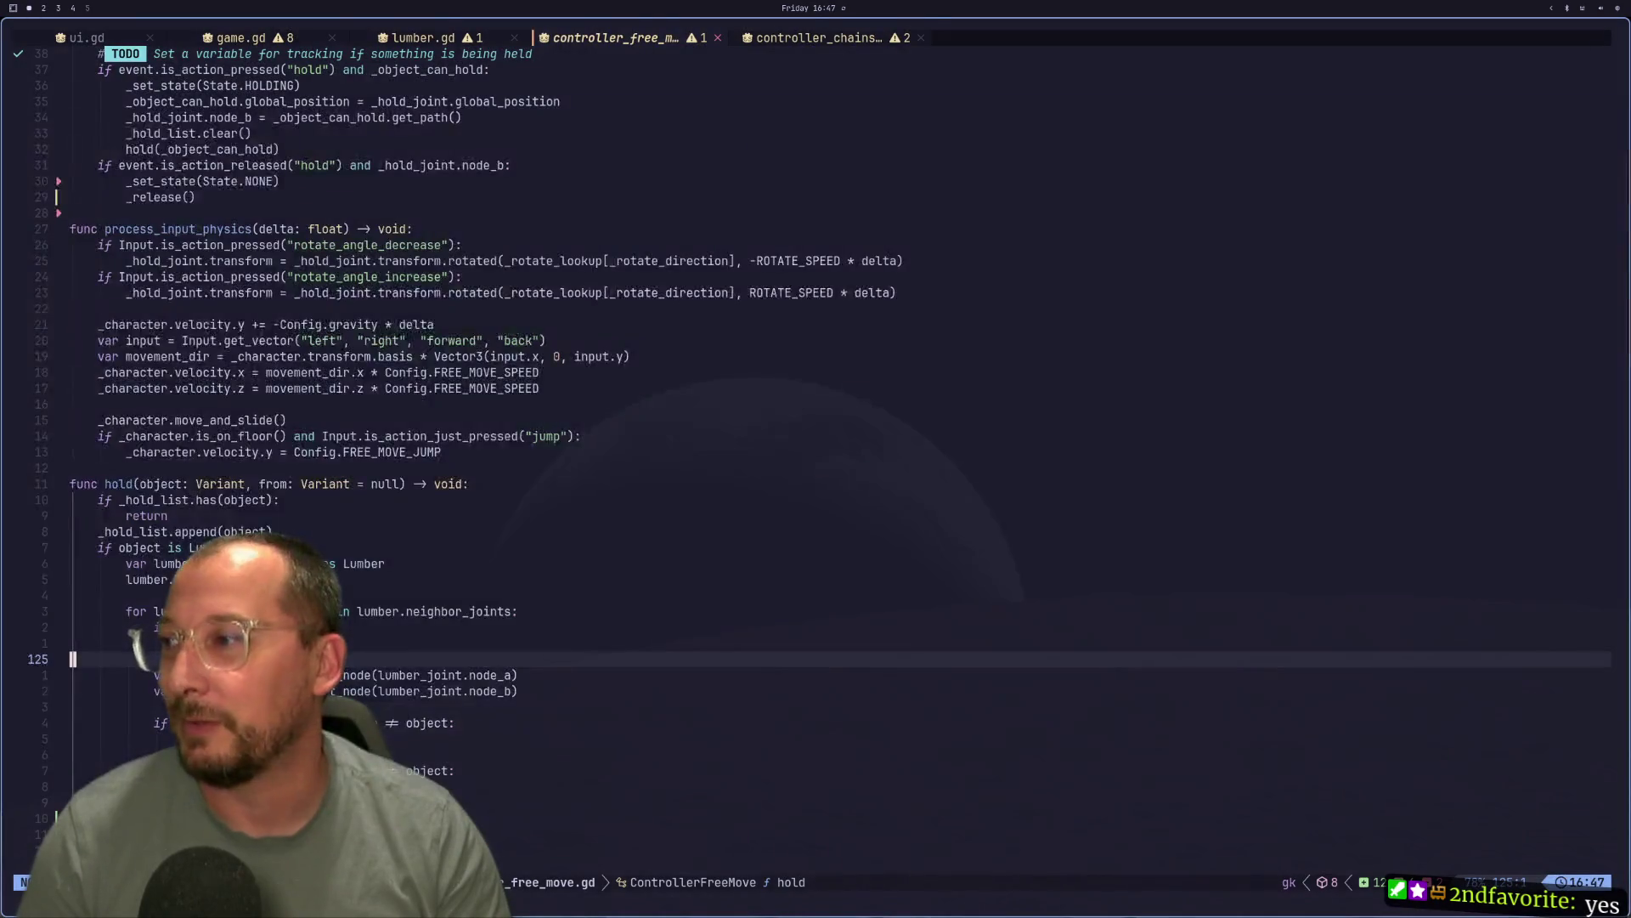
key("super+3")
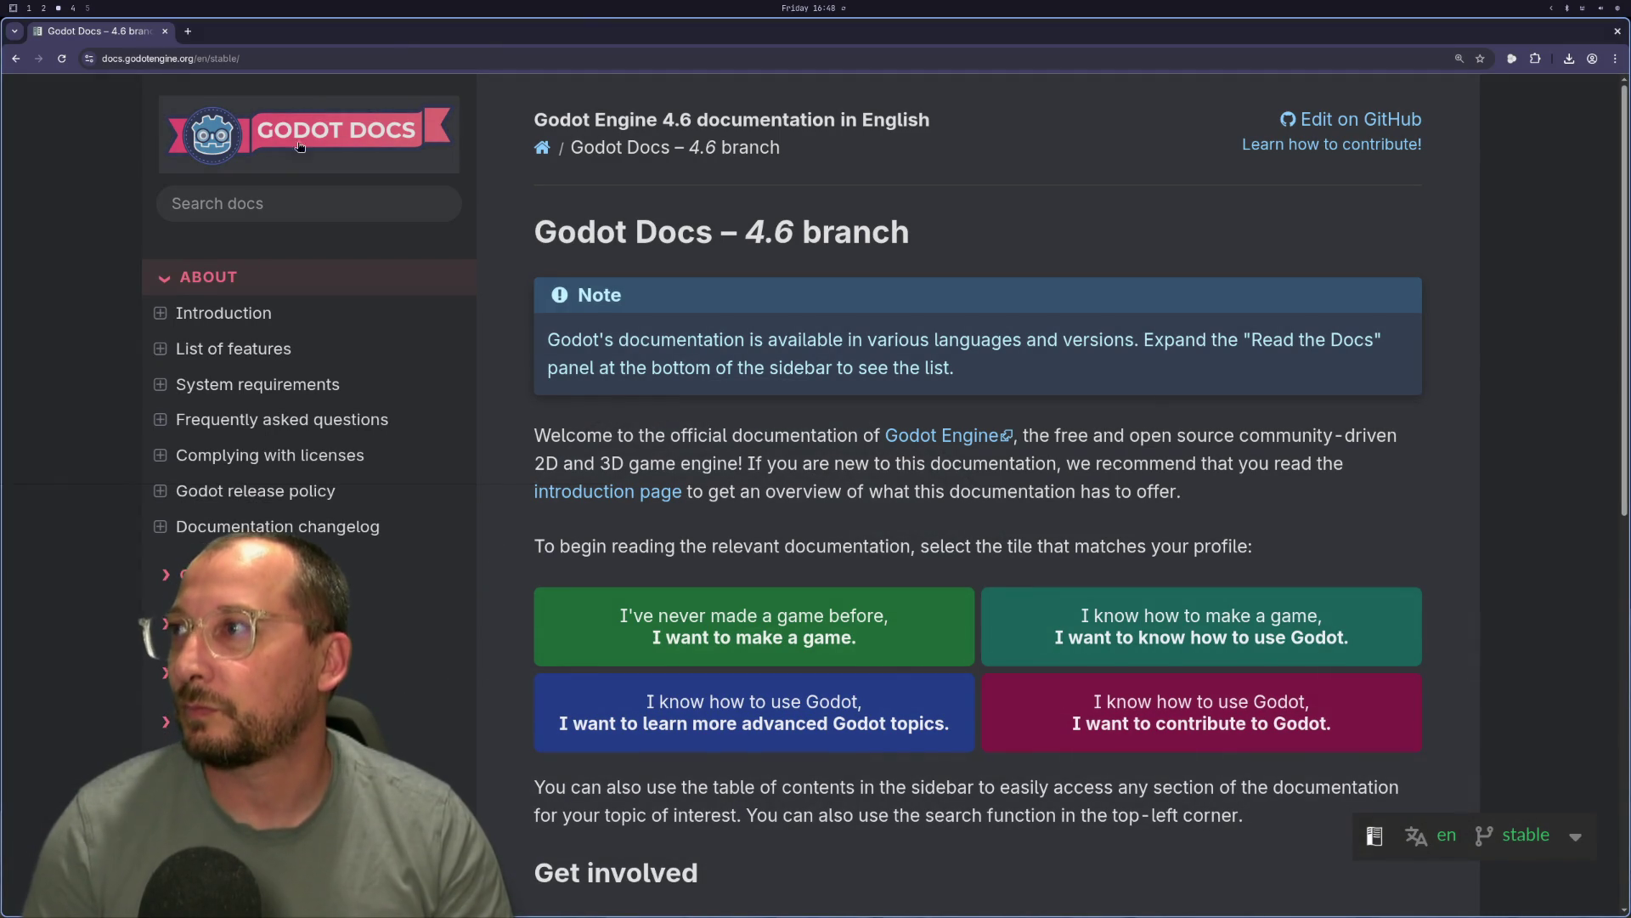
scroll(373, 620, "down", 10)
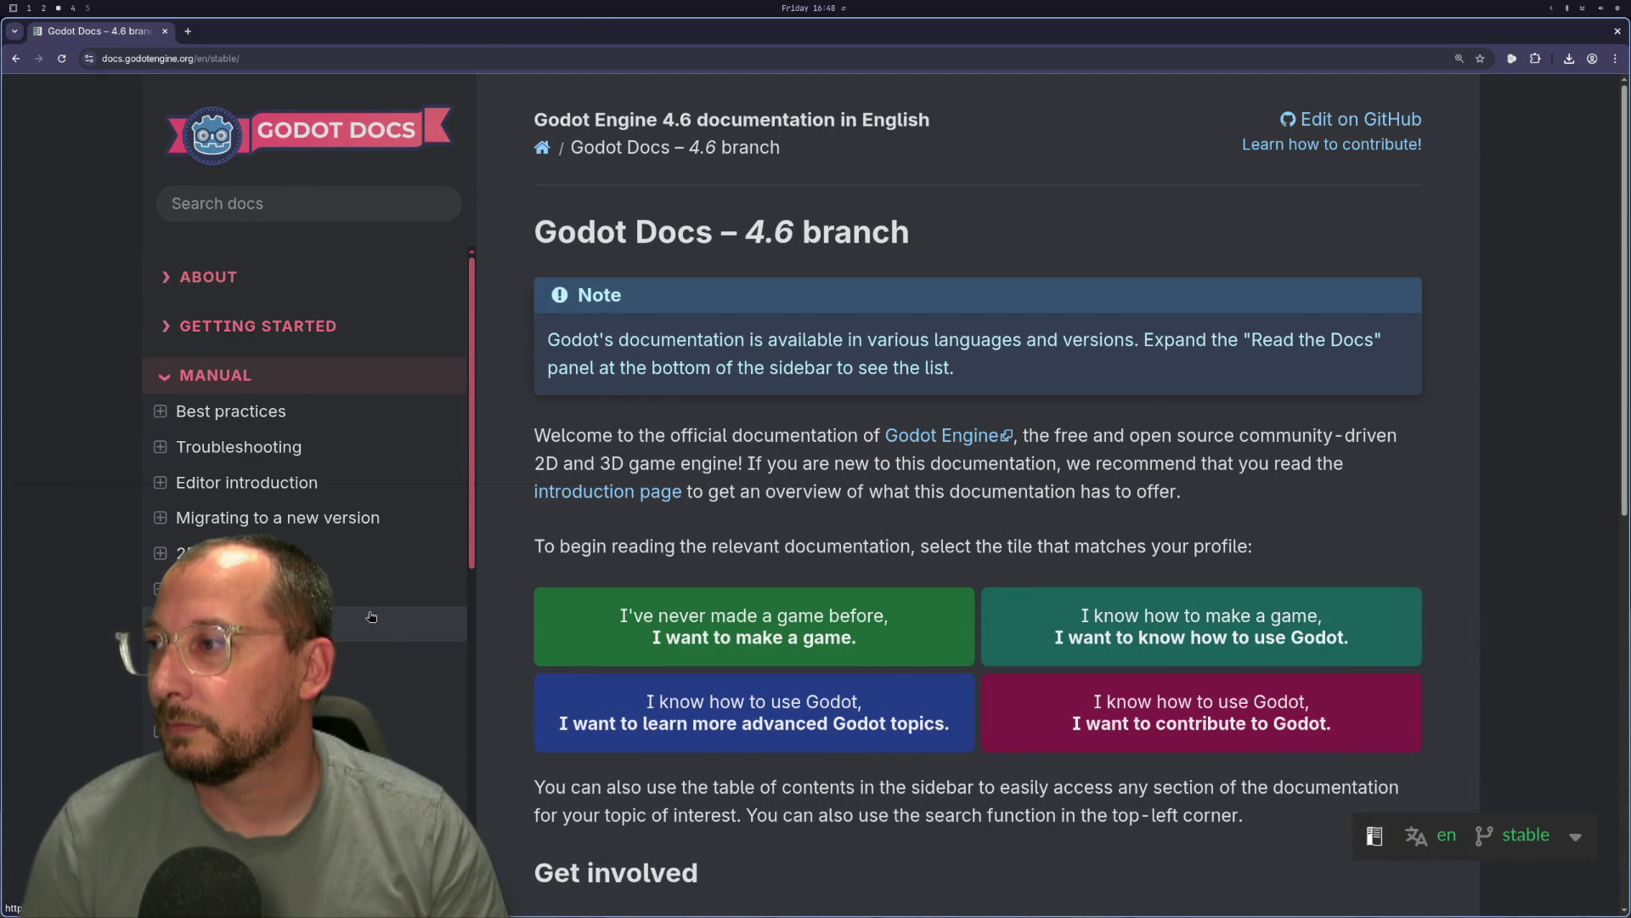
Go through All classes and Node2D to the base Node class reference page.
left_click(237, 517)
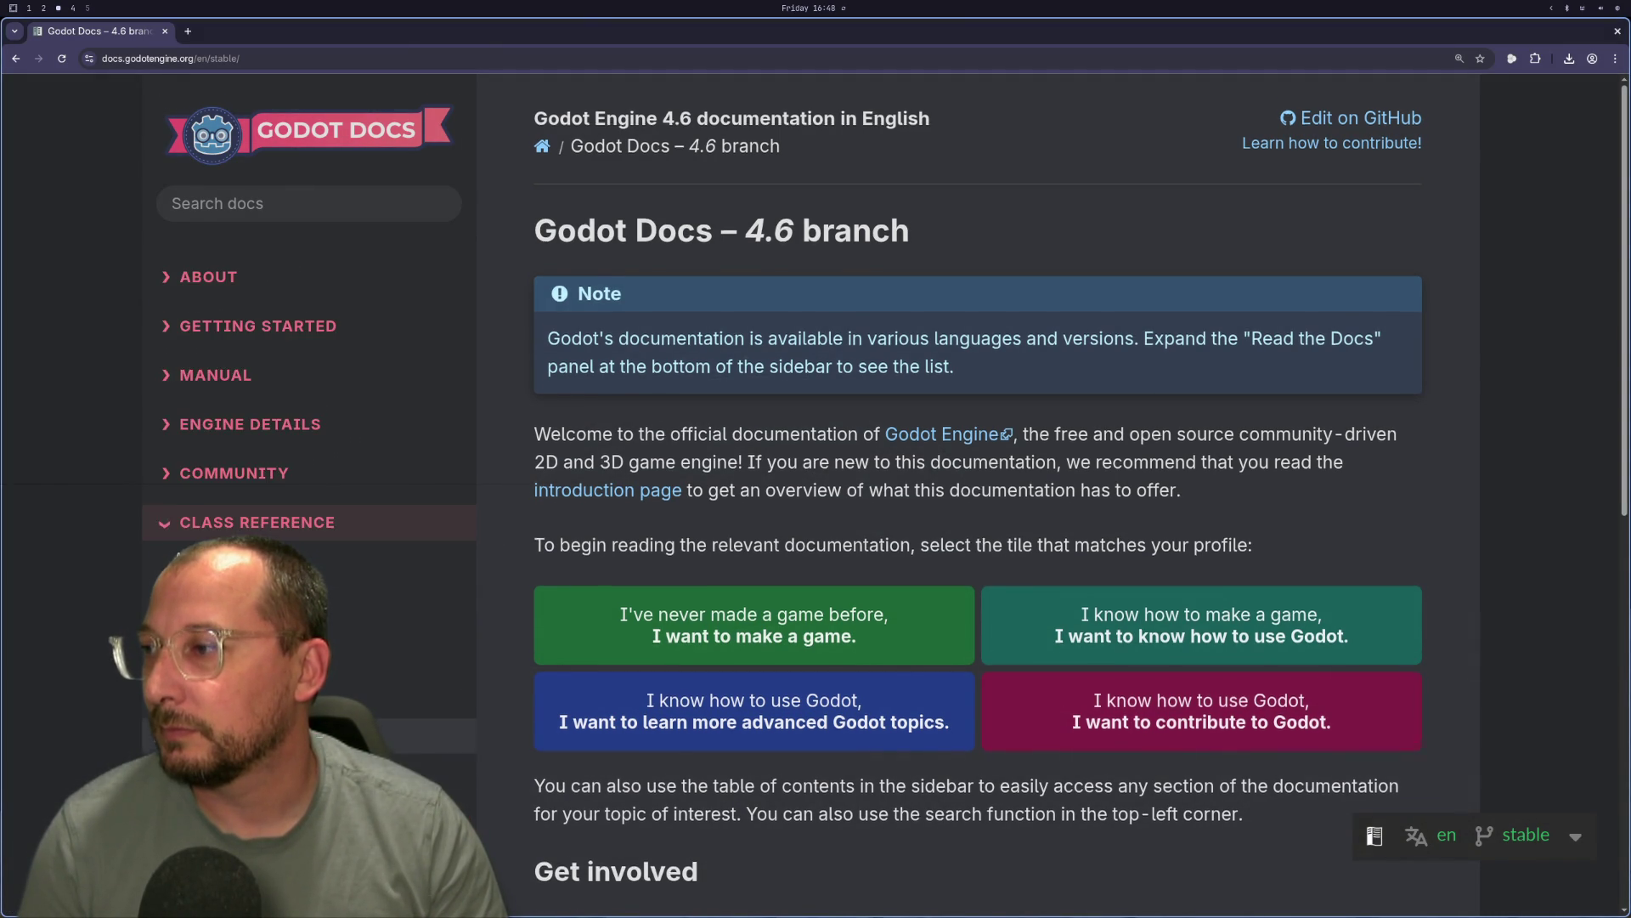
scroll(255, 425, "down", 4)
left_click(204, 463)
scroll(901, 510, "down", 20)
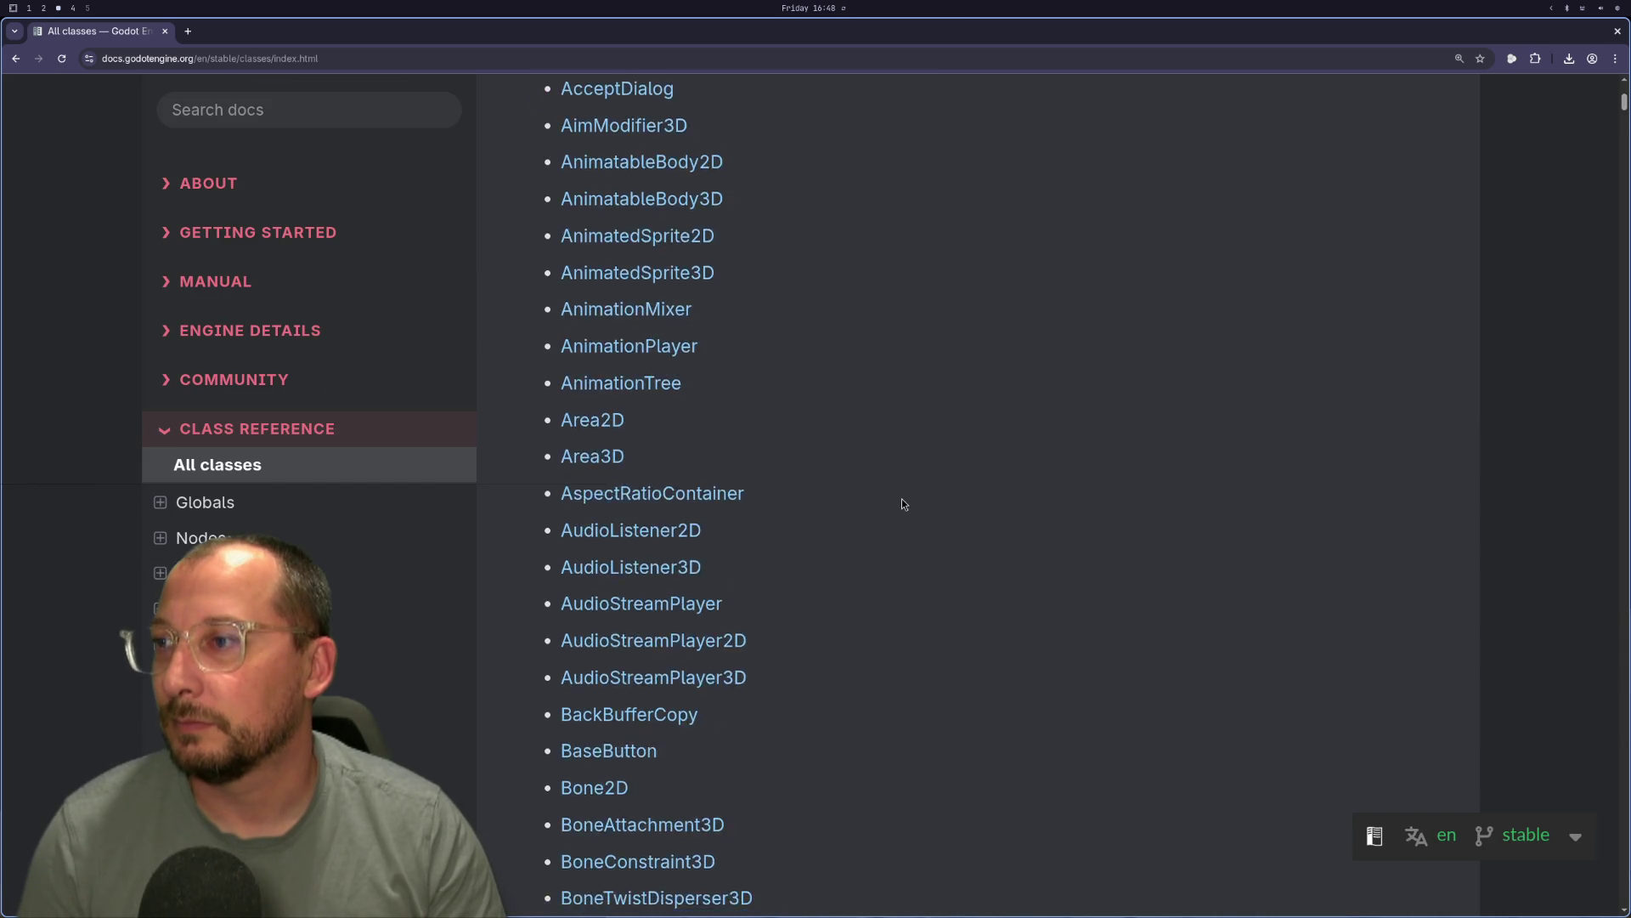
scroll(841, 646, "down", 20)
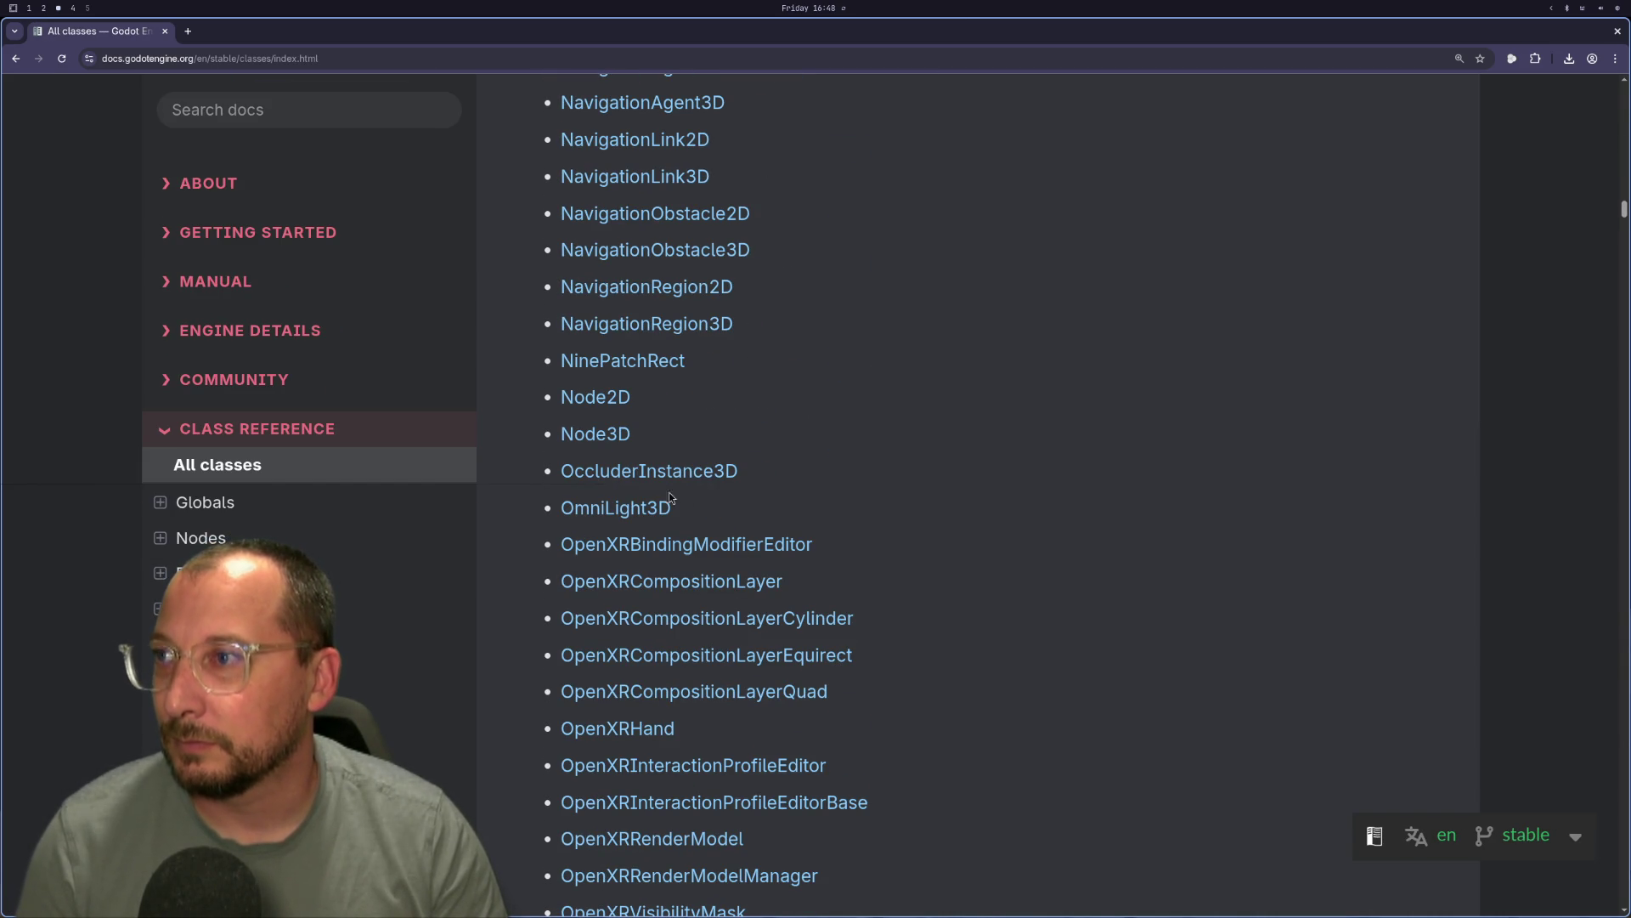
left_click(596, 397)
left_click(780, 295)
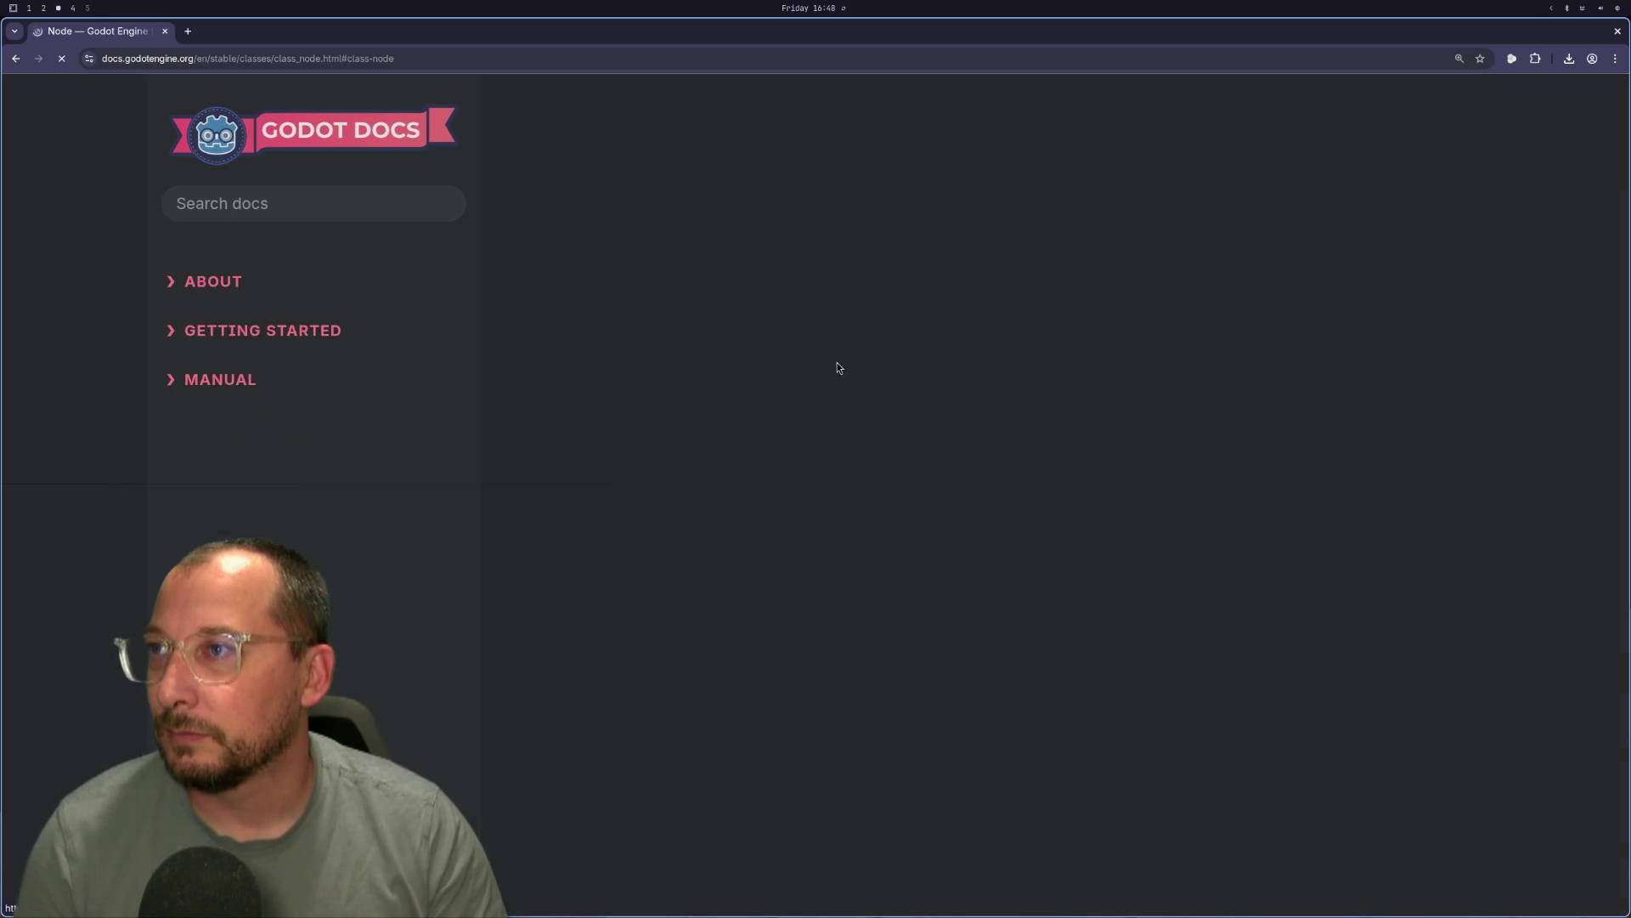
scroll(807, 533, "down", 10)
scroll(807, 540, "down", 2)
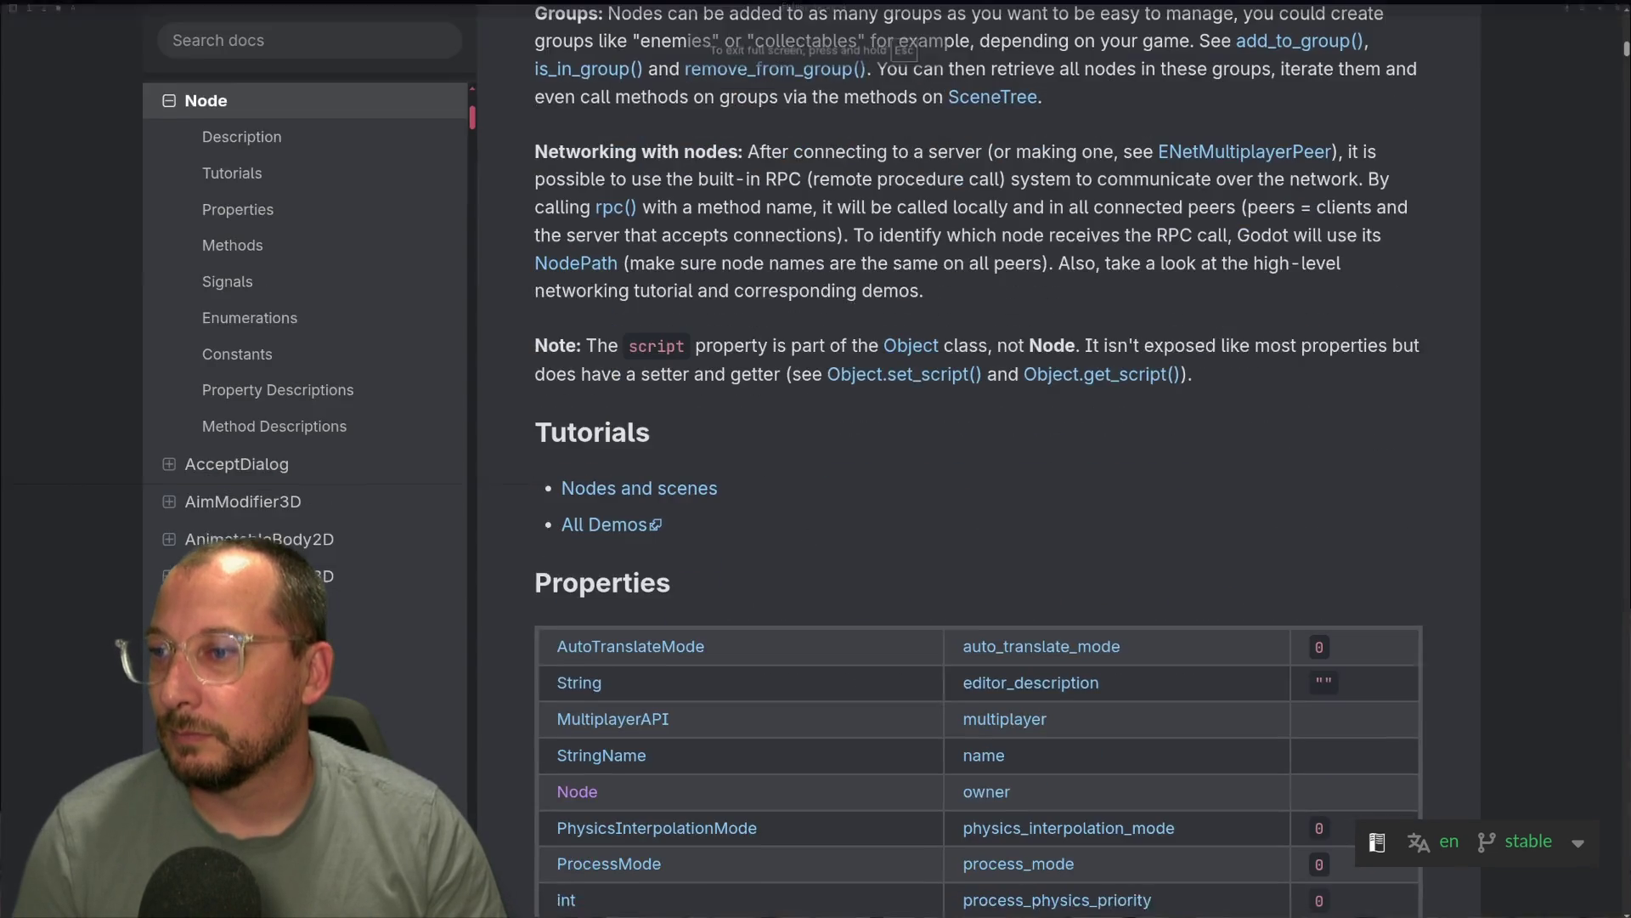
Search the Node page for 'exists' to find the get_child note on missing children.
key("ctrl+f")
type("e")
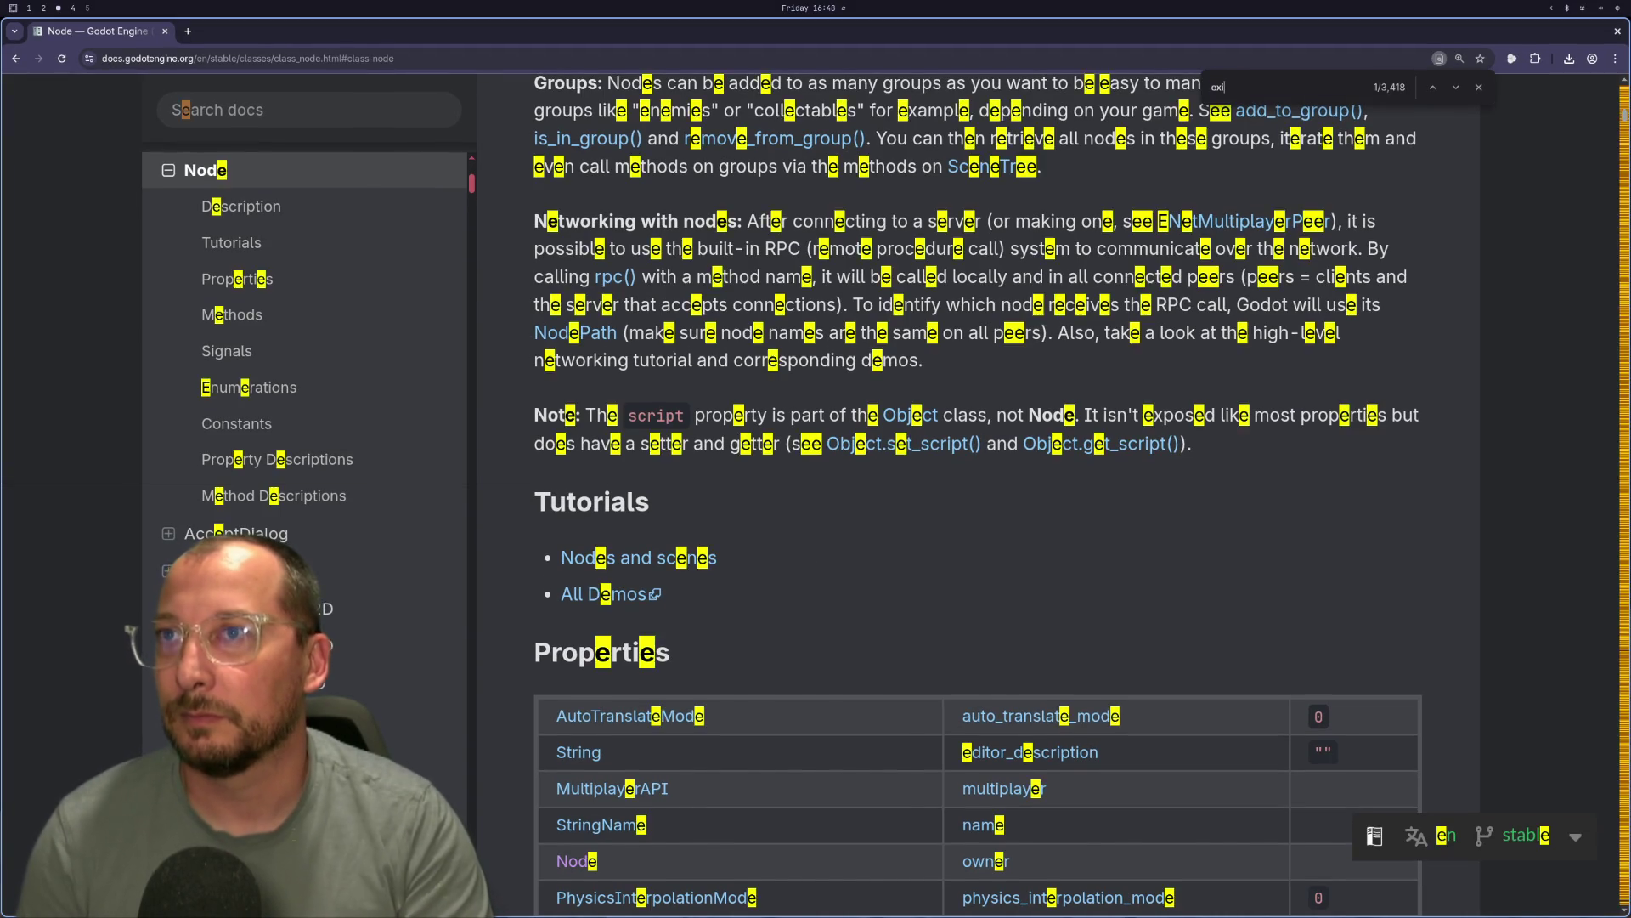
type("xists")
key("Return")
key("Return")
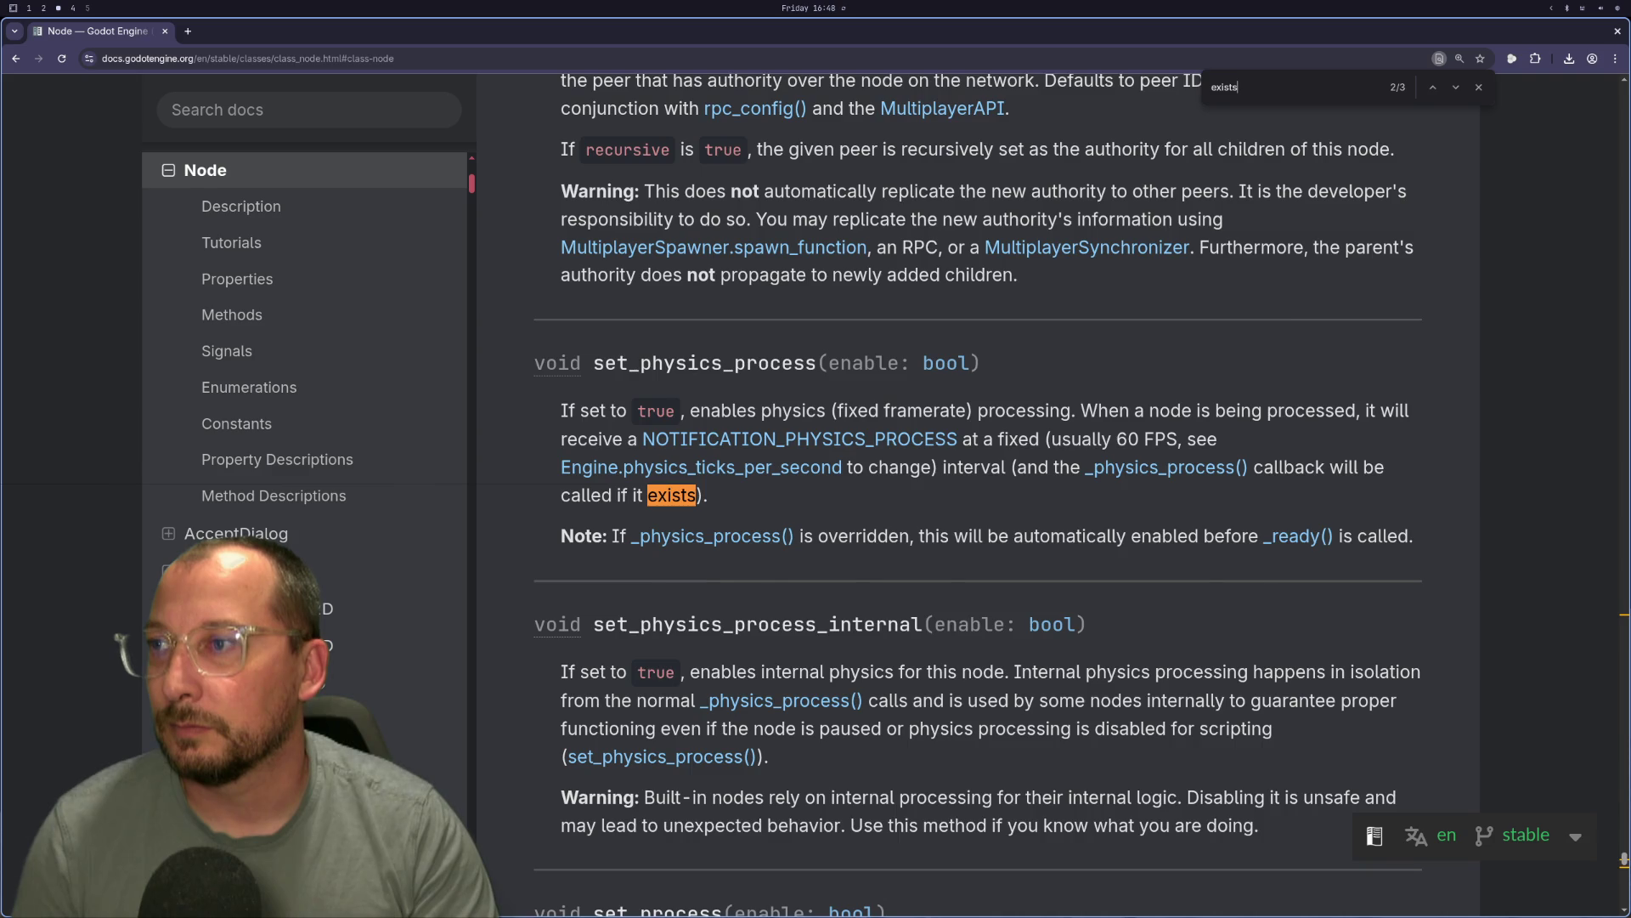
key("Return")
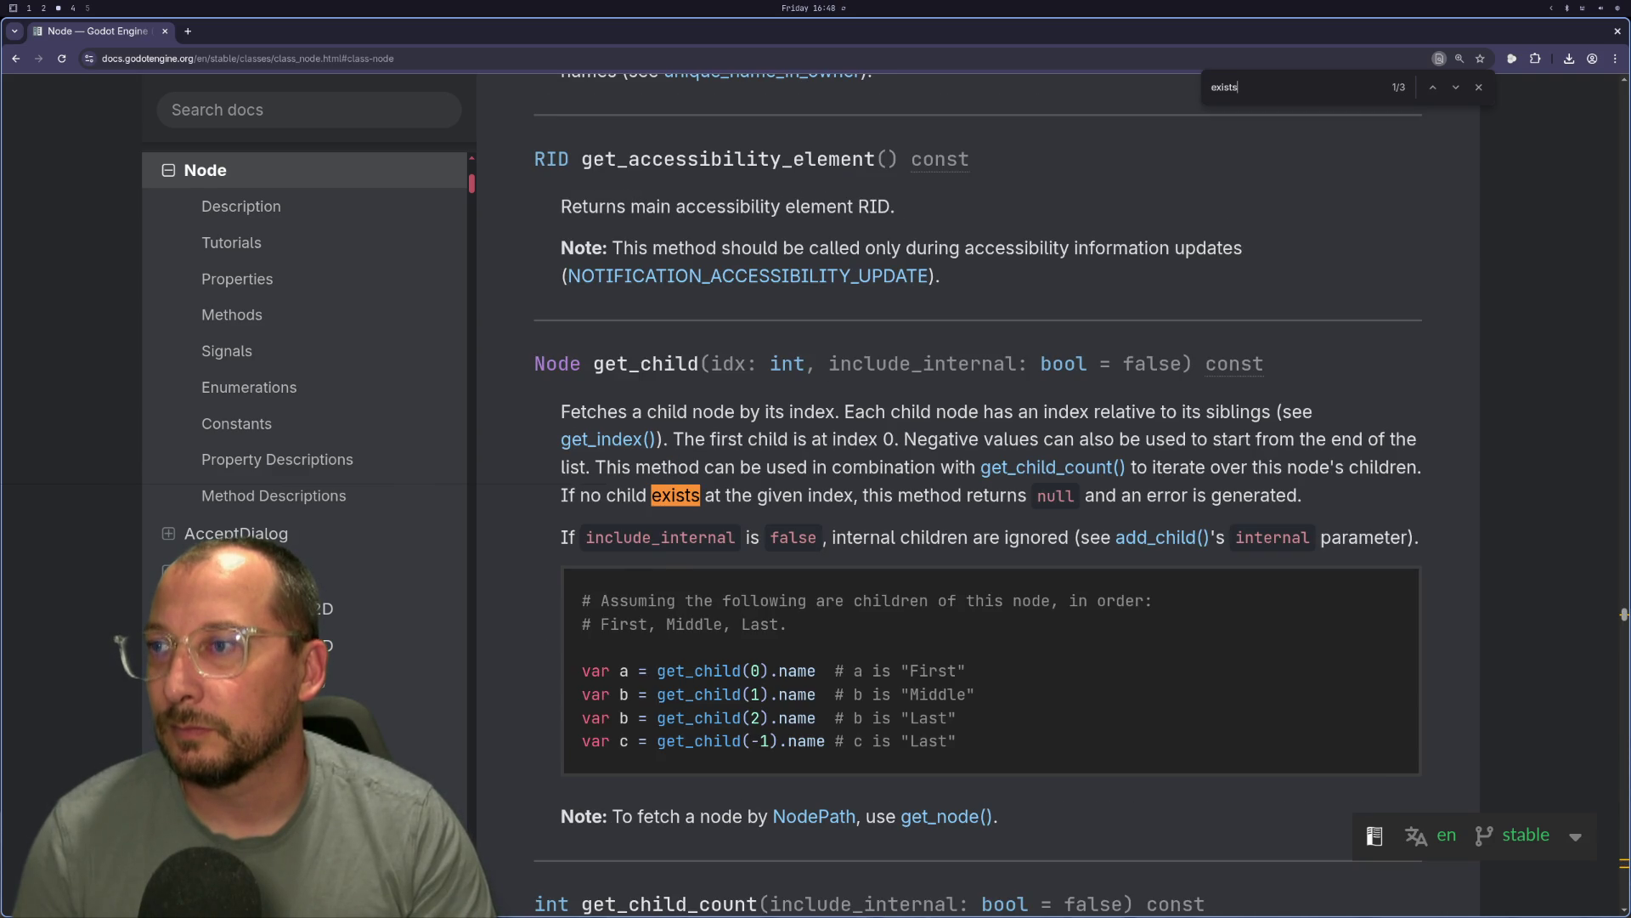
key("Return")
key("Return")
key("Return")
Open the hold() 'Node not found' error at line 126 of controller_free_move.gd.
key("super+1")
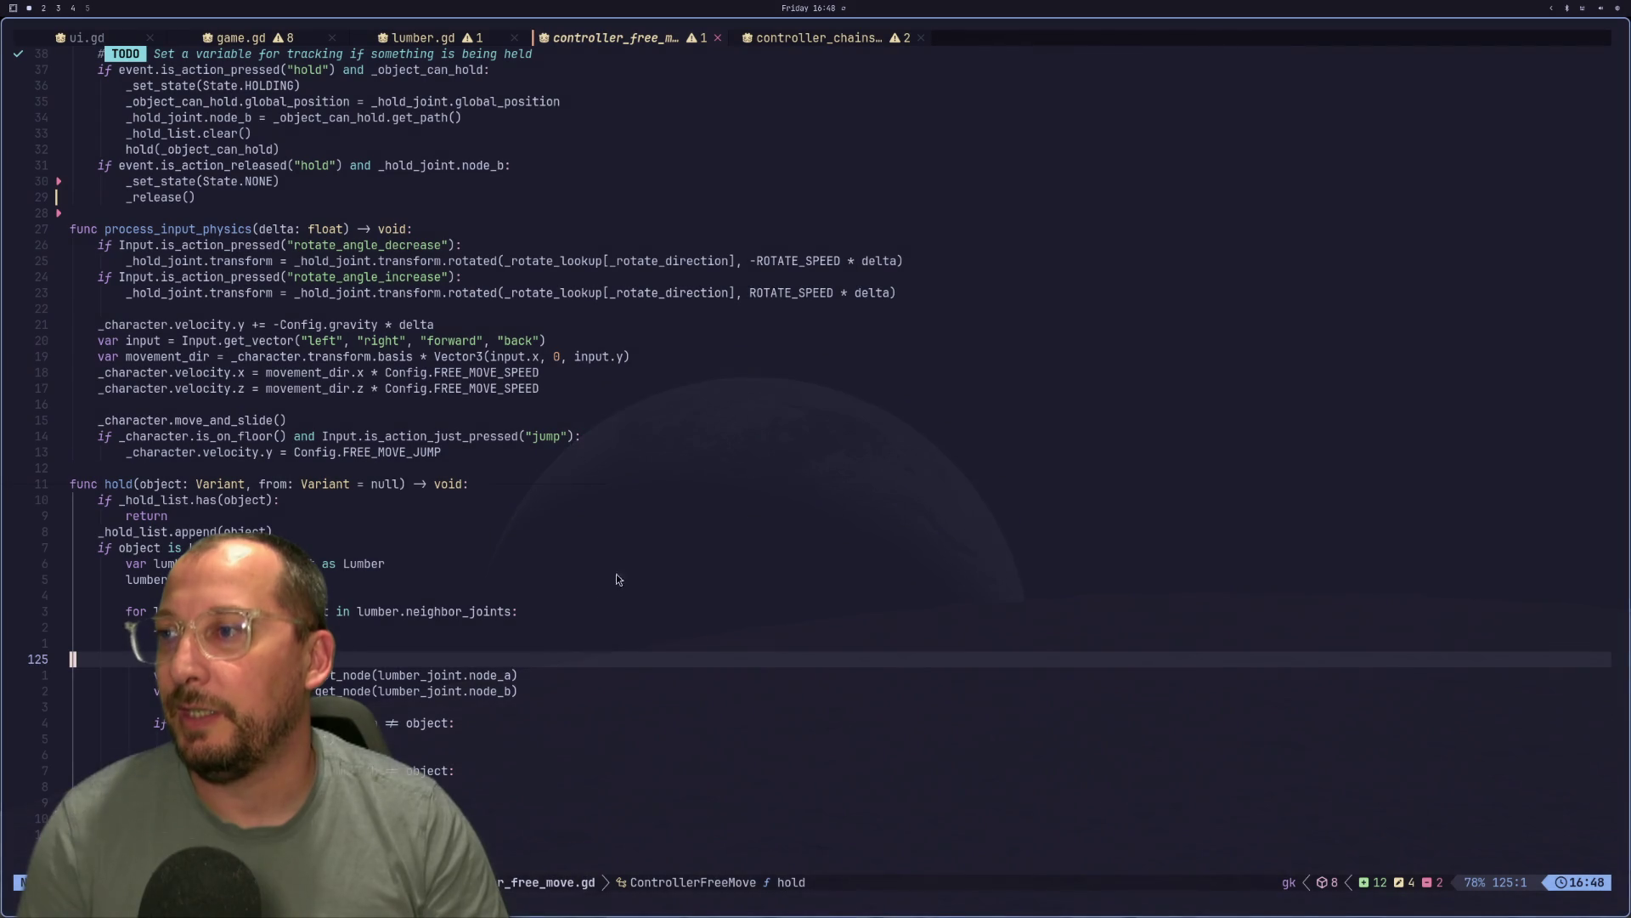
key("super+2")
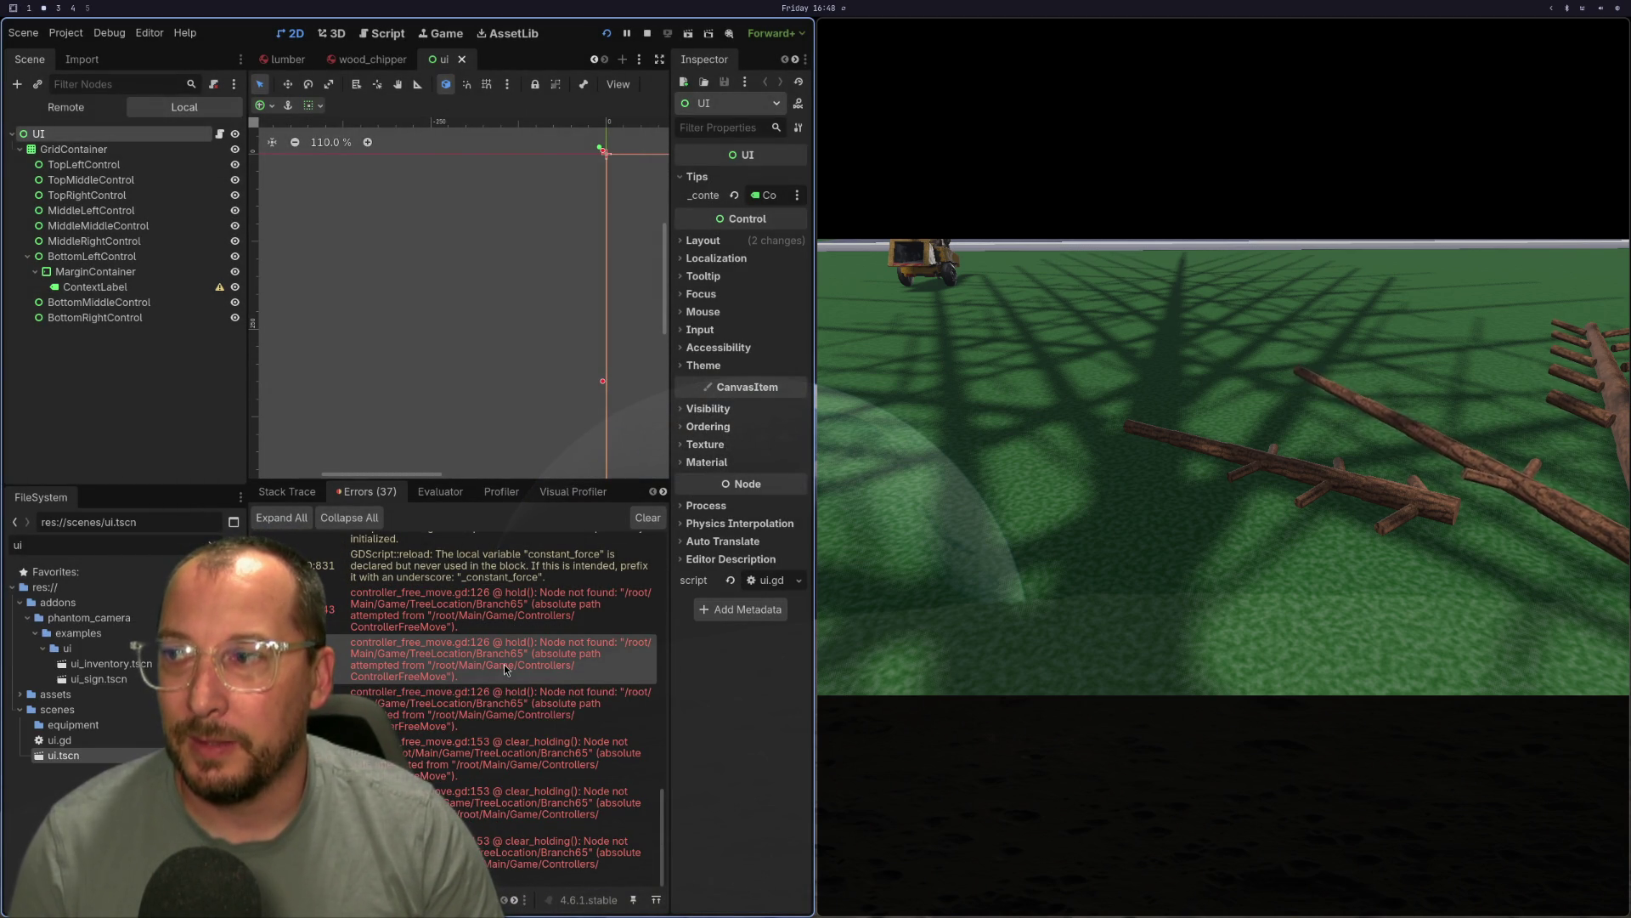
mouse_move(503, 667)
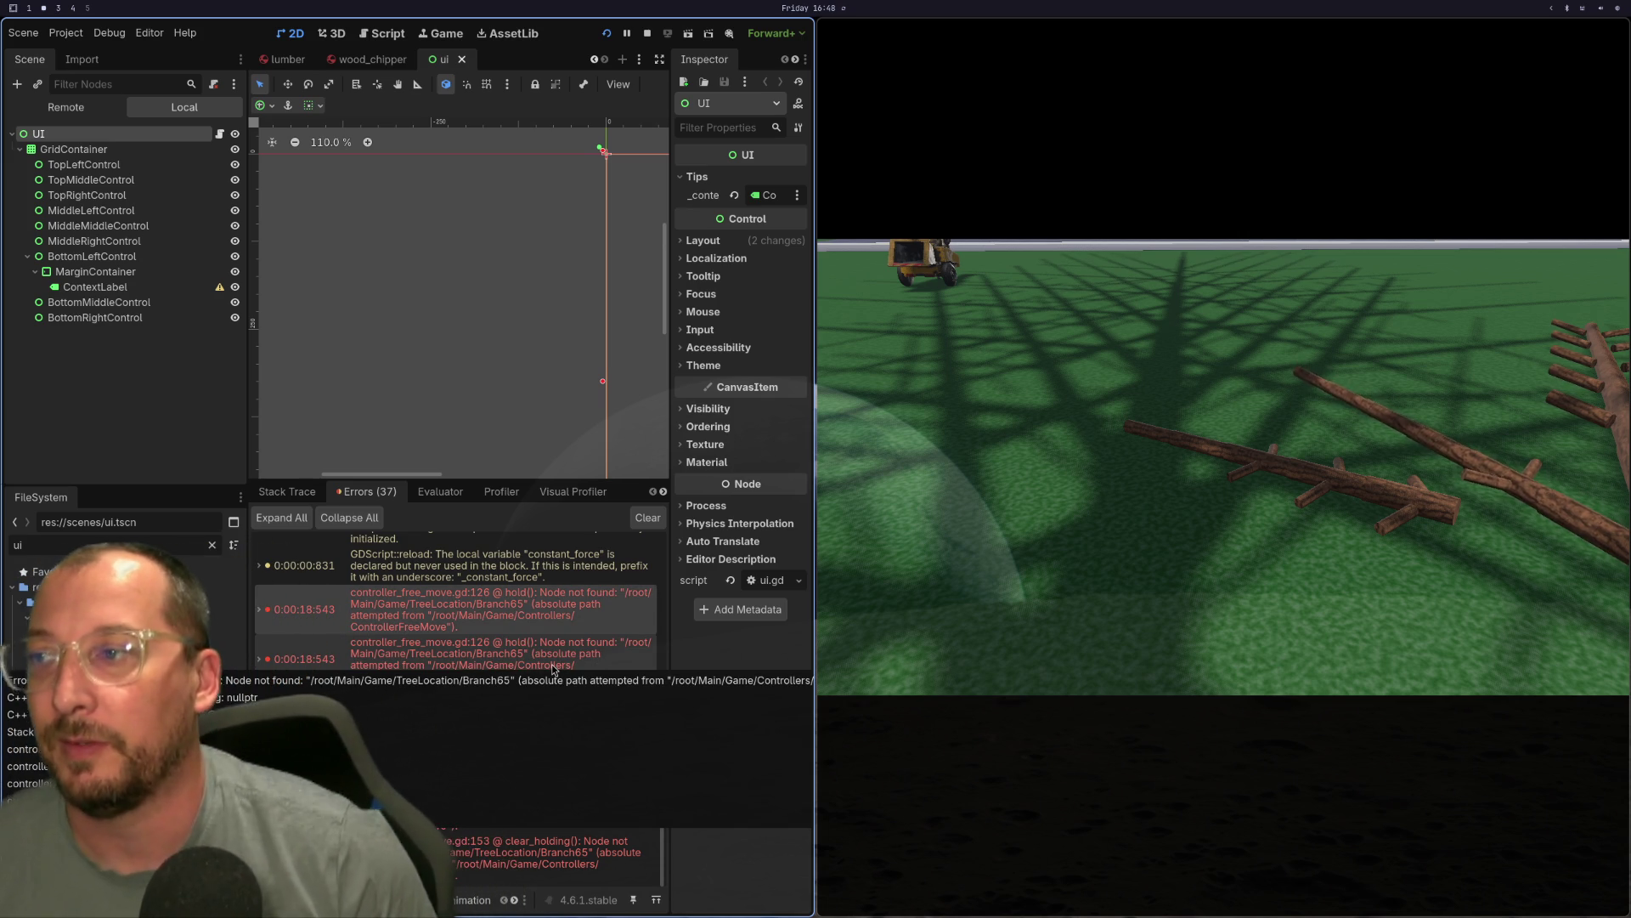
double_click(553, 659)
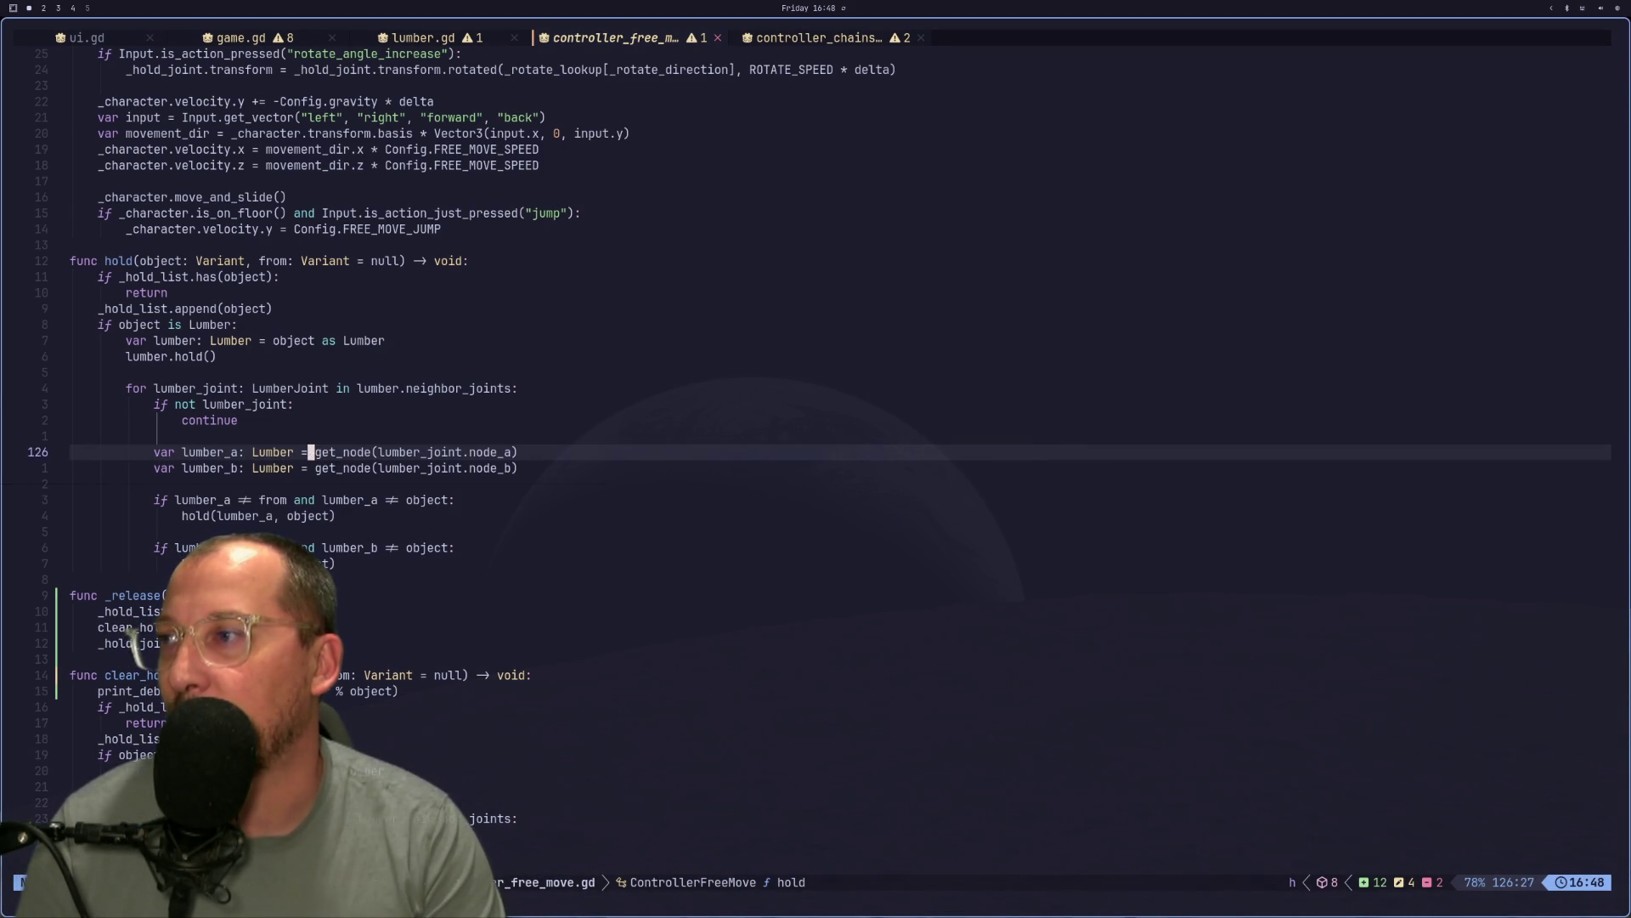
key("super+2")
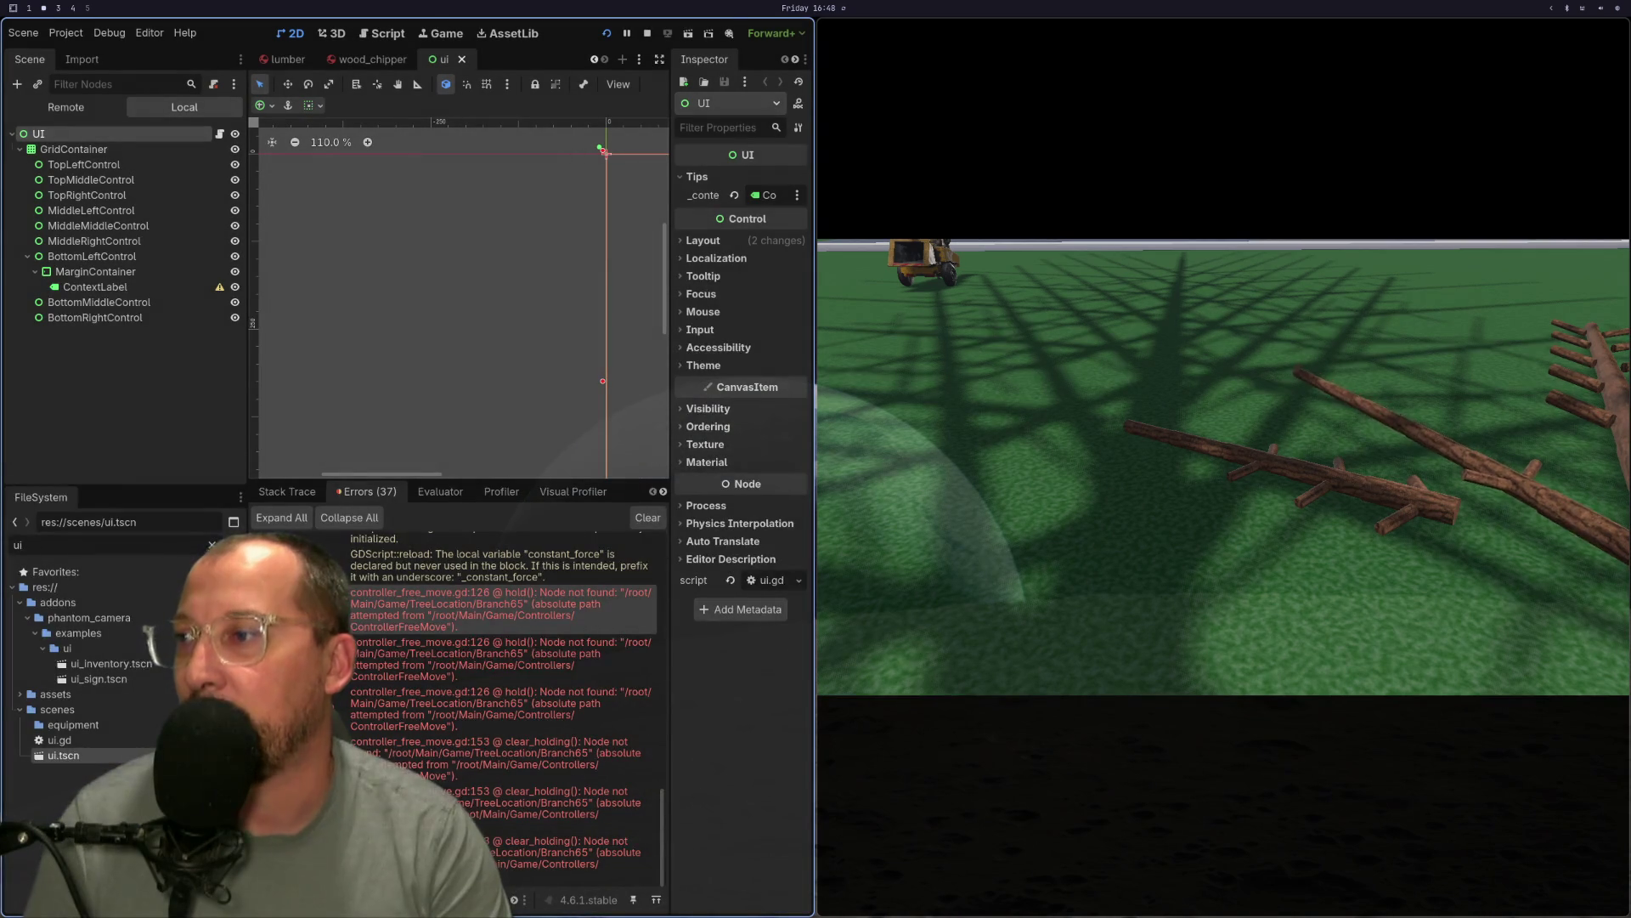
mouse_move(610, 651)
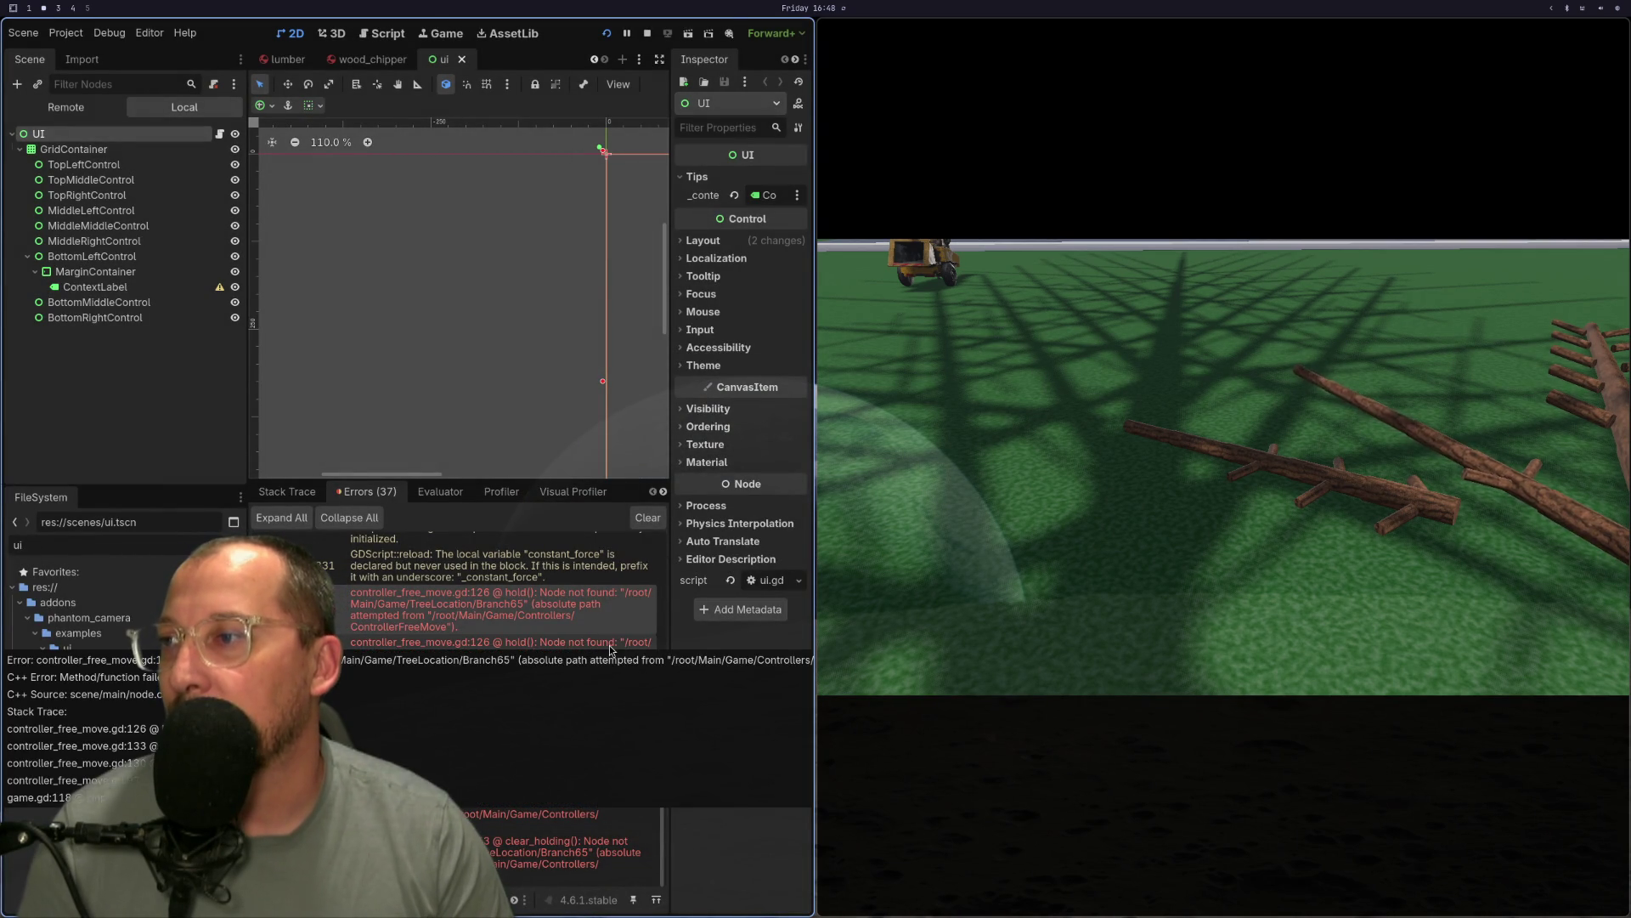
key("super+1")
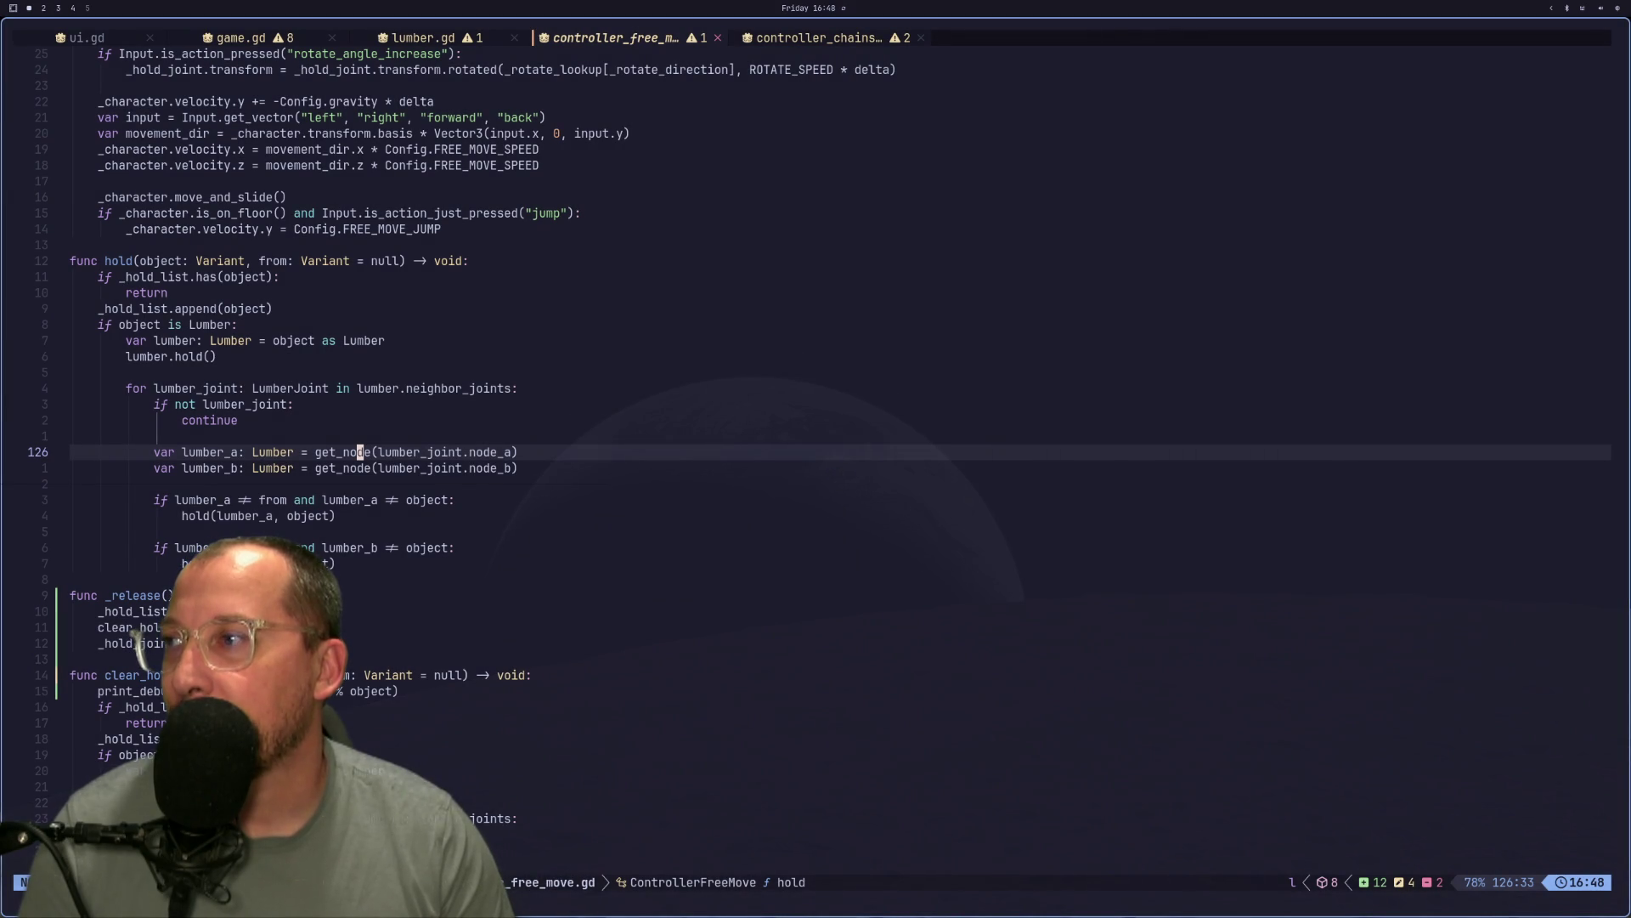
Copy the lumber_joint.node_a expression from line 126 of hold().
key("w")
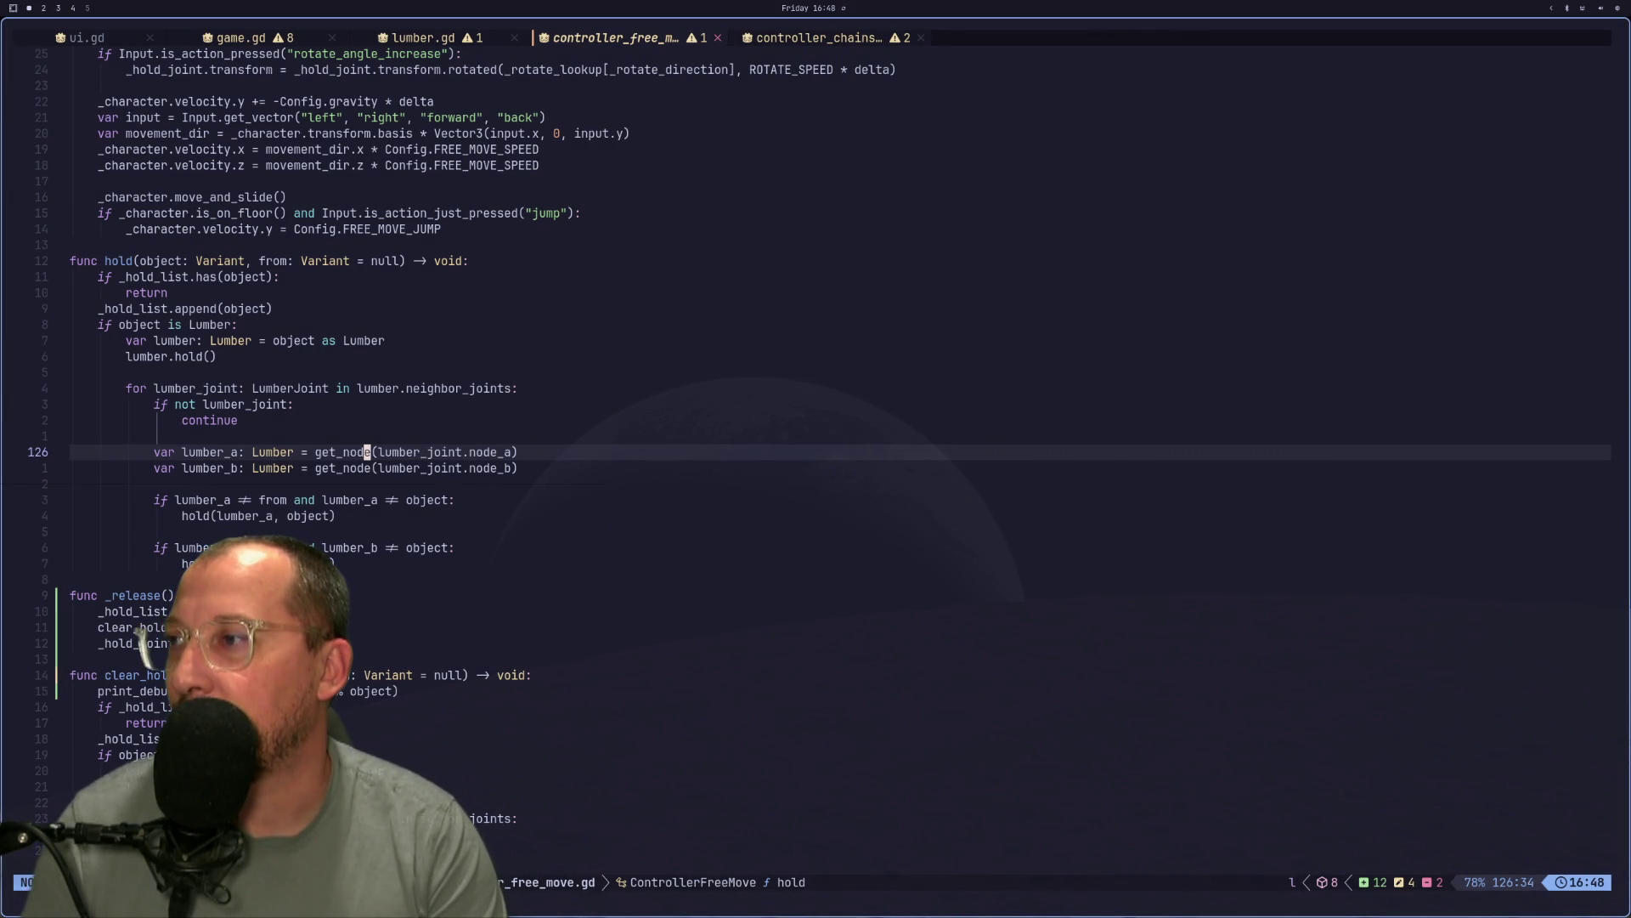
key("w")
key("v")
key("w")
key("w")
key("l")
key("l")
key("l")
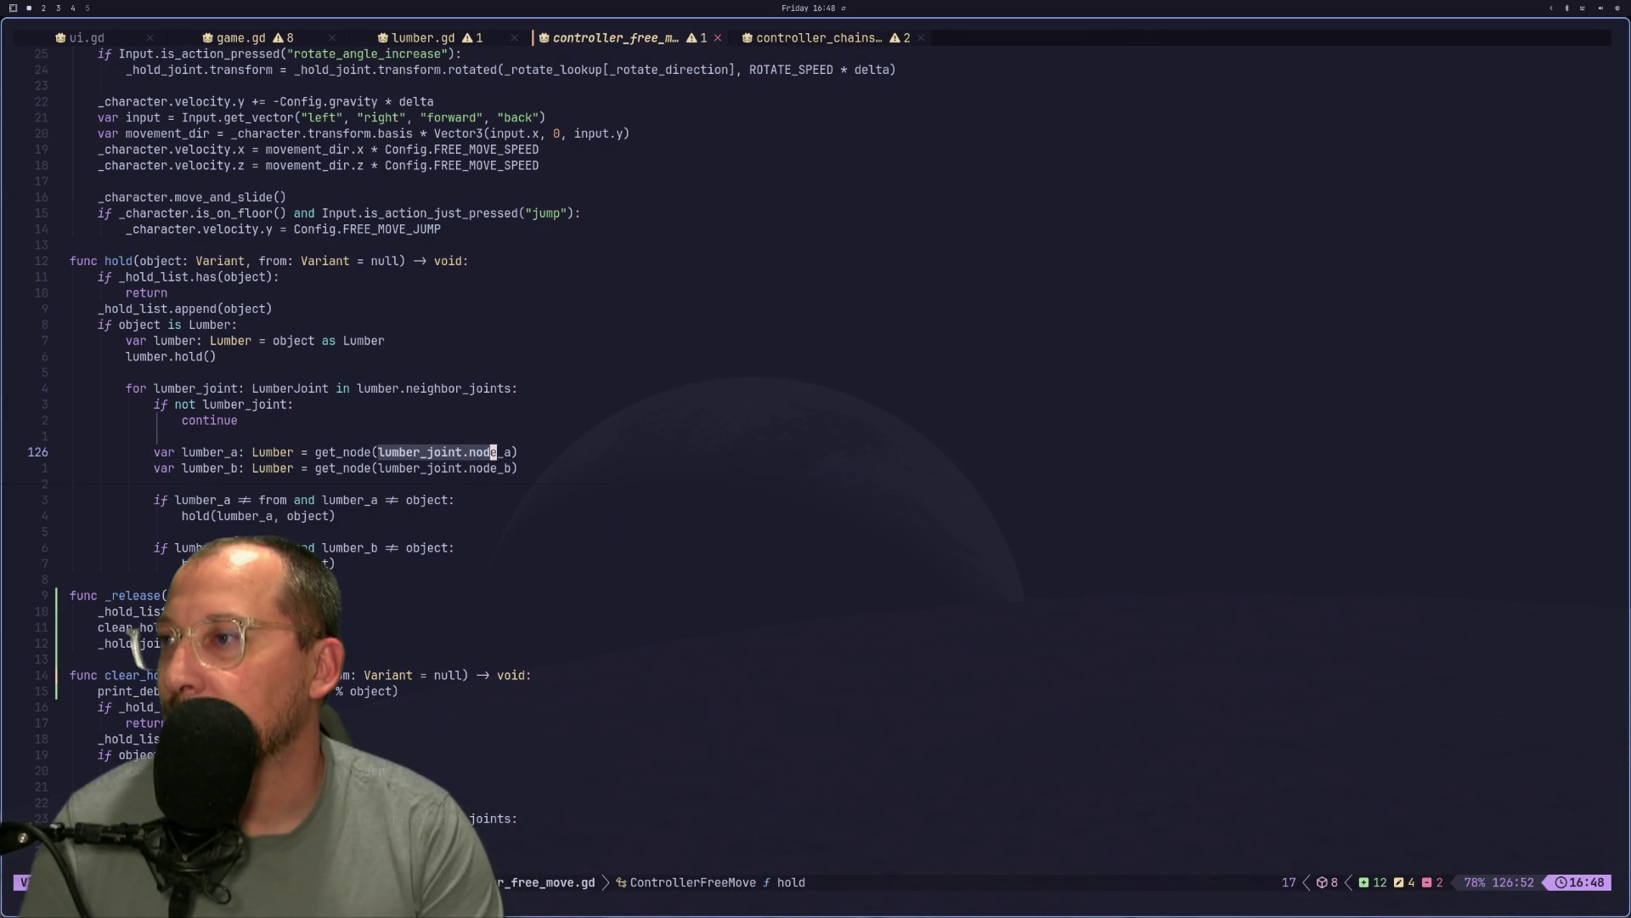
key("y")
key("k")
key("i")
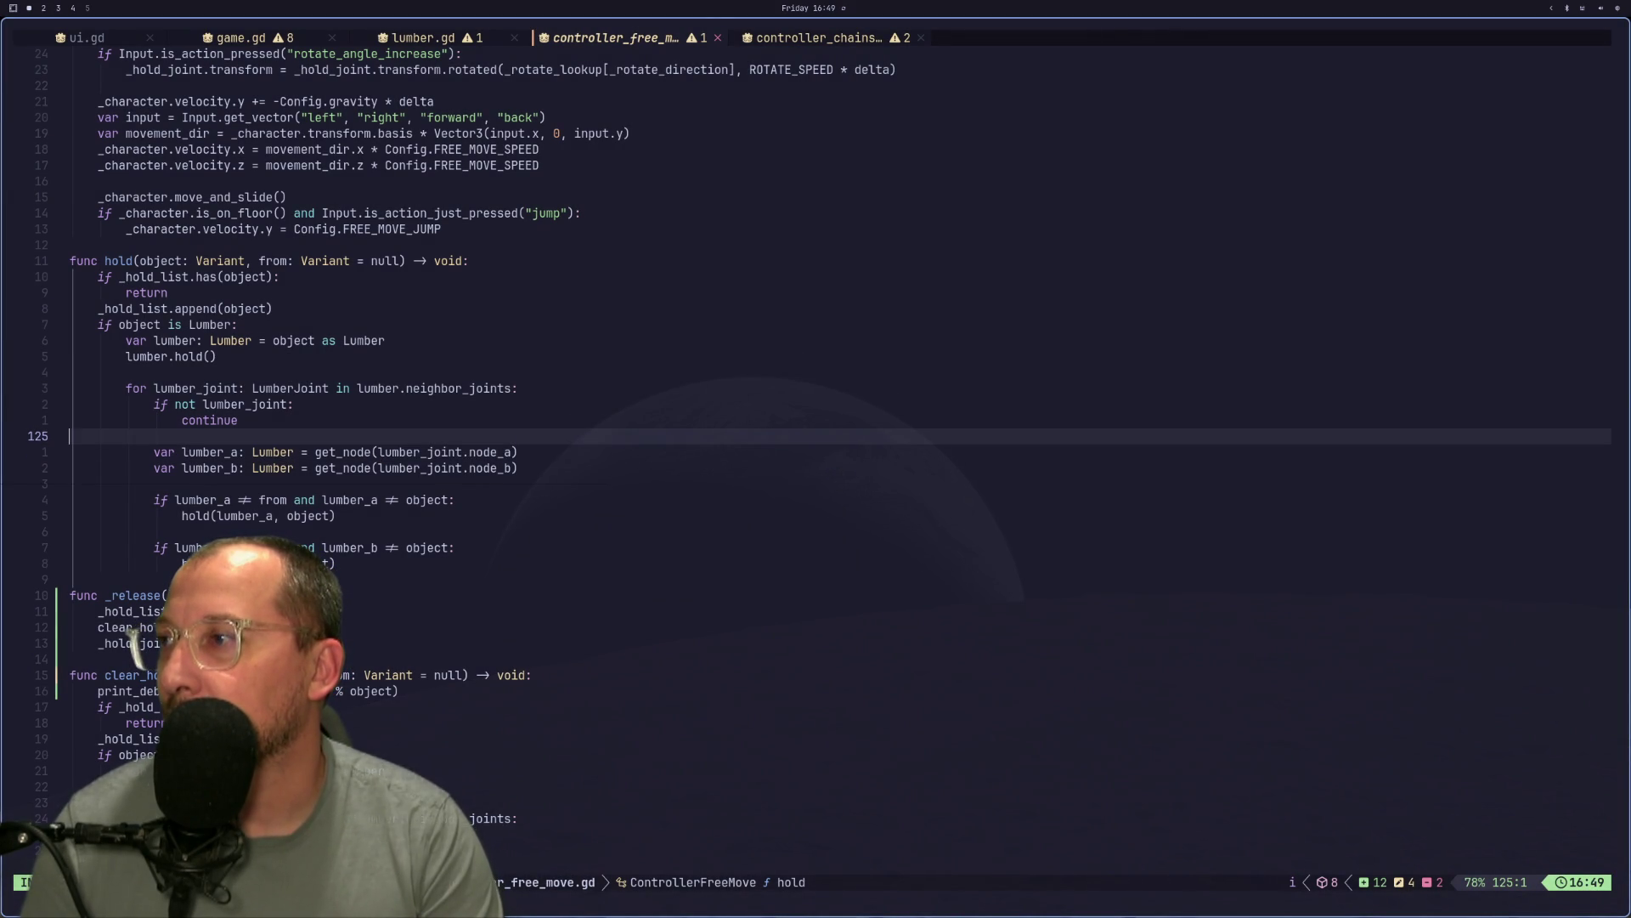
key("Tab")
key("Tab")
key("Tab")
key("Escape")
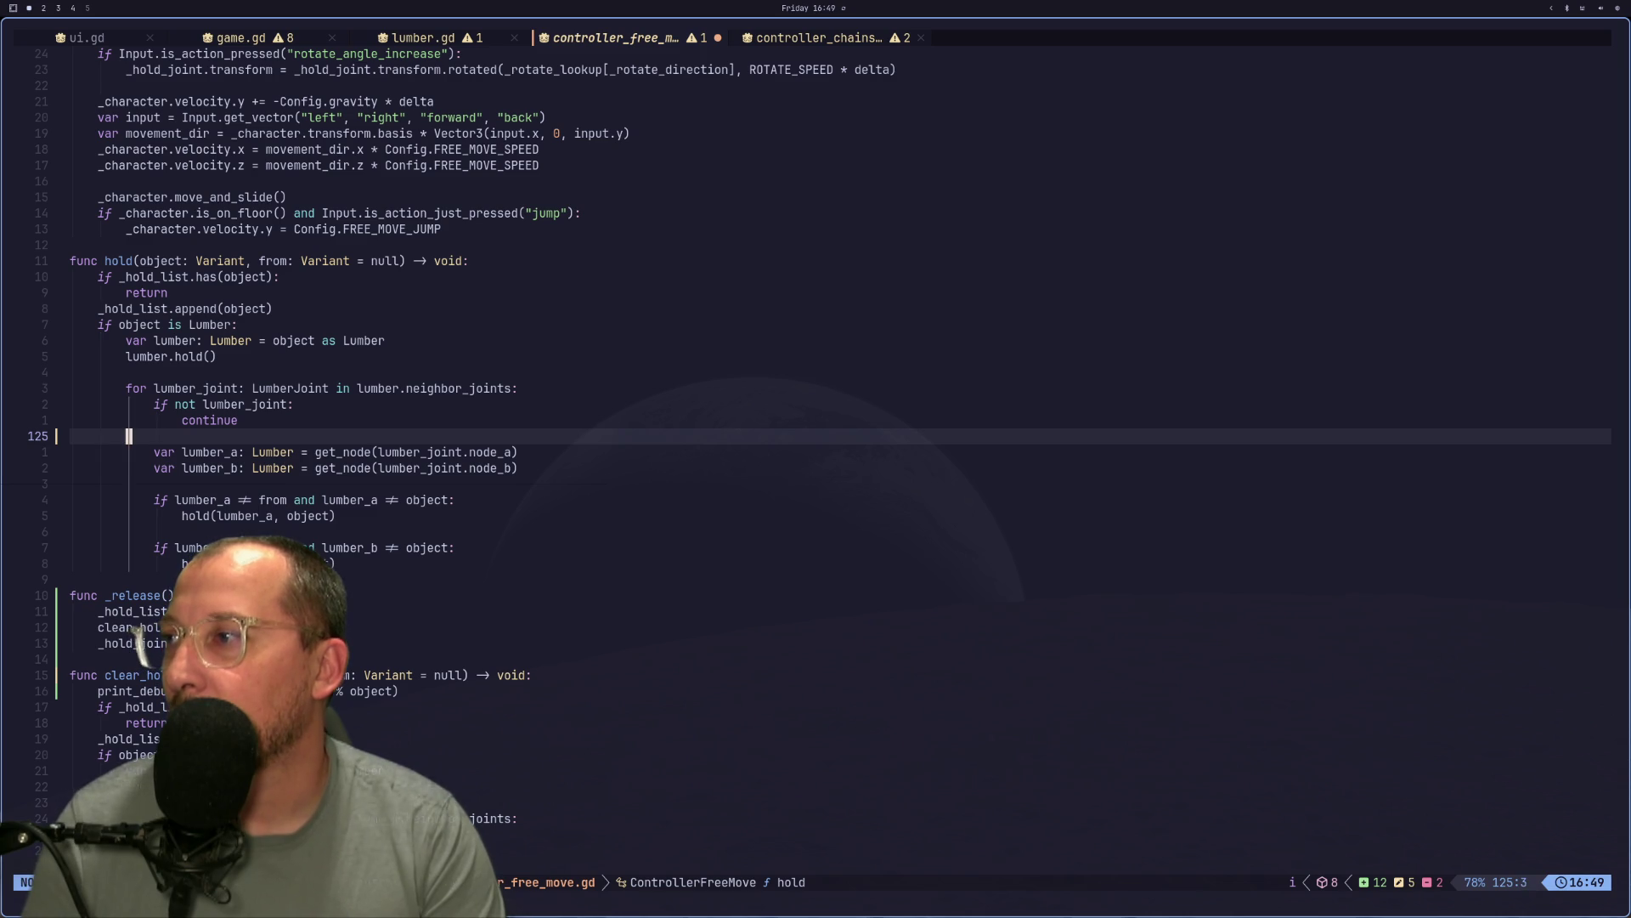
key("u")
Reorder the lumber_a and lumber_b declaration lines in hold().
key("j")
key("d")
key("d")
key("j")
key("p")
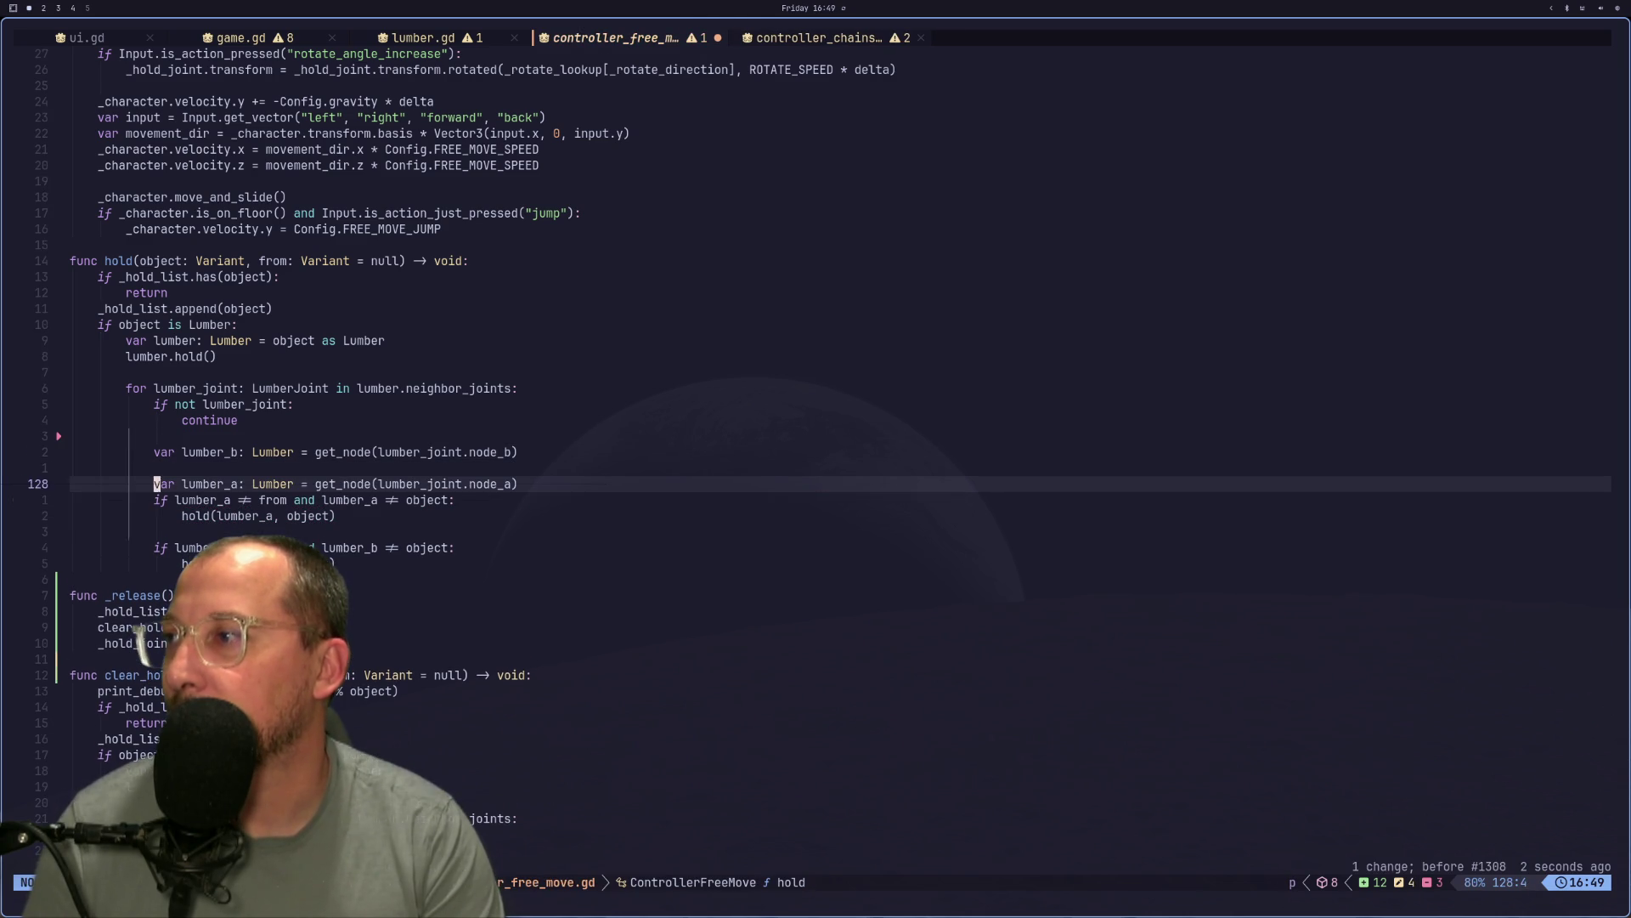
key("k")
key("k")
key("d")
key("d")
key("j")
key("j")
key("j")
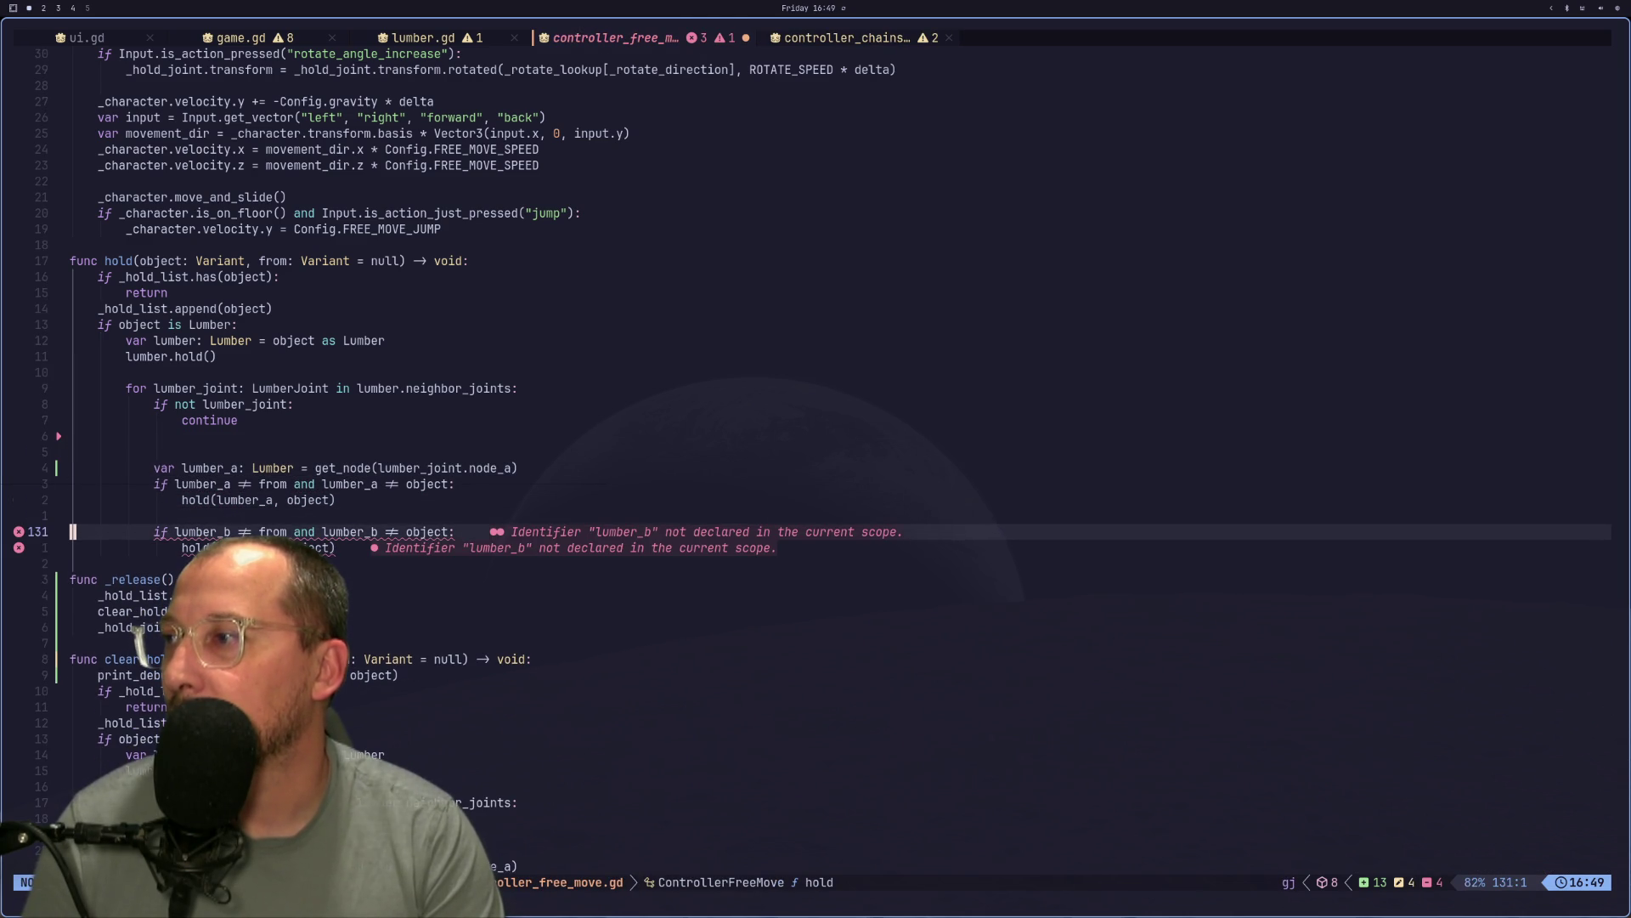
key("k")
key("p")
Add an 'if lumber_joint.node_b:' guard and indent the three lumber_b lines under it.
key("k")
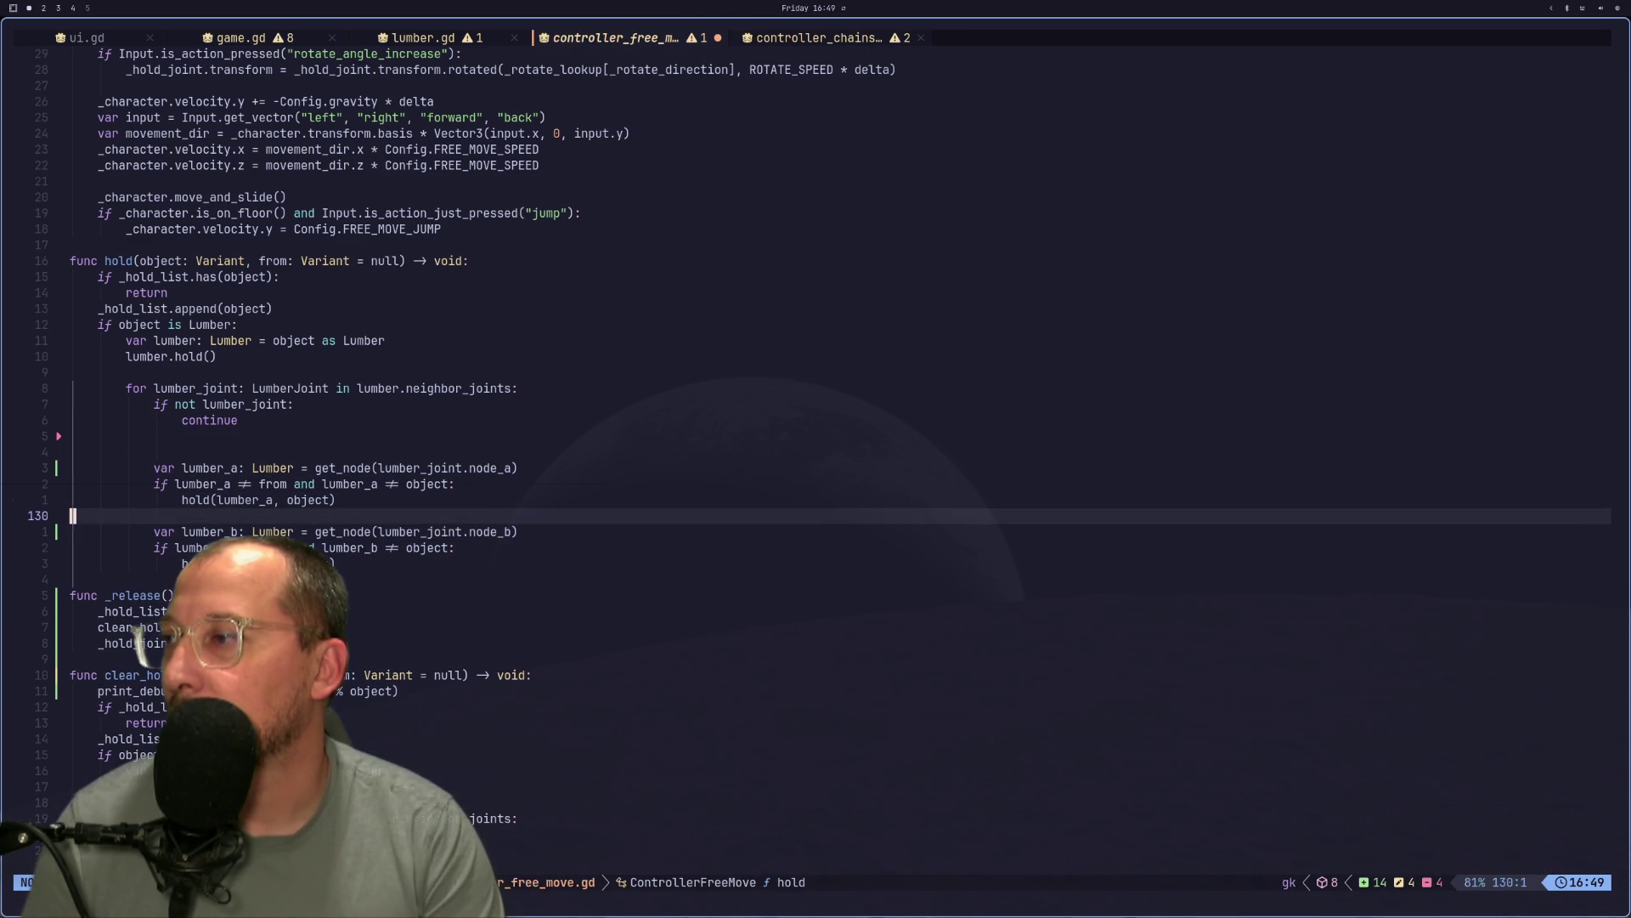
key("i")
key("Return")
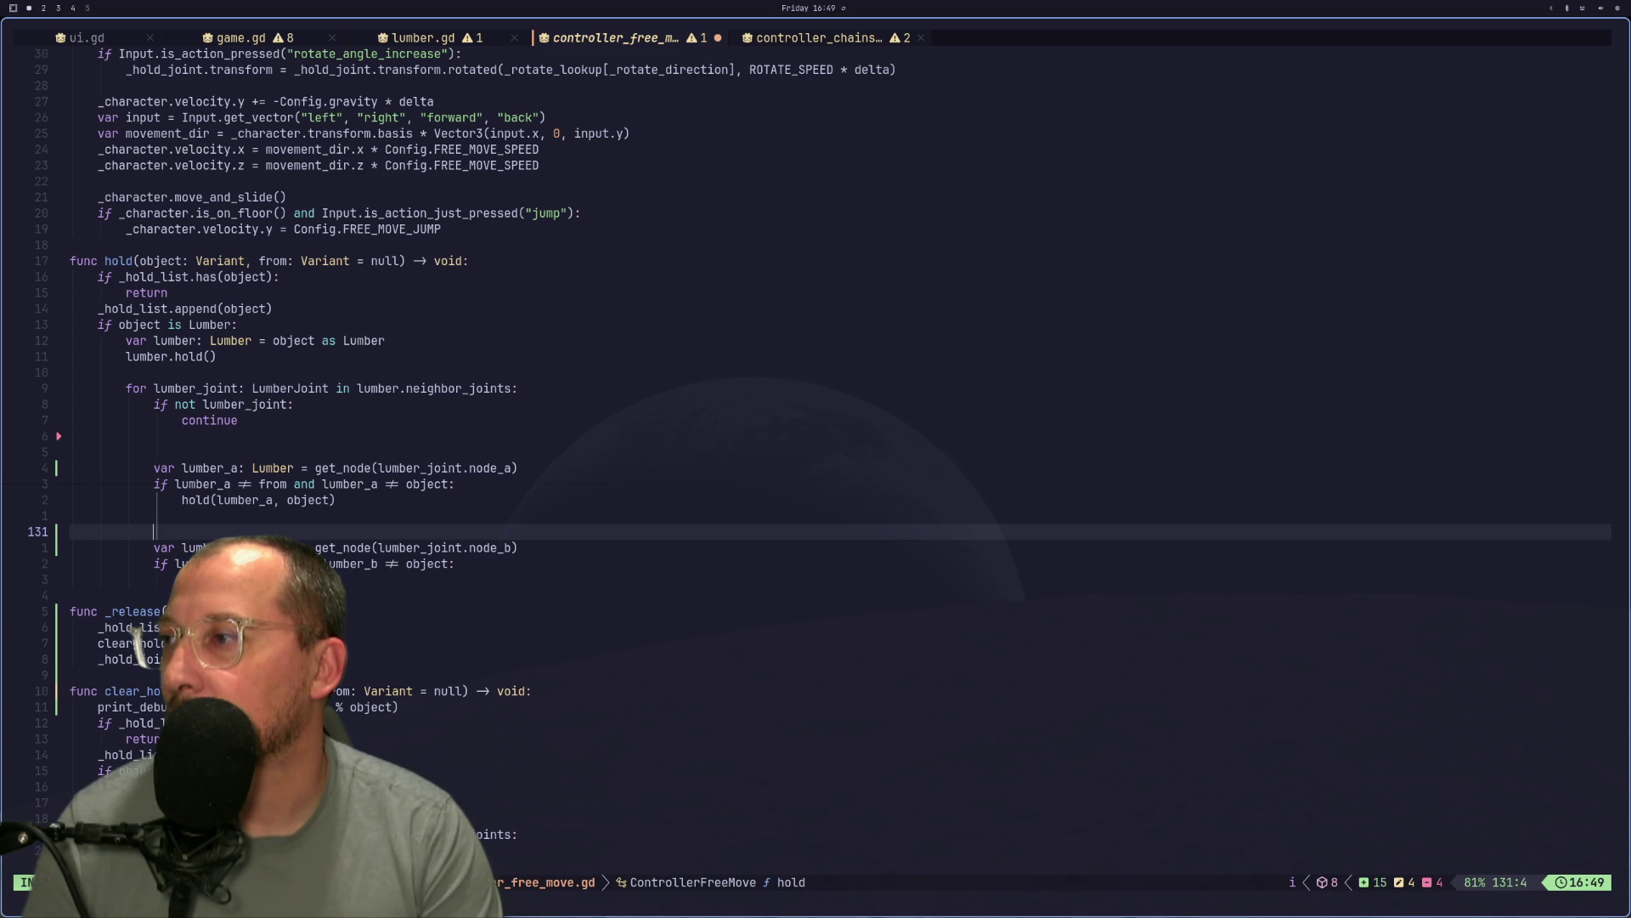
type("iflumber_joint.")
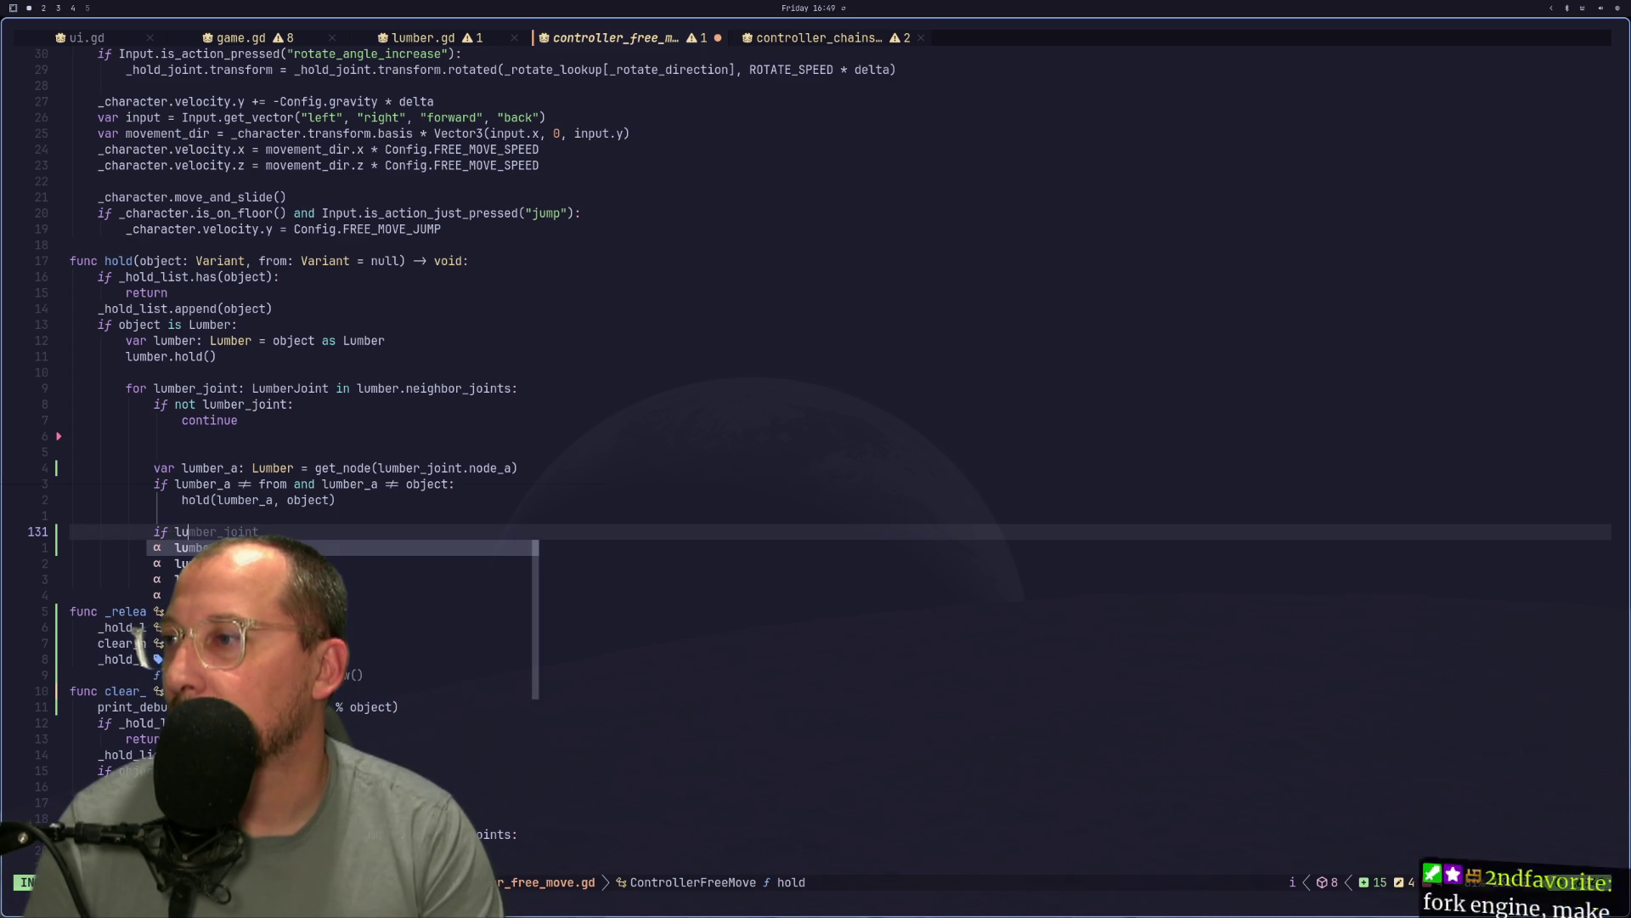
type("no")
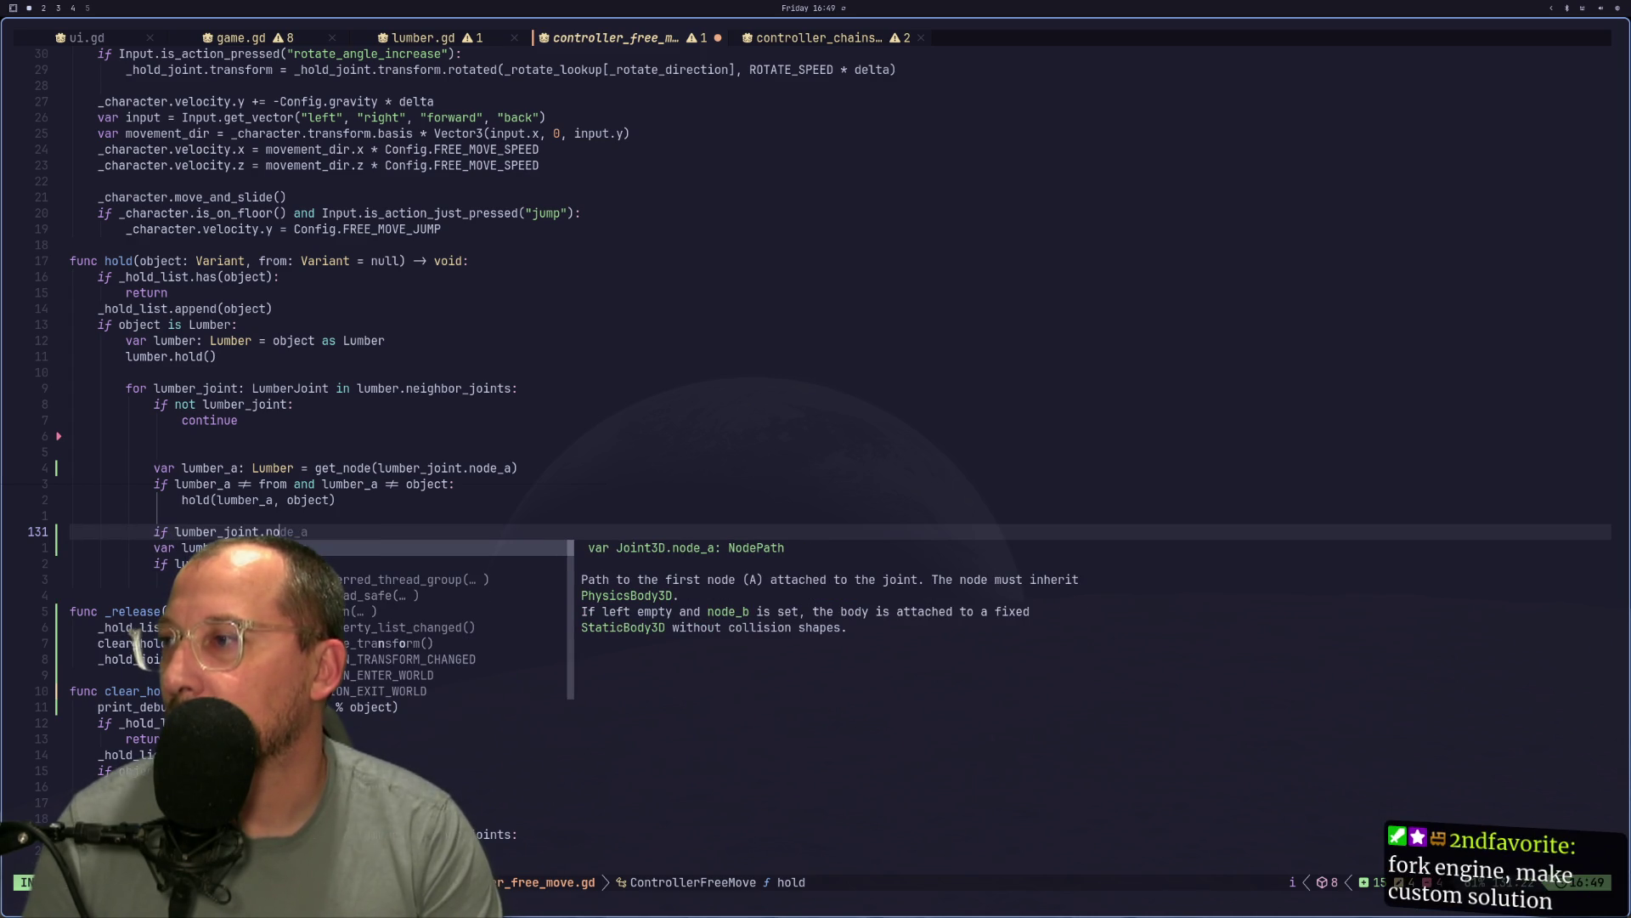
type("de_b")
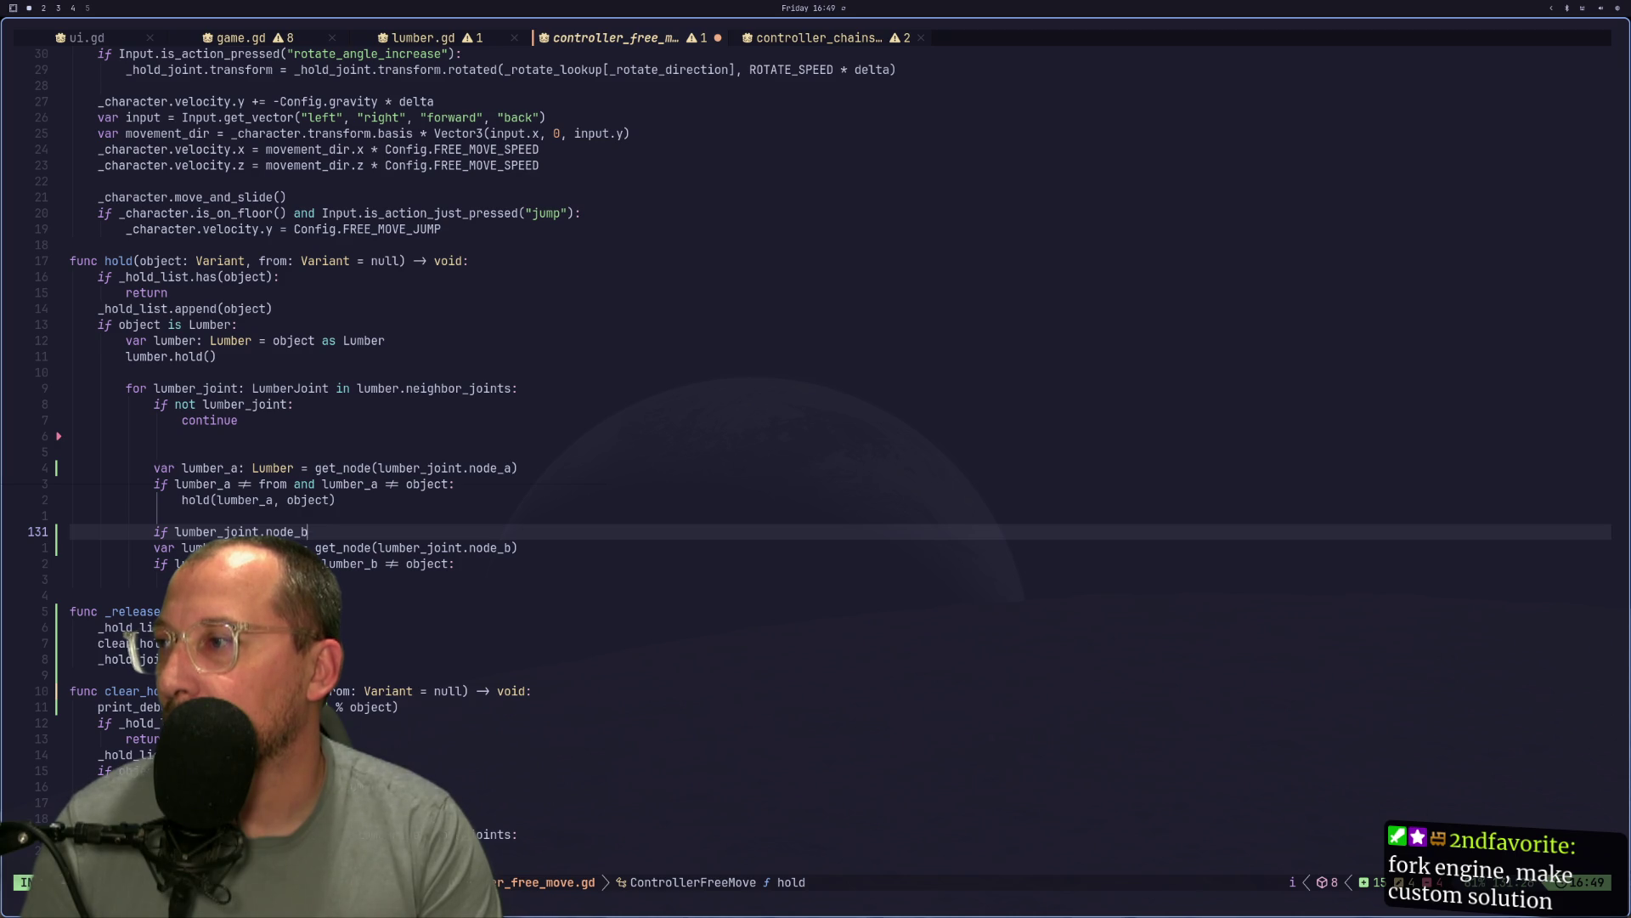
key("Escape")
key("j")
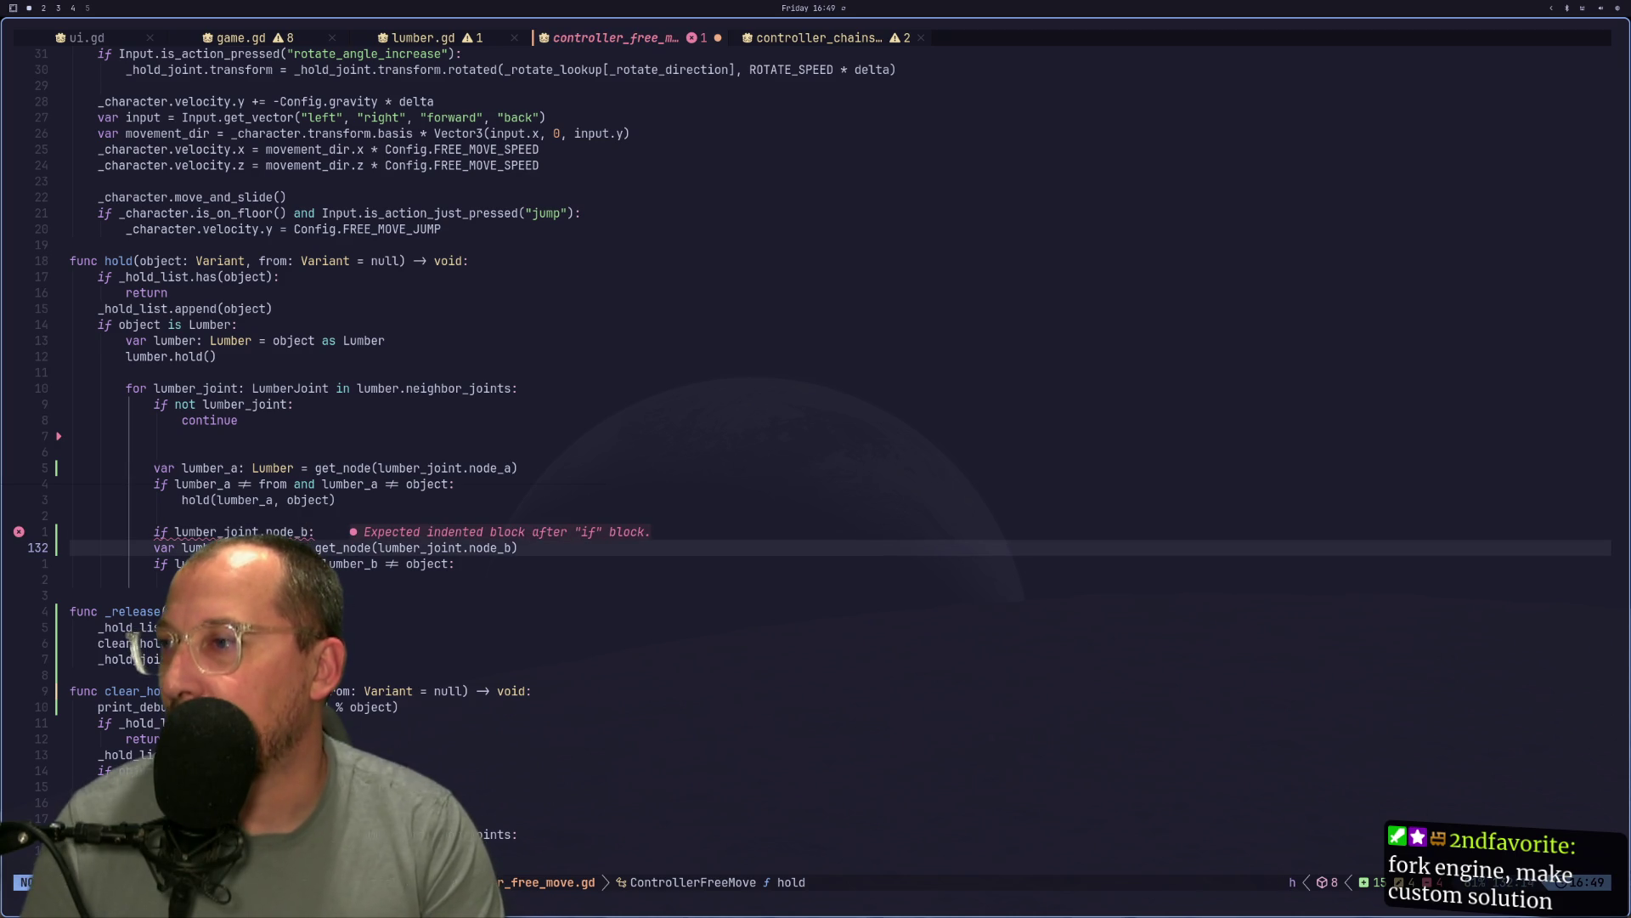
key("V")
key("j")
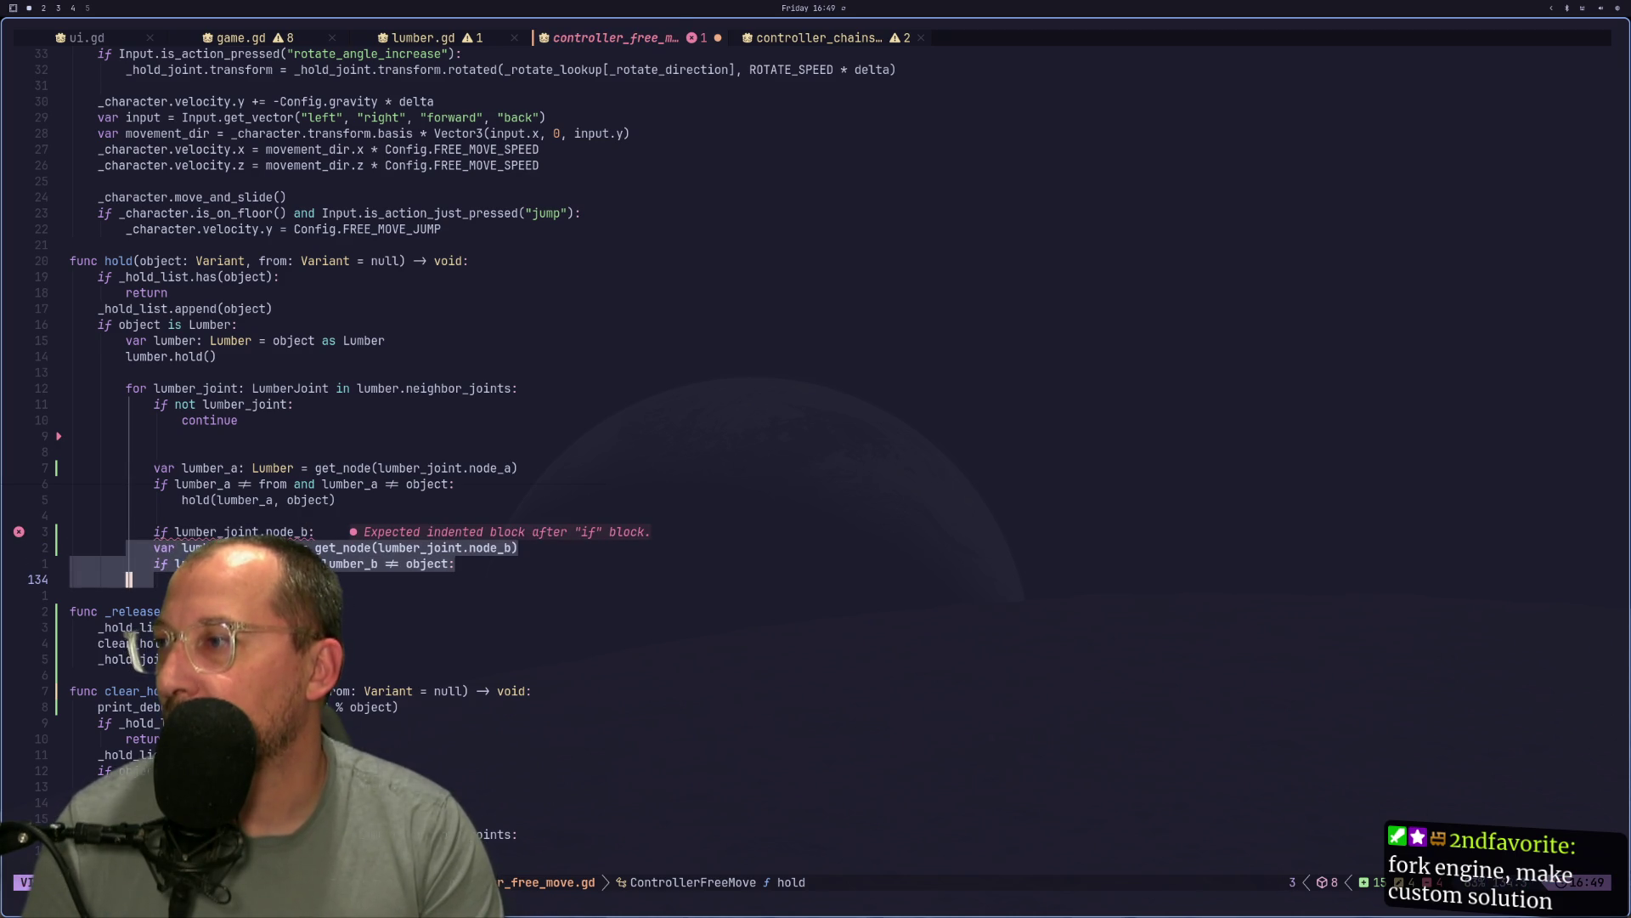
key("j")
key("greater")
Write an 'if lumber_joint.node_a:' condition above the lumber_a block.
key("k")
key("k")
key("k")
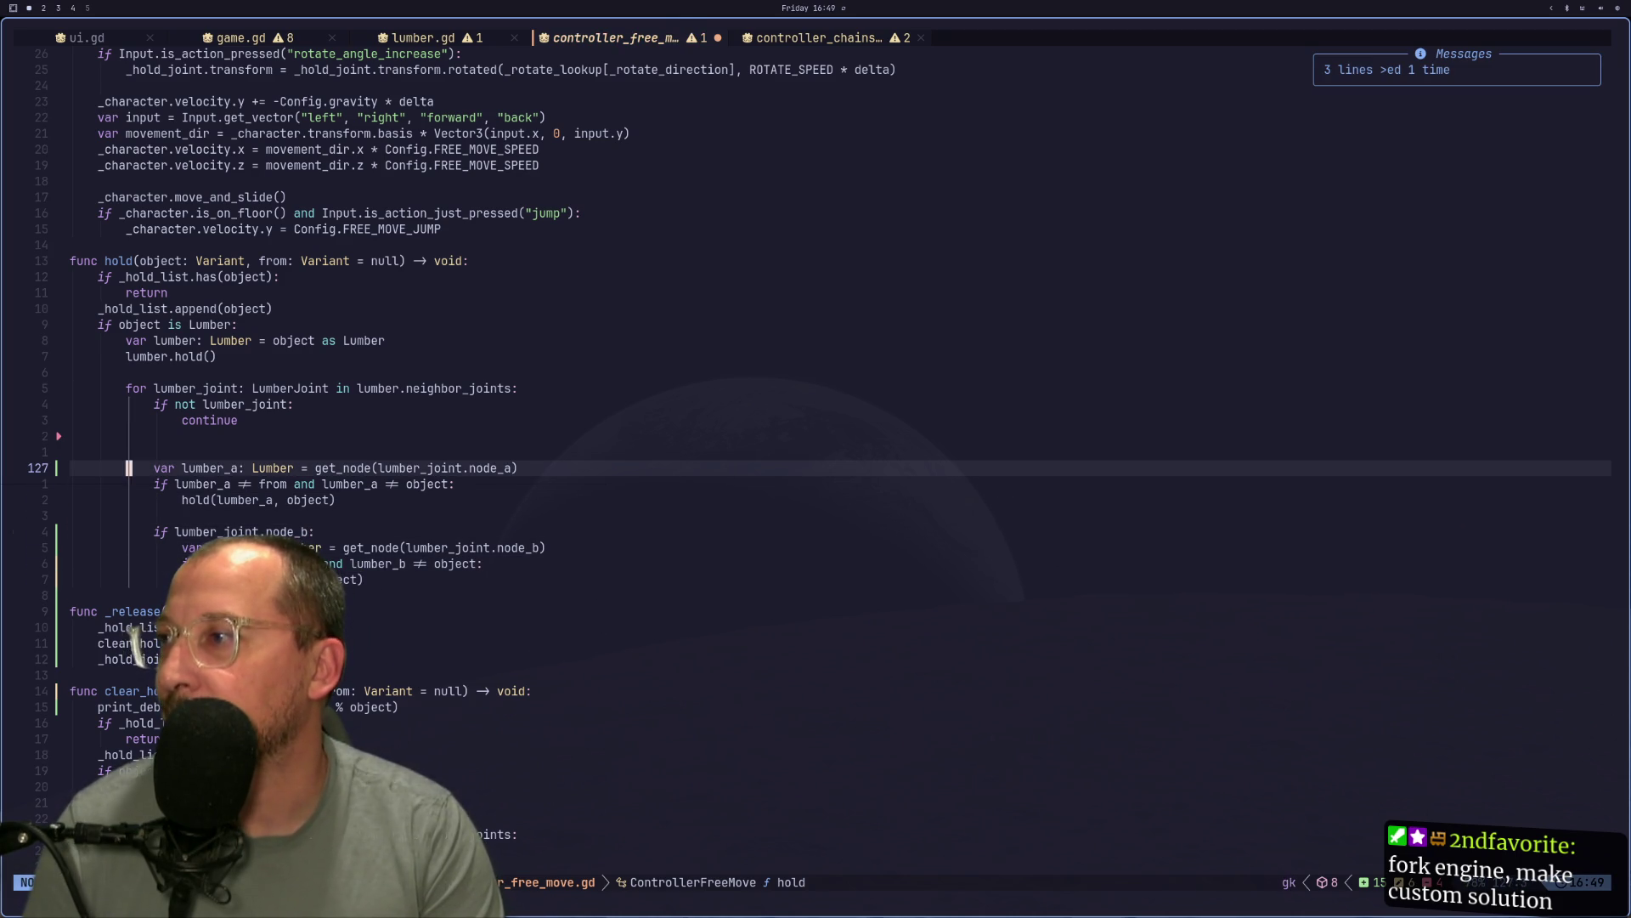
key("w")
key("w")
key("w")
key("w")
key("v")
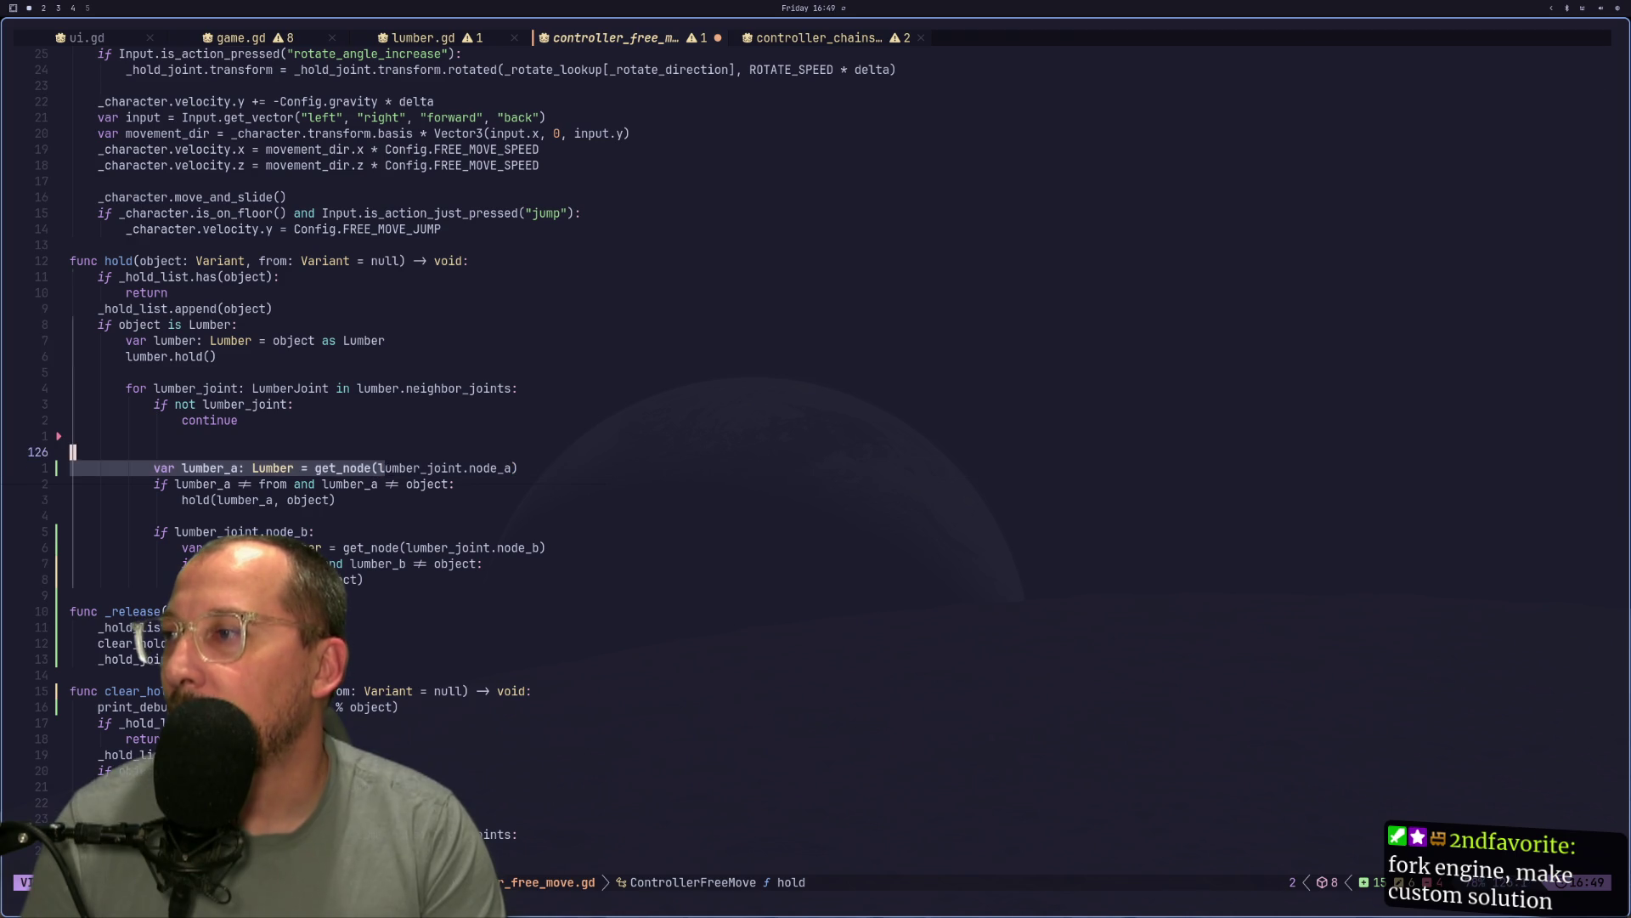
key("w")
key("e")
key("e")
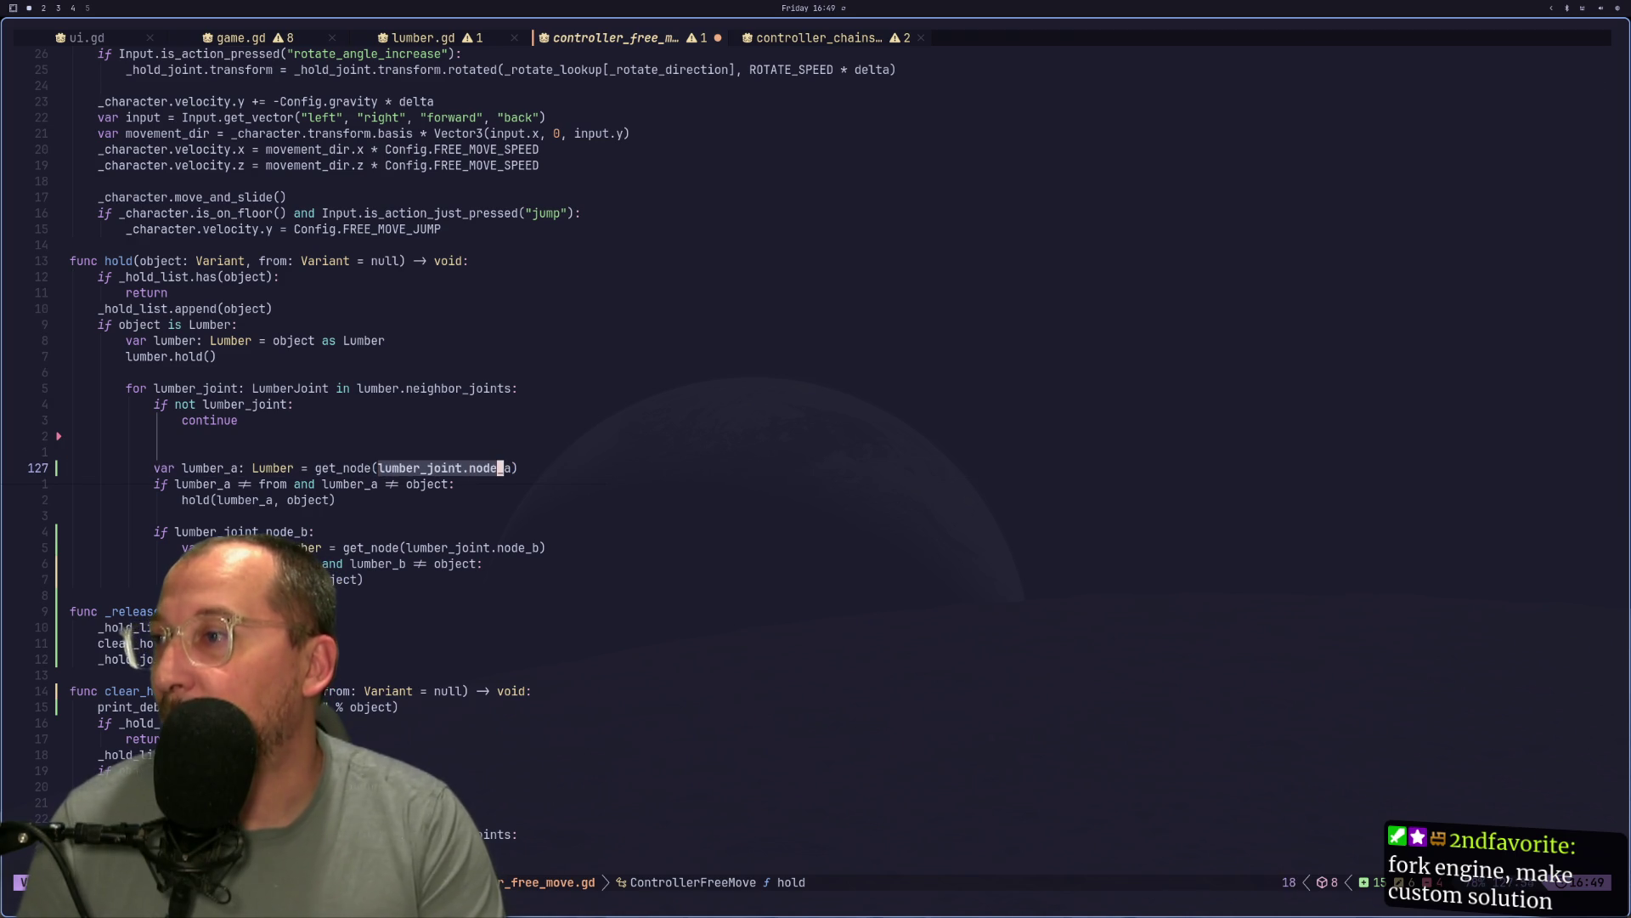
key("Escape")
key("g")
key("k")
key("i")
key("Tab")
key("Tab")
key("Tab")
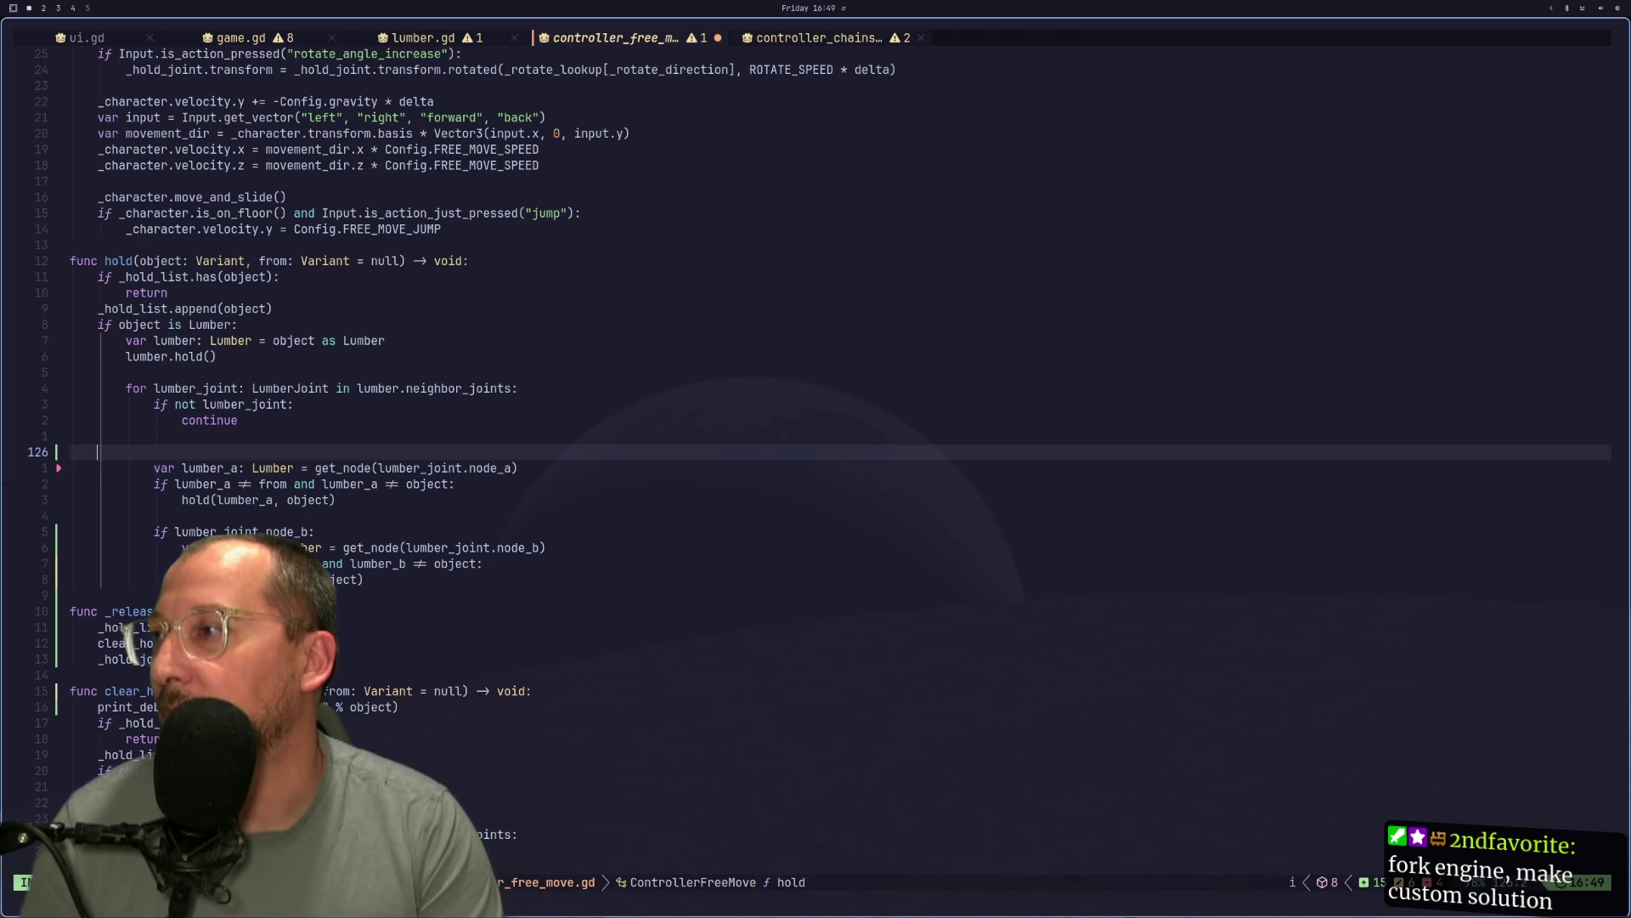
type("ff")
key("Escape")
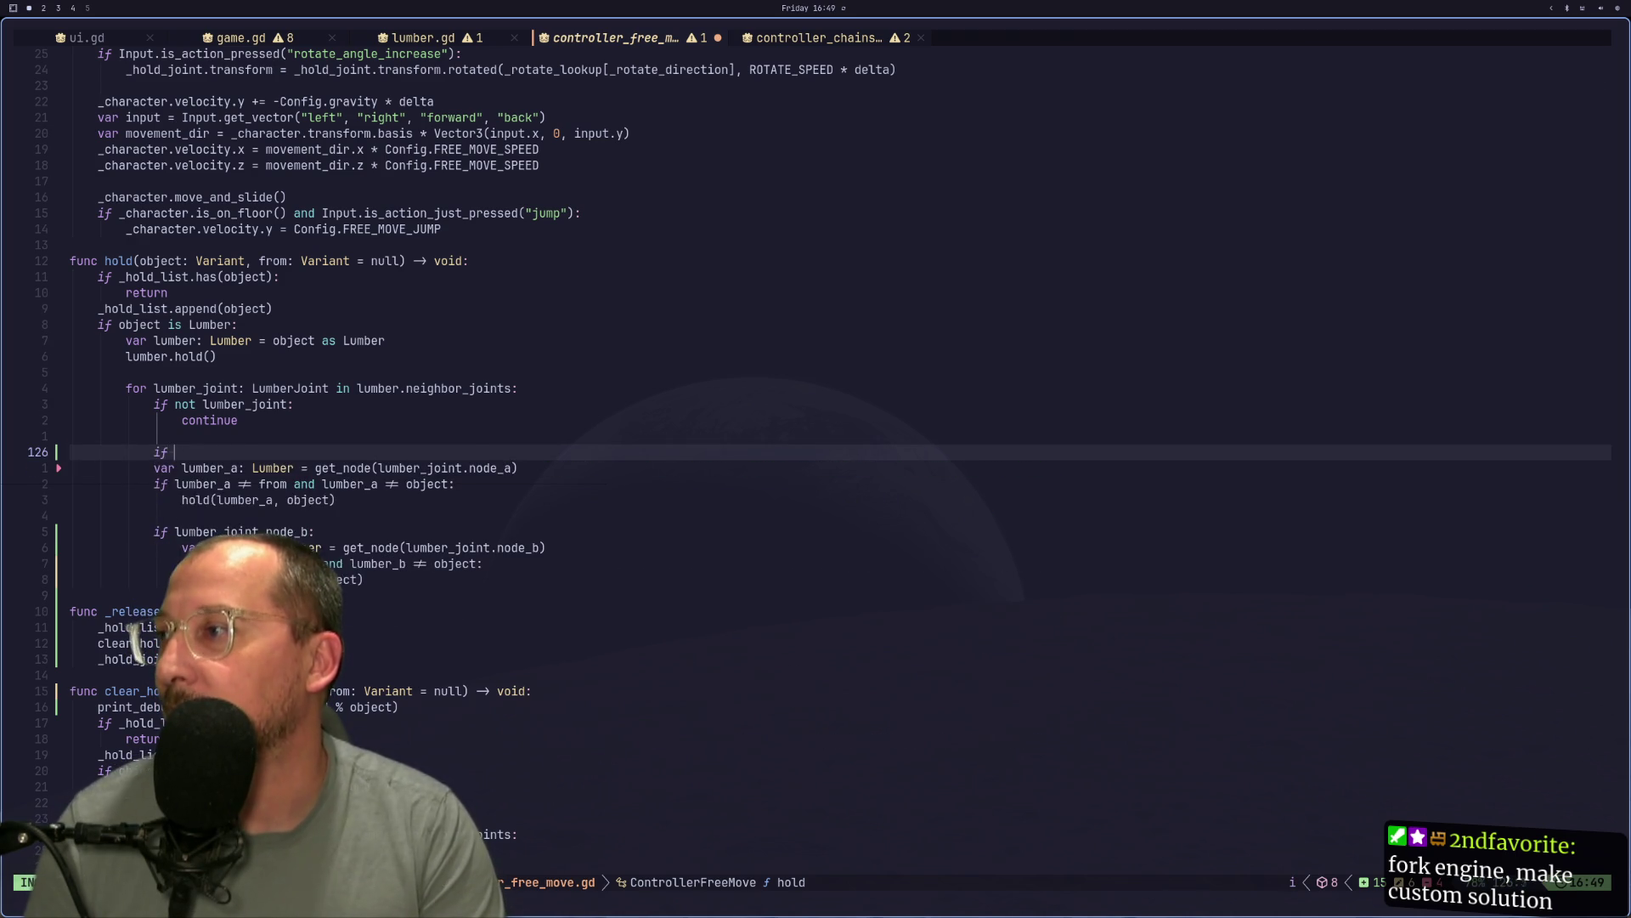
type("pA:")
key("Escape")
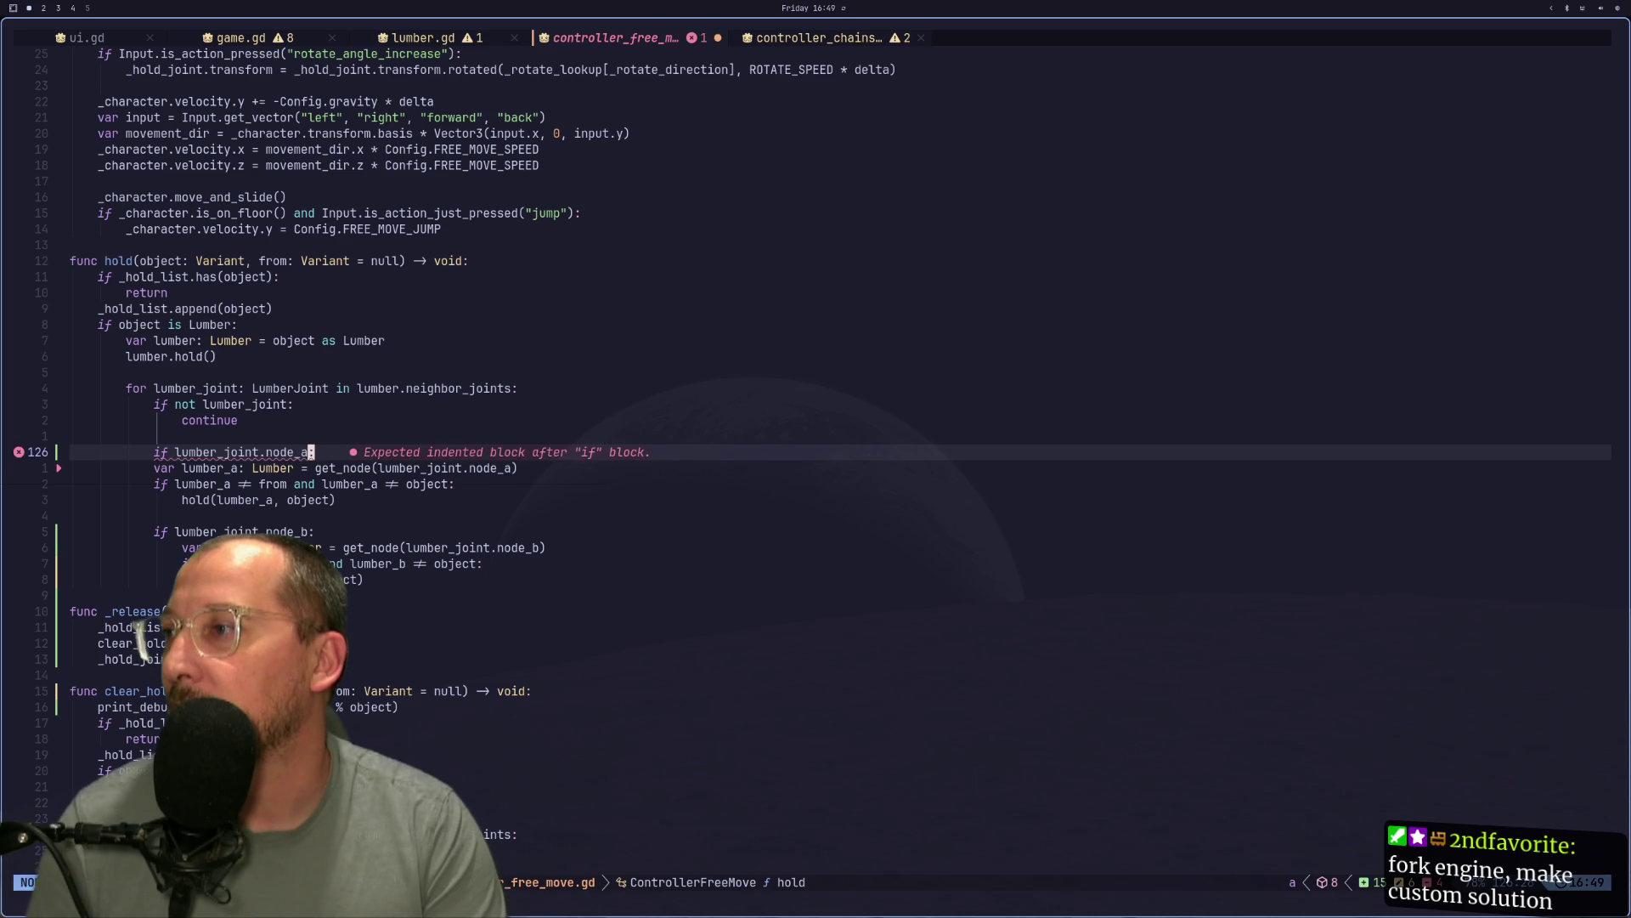
Indent the lumber_a block under the node_a check and save the script with :w.
key("j")
key("f")
key("g")
key("v")
key("j")
key("j")
key("greater")
type(":w")
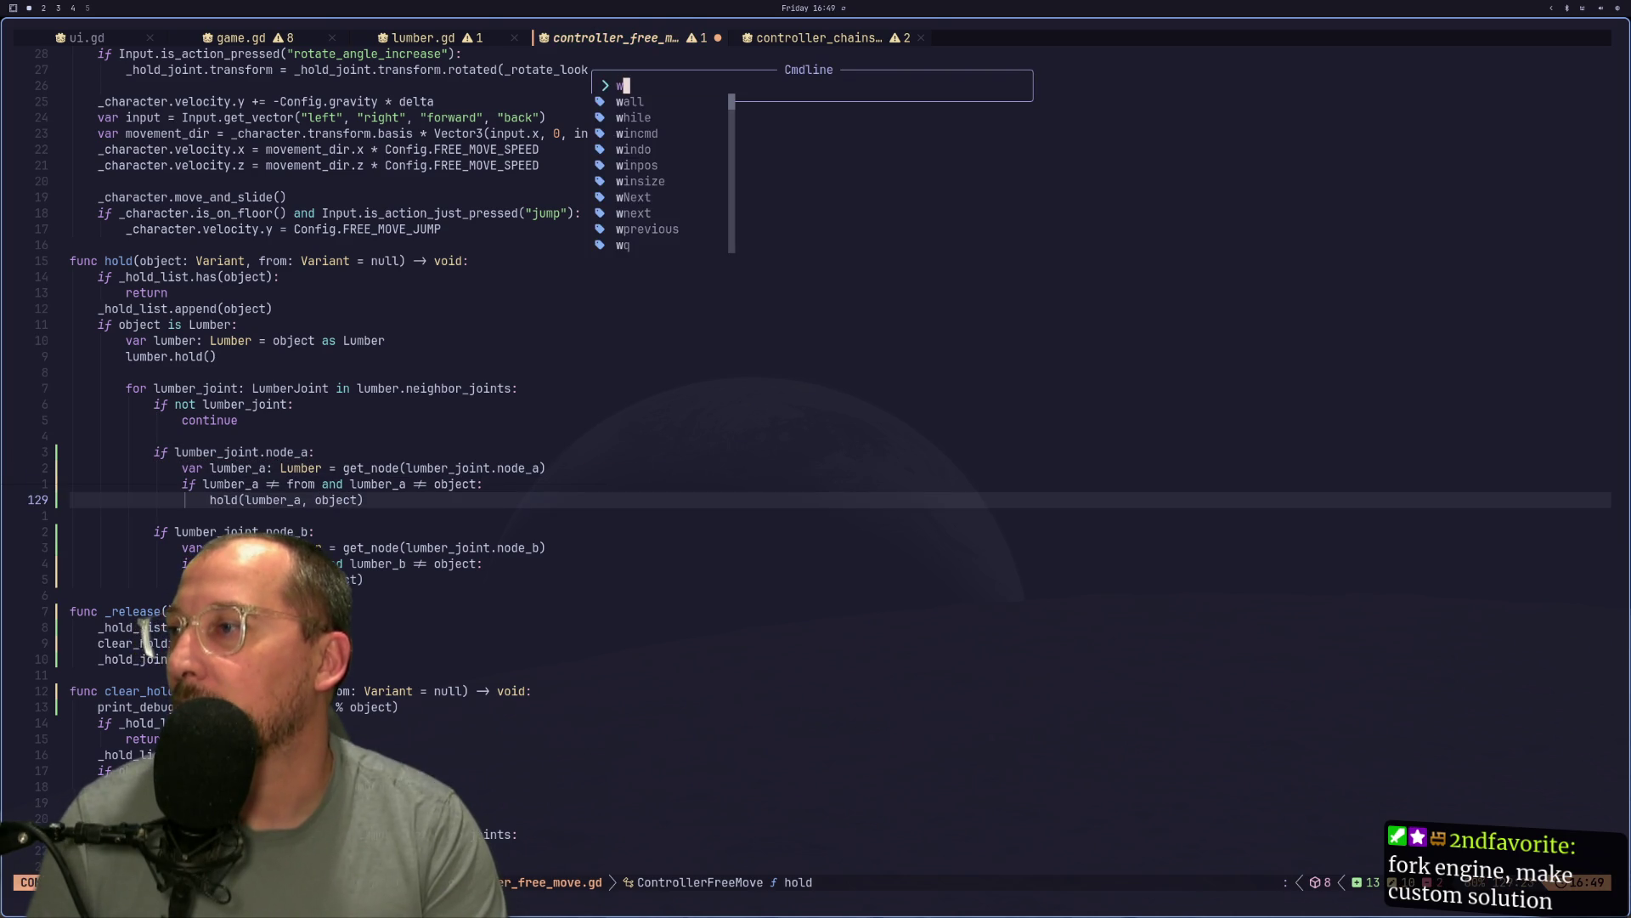
key("Return")
key("super+2")
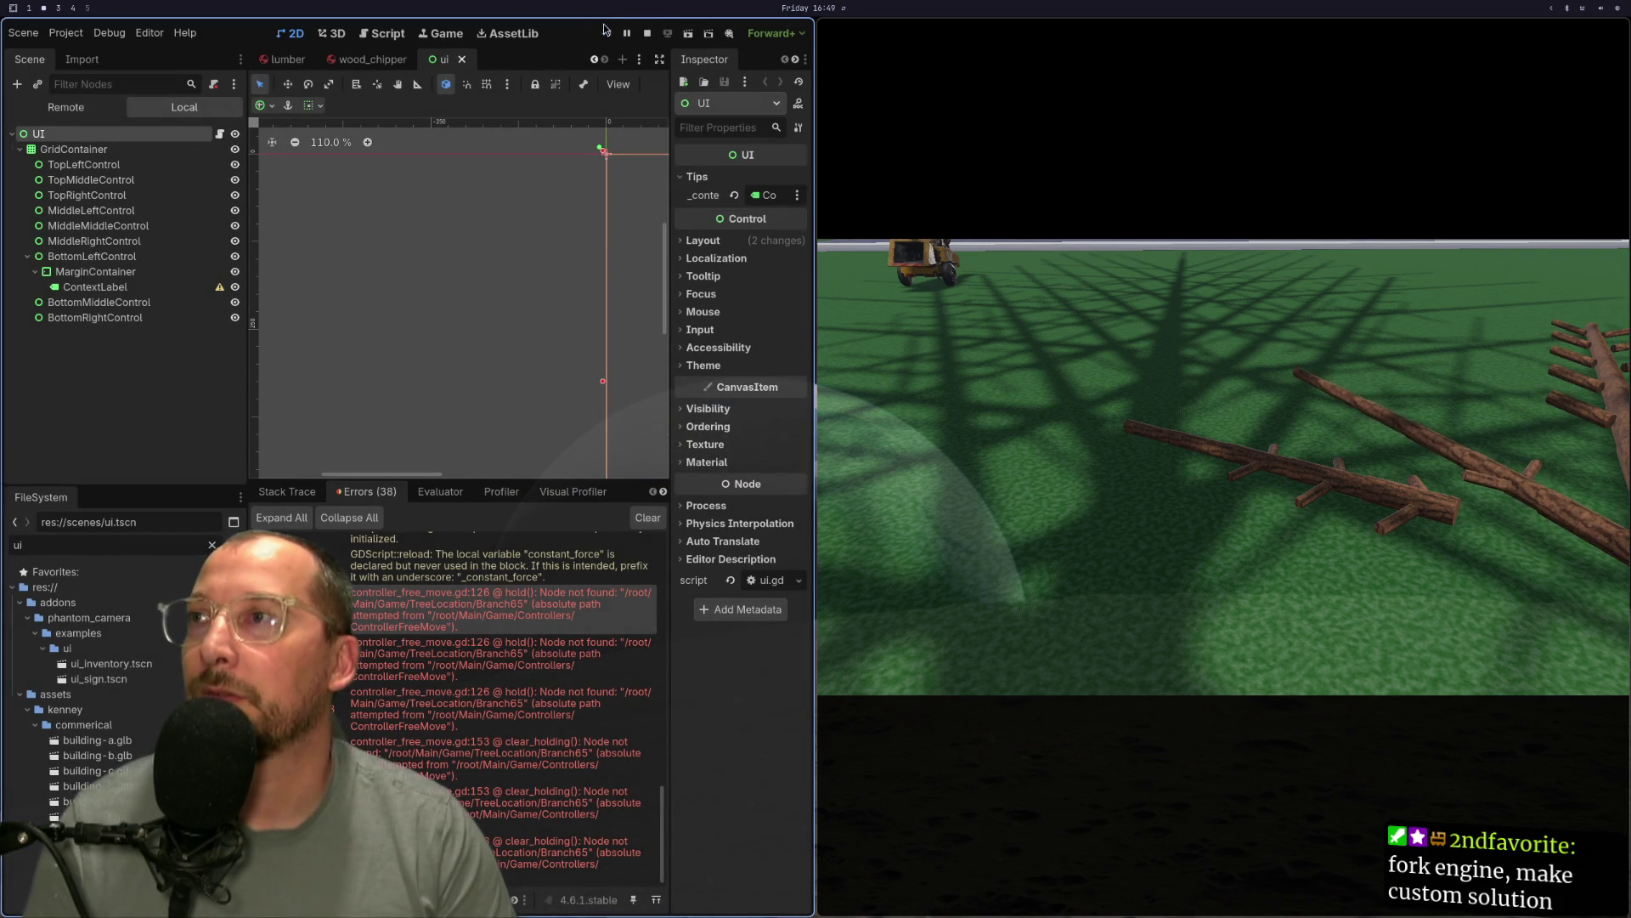
Rerun the game with the edited script and check the resulting errors.
left_click(608, 34)
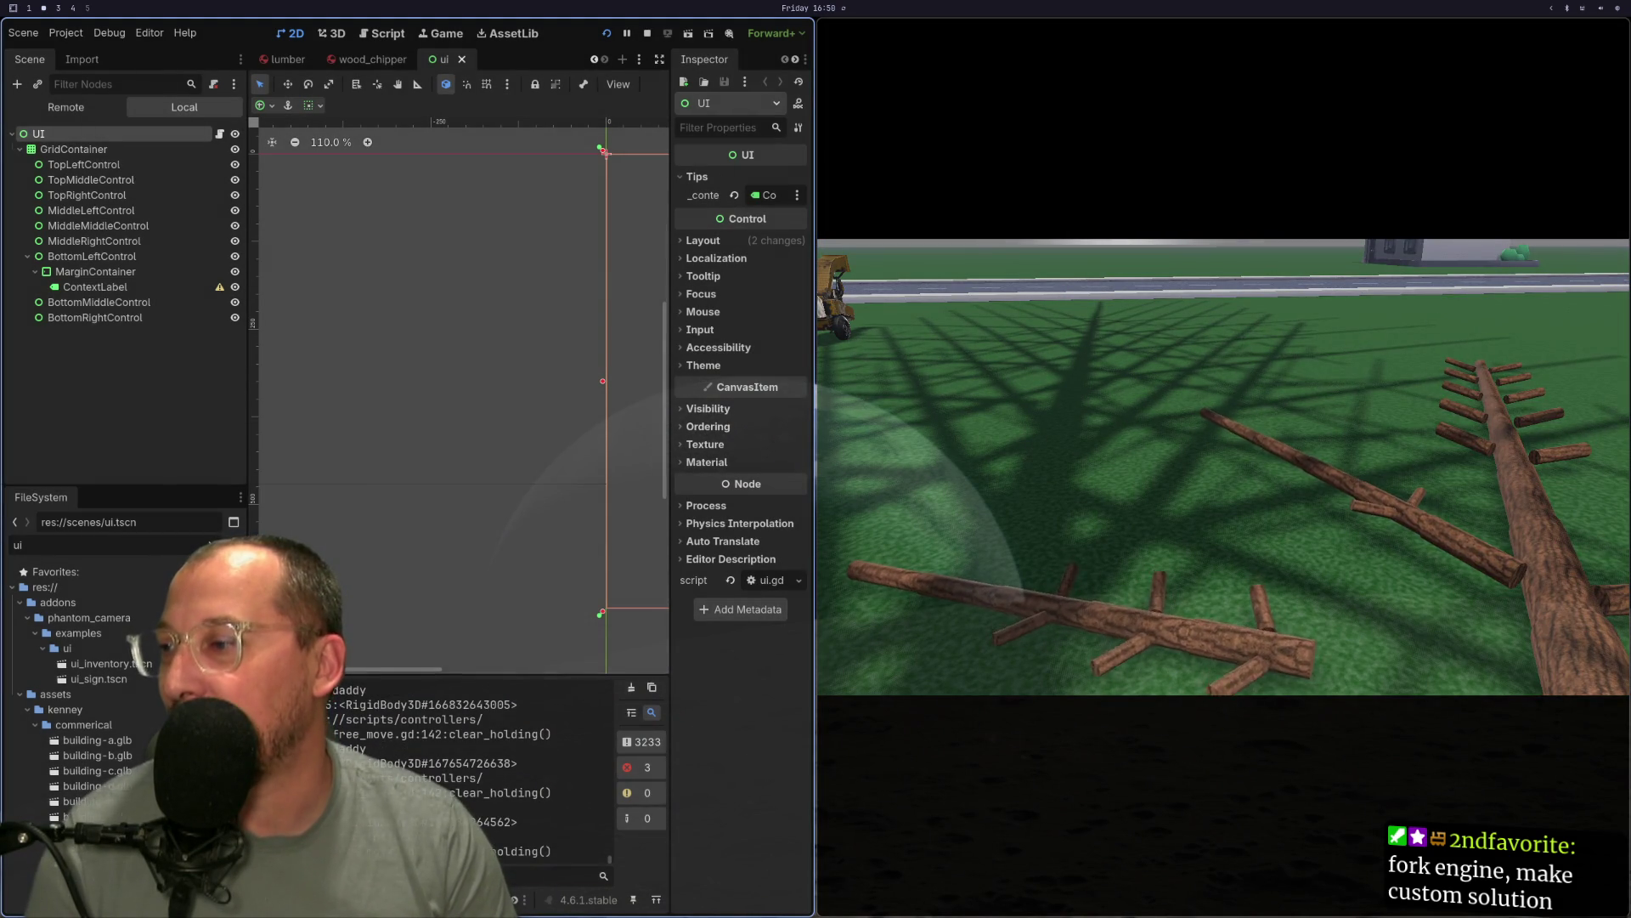
scroll(508, 620, "down", 2)
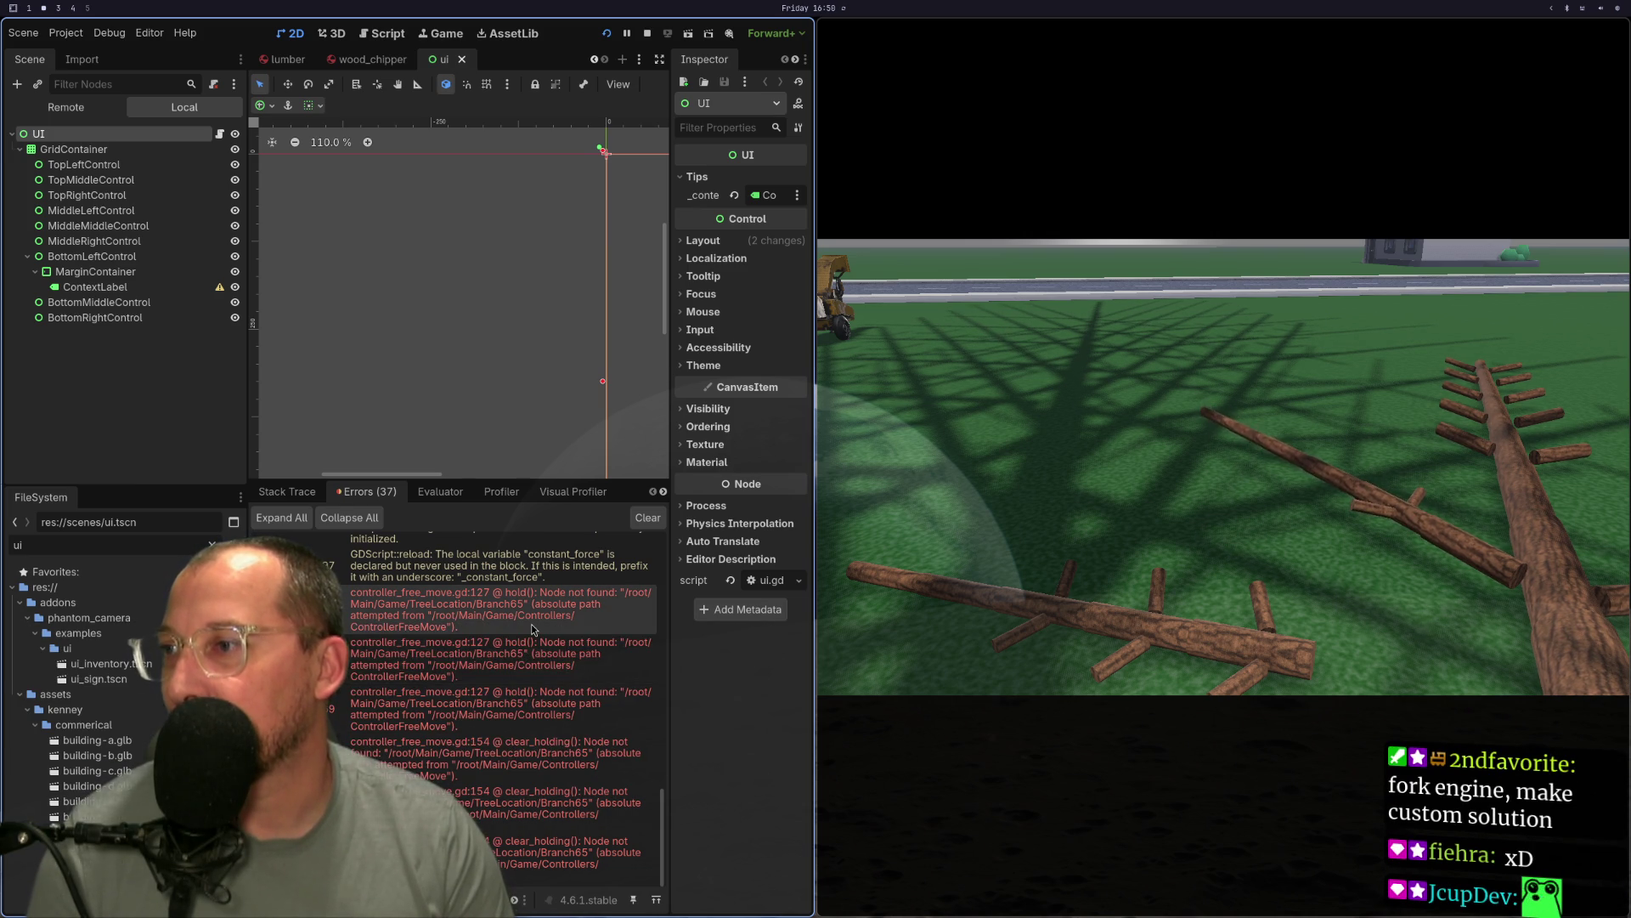
mouse_move(501, 752)
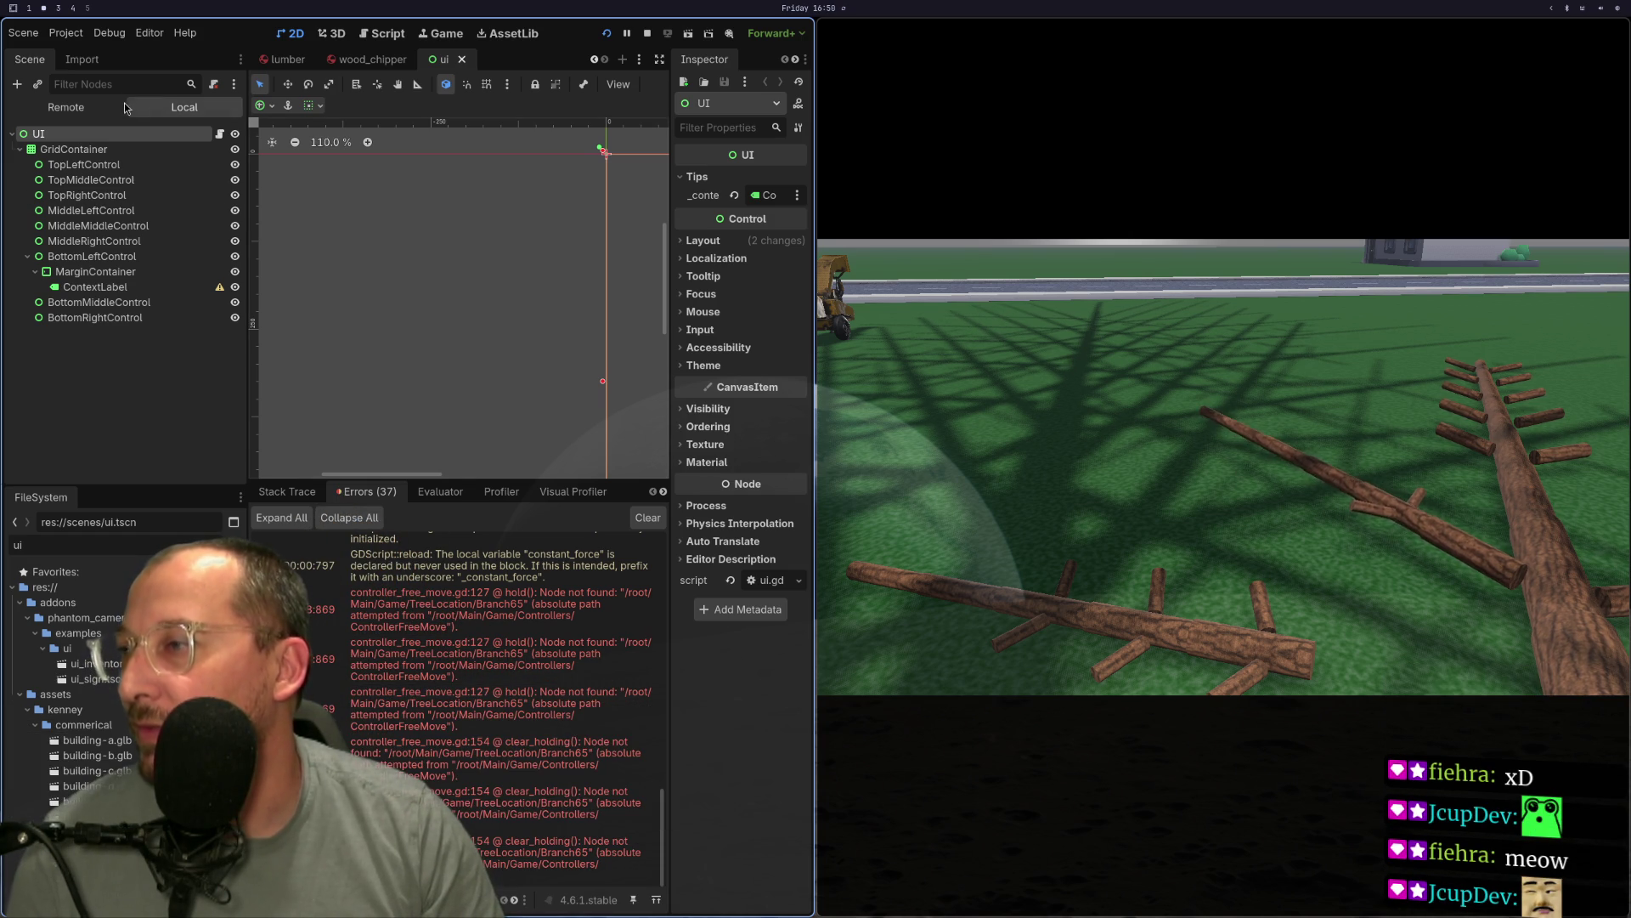
Filter the Remote scene tree for the Branch65 nodes, then quit the running game.
left_click(72, 109)
type("bramch")
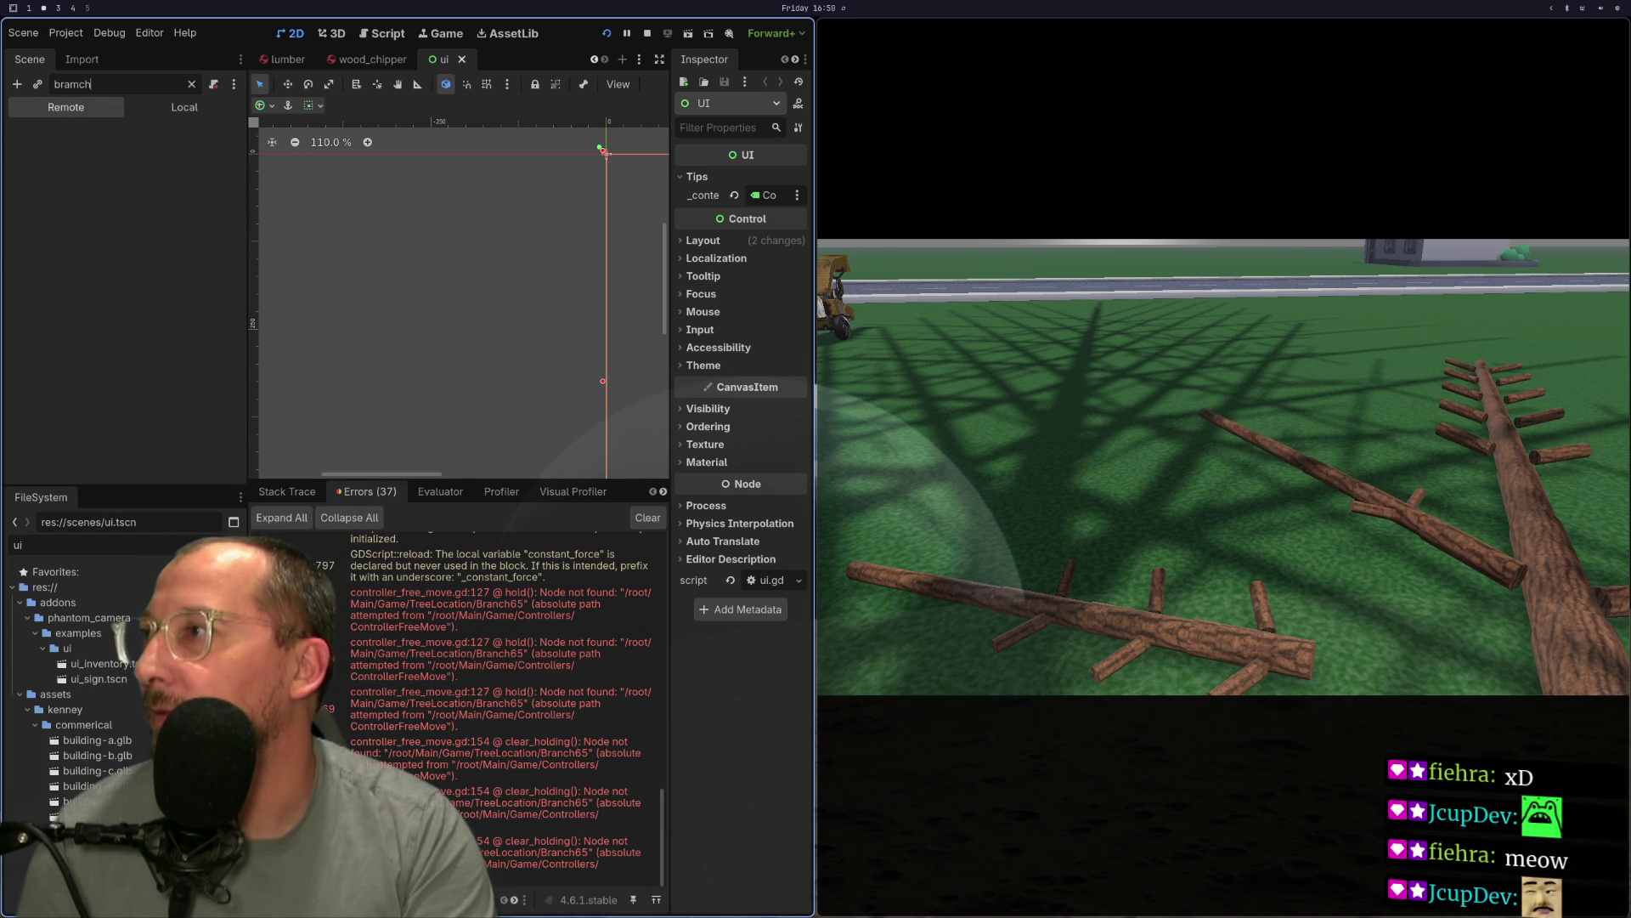
key("BackSpace")
key("BackSpace")
key("BackSpace")
type("nch65")
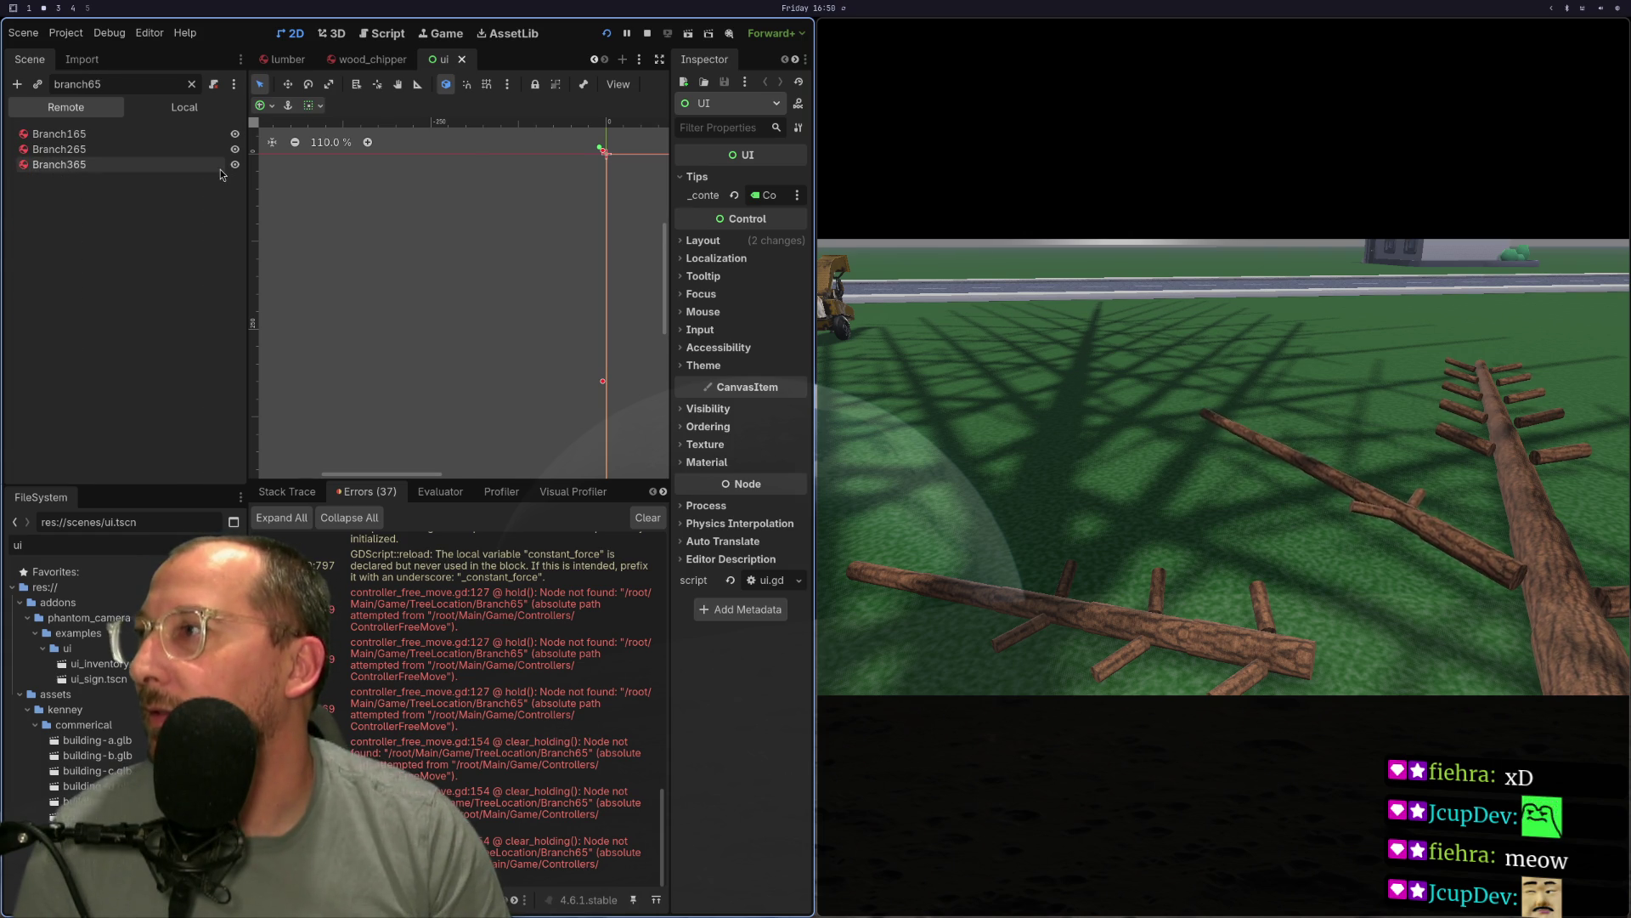
key("super+Right")
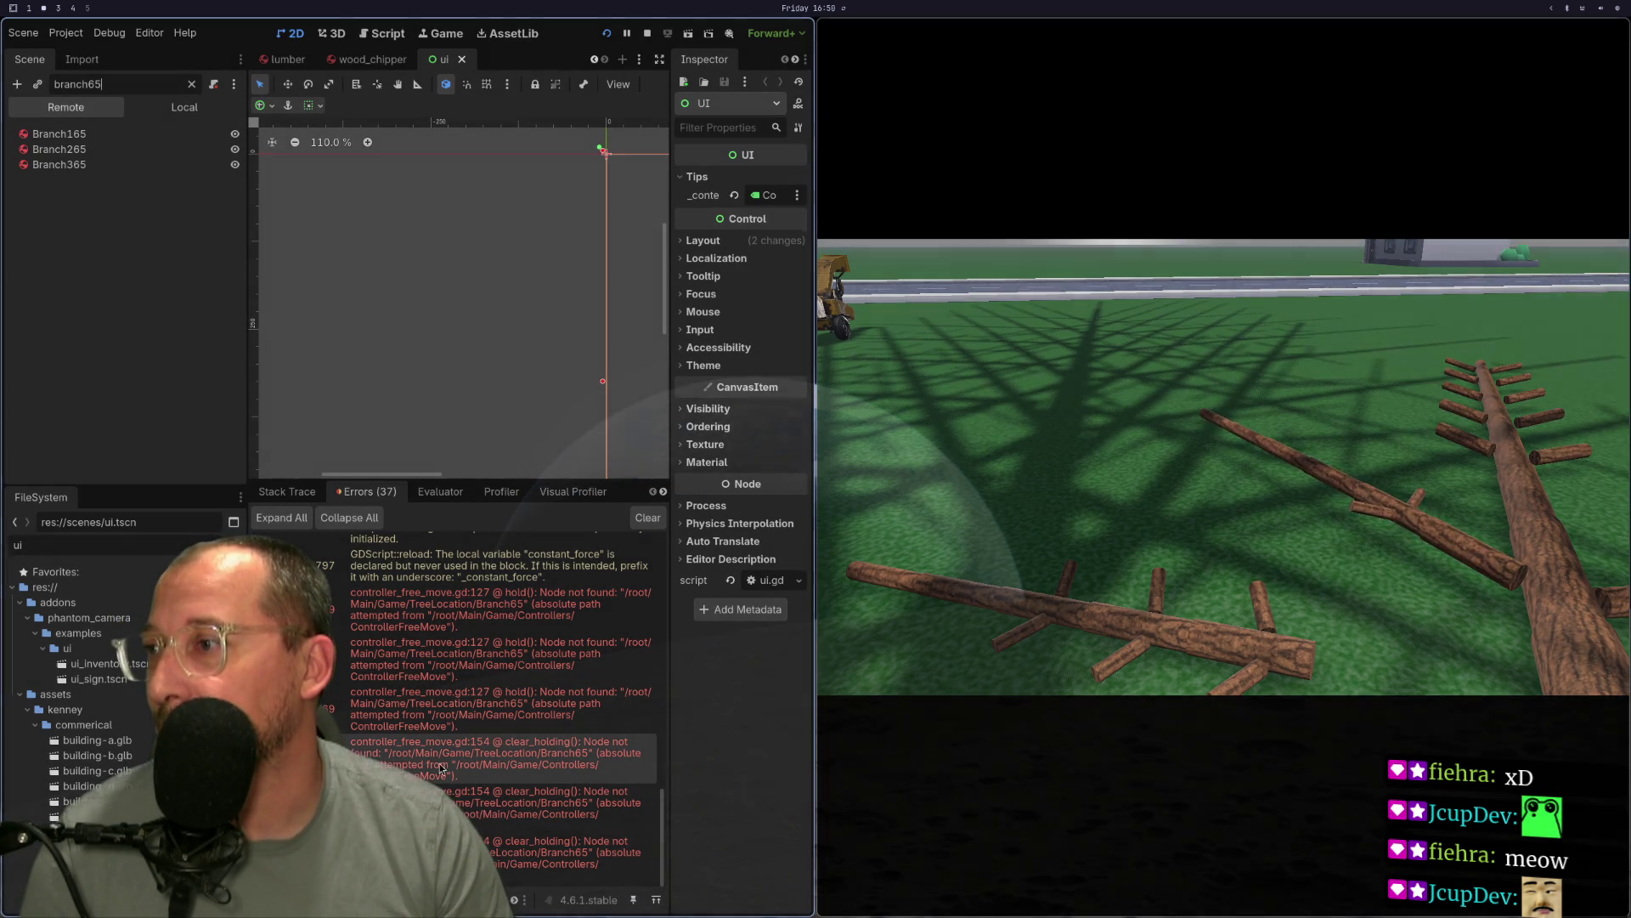
key("super+Right")
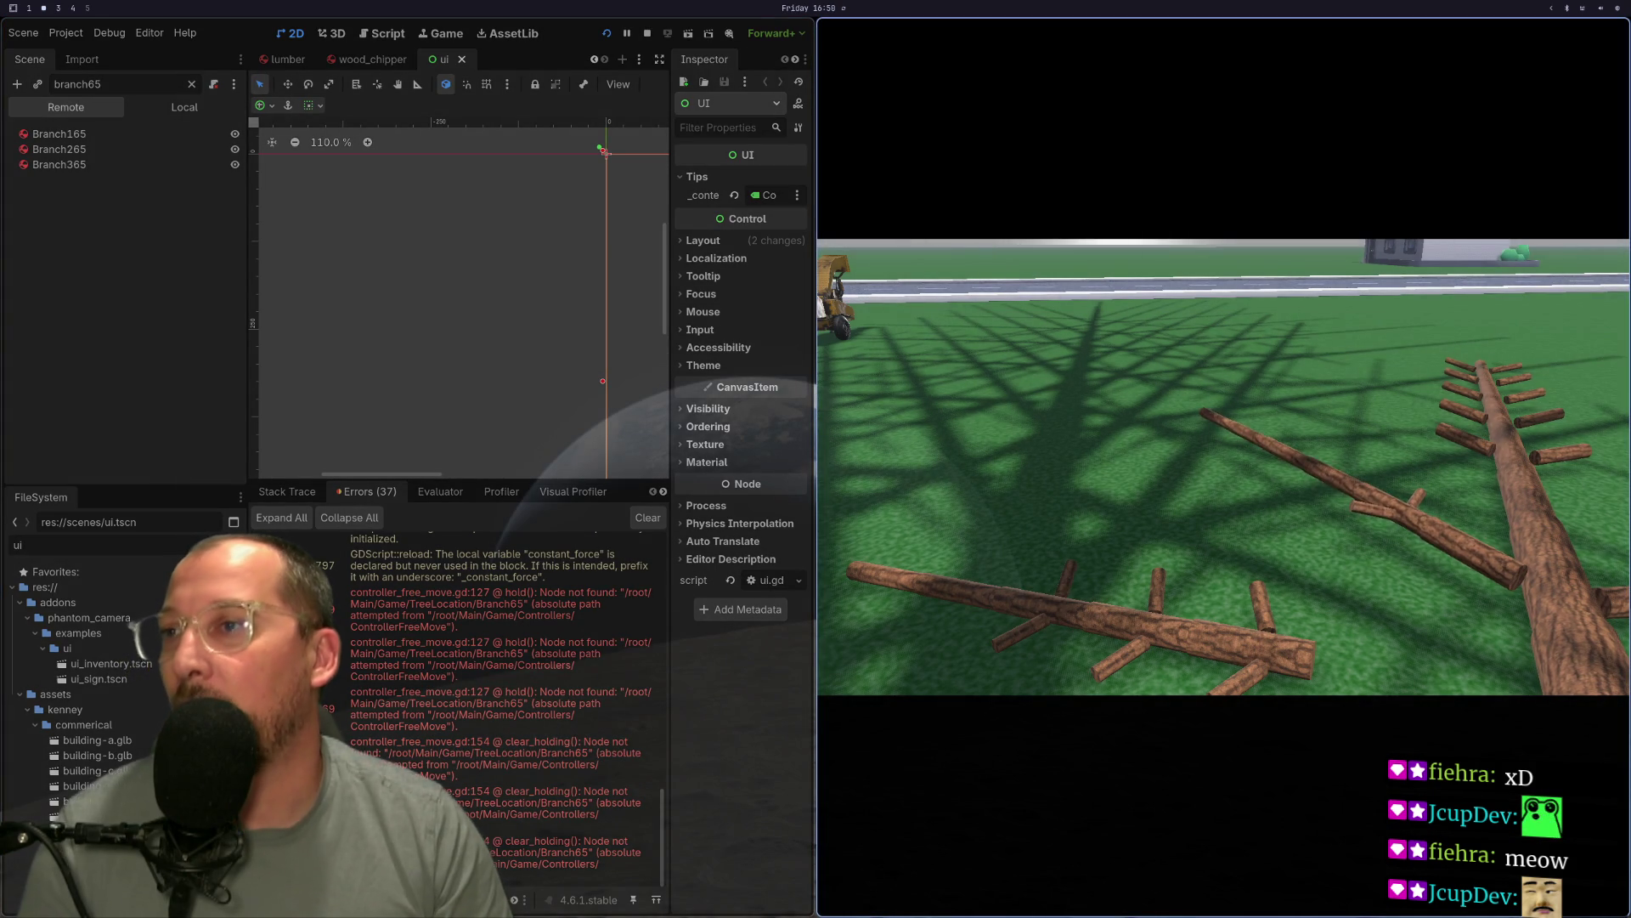
key("super+q")
key("super+1")
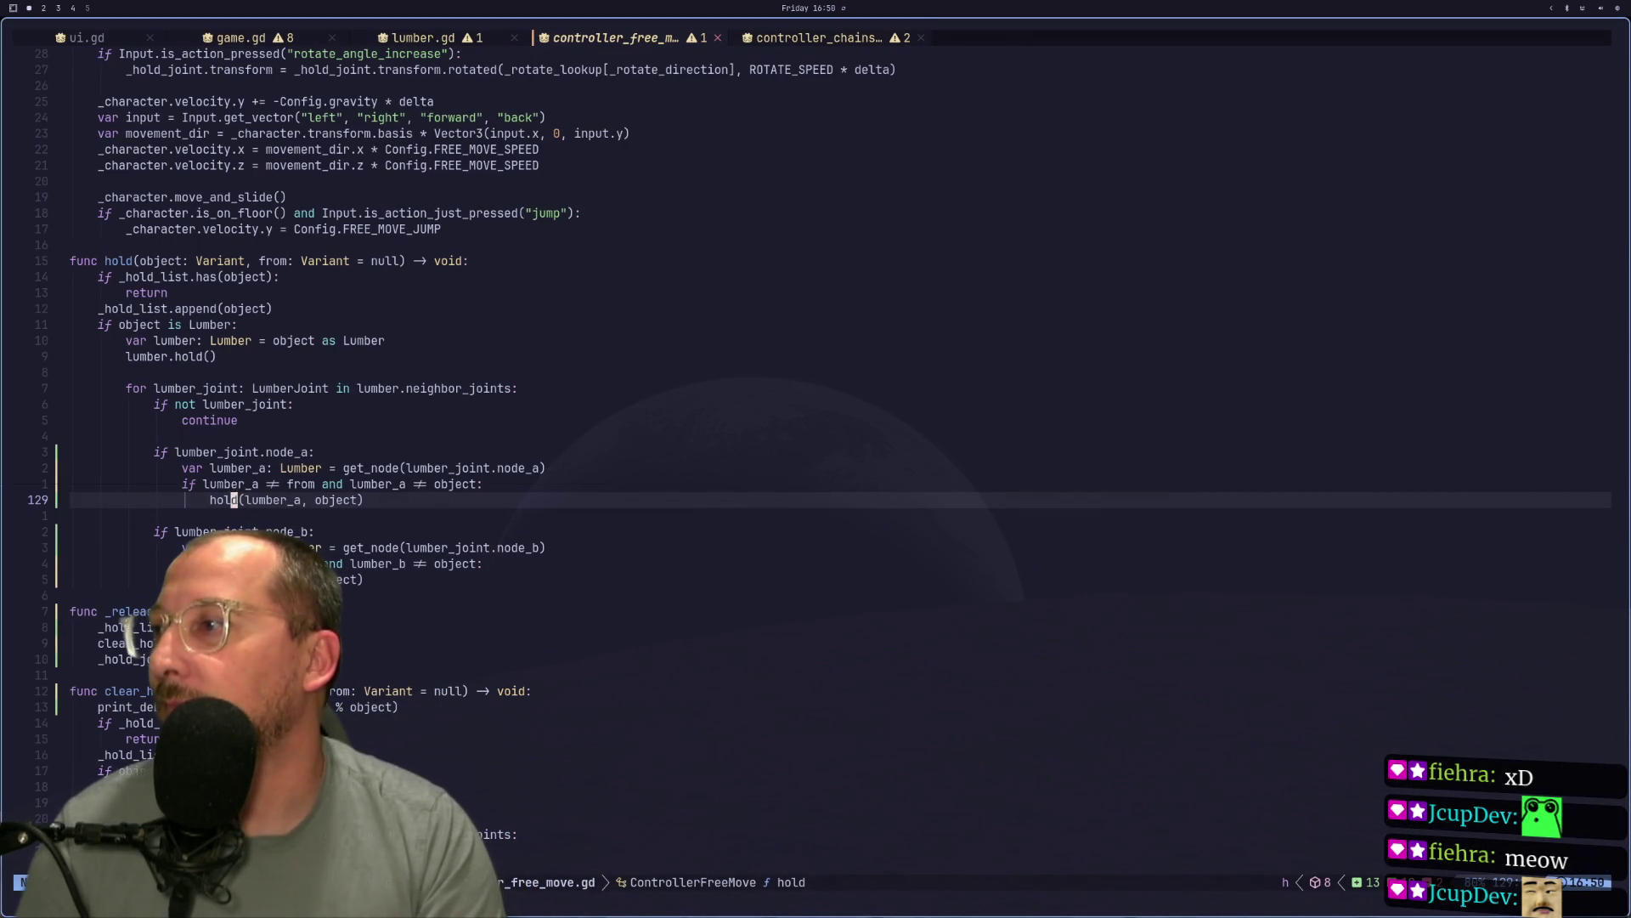
Leave the hold() code and switch the Neovim buffer to controller_chainsaw.gd.
key("0")
key("k")
key("k")
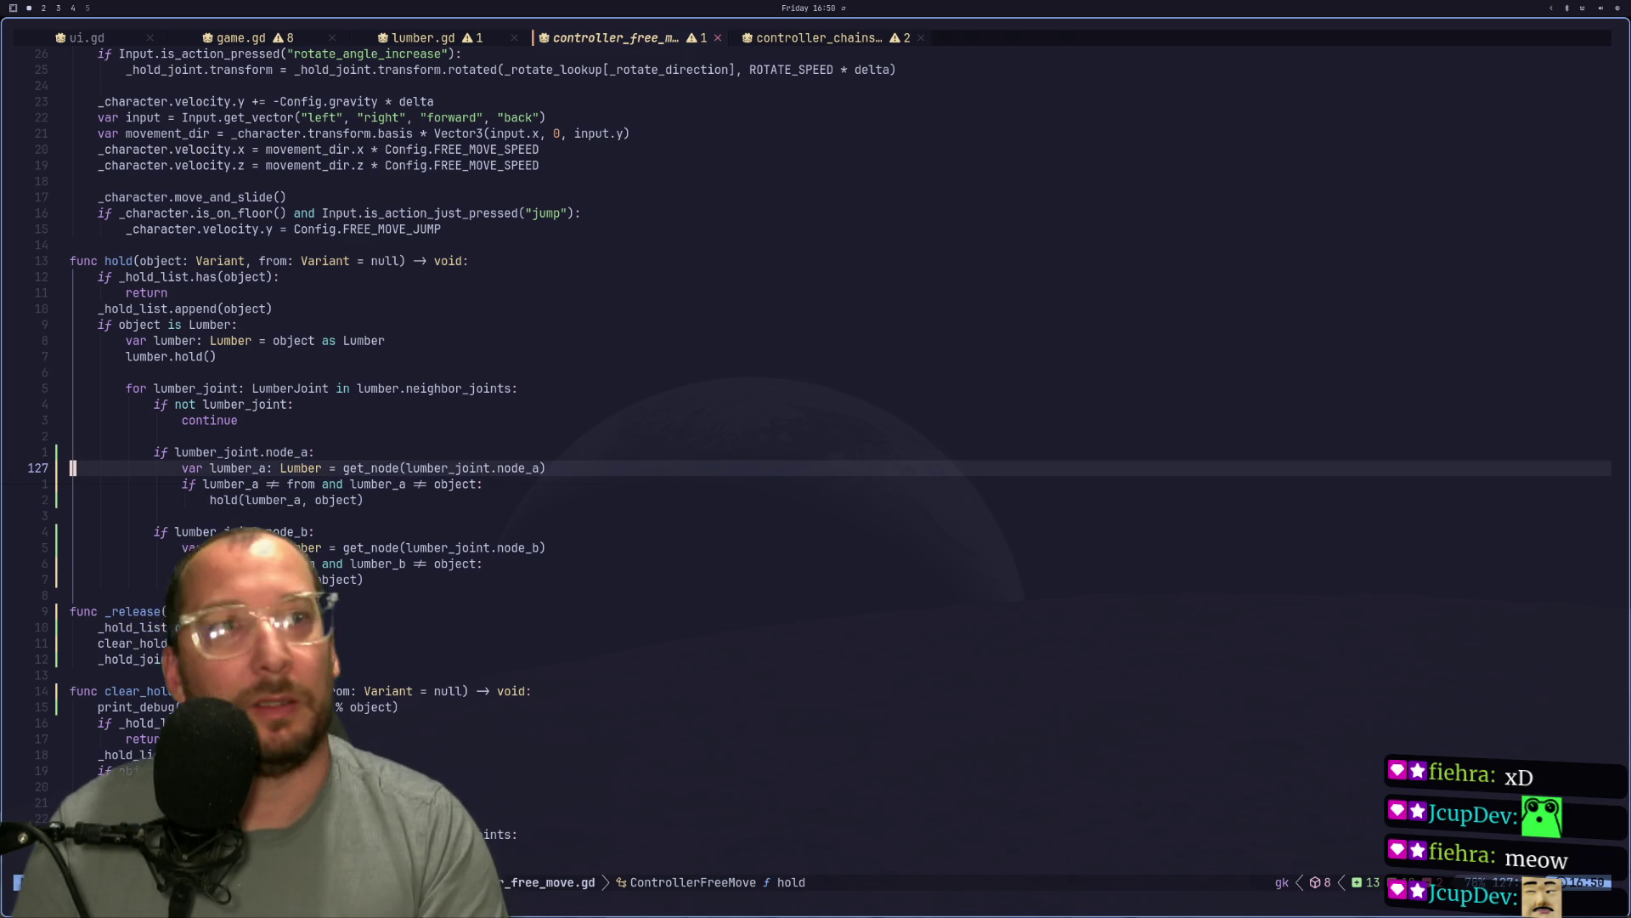
key("super+4")
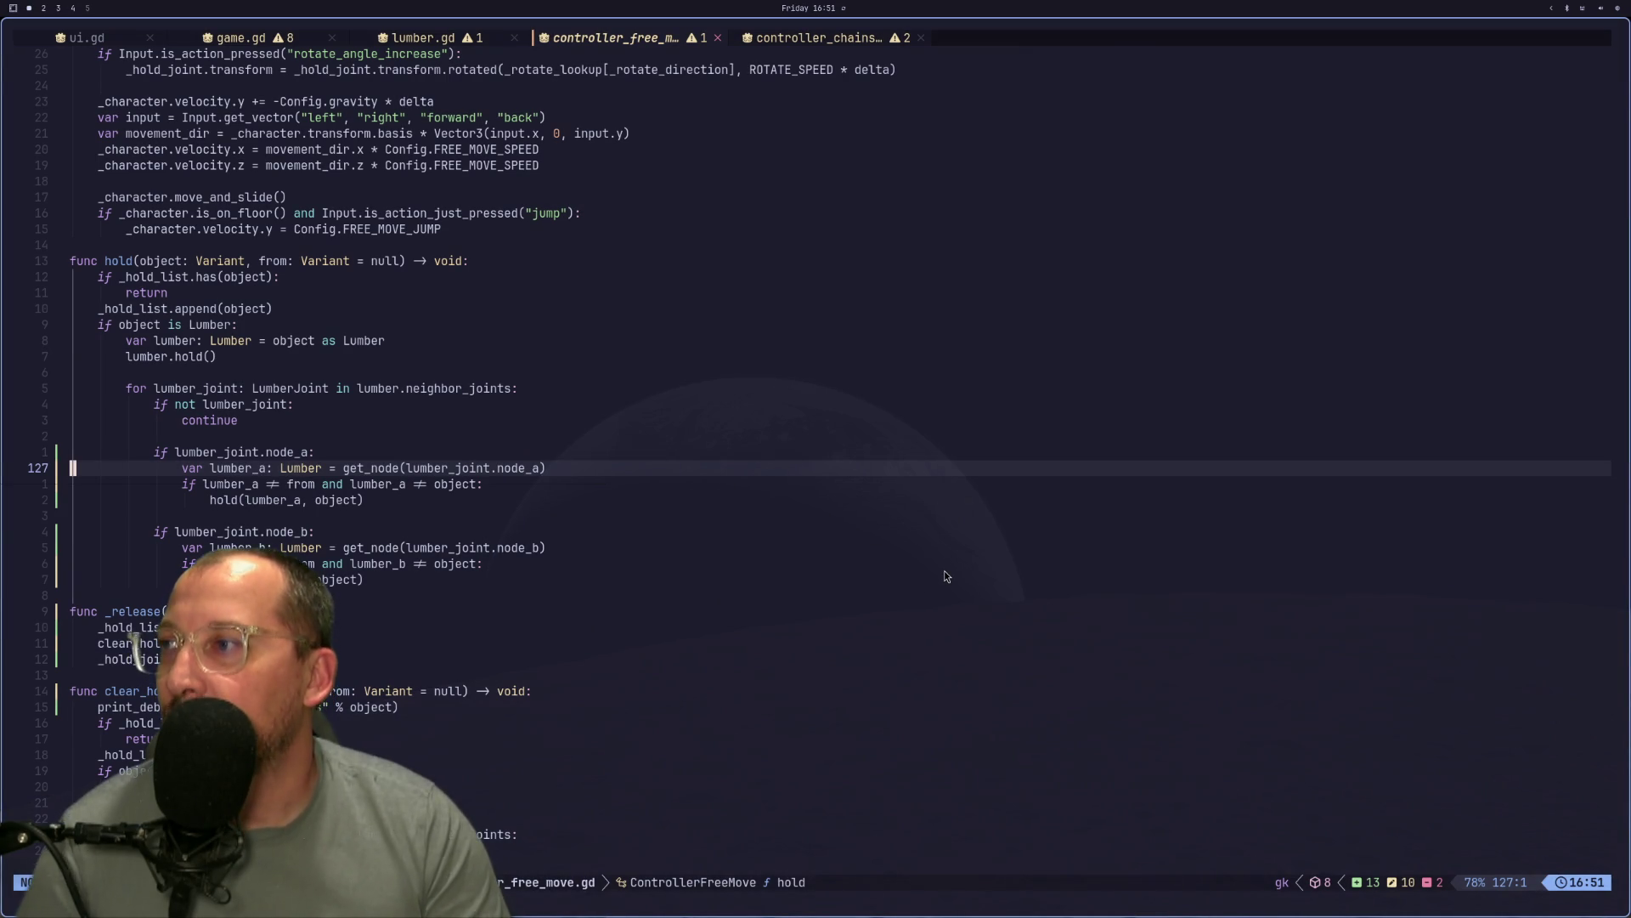
key("Escape")
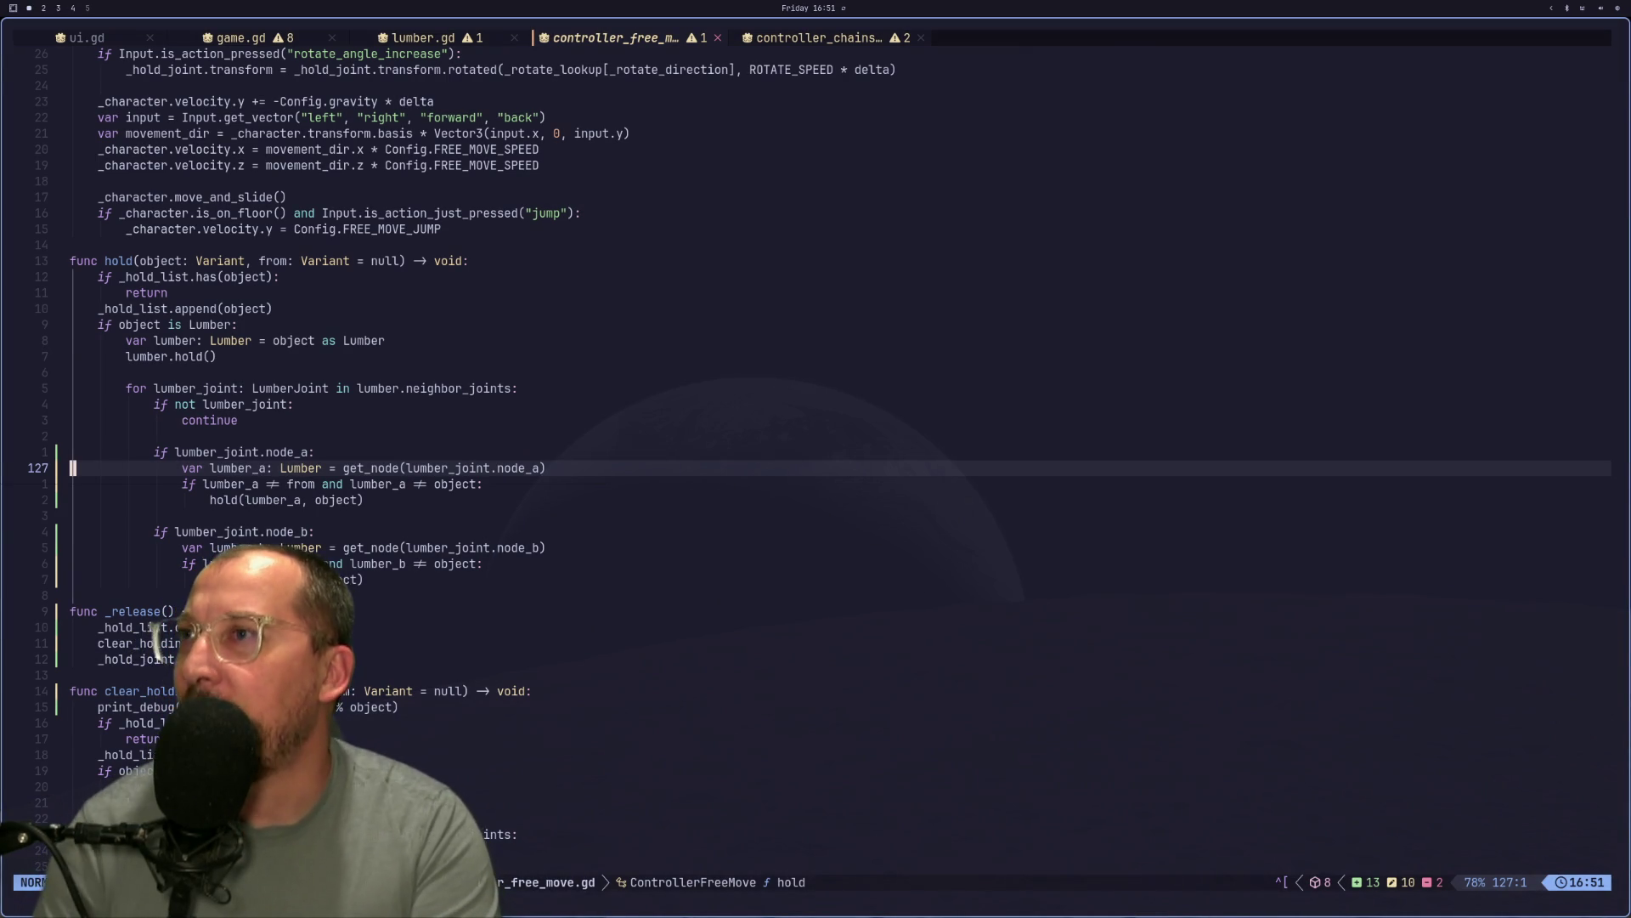
key("shift+l")
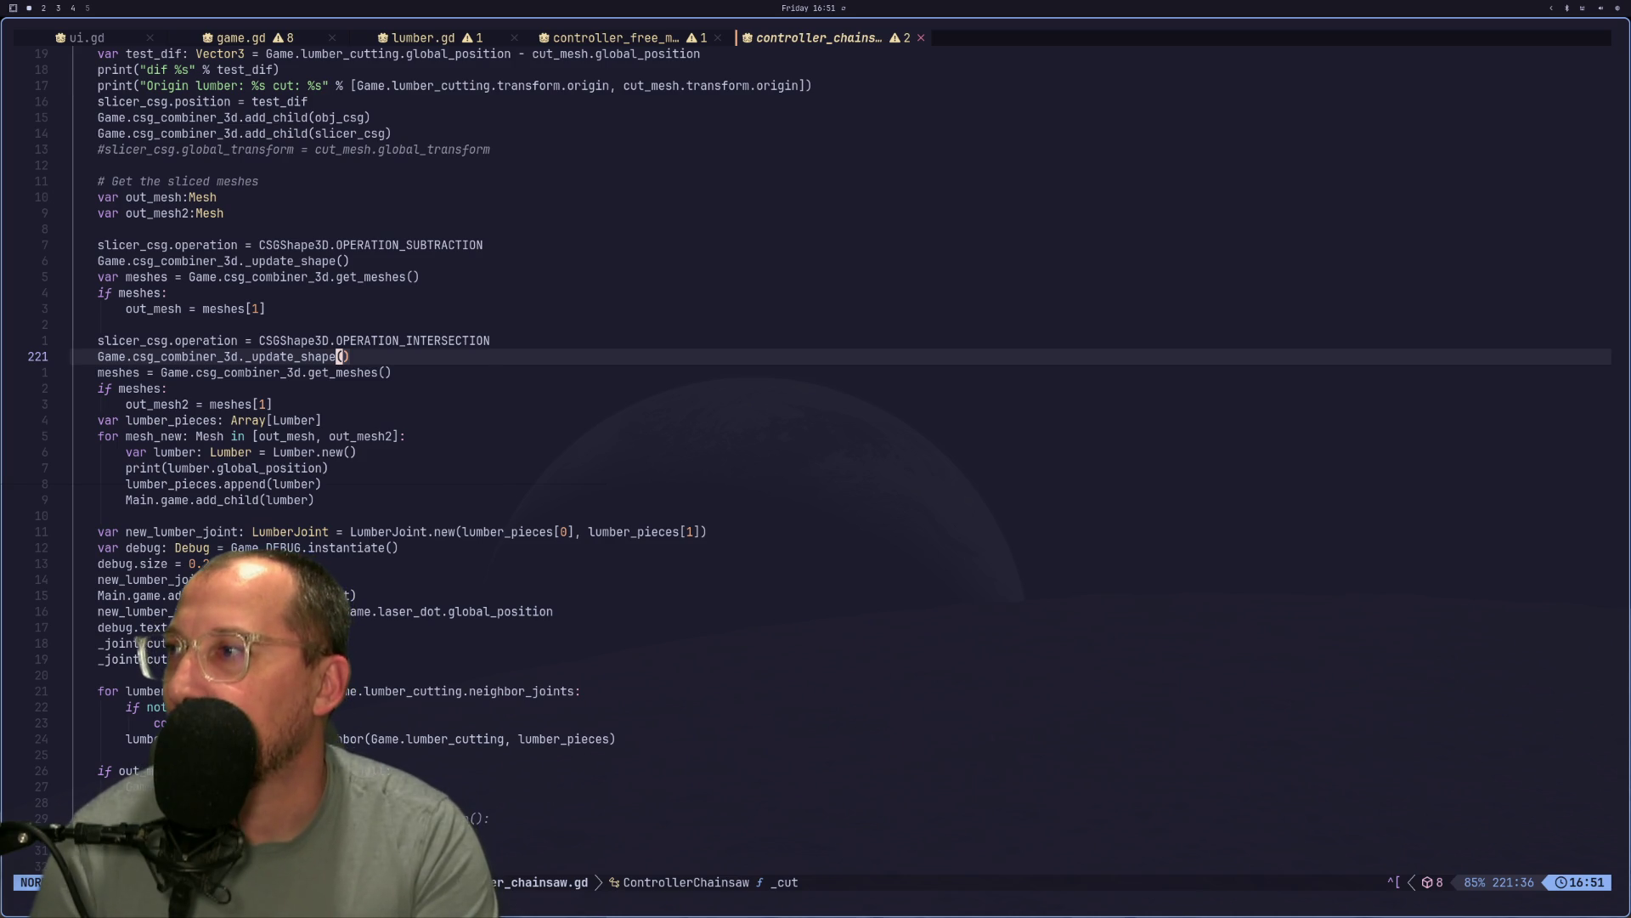
Review the queue_free calls and CUTTING state code in controller_chainsaw.gd's _cut.
key("k")
key("k")
key("k")
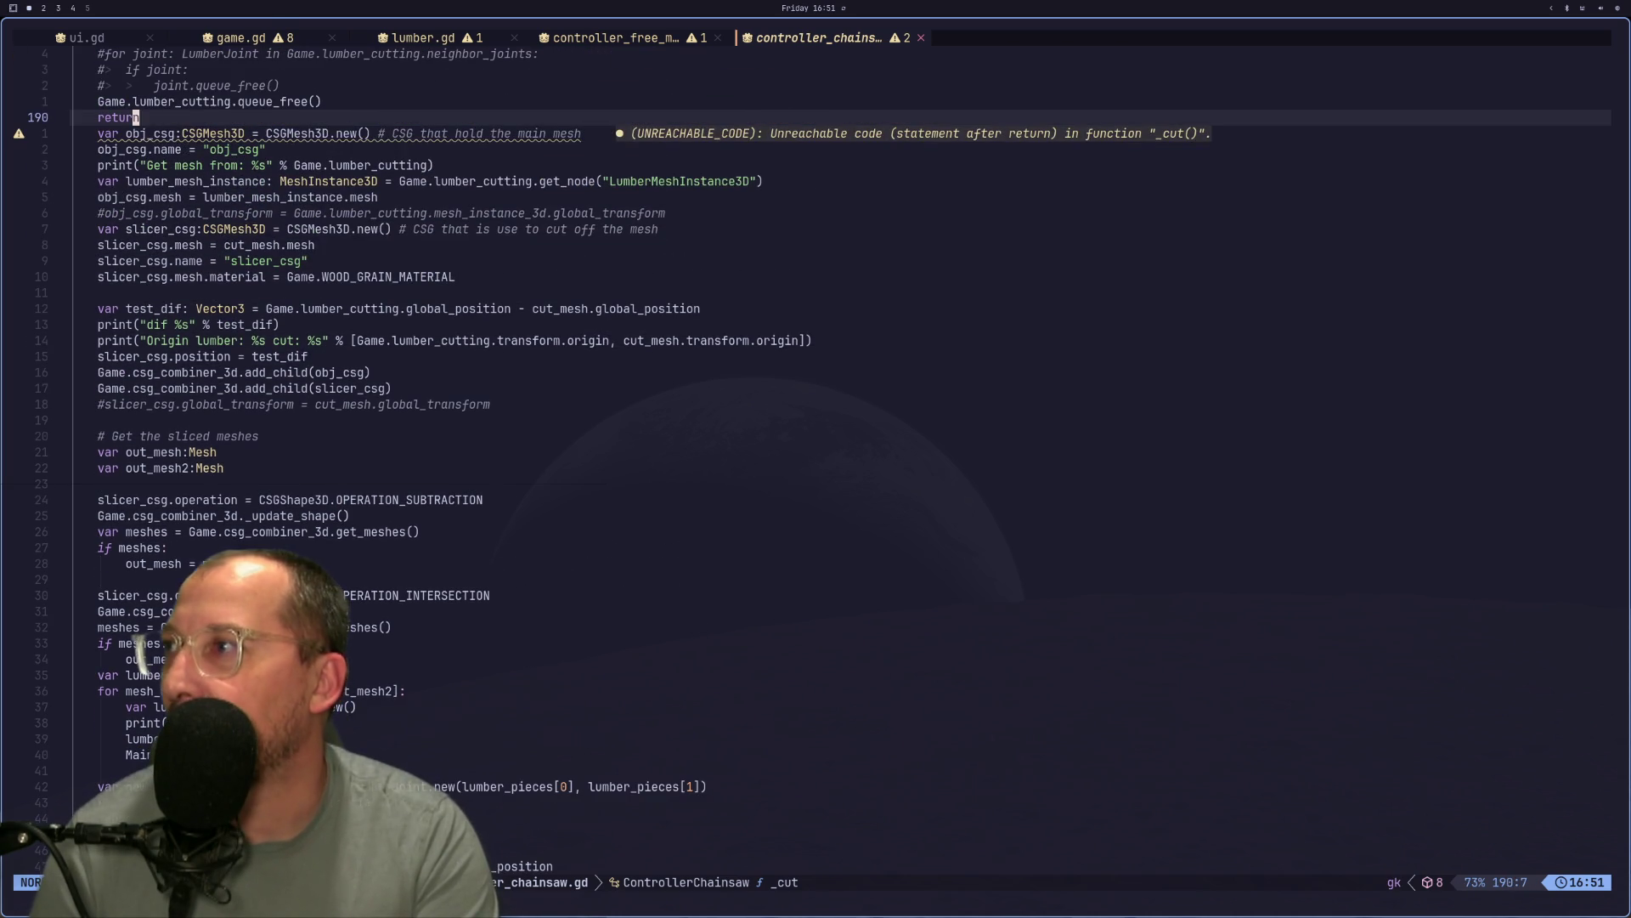
key("k")
key("k")
key("k")
key("k")
key("j")
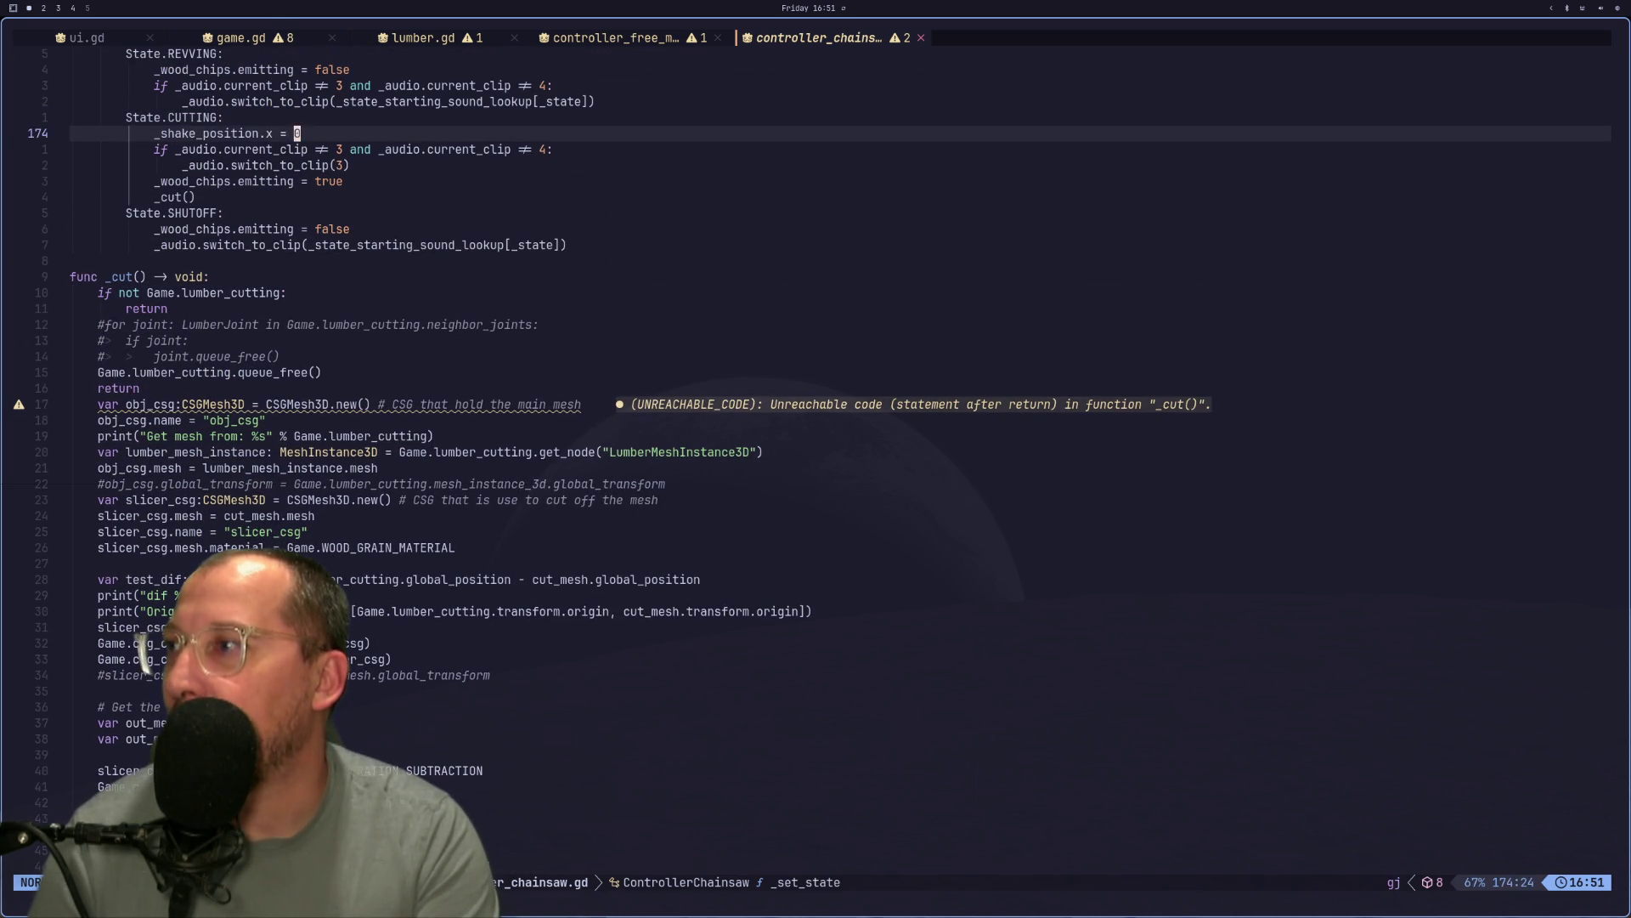
key("j")
key("j")
key("j")
key("h")
key("h")
key("h")
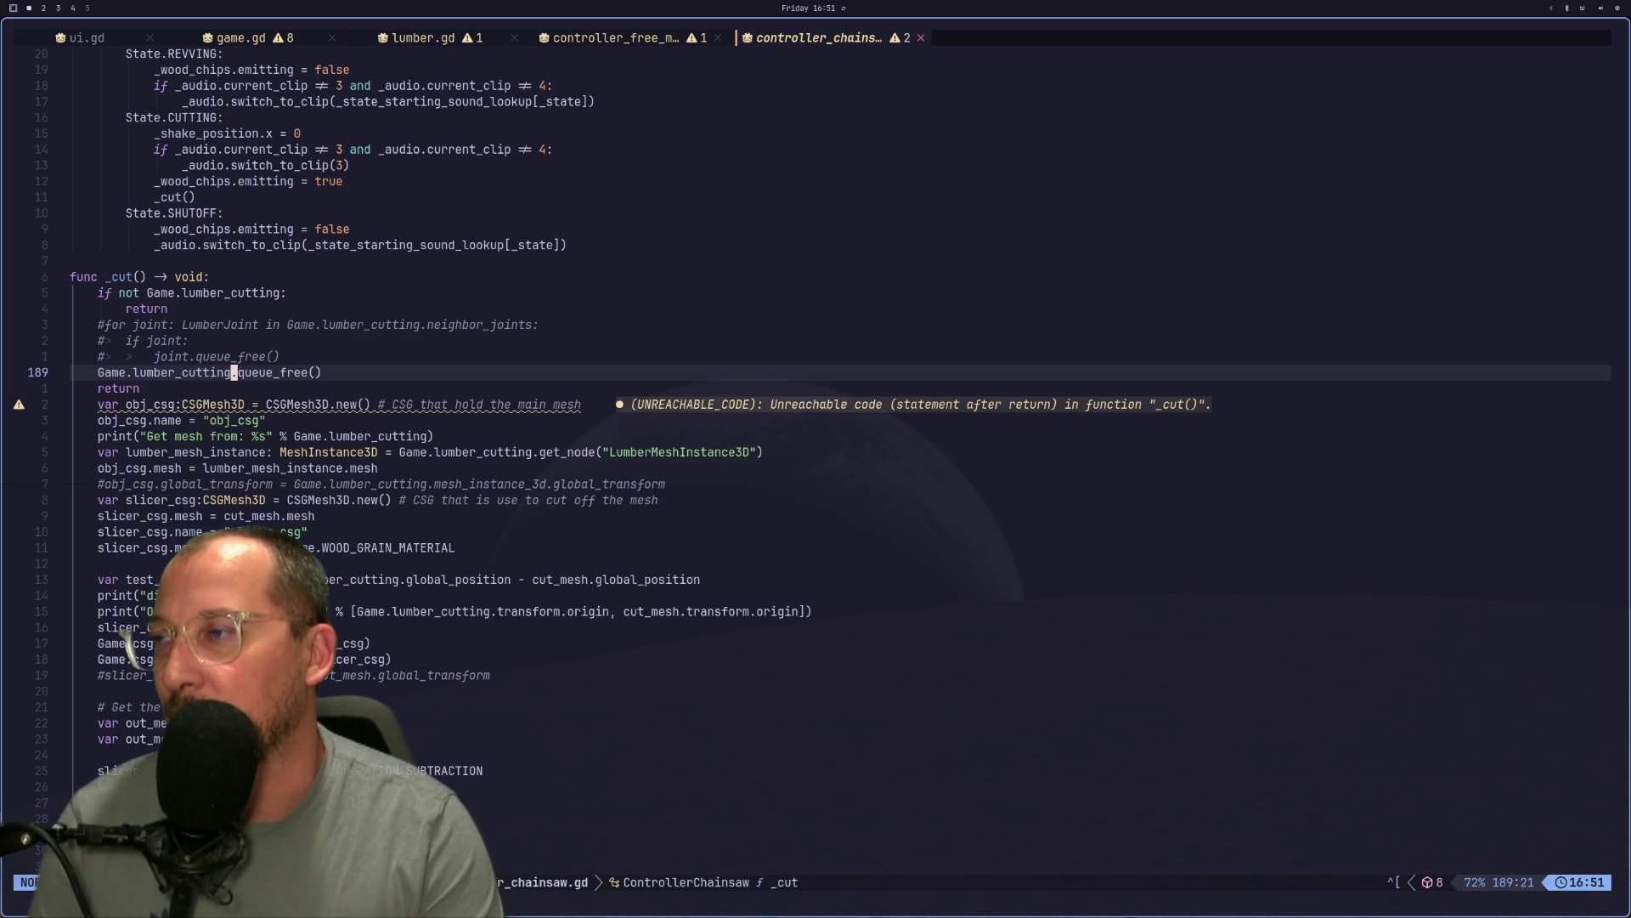
key("k")
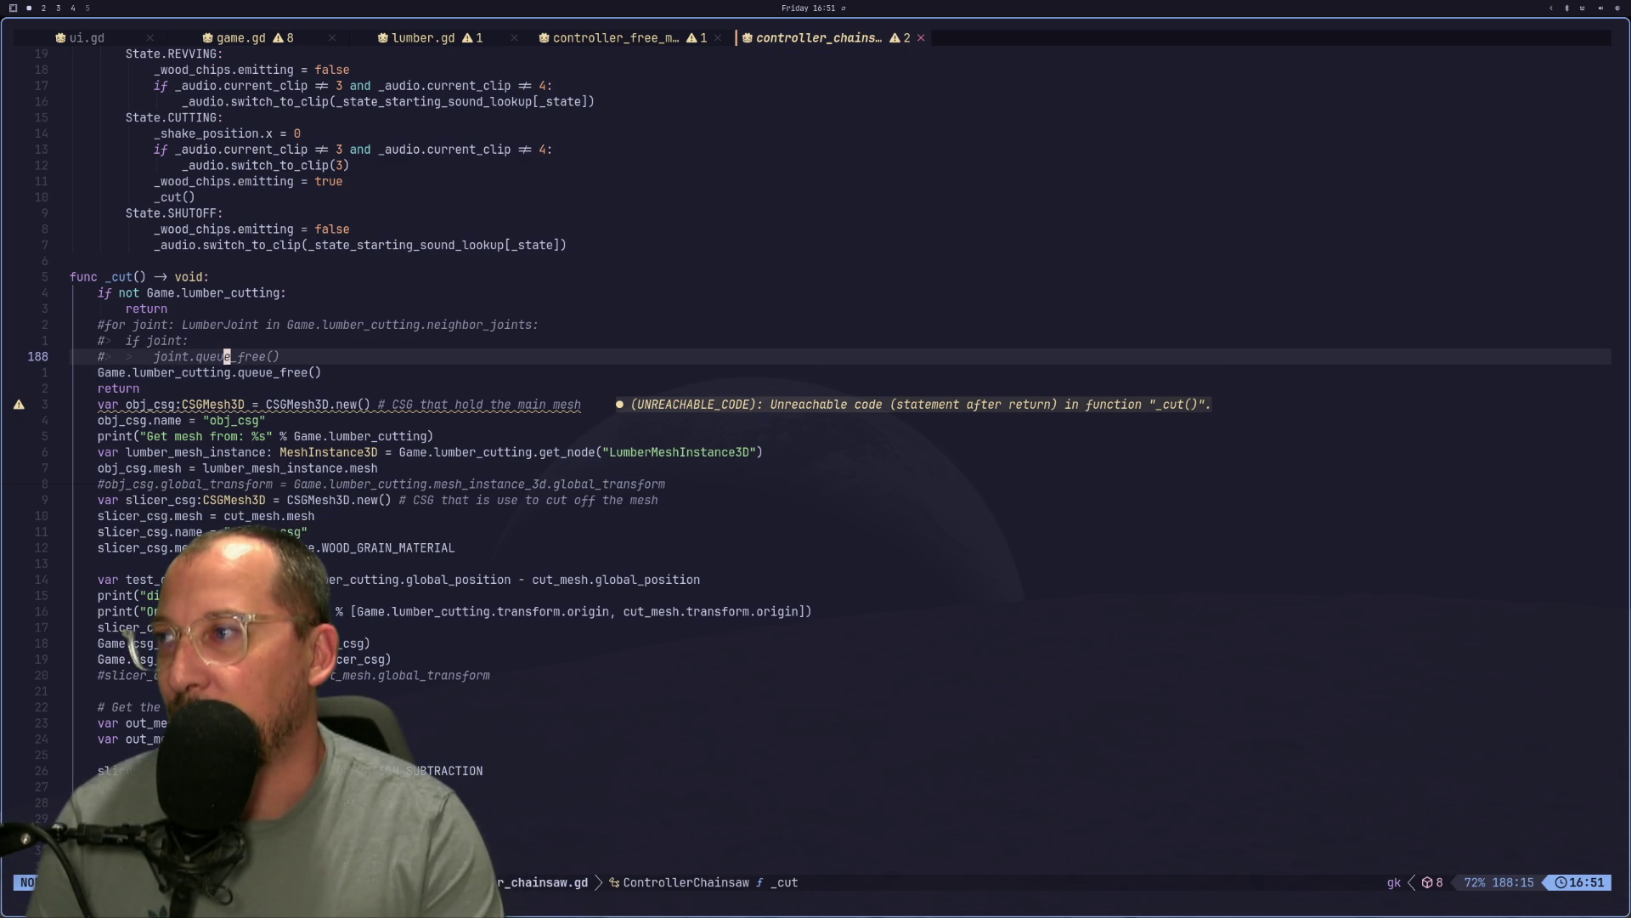
key("h")
key("h")
key("h")
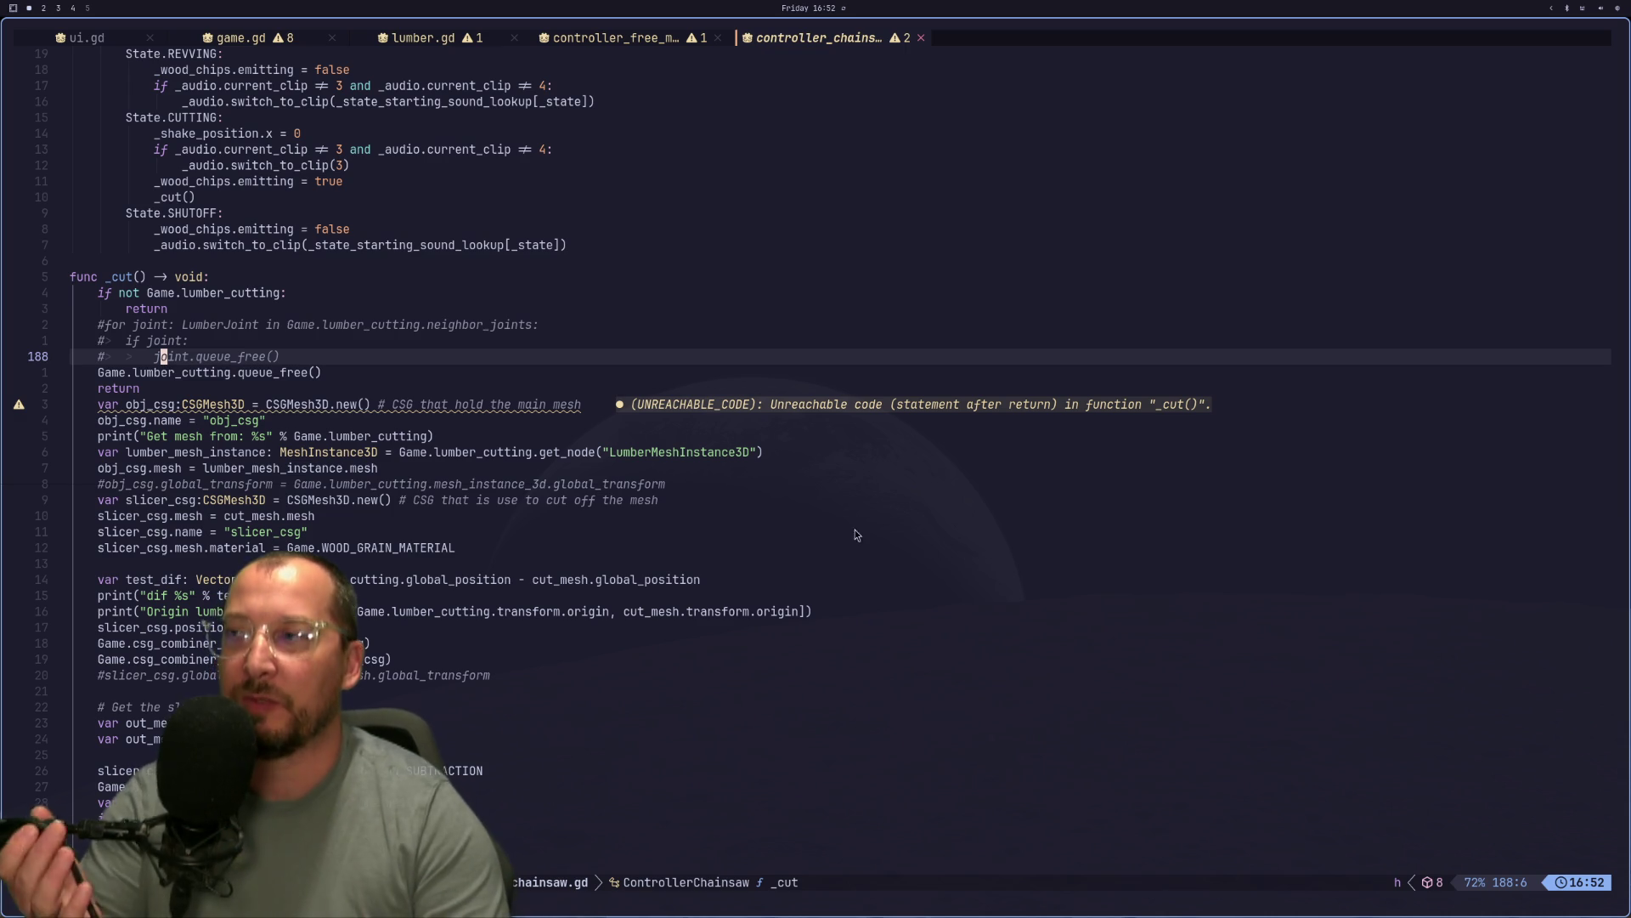
Return to the controller_free_move.gd tab and scroll down to its release code.
mouse_move(725, 105)
left_mouse_down()
mouse_move(711, 58)
mouse_move(642, 34)
left_mouse_up()
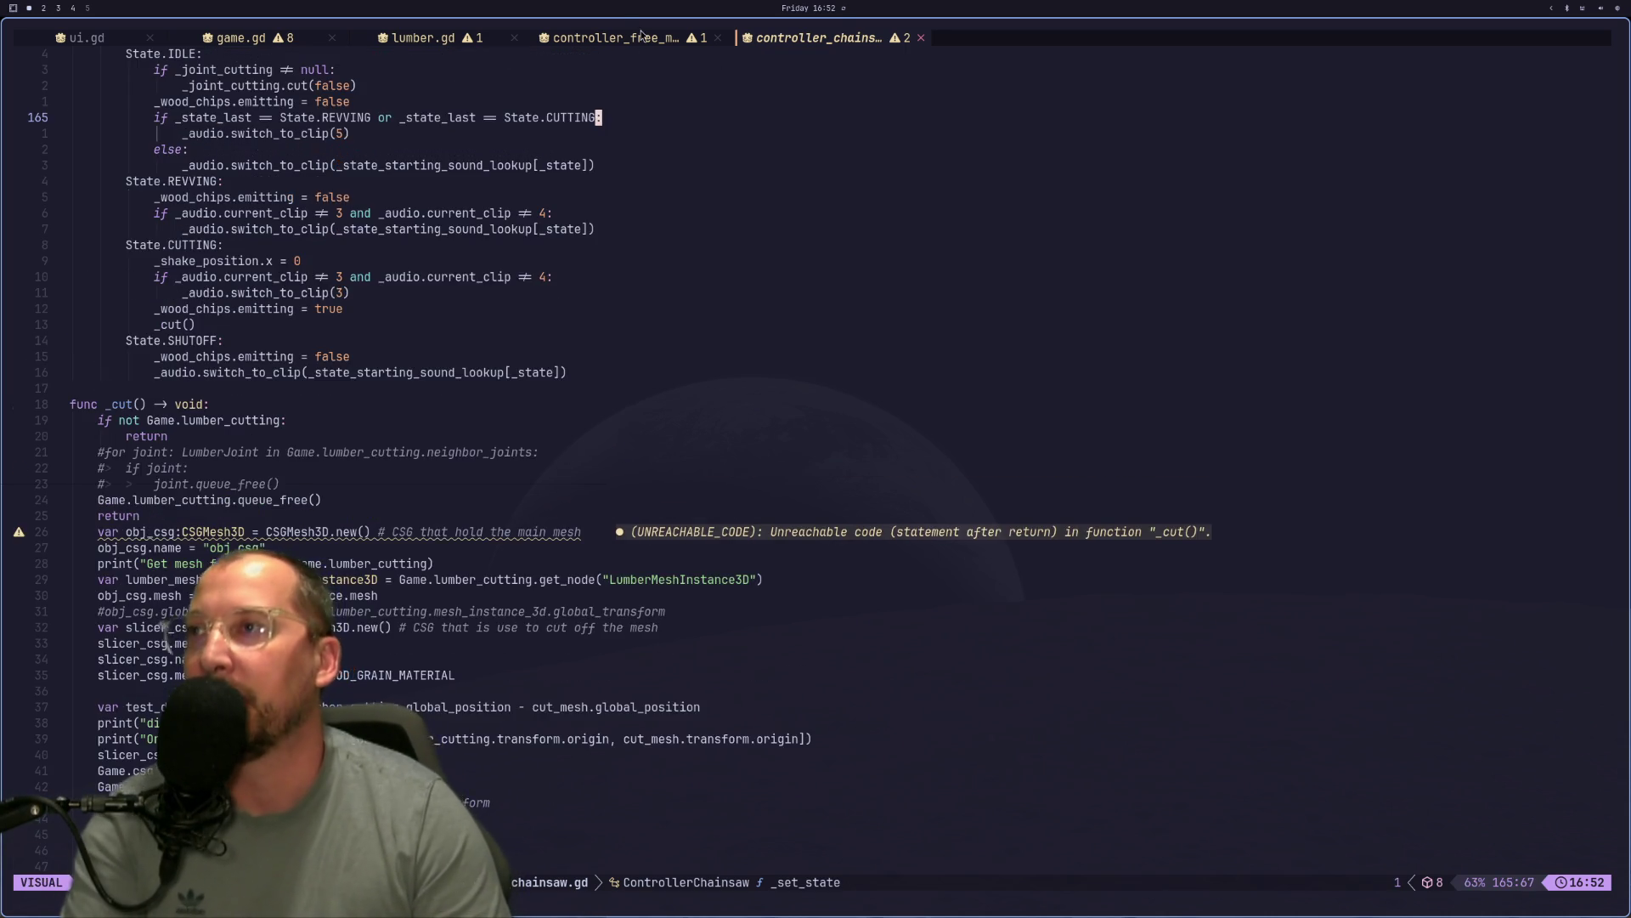
left_click(642, 36)
scroll(427, 479, "down", 7)
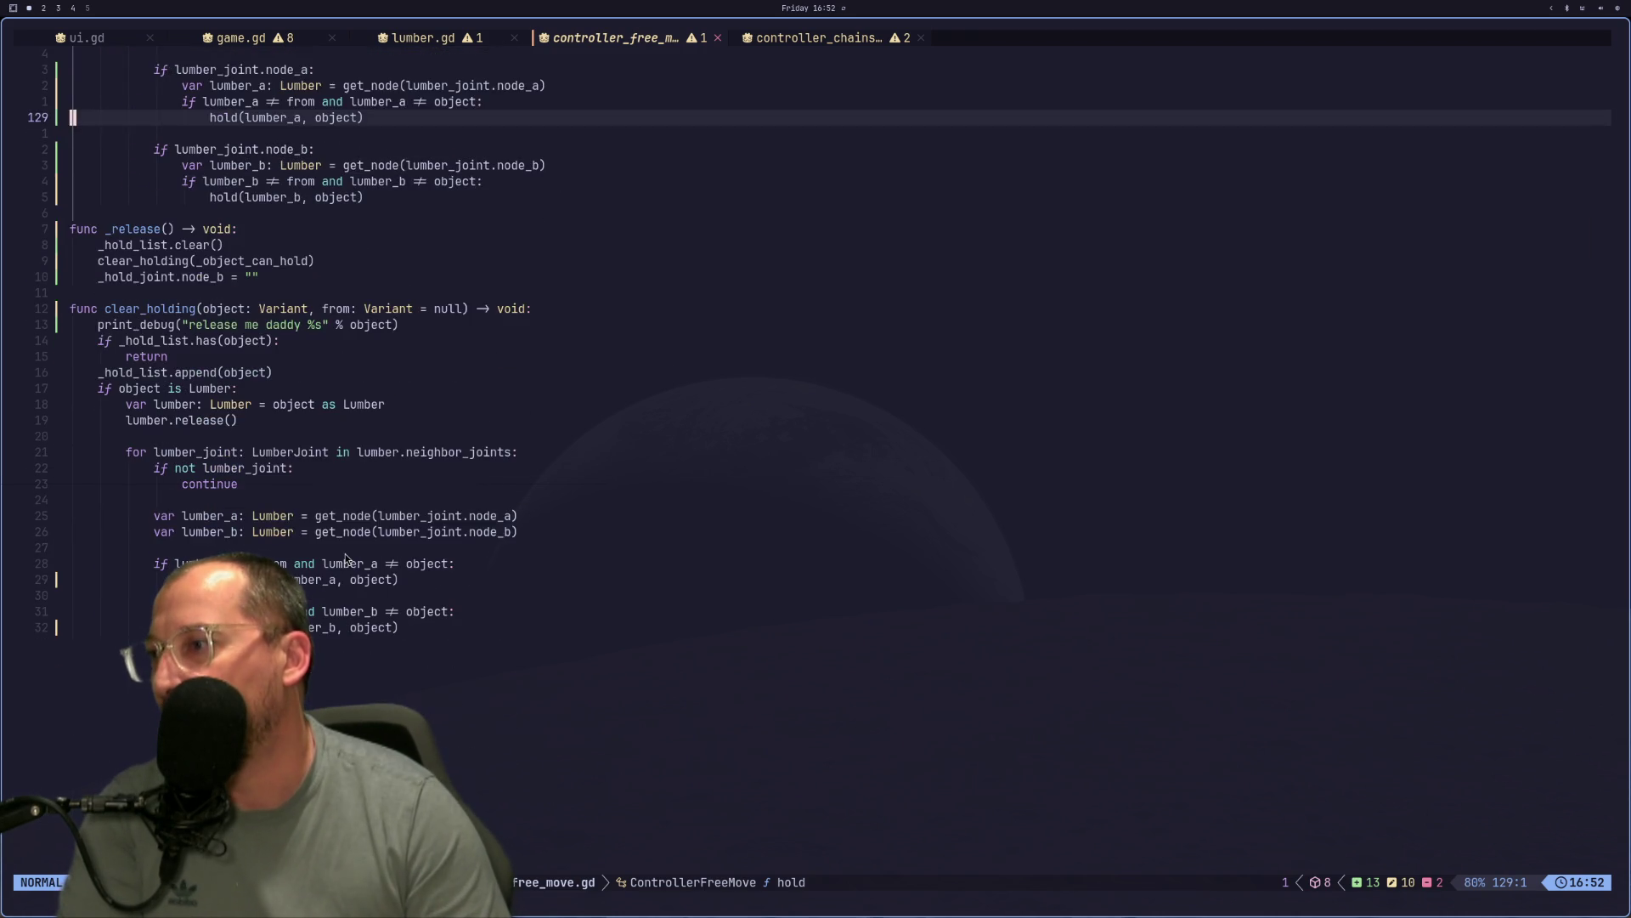
Undo the node_a/node_b guards so hold() calls get_node directly, then save with :w.
left_click(427, 473)
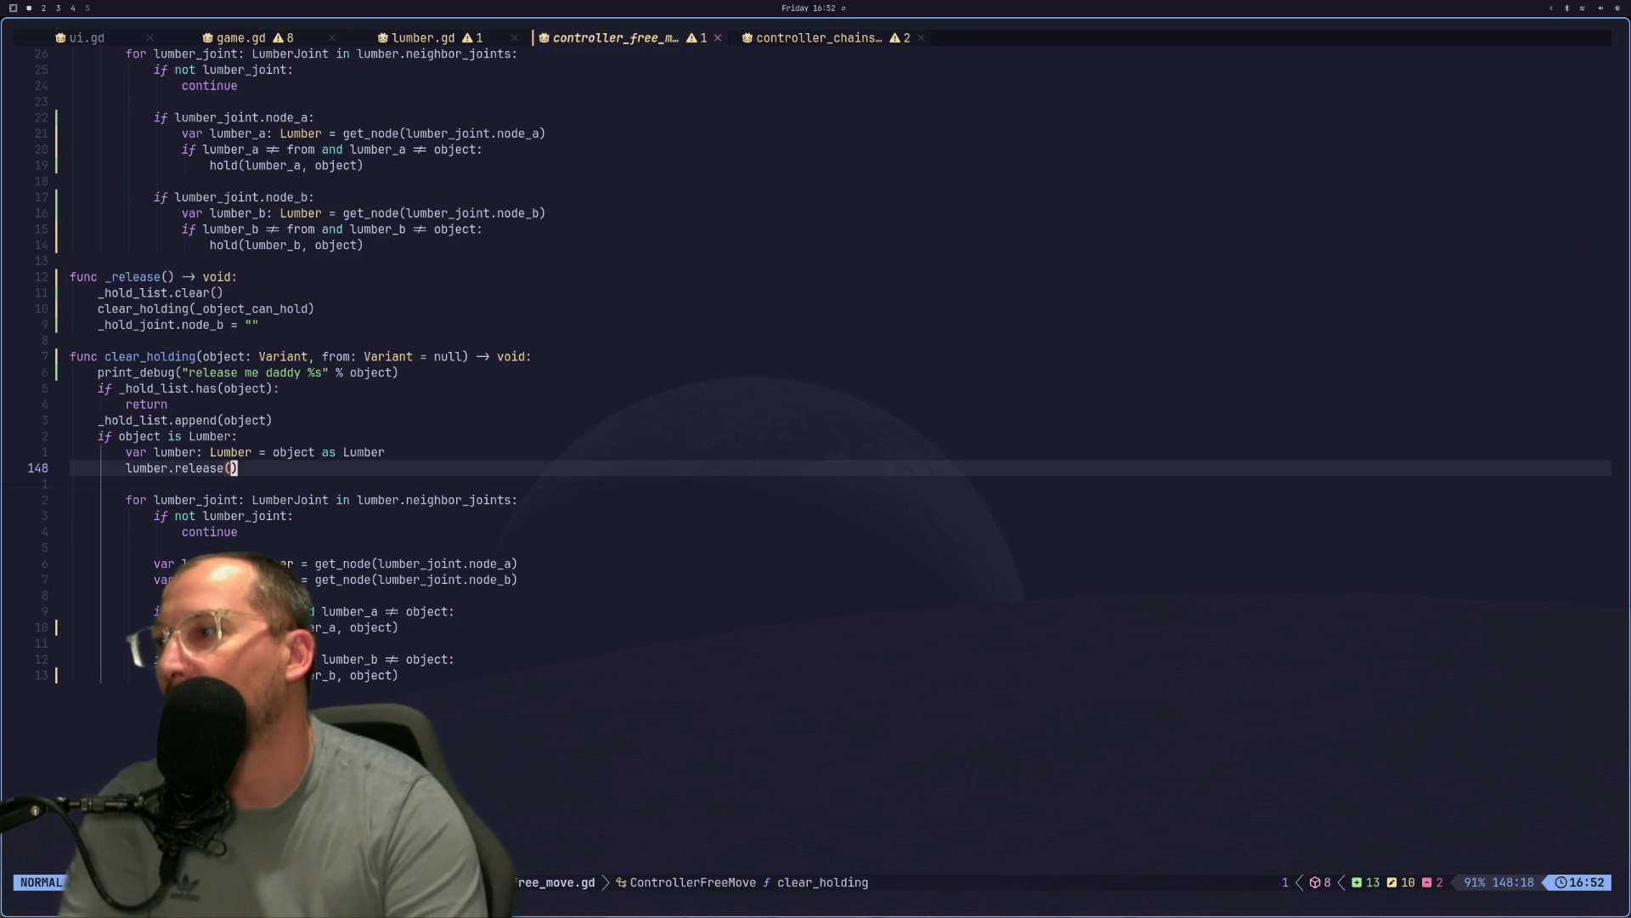
key("j")
key("j")
key("j")
key("j")
key("k")
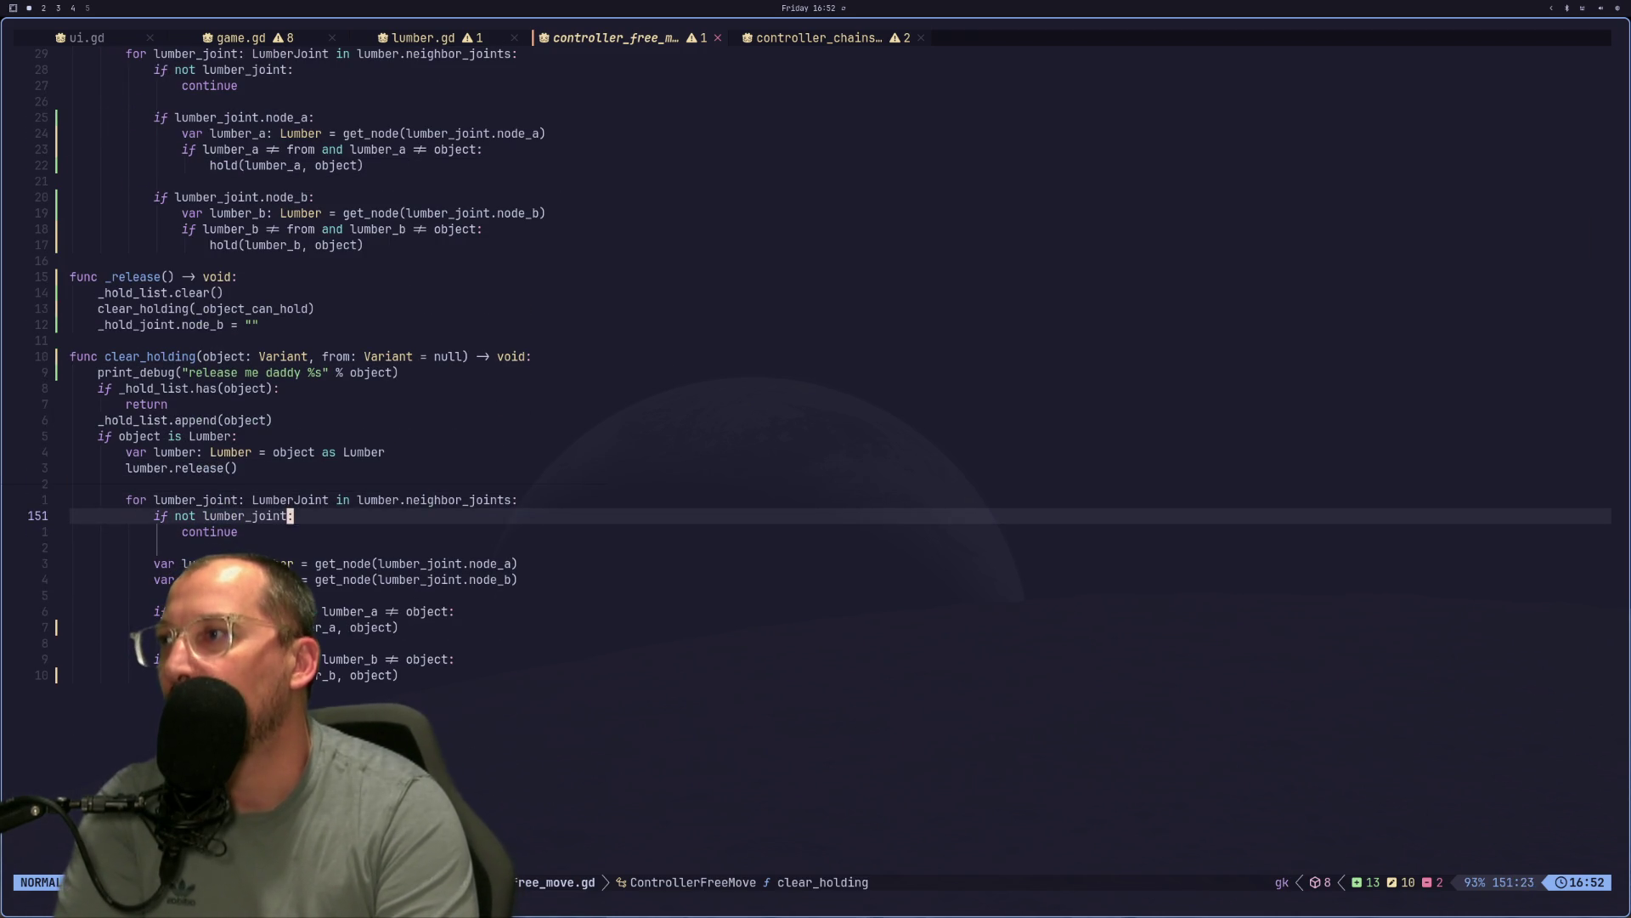
key("1")
key("5")
key("k")
key("u")
key("u")
key("u")
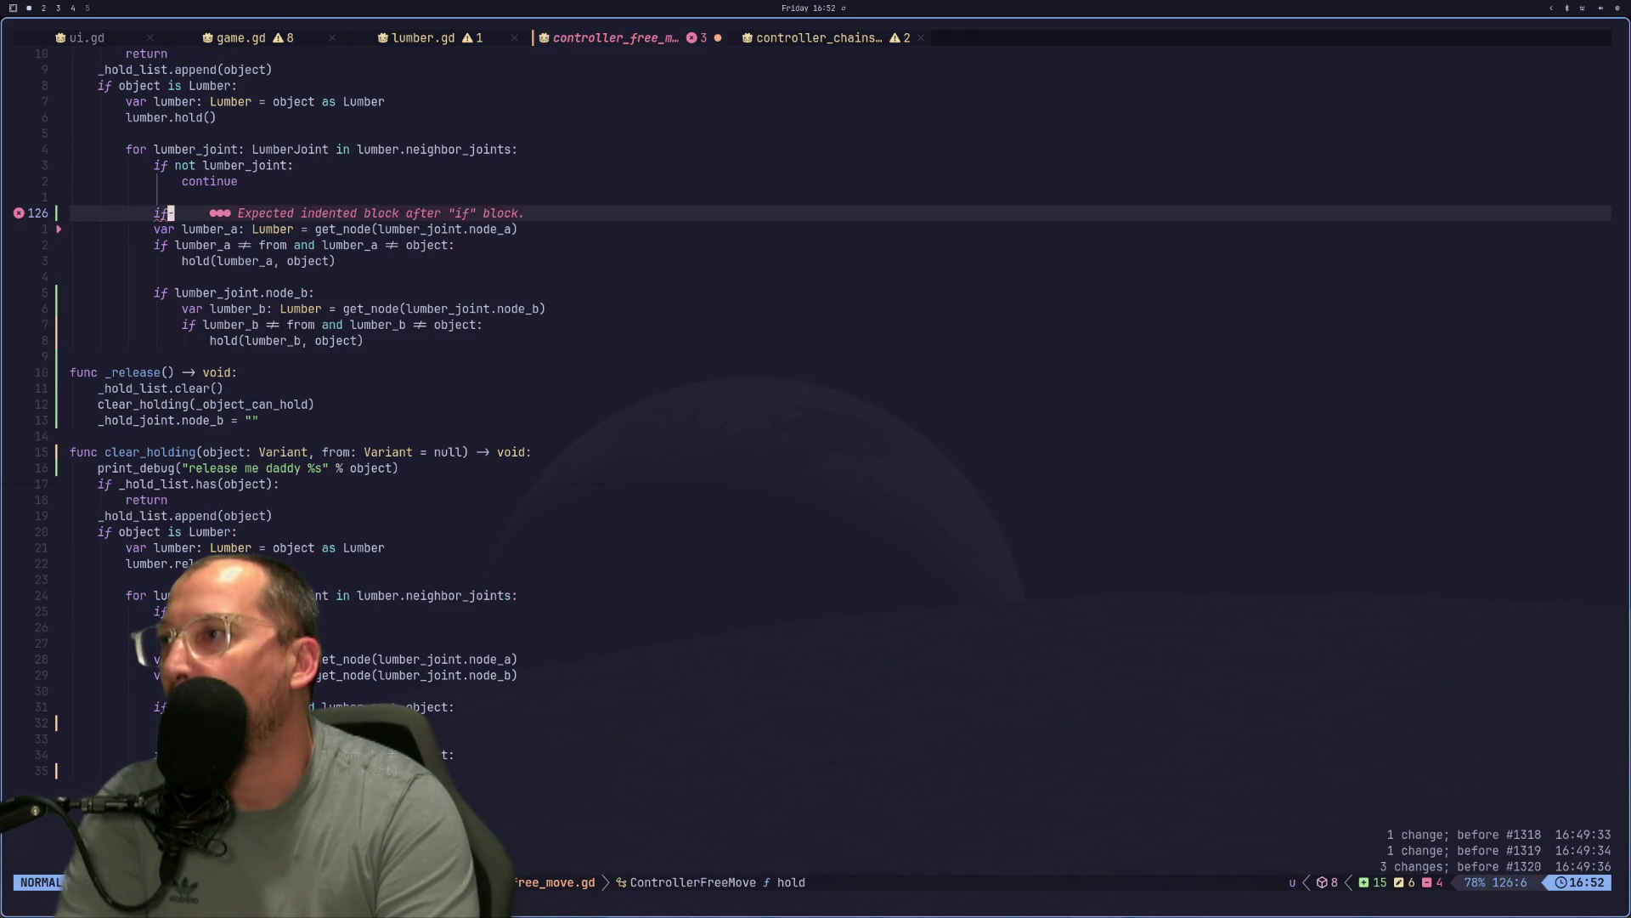
key("u")
key("u")
key("u")
key("u")
key("u")
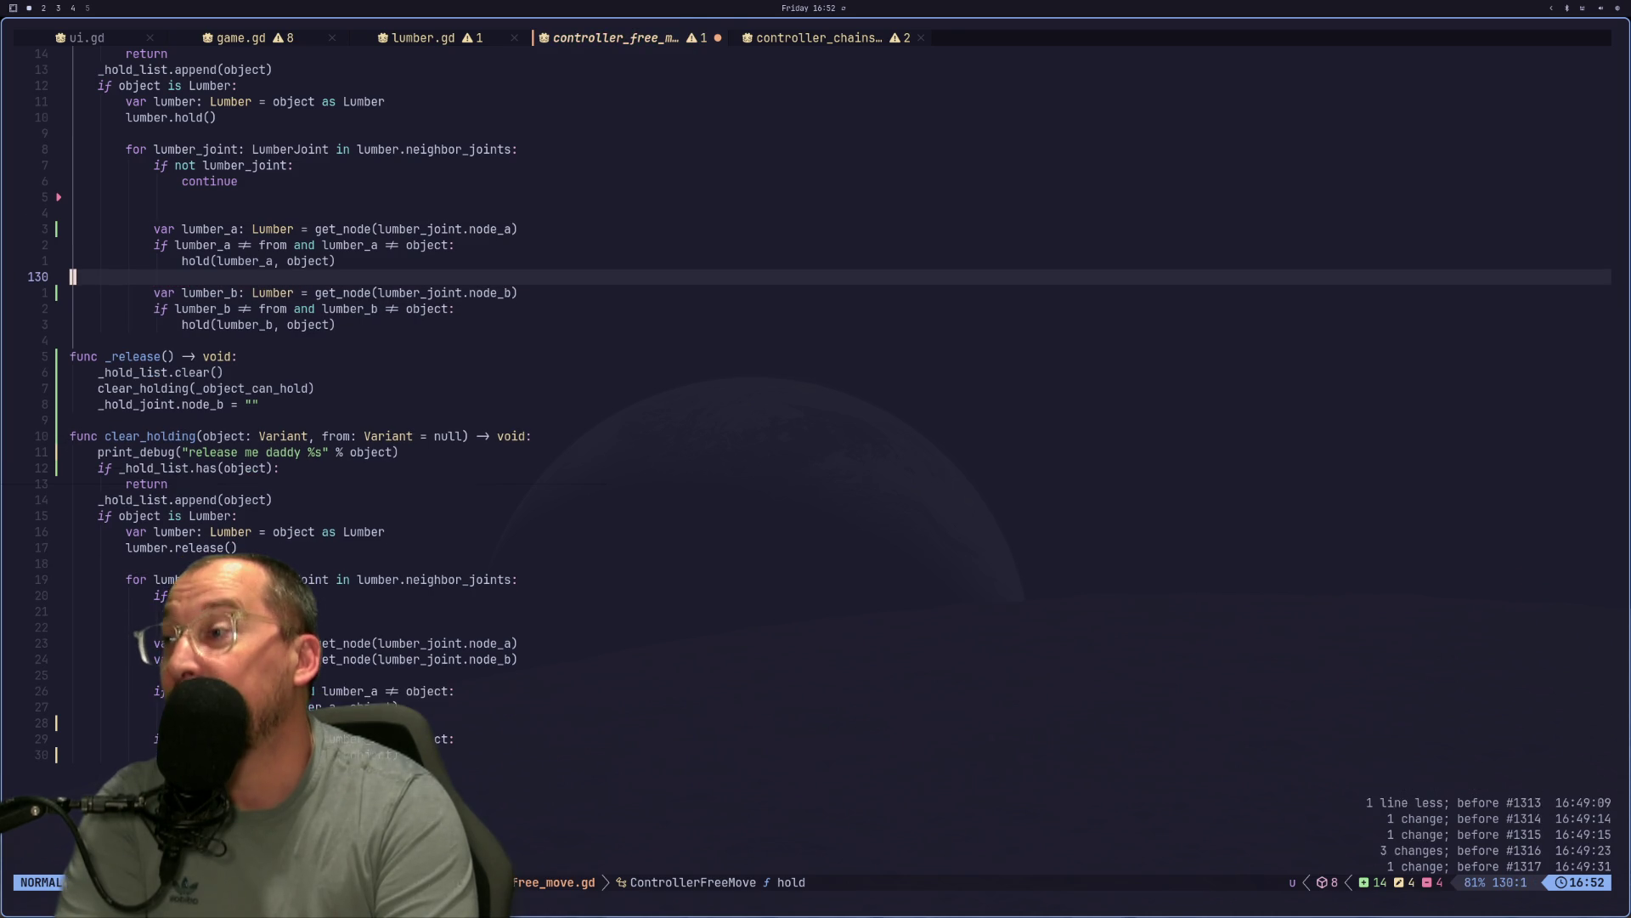
key("u")
key("u")
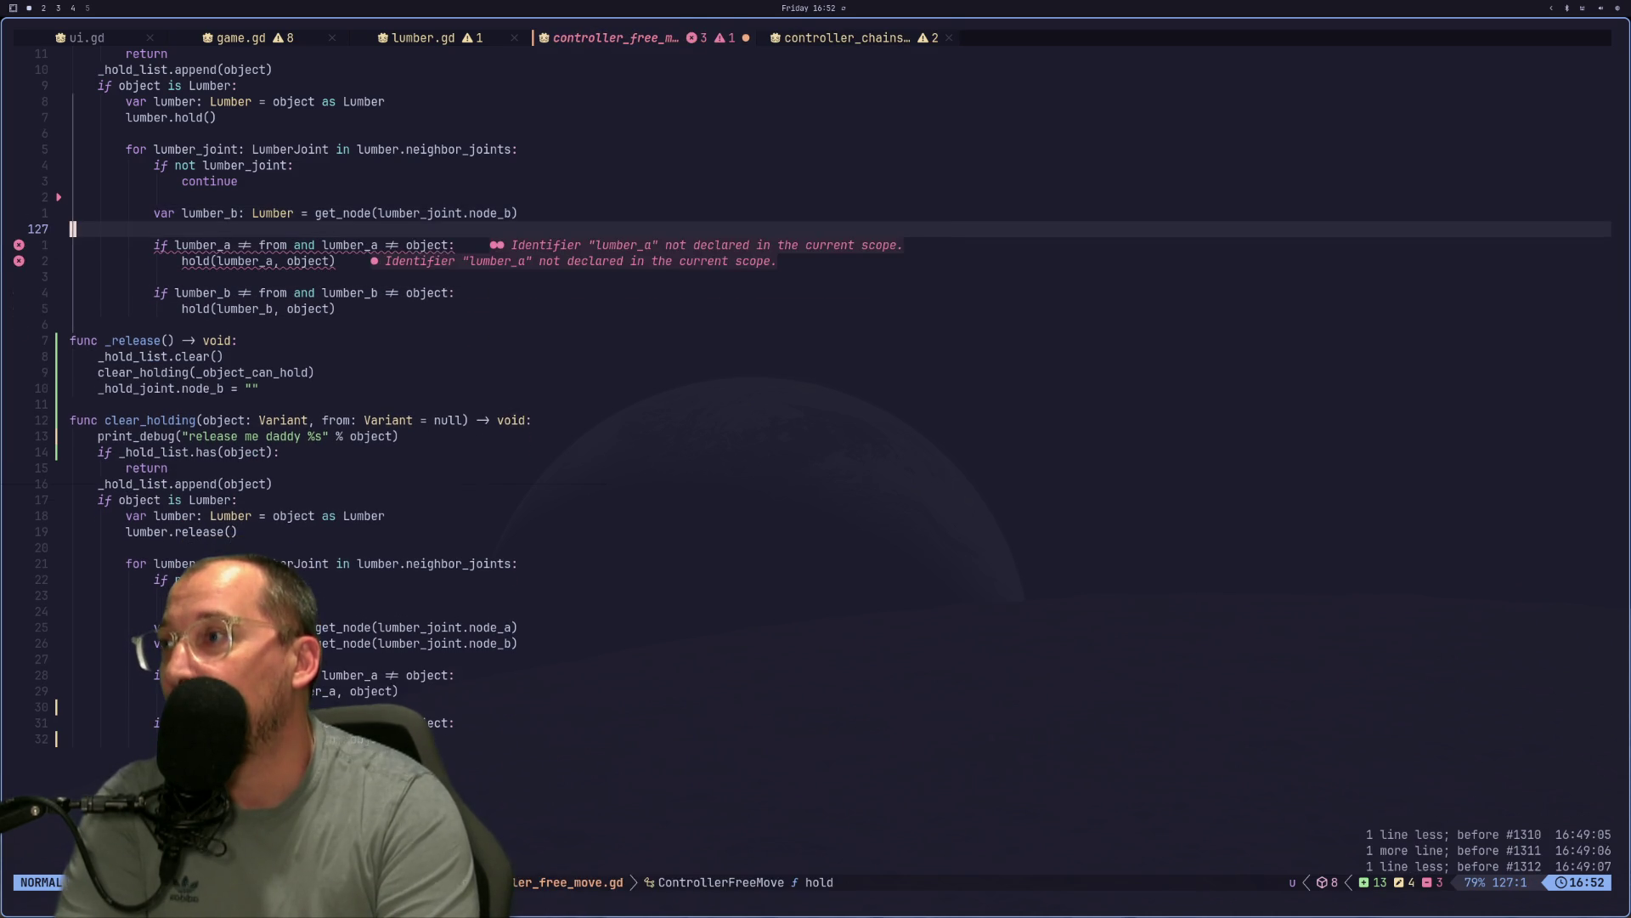
type(":w")
key("Return")
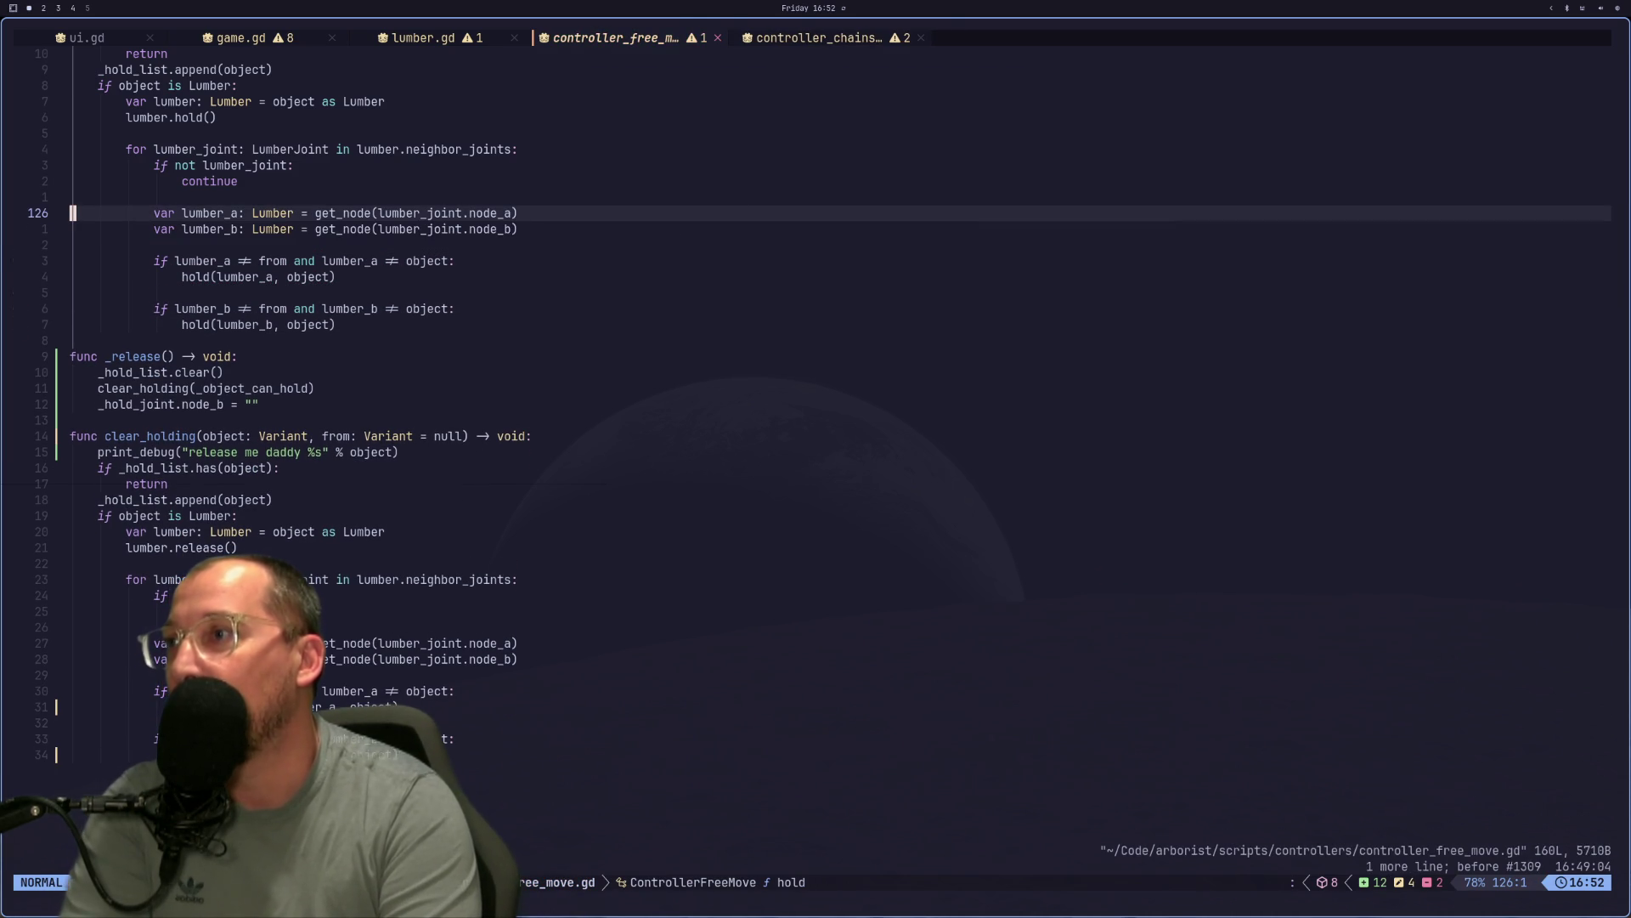
Search the Node class reference page for 'get_node'.
key("super+2")
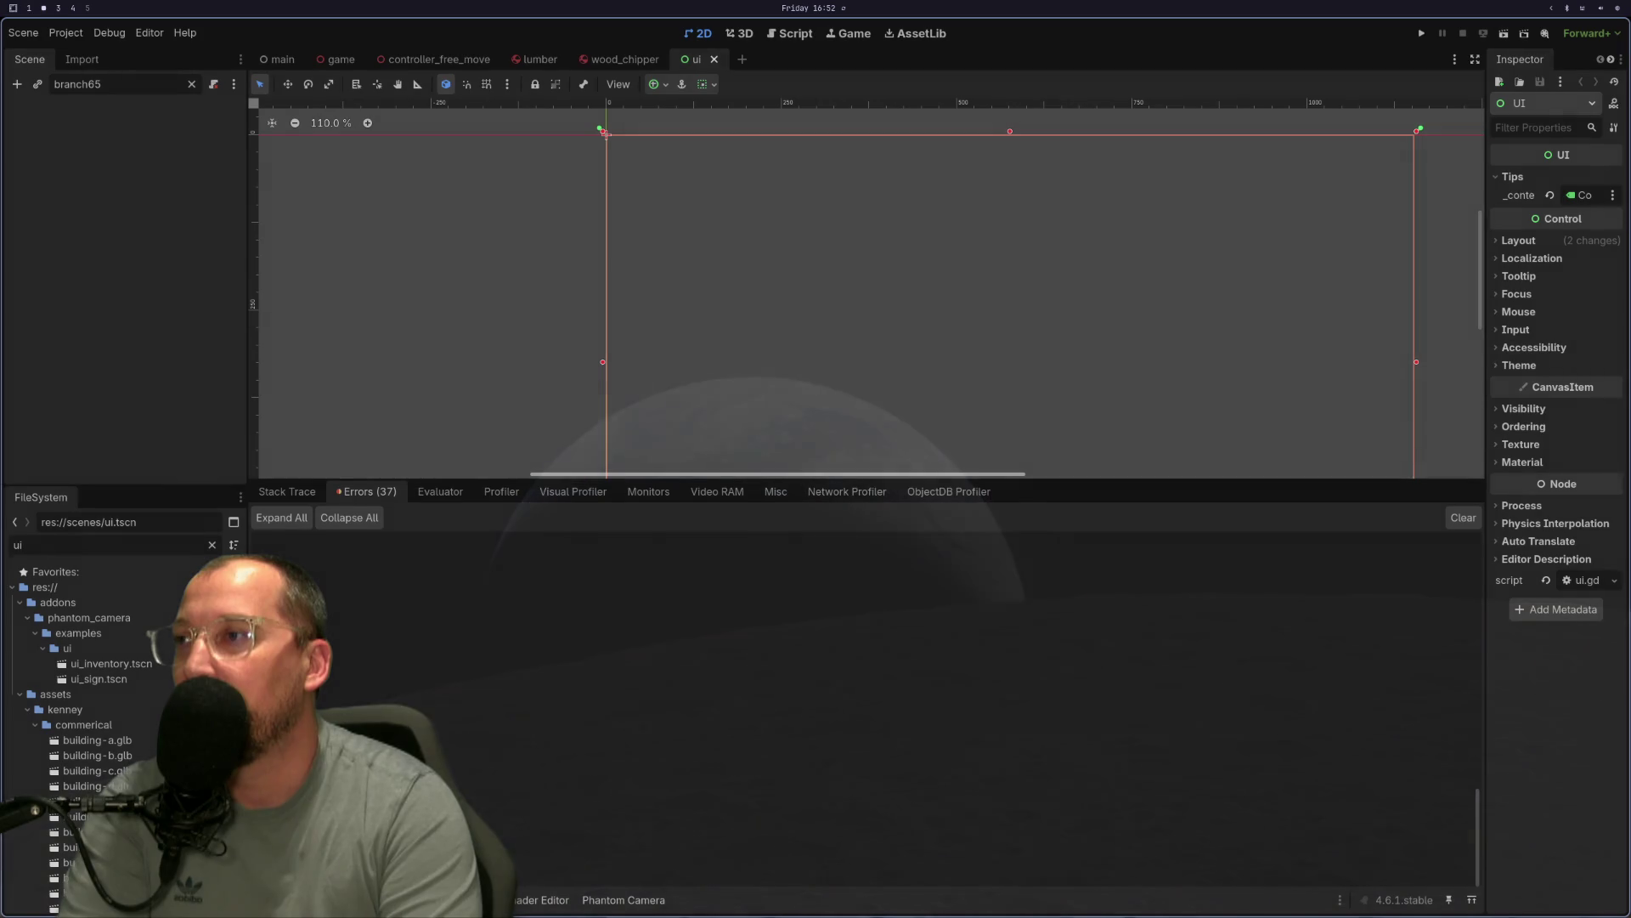
key("super+3")
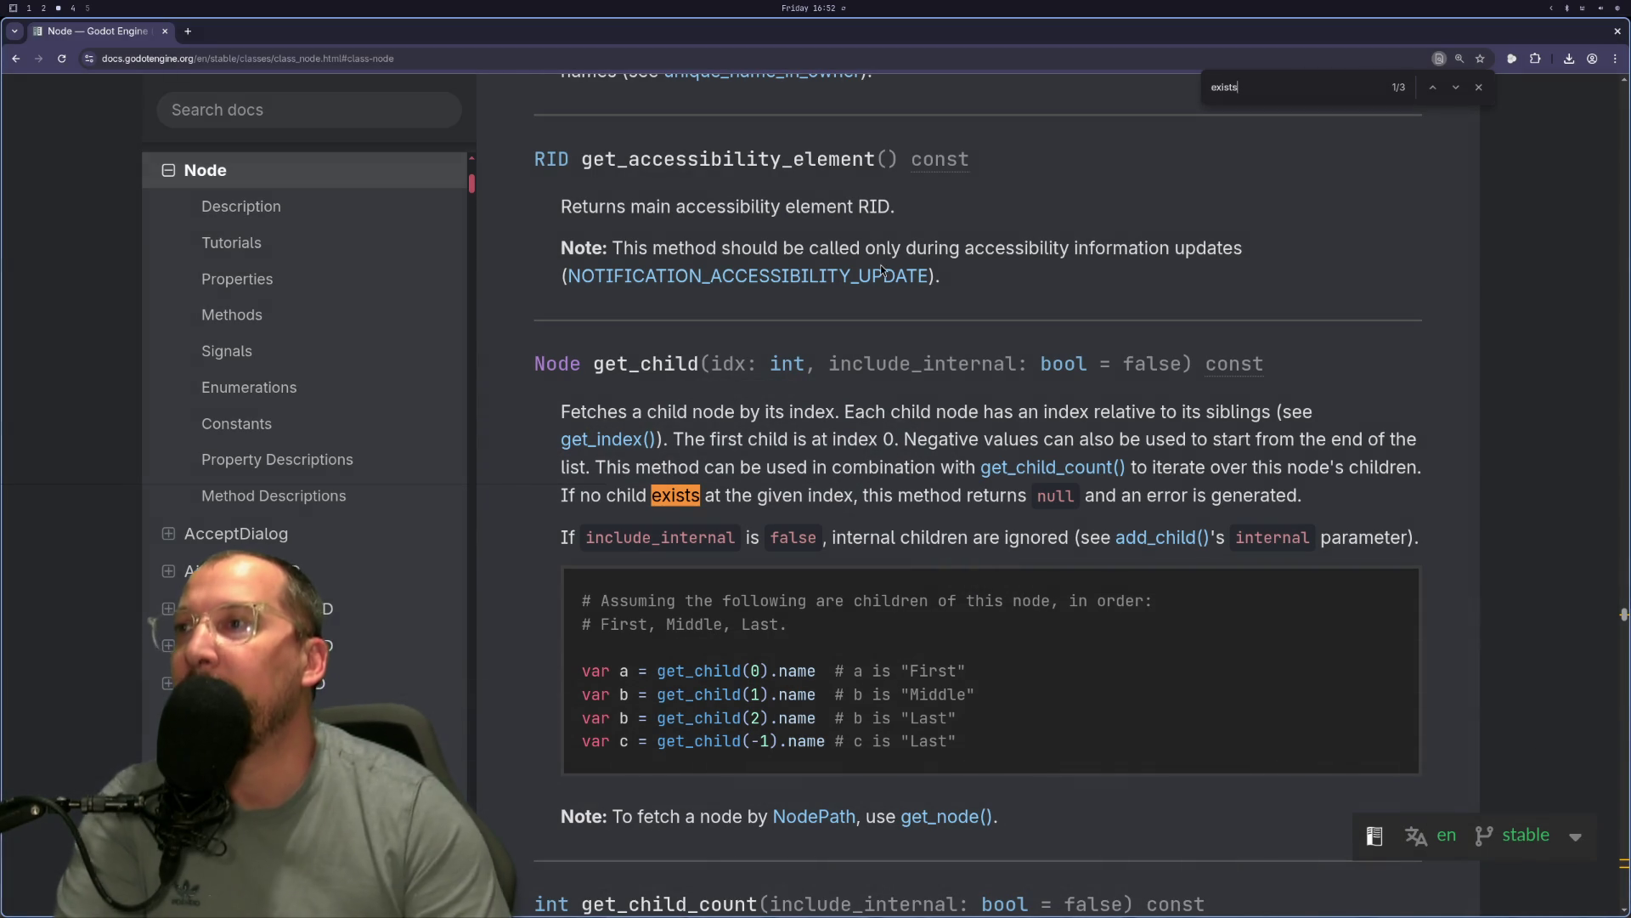
key("BackSpace")
key("BackSpace")
key("BackSpace")
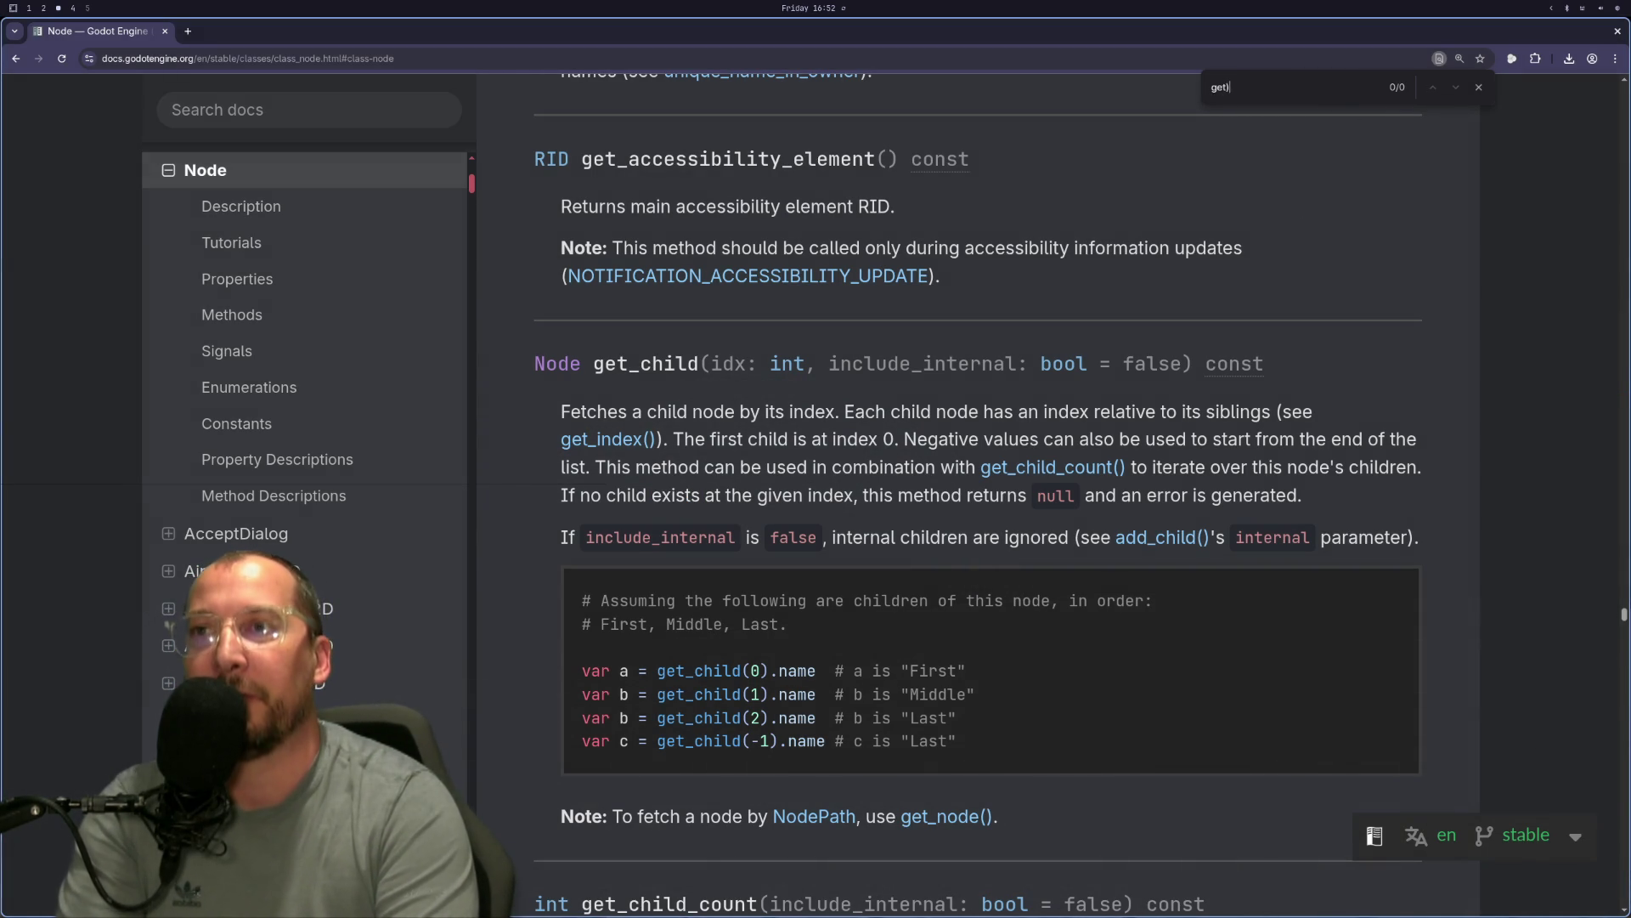
key("BackSpace")
key("BackSpace")
type("_node")
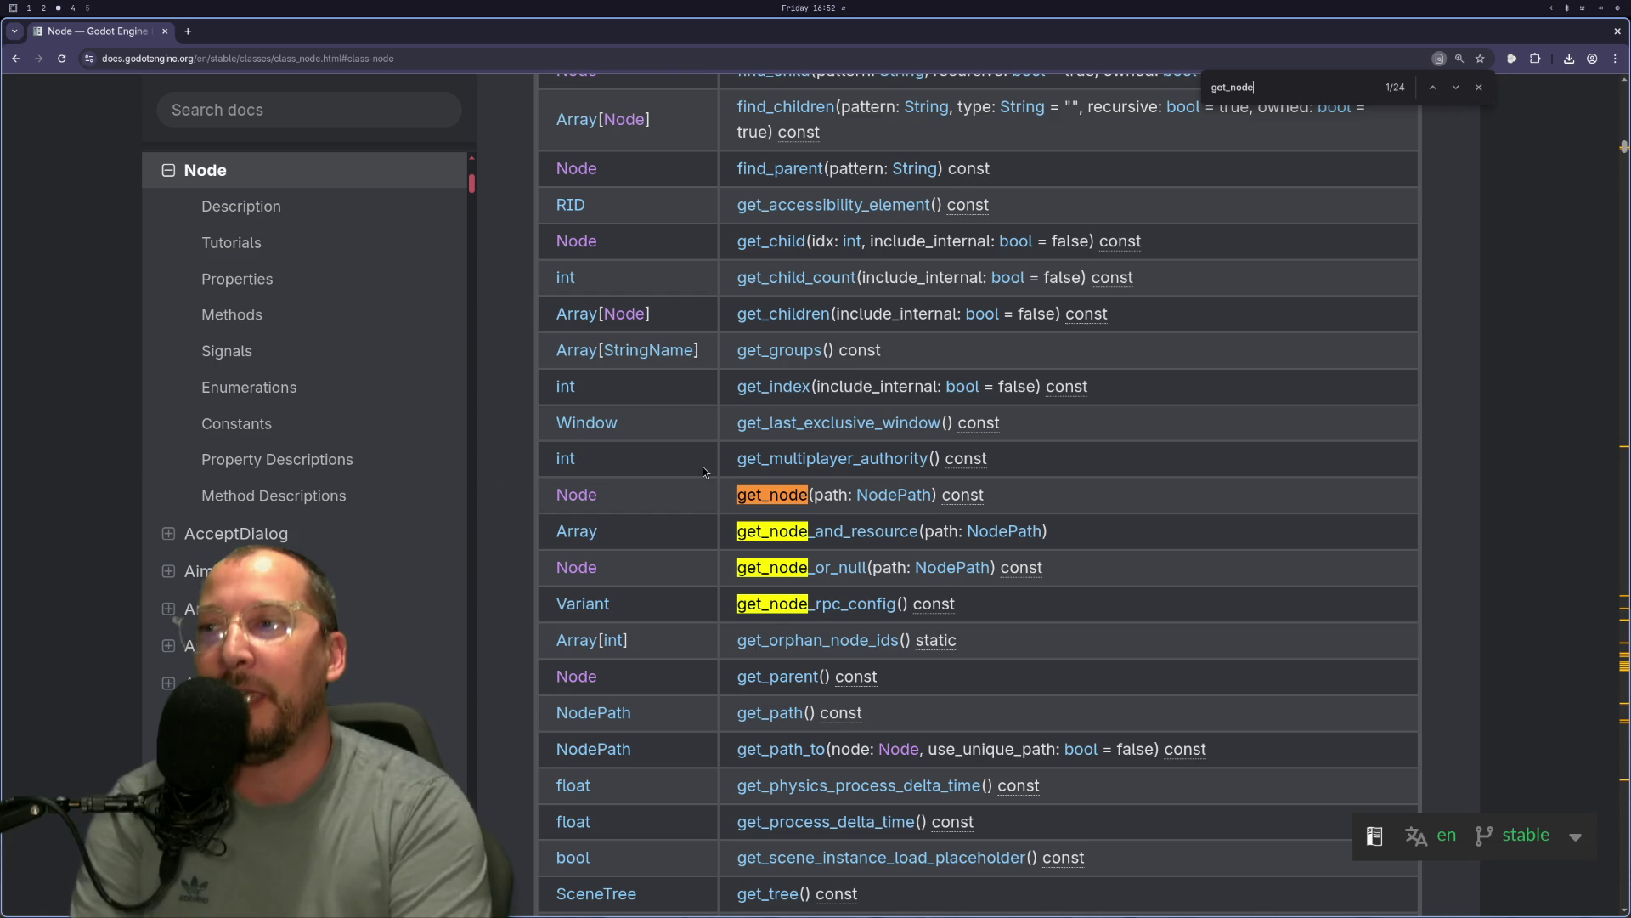
key("super+2")
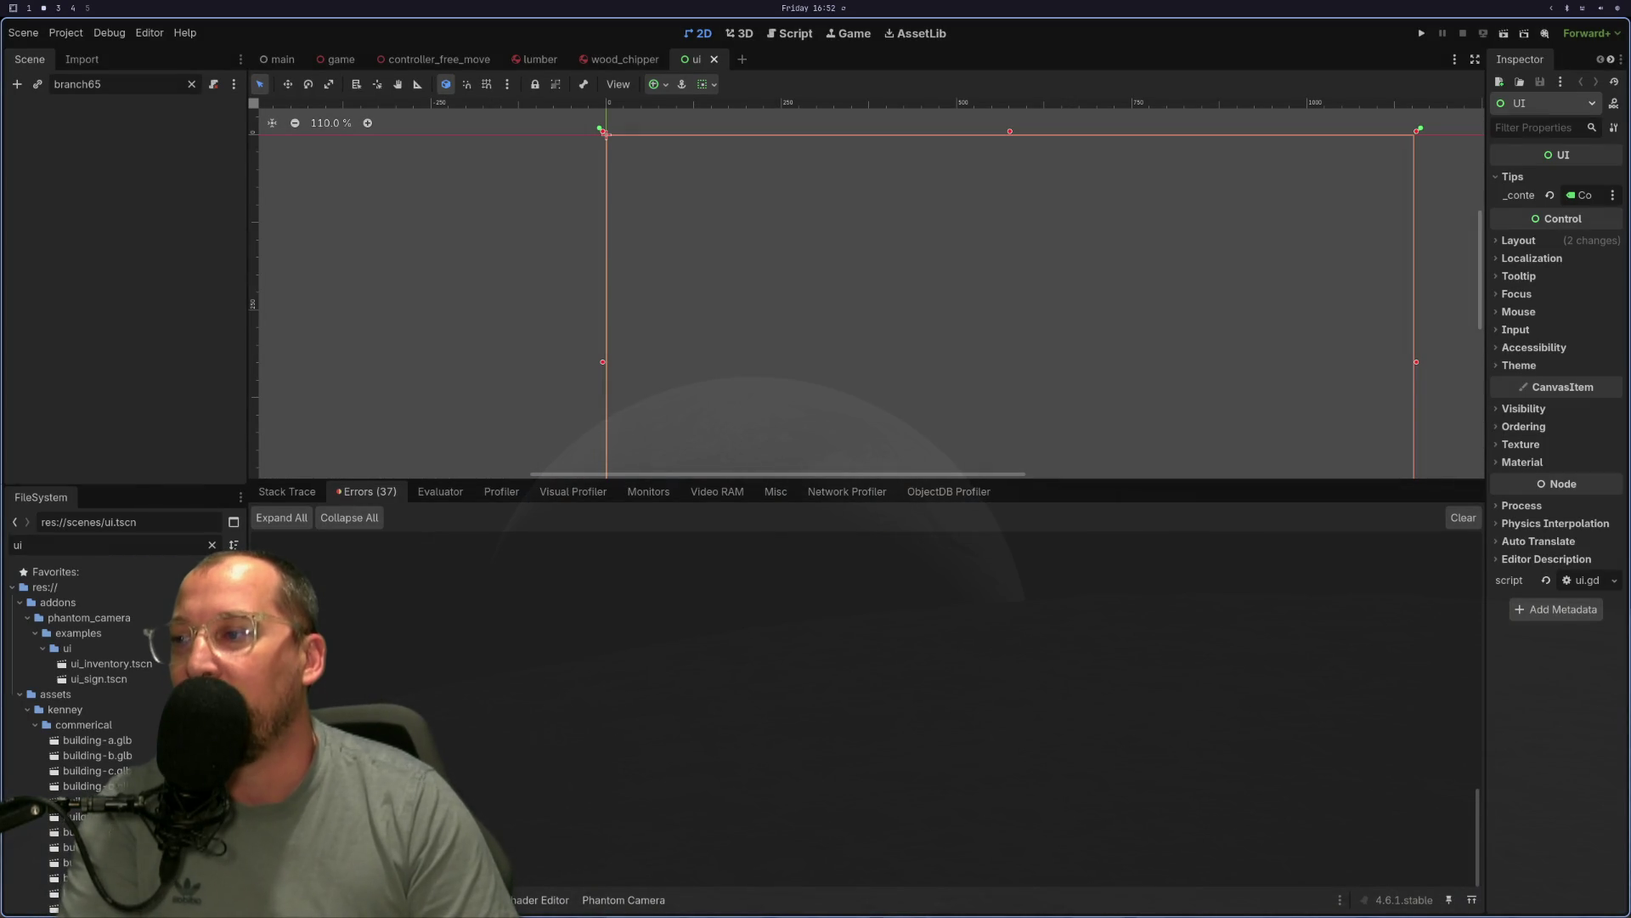
Glance at the Node docs and Godot editor before returning to Neovim.
key("super+1")
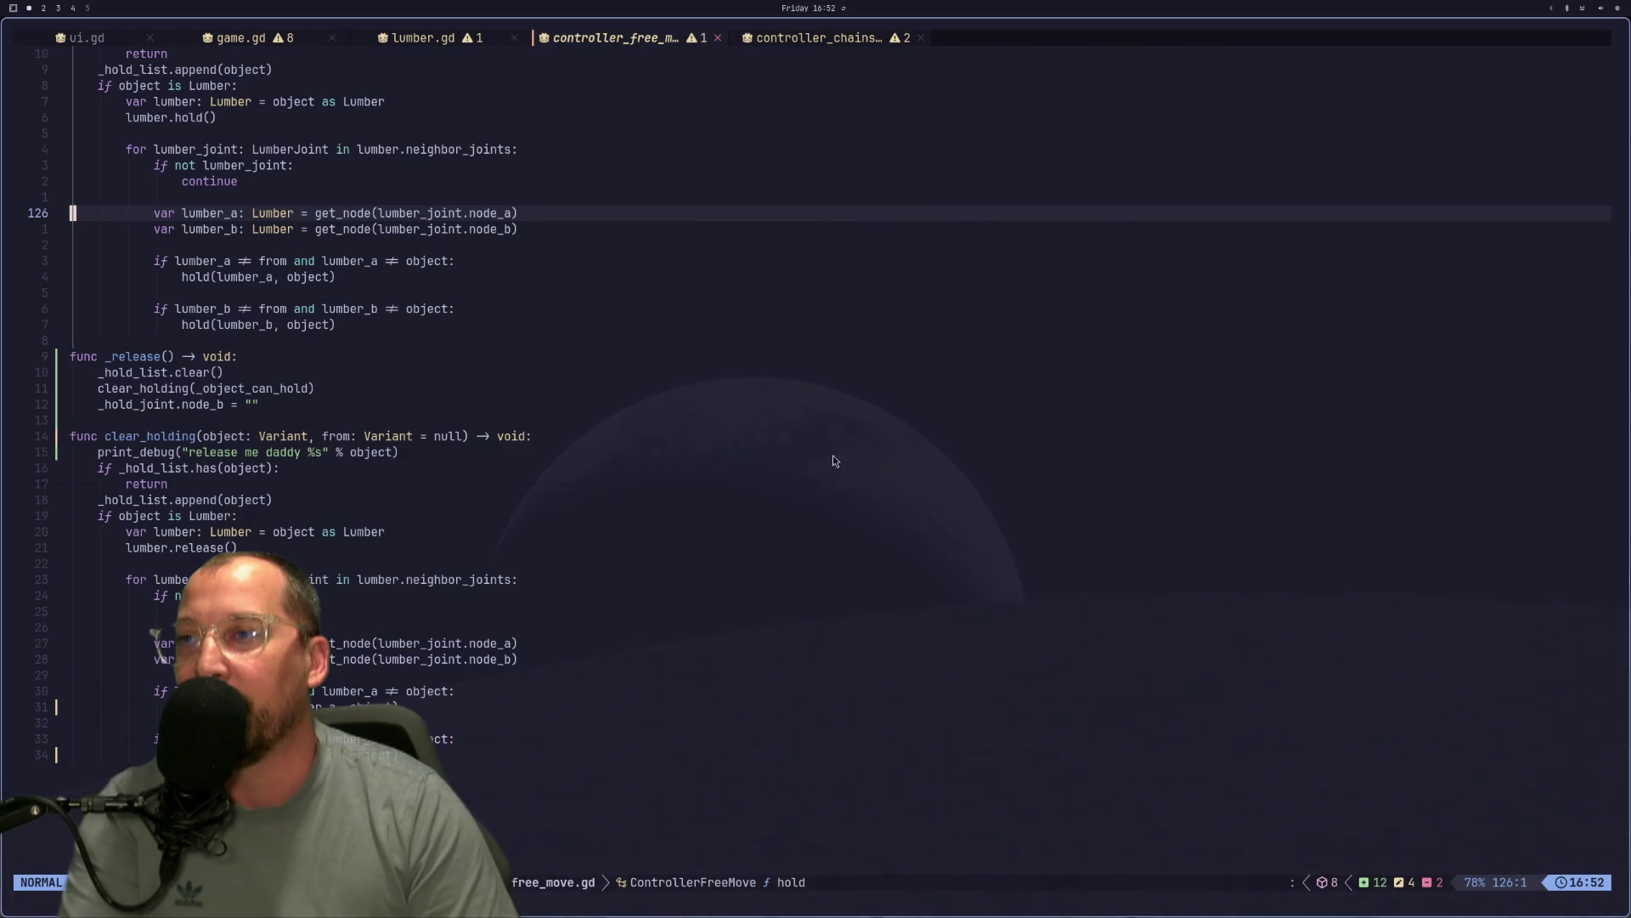
key("super+3")
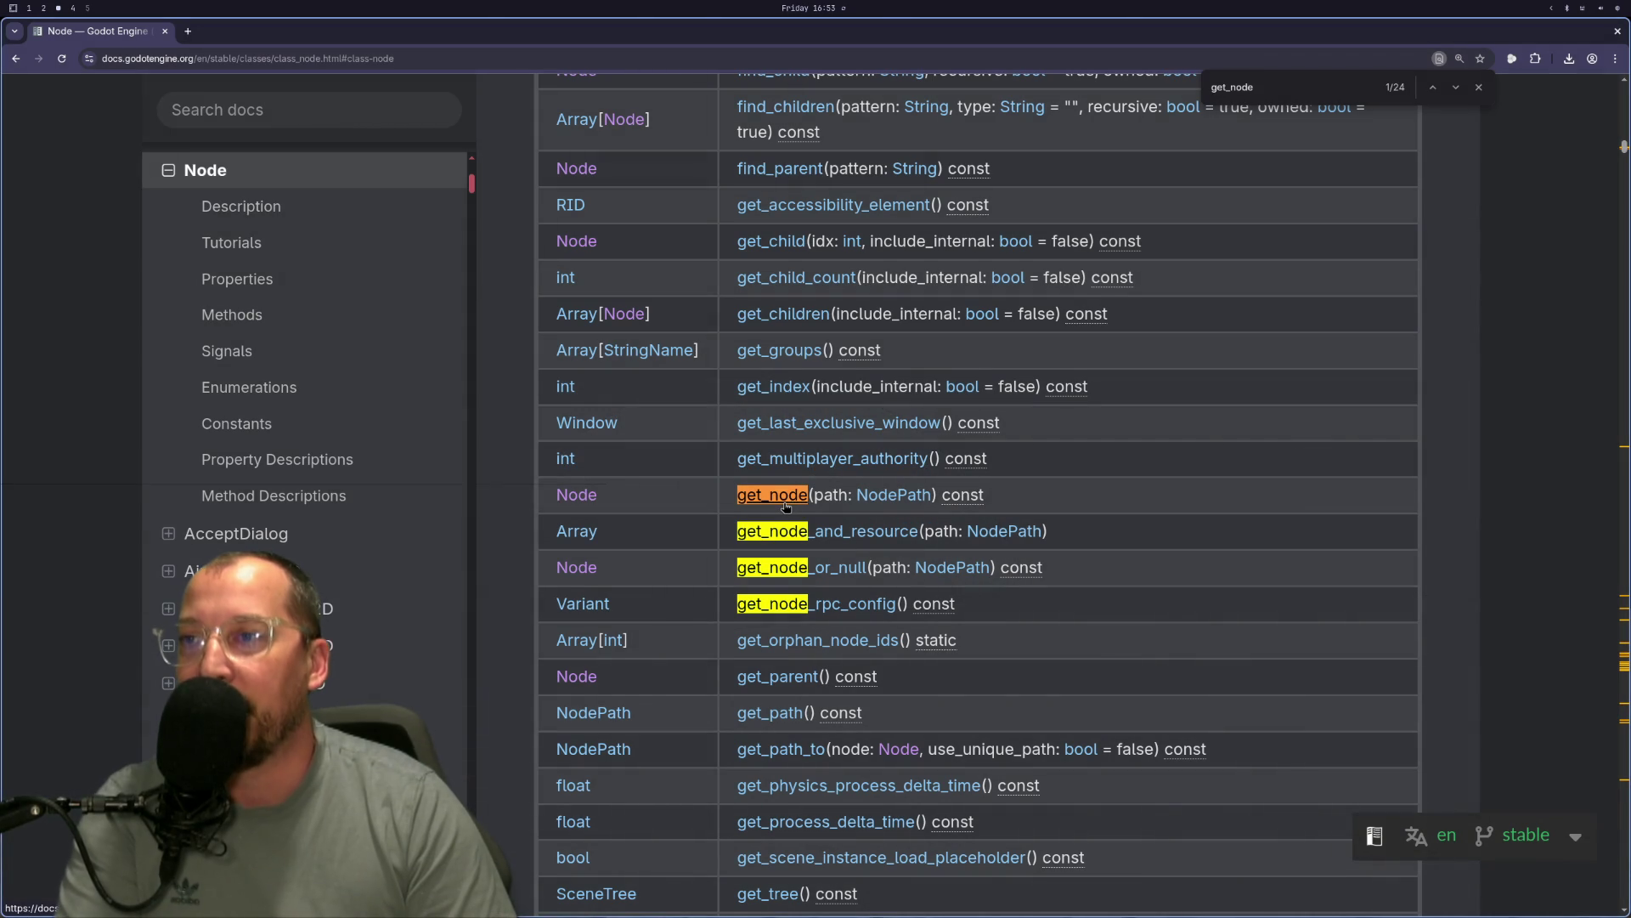
key("super+1")
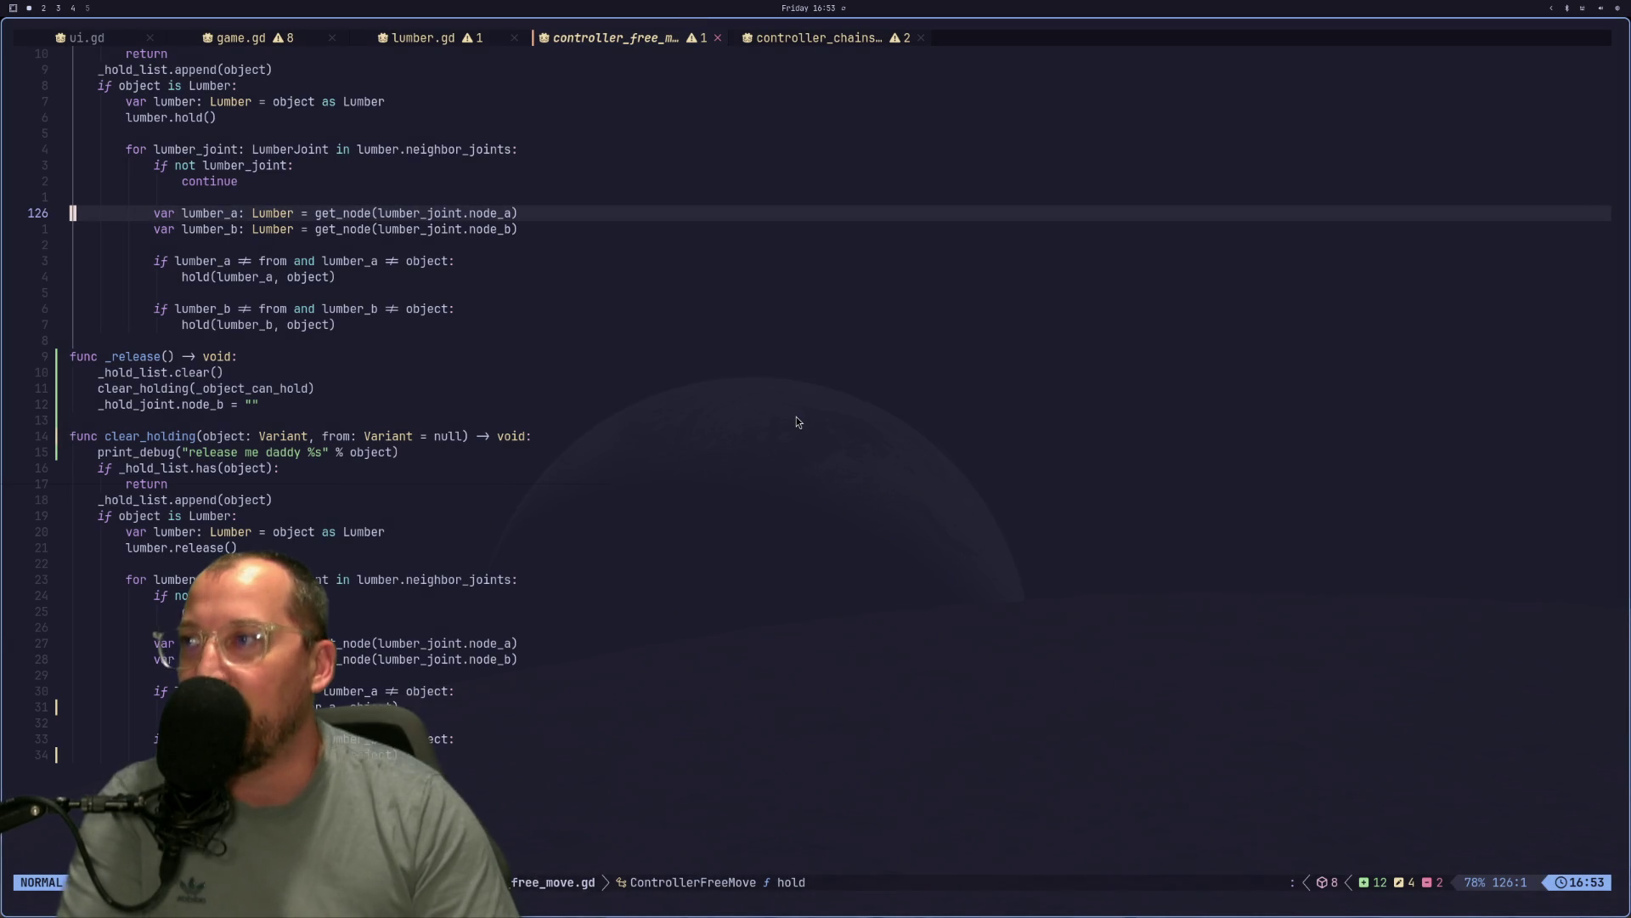
key("super+2")
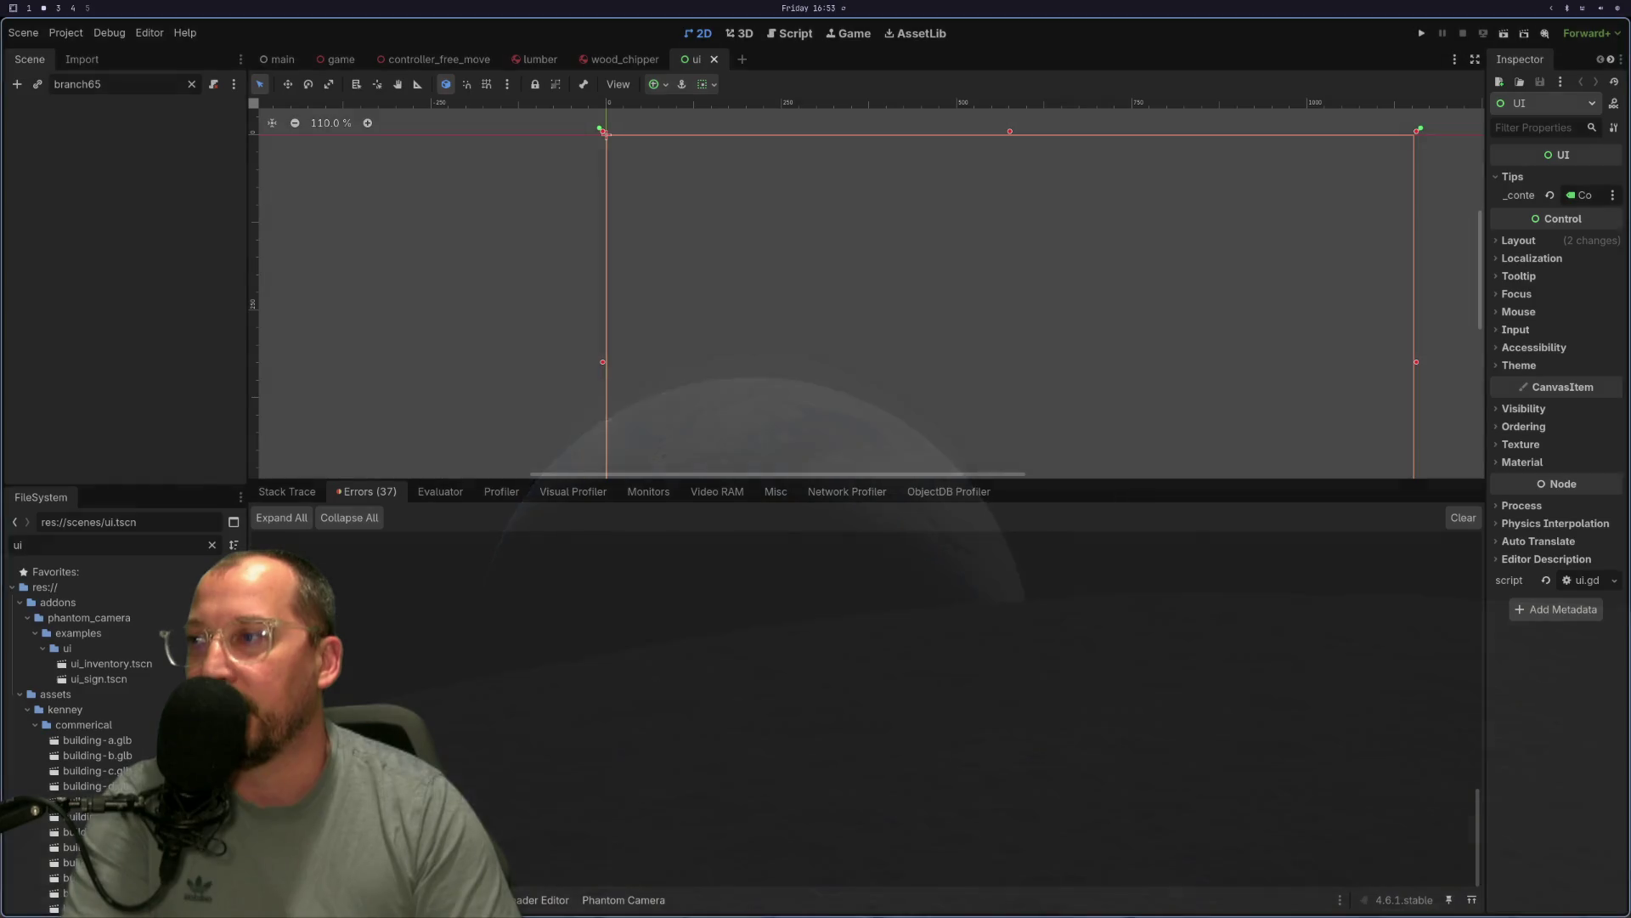
key("super+1")
Delete the print_debug line in clear_holding() and save with :w.
key("j")
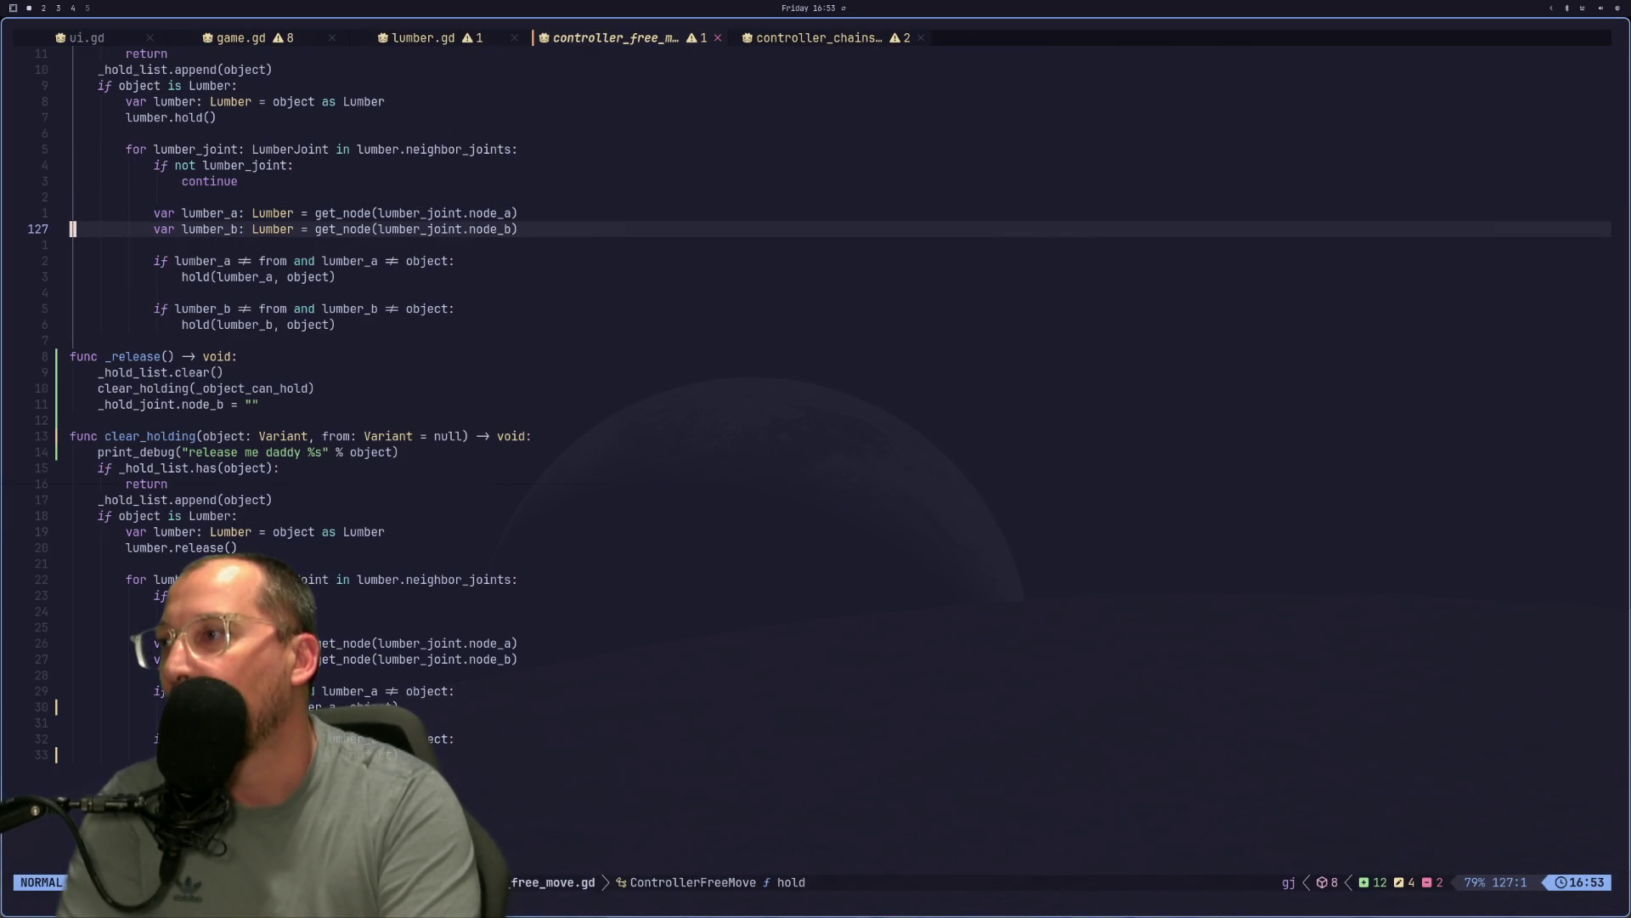
key("8")
key("j")
type("8jkkdd")
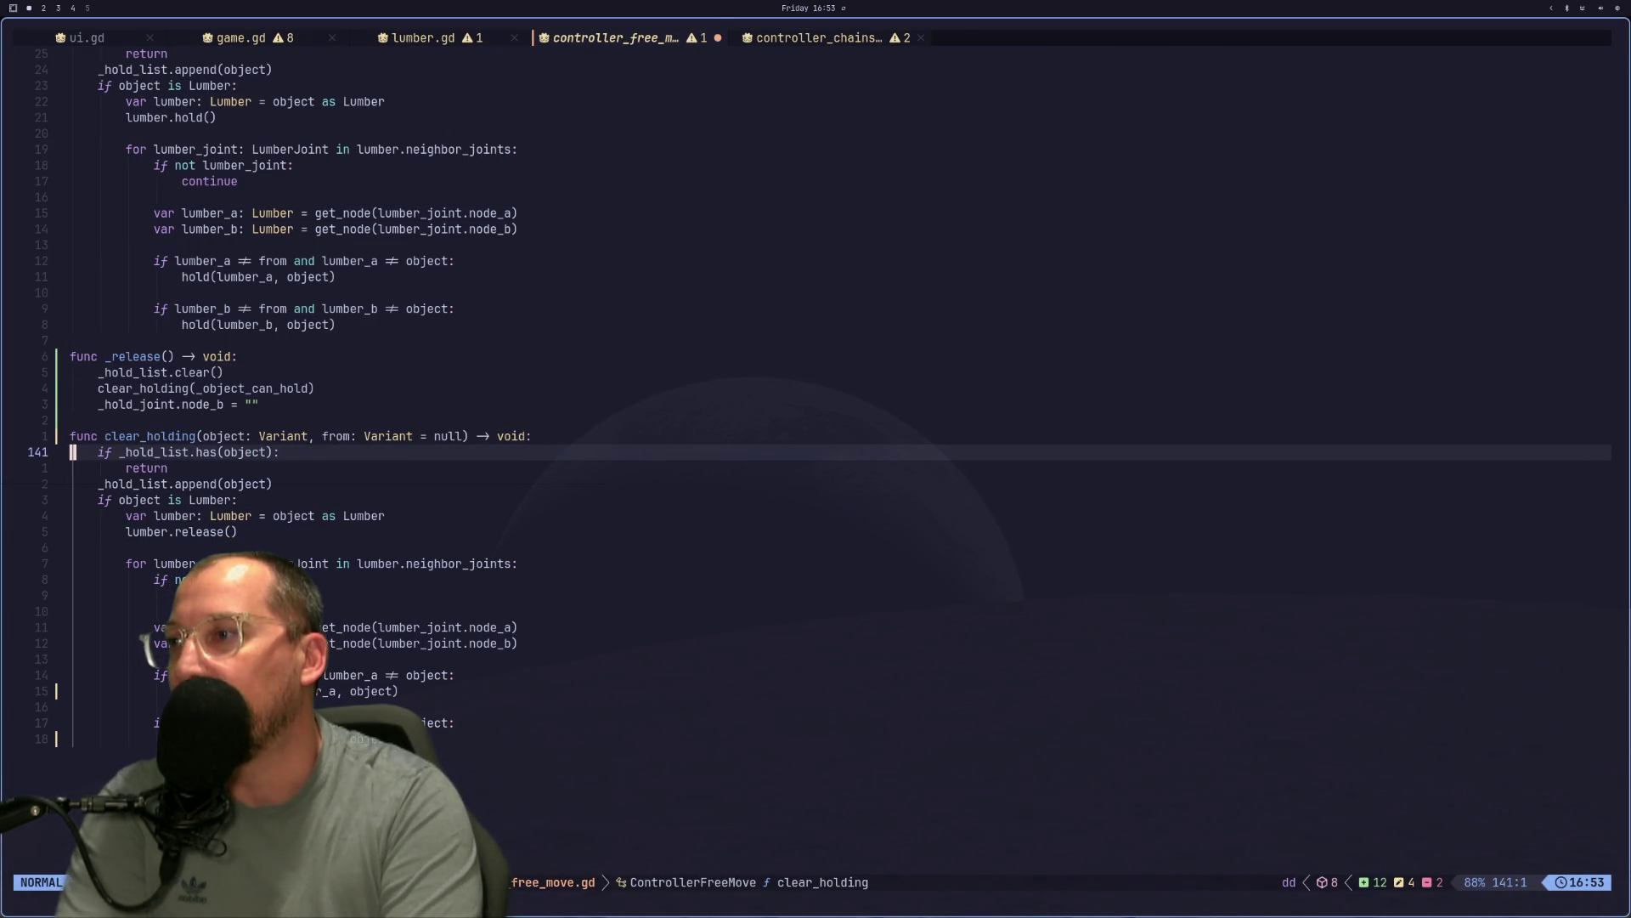
type(":w")
key("Return")
key("k")
key("k")
key("k")
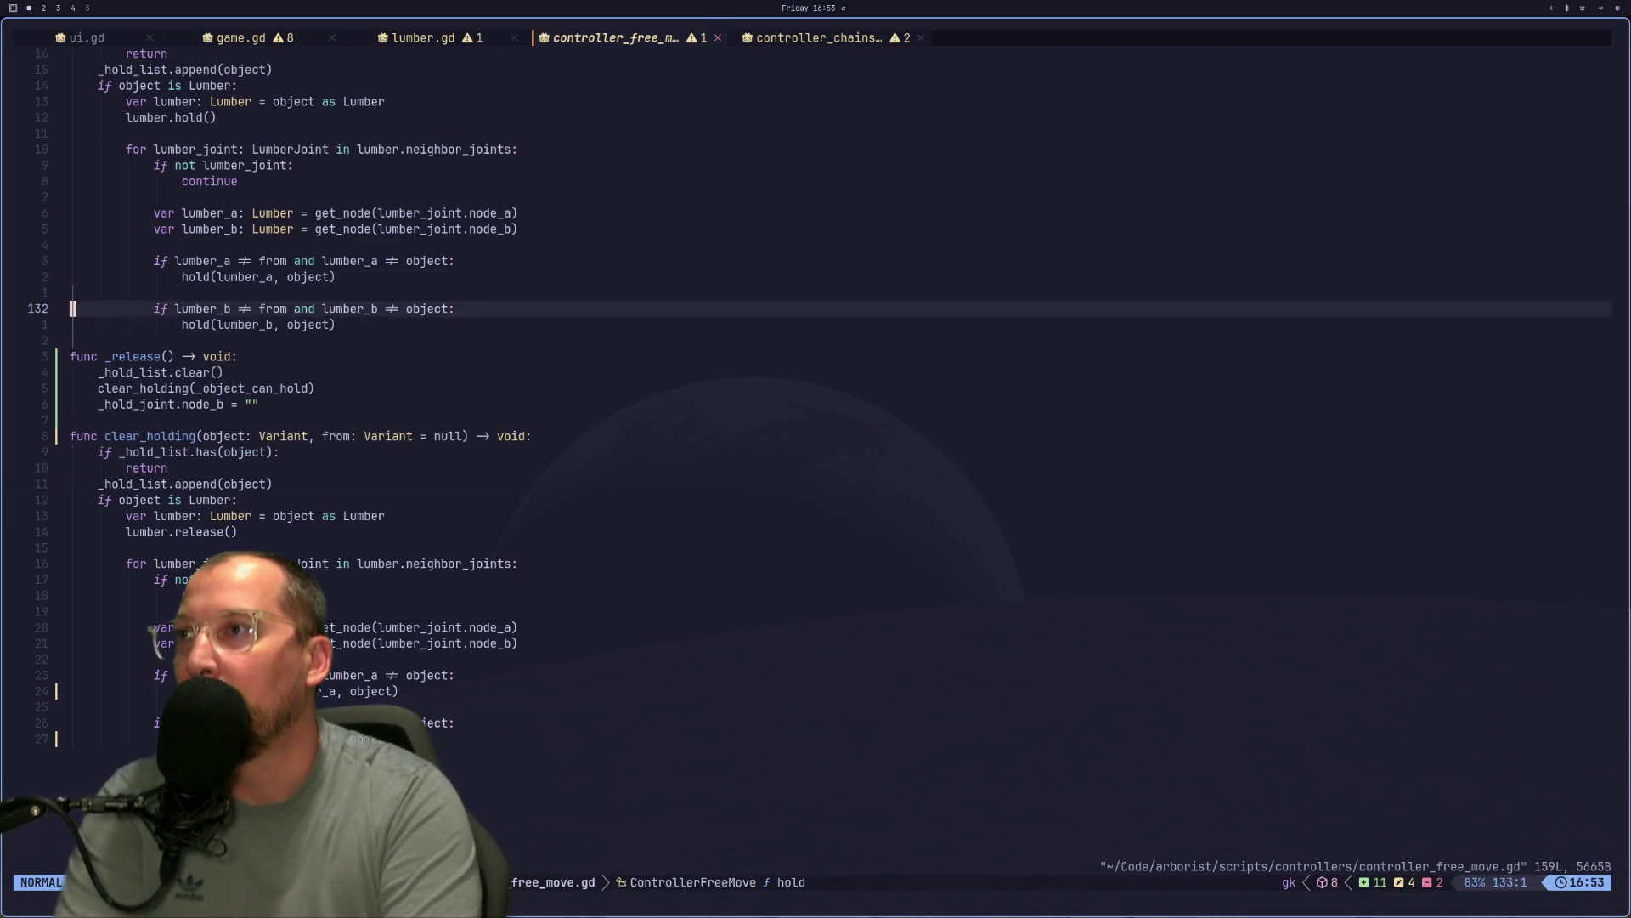
key("k")
key("k")
key("k")
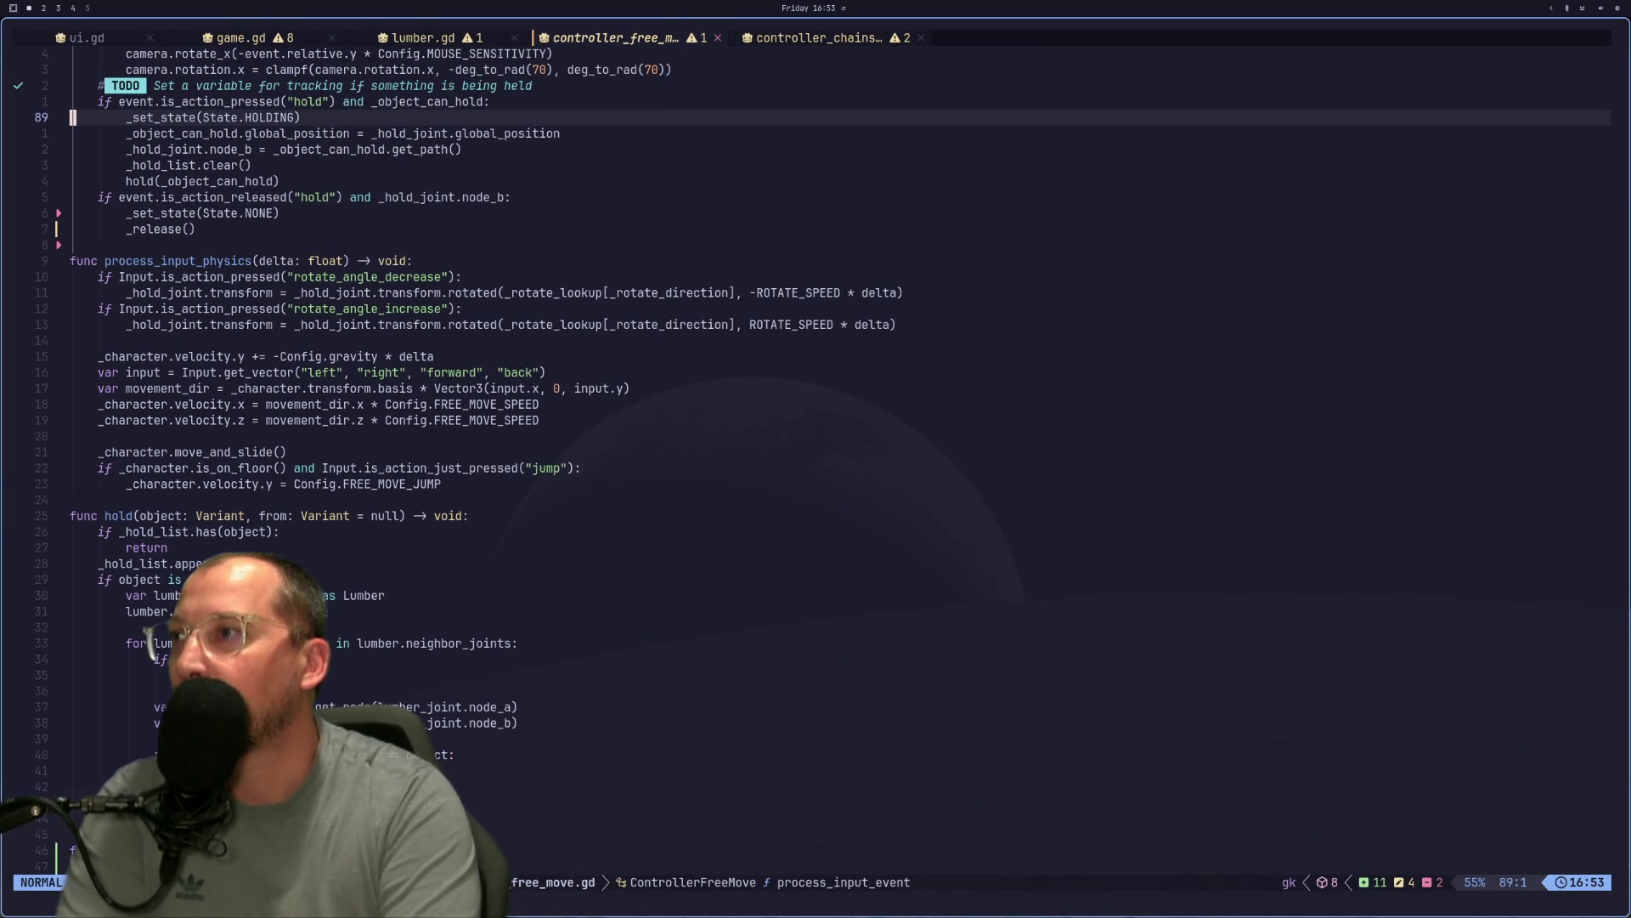
key("k")
key("k")
key("k")
key("super+2")
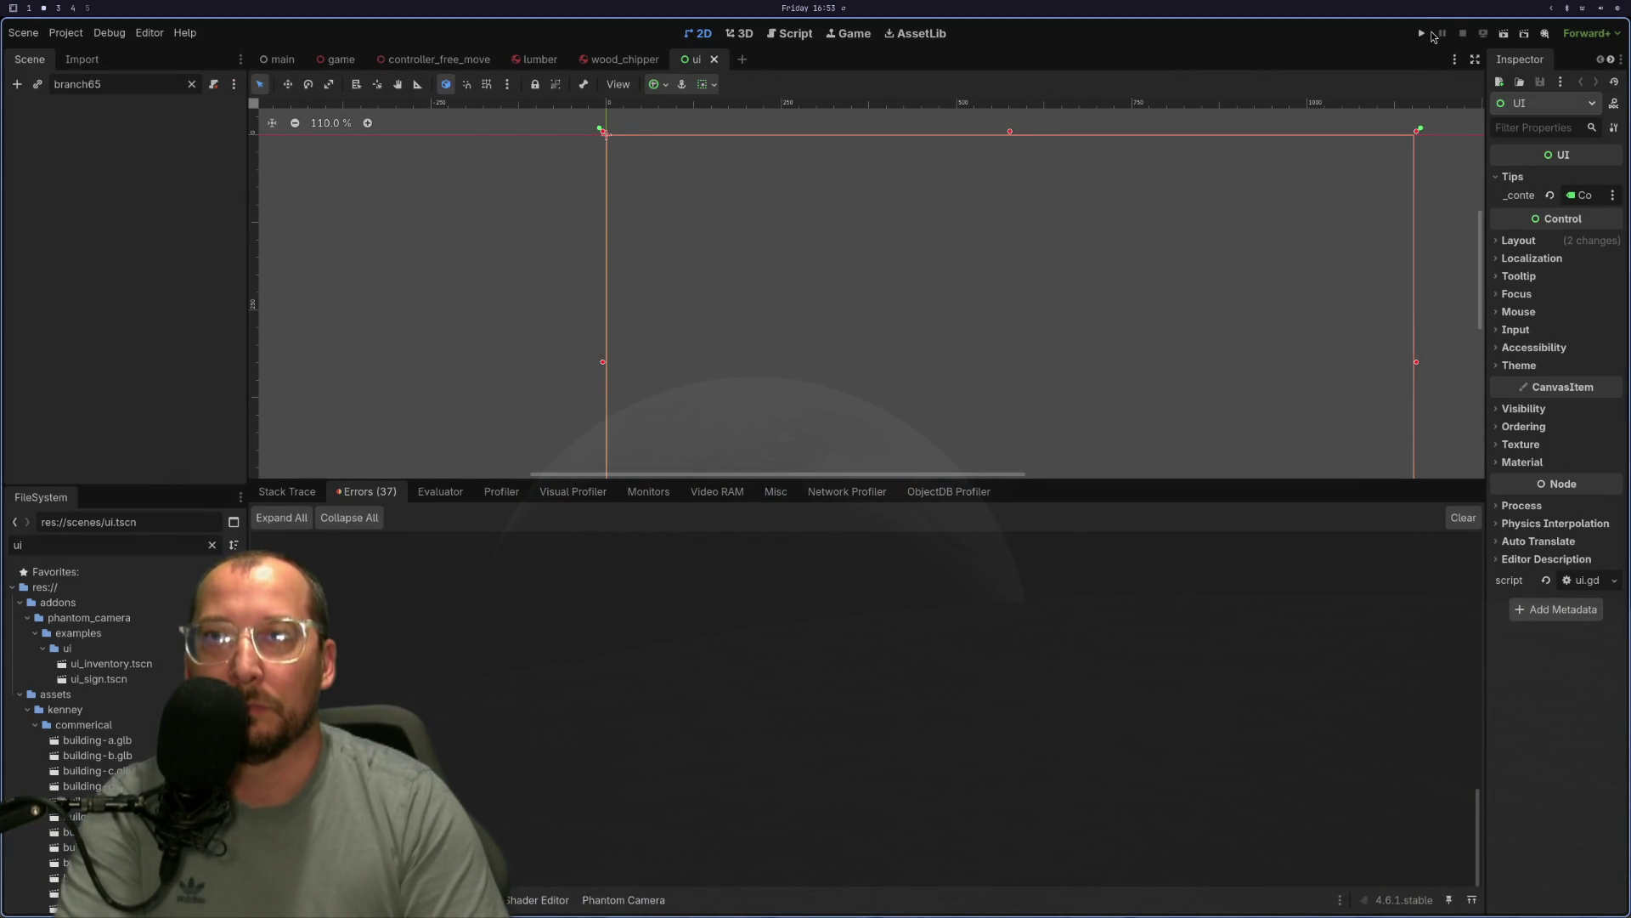
Test-run the game, stop it with F8, and clear the Scene dock filter.
left_click(1431, 34)
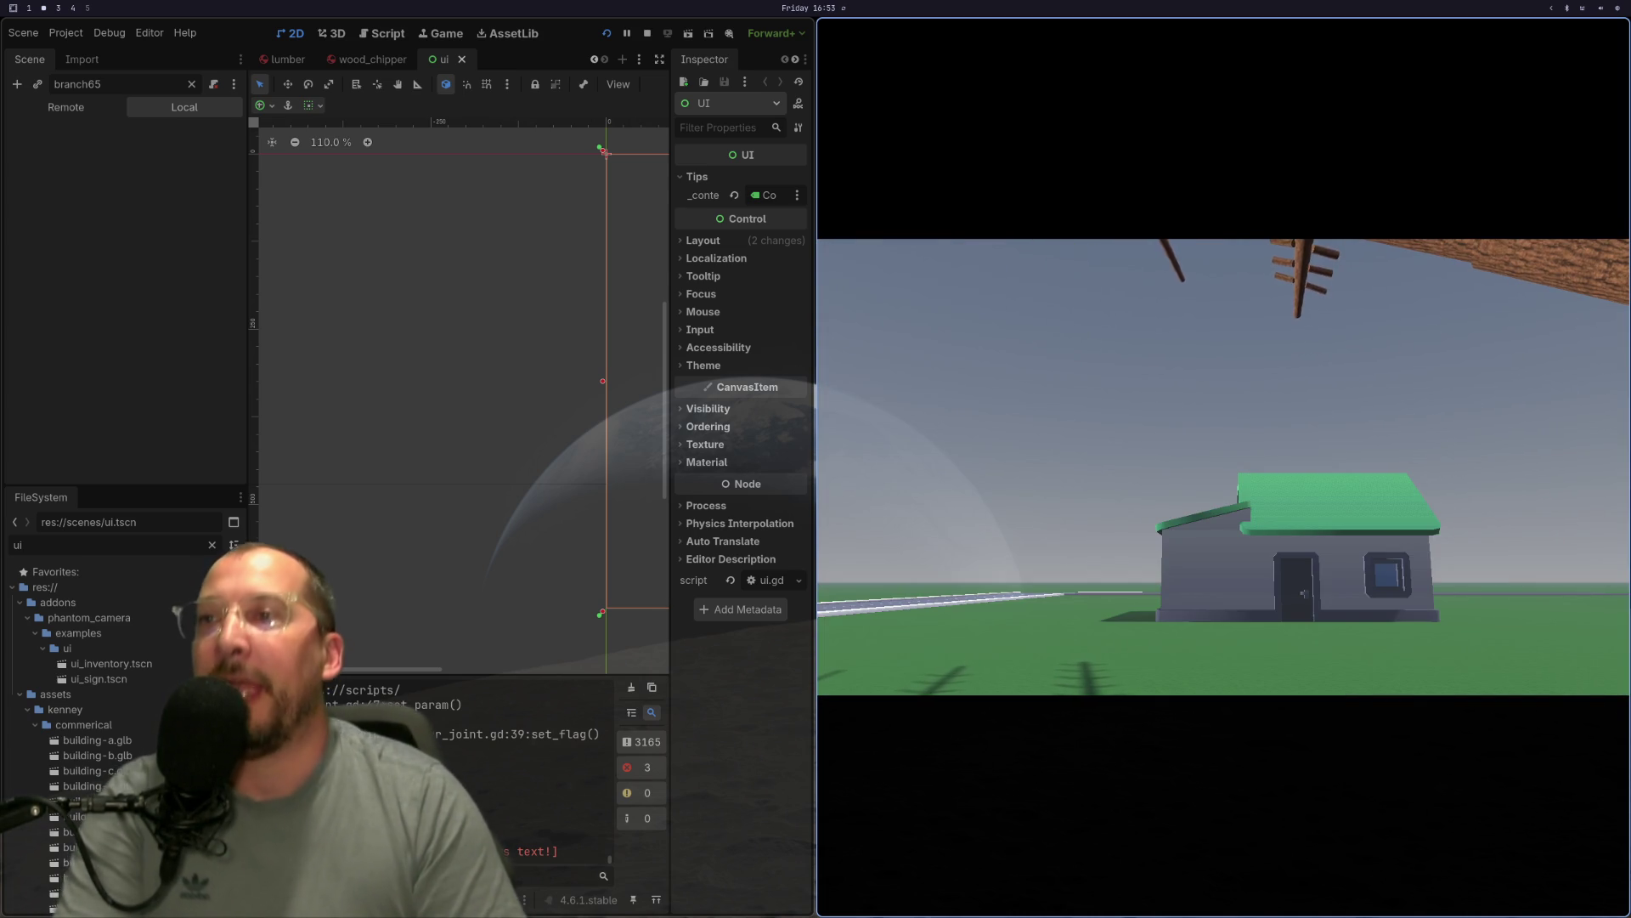
key("F8")
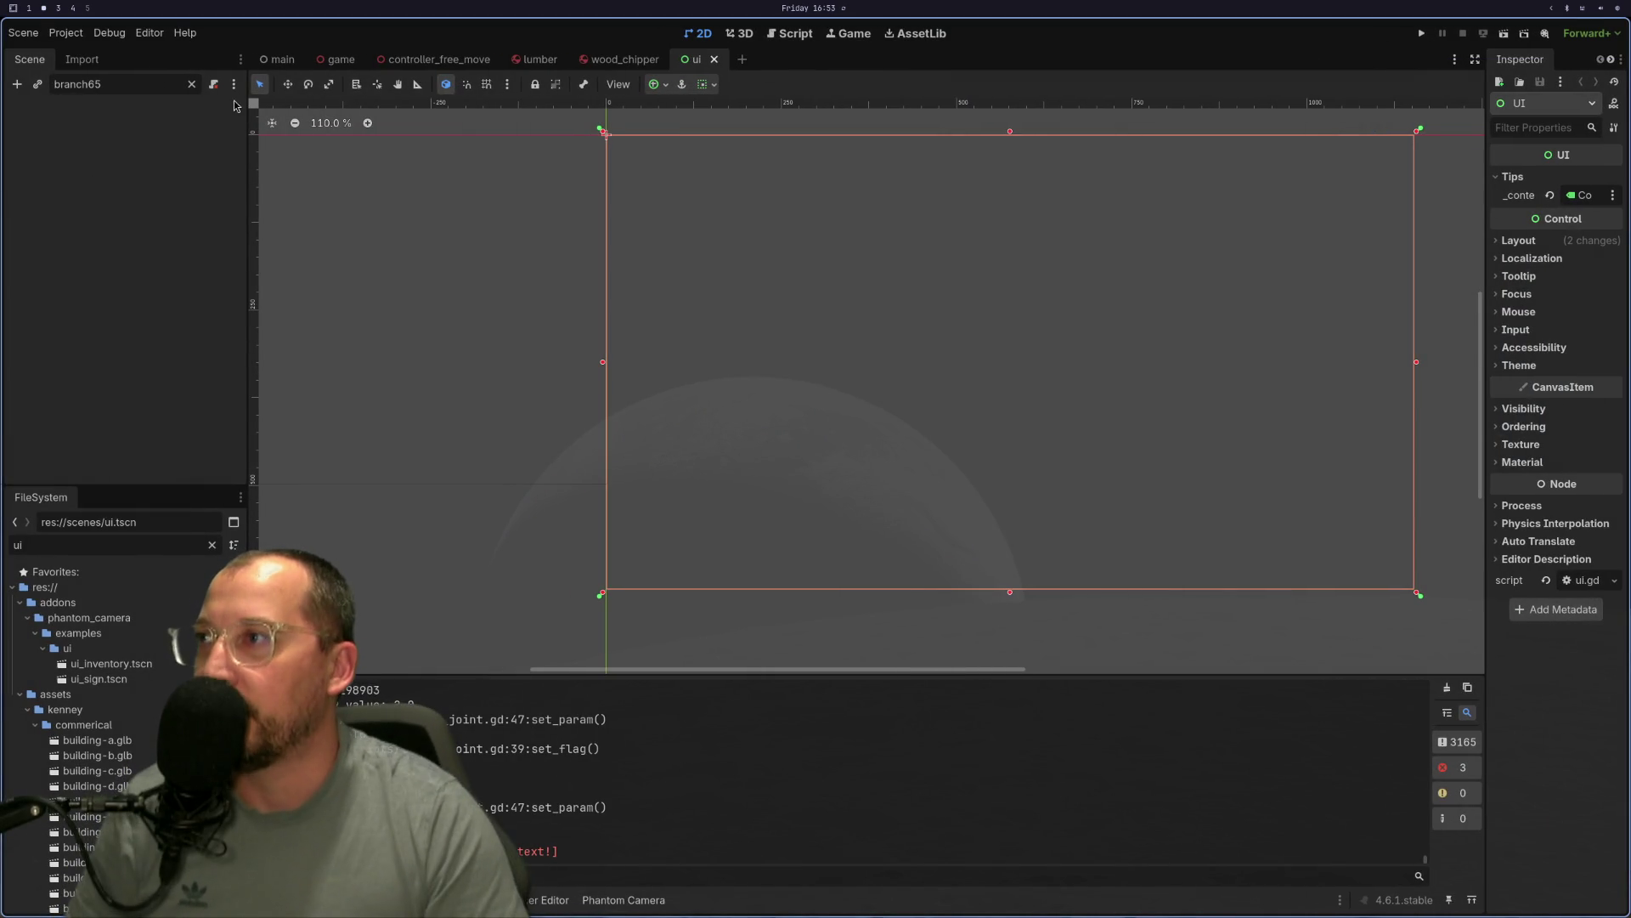
left_click(192, 85)
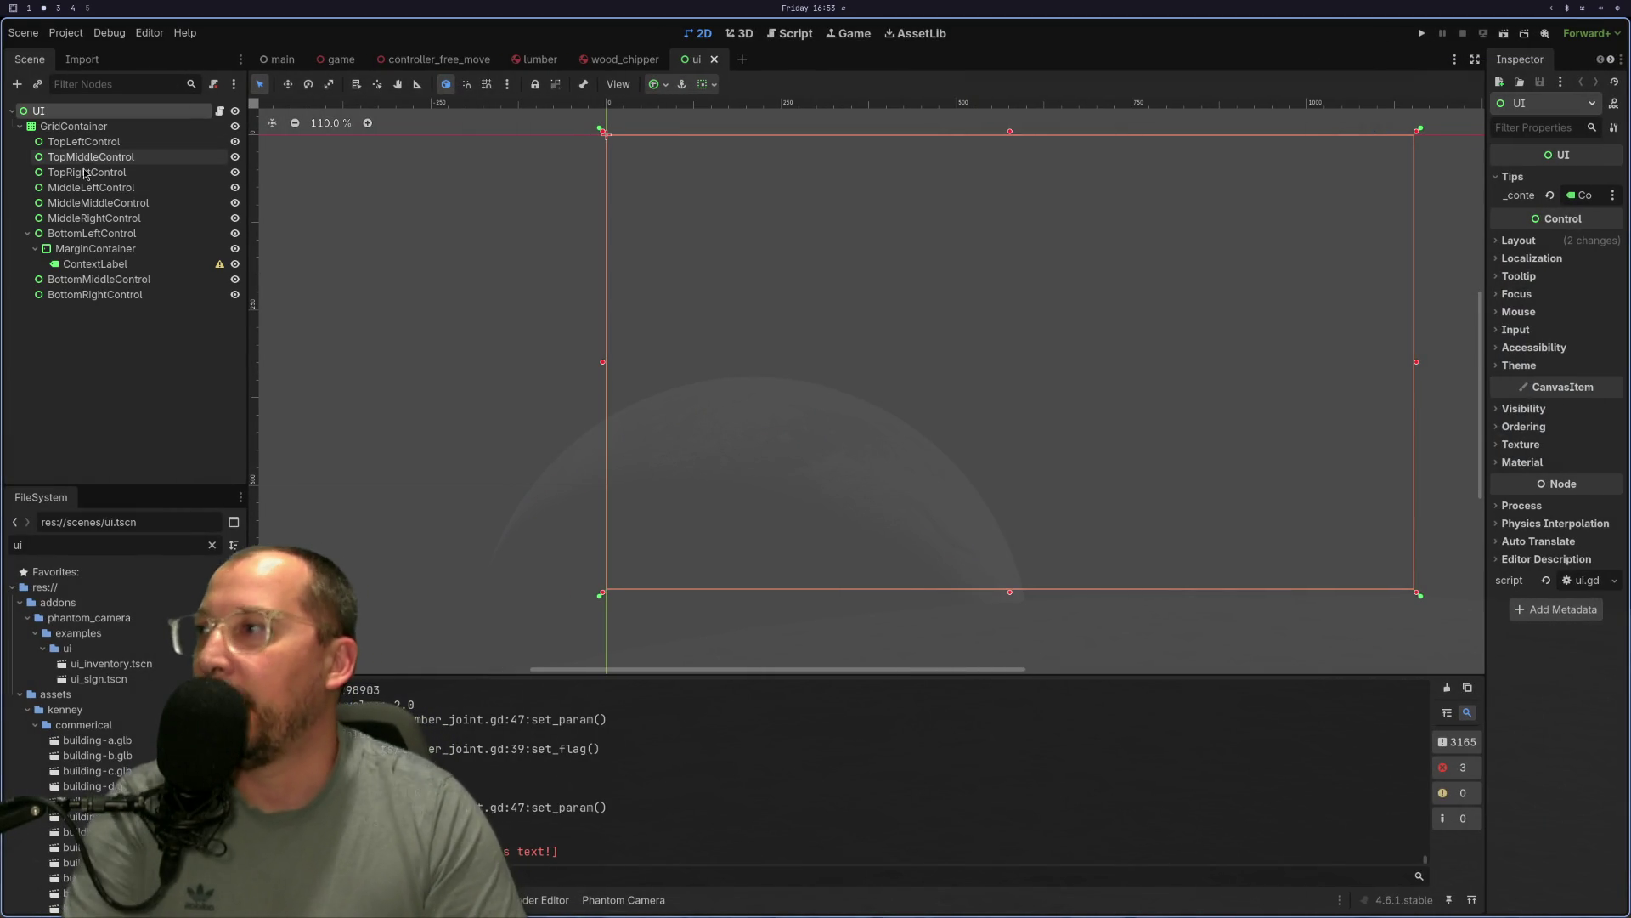
Step through GridContainer's cells from TopLeftControl down to MiddleMiddleControl, glancing at the Node docs.
left_click(100, 126)
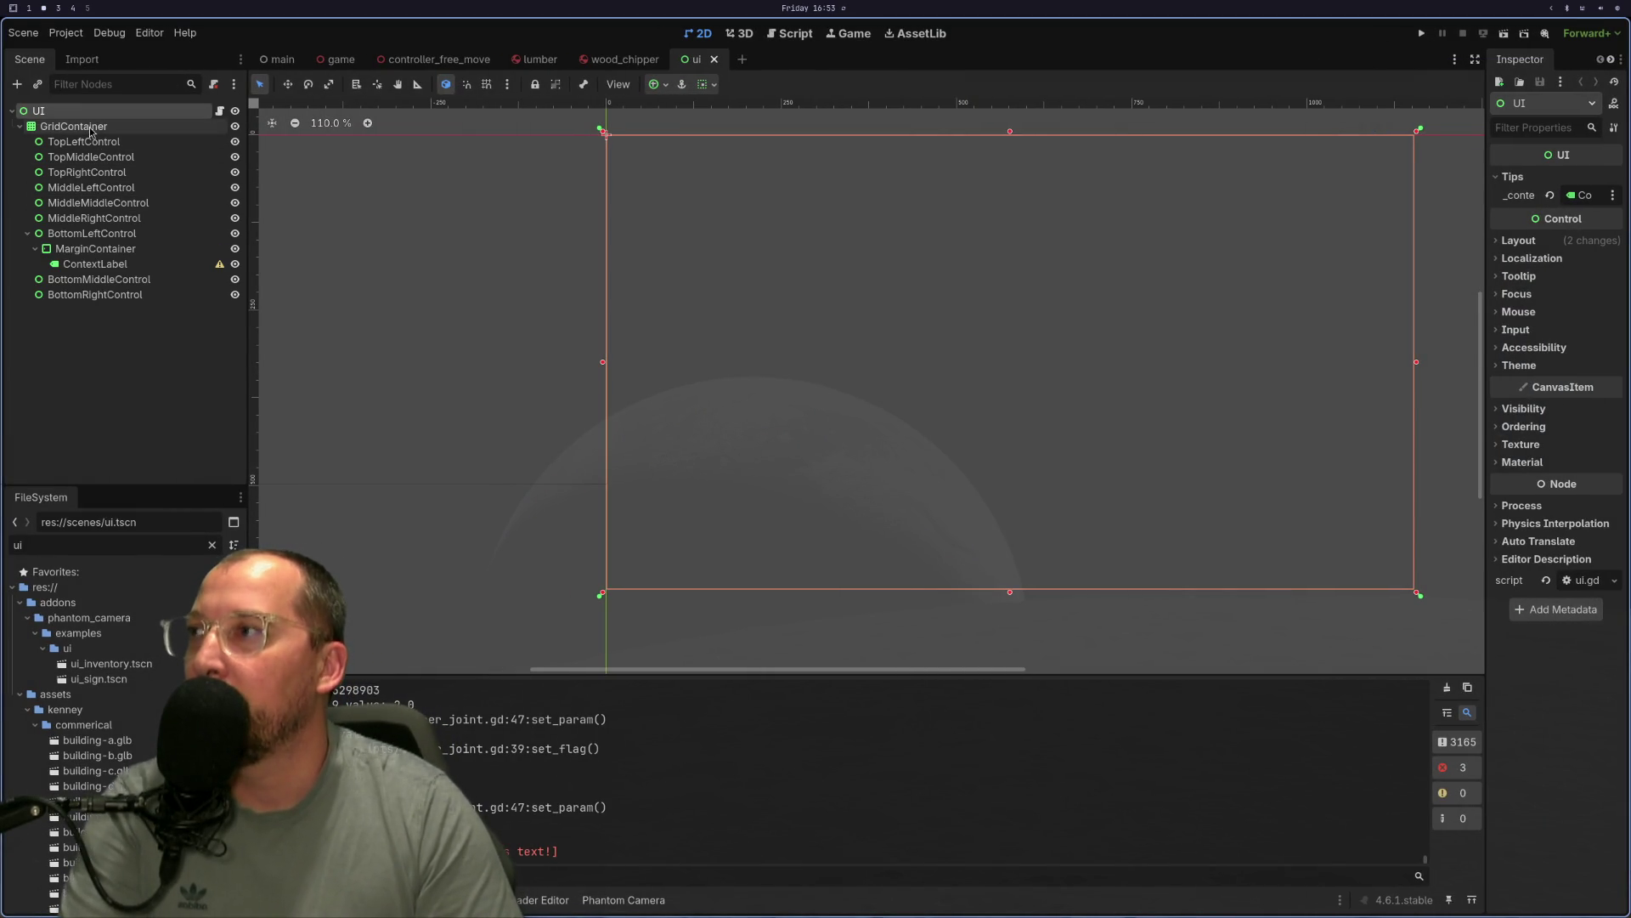
left_click(93, 141)
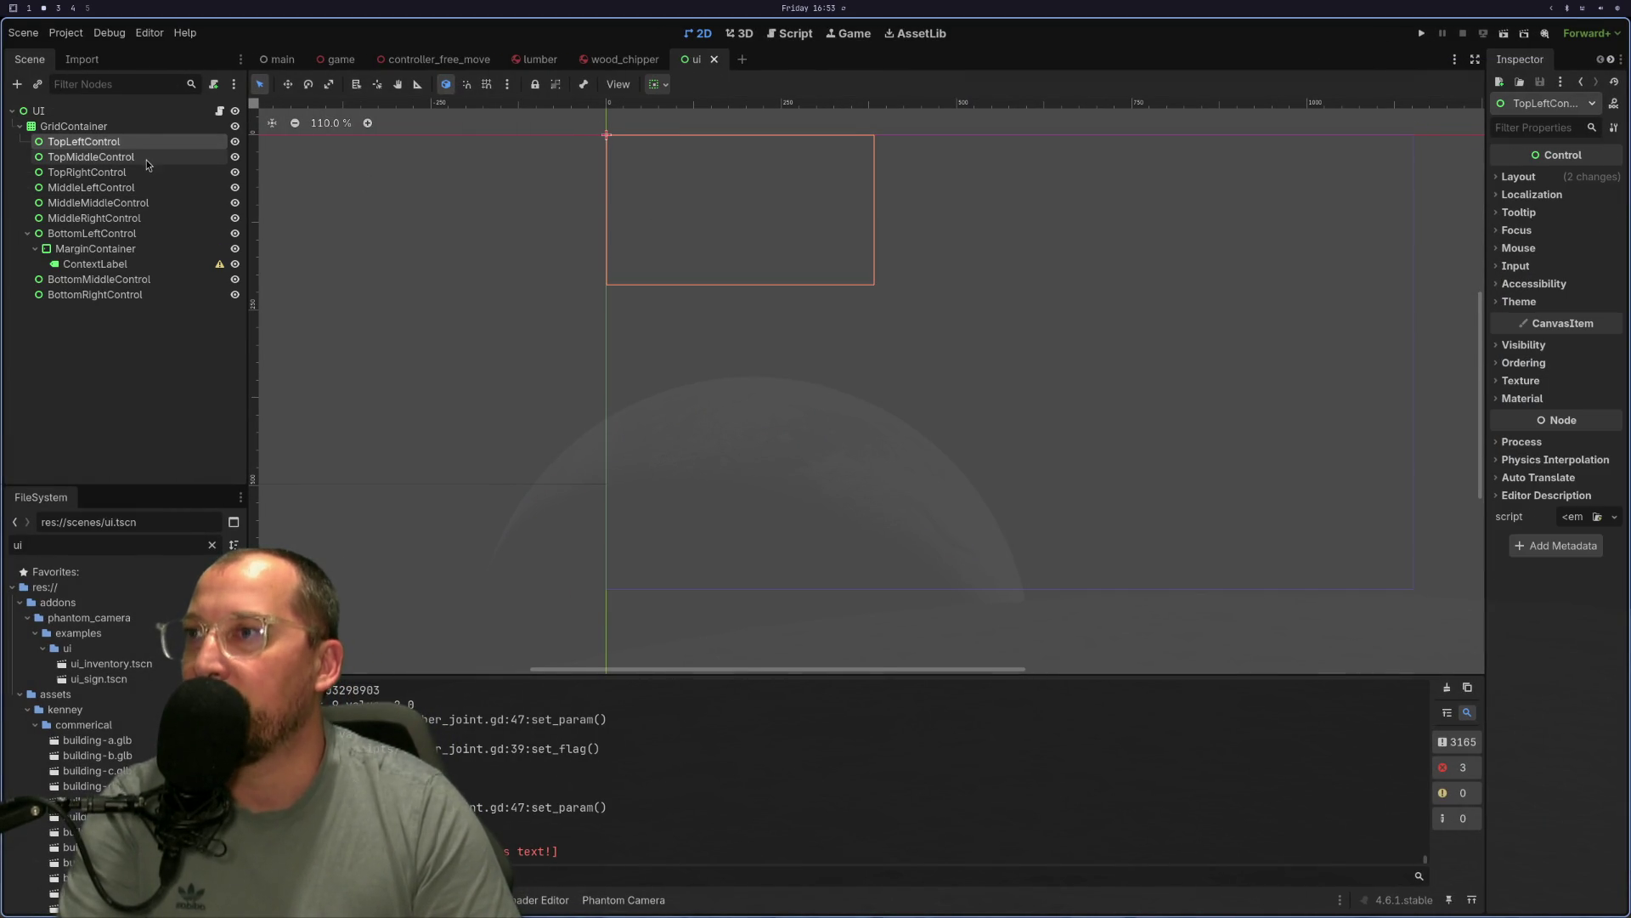
left_click(119, 156)
left_click(128, 173)
left_click(134, 188)
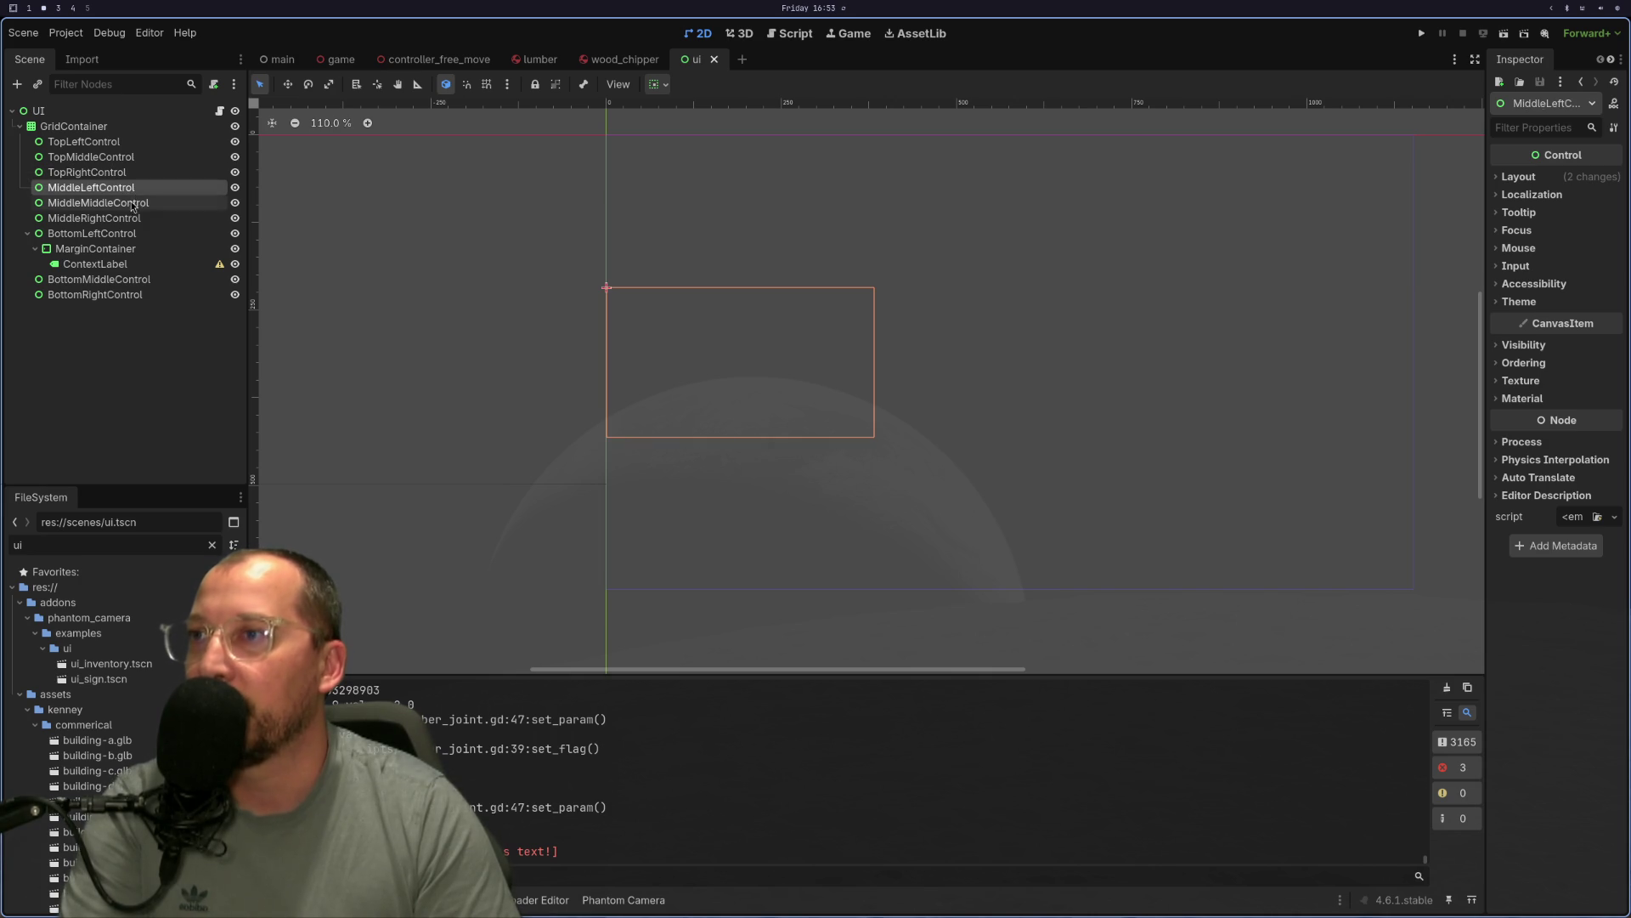
left_click(151, 203)
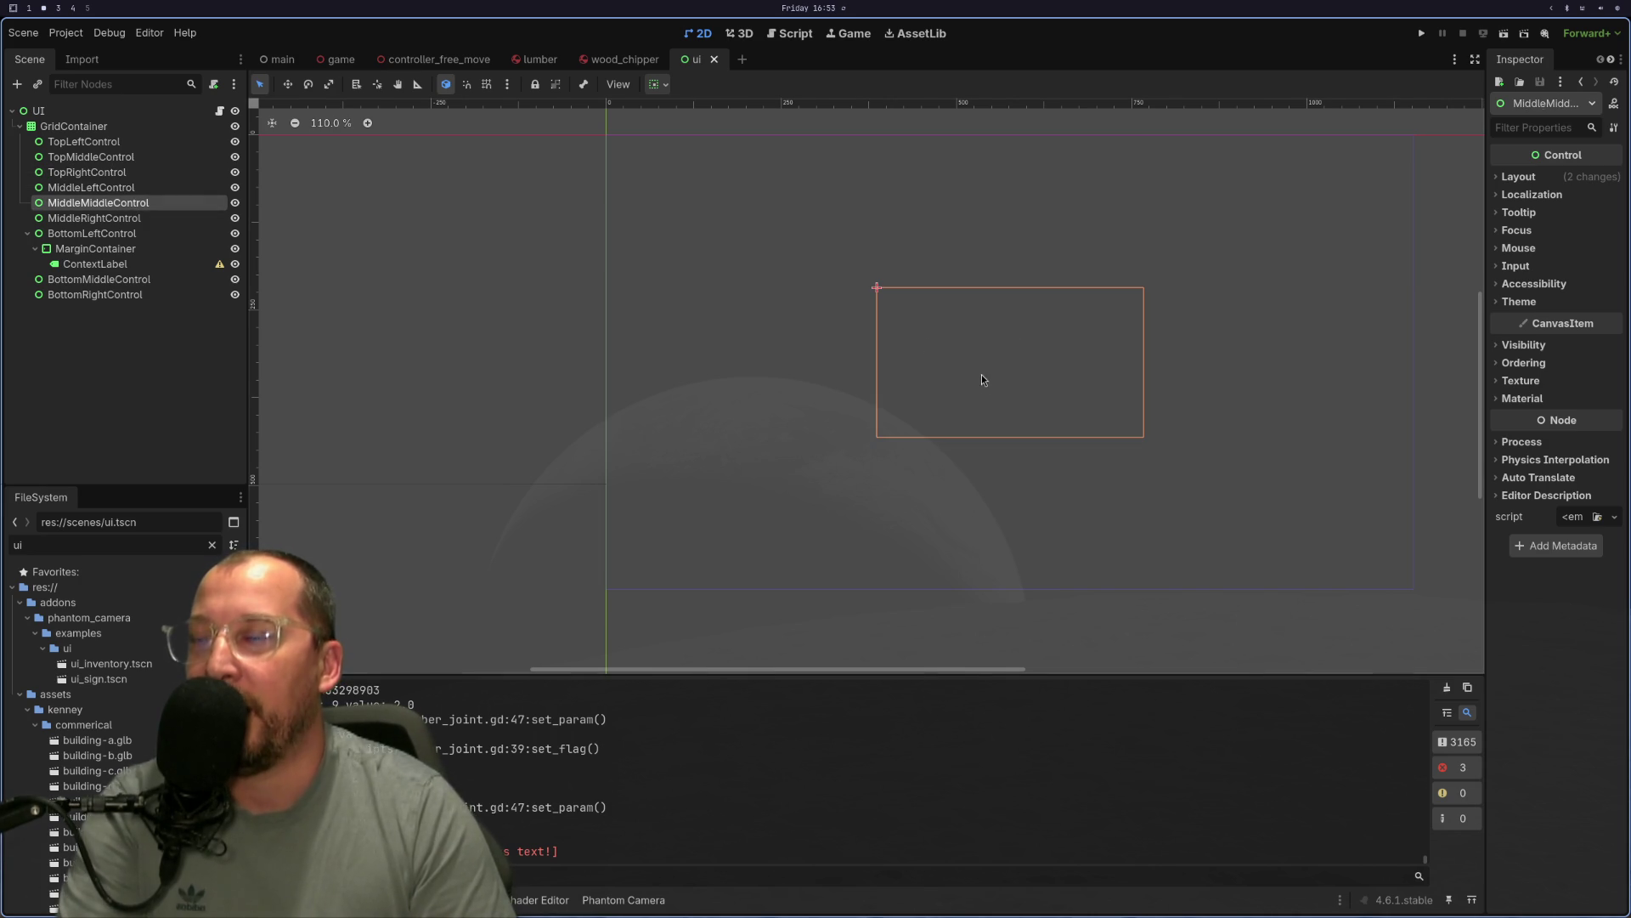
key("super+3")
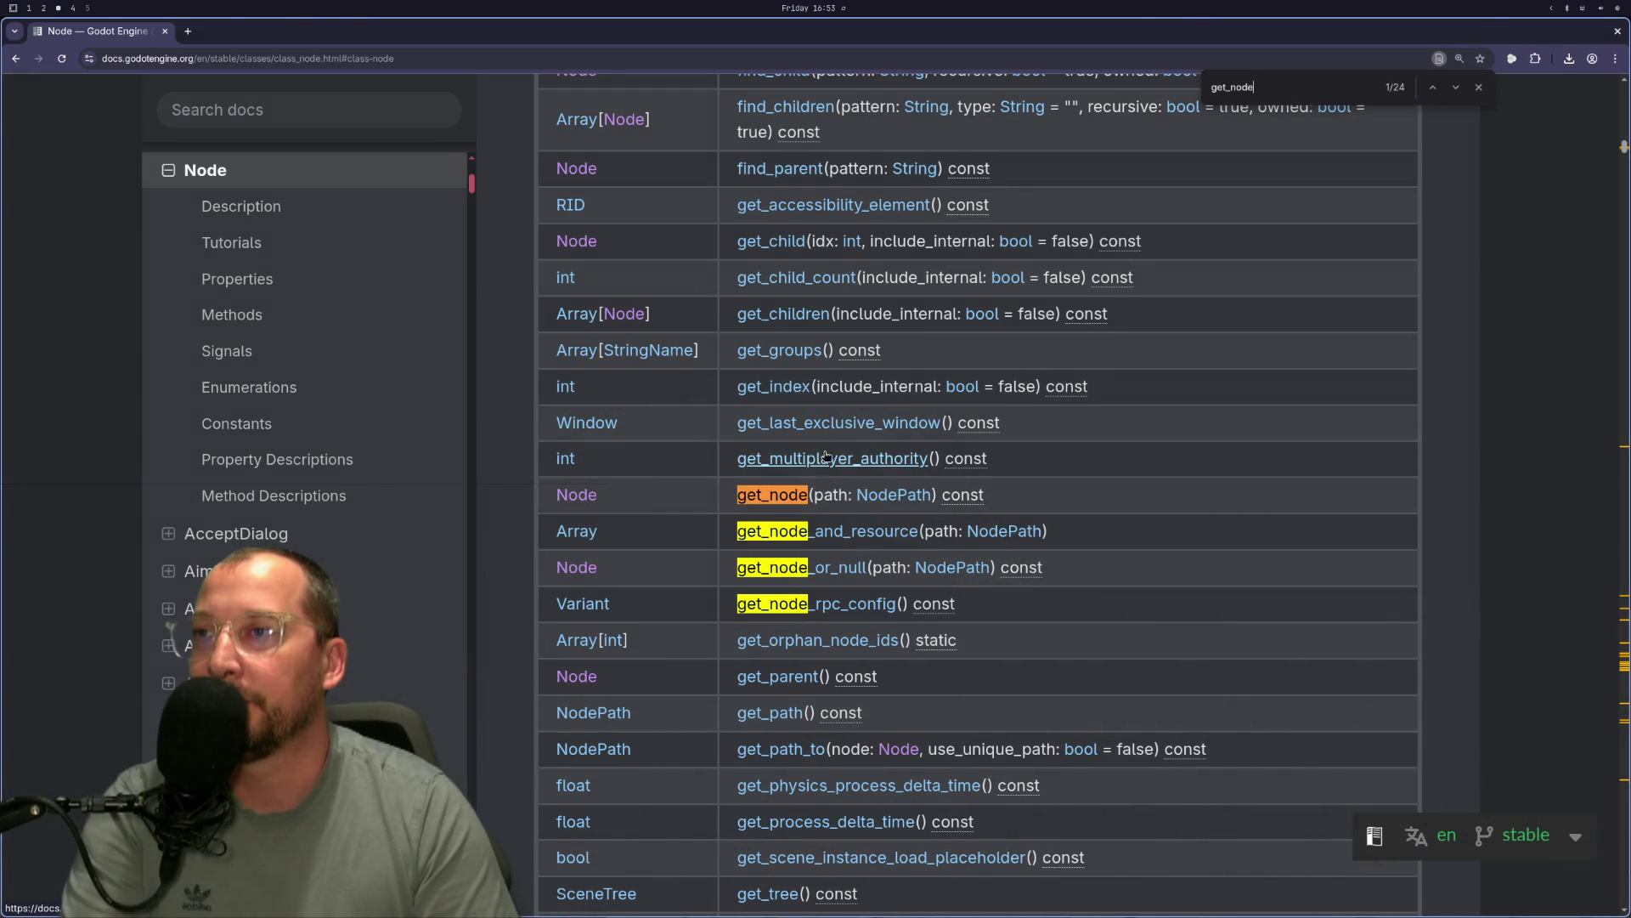
key("super+2")
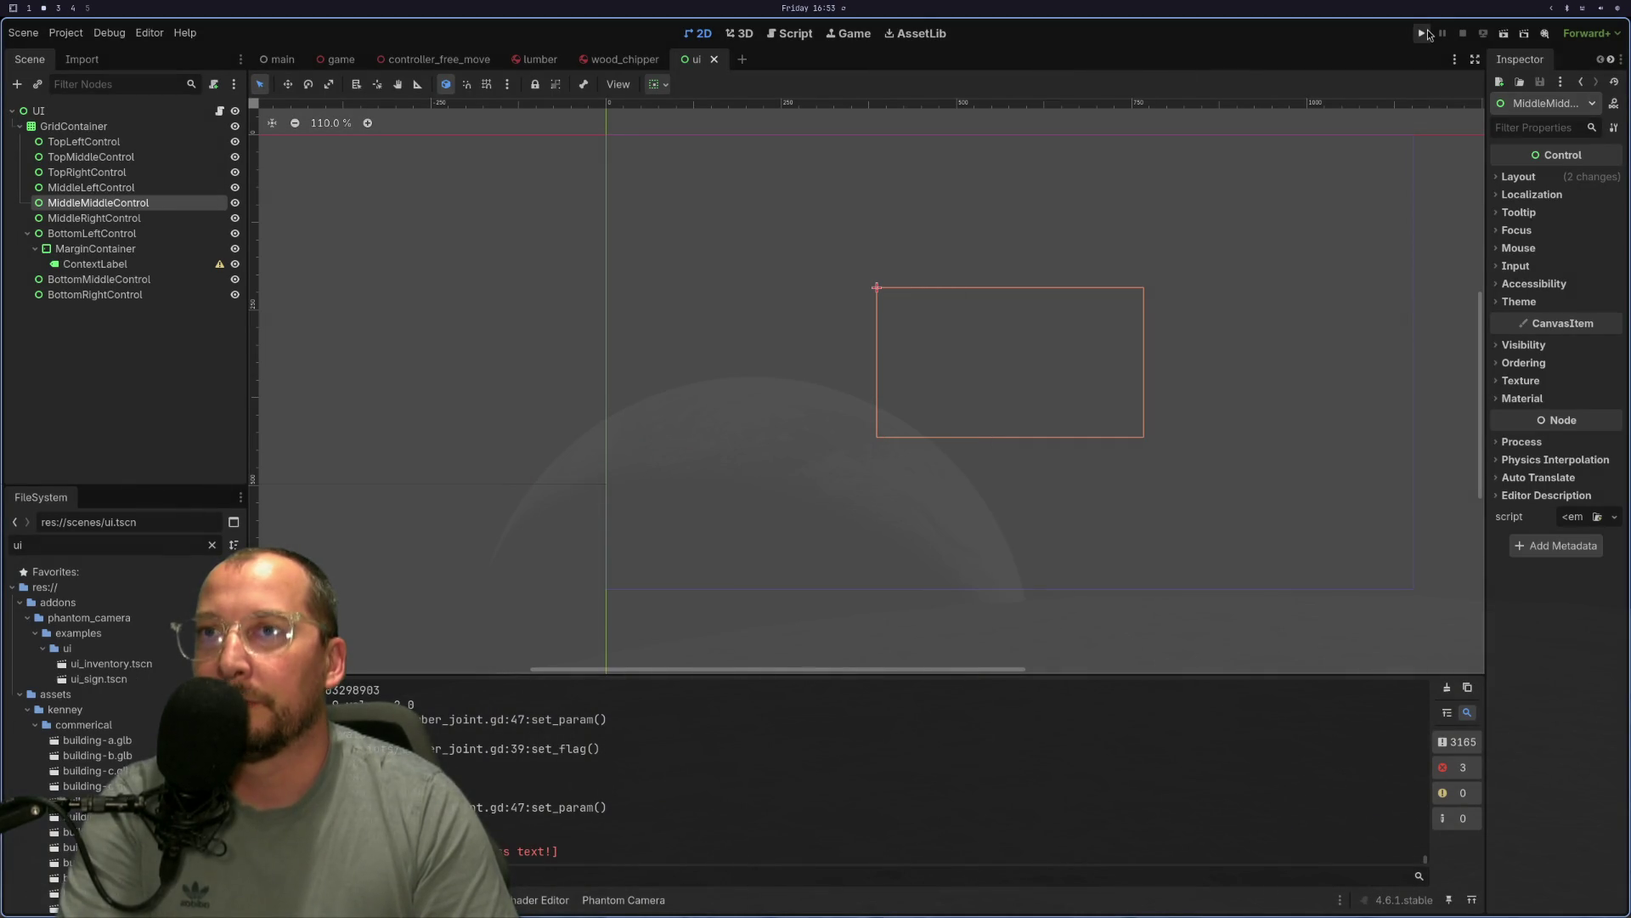
Run the project to check the Climb Tree label, then return to controller_free_move.gd in Neovim.
left_click(1425, 32)
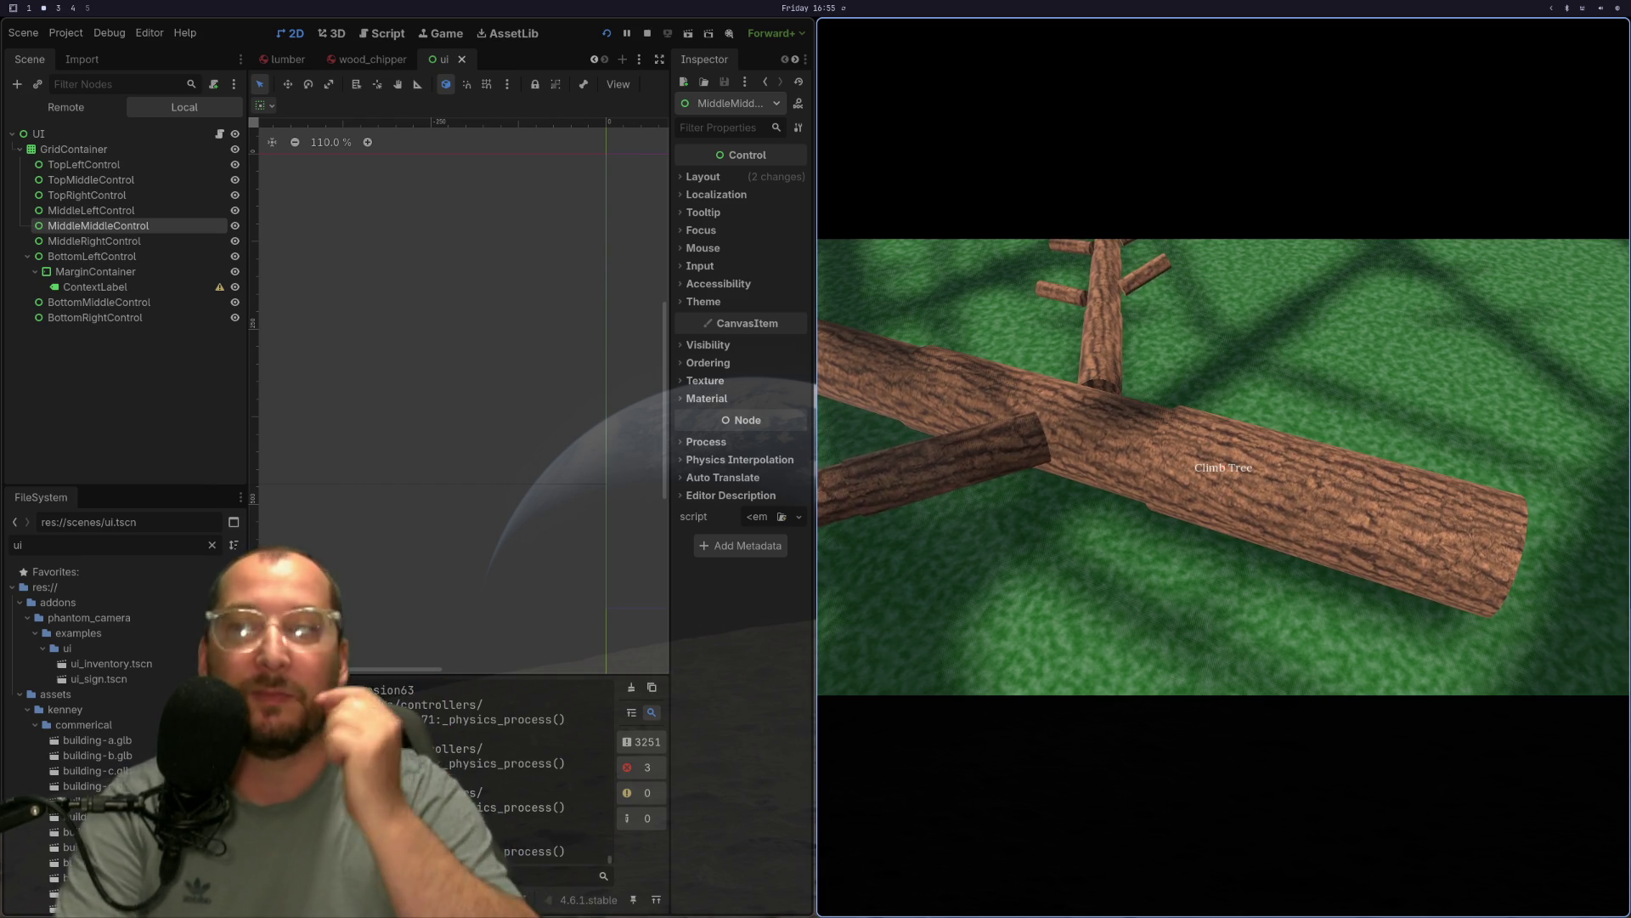
key("super+1")
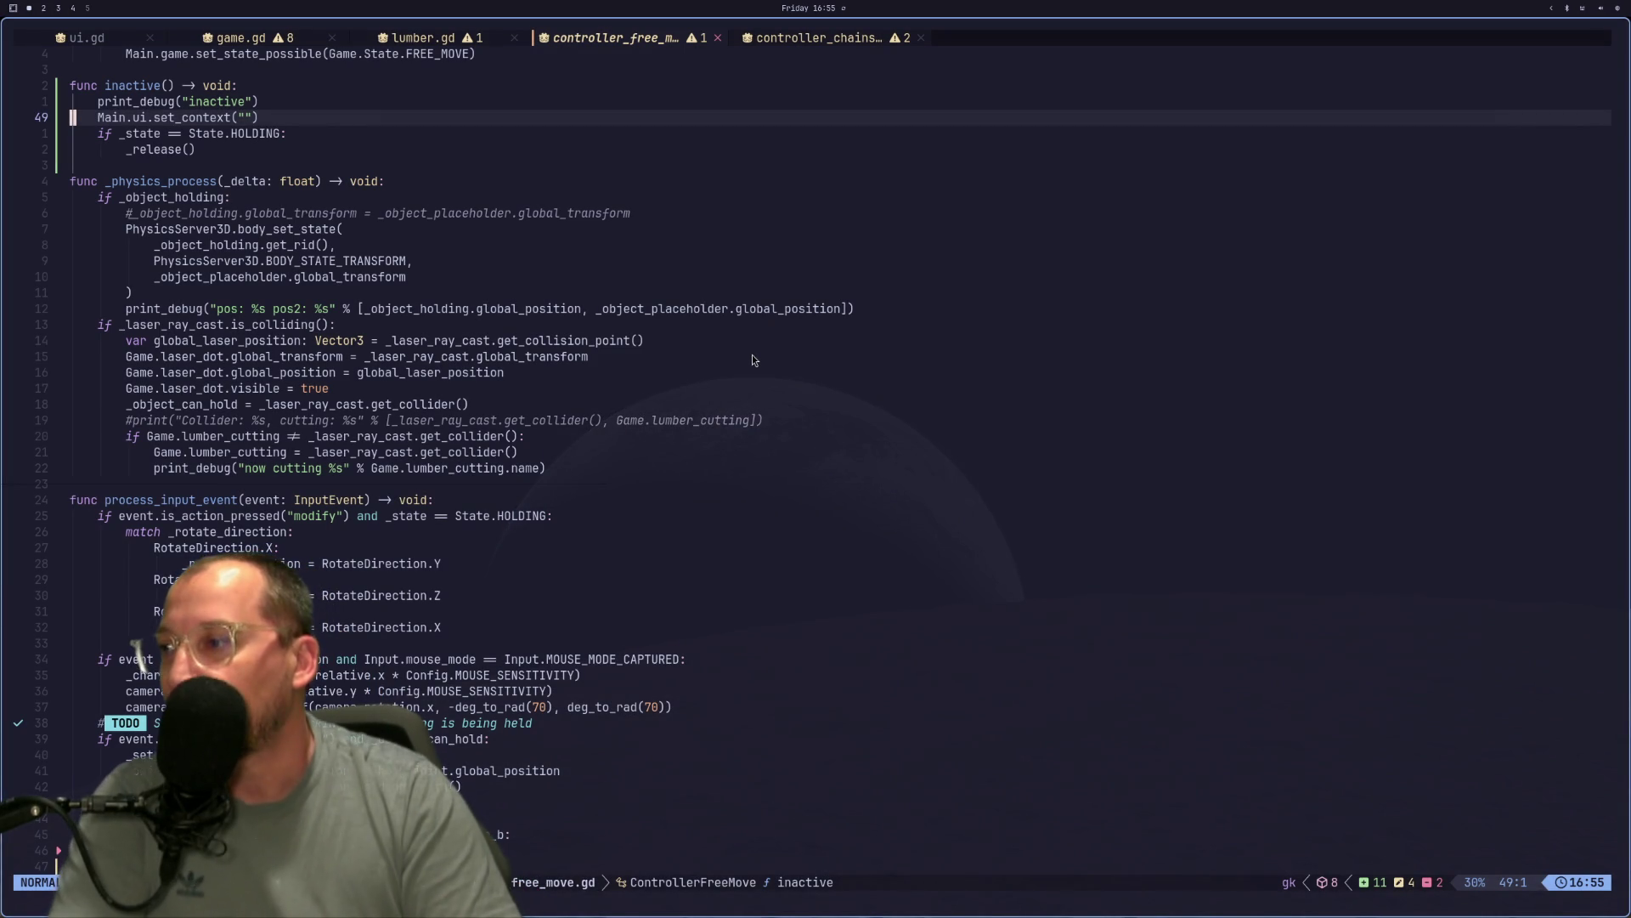
Stop the game, then begin adding a child under MiddleMiddleControl and cancel the Create New Node dialog.
key("super+2")
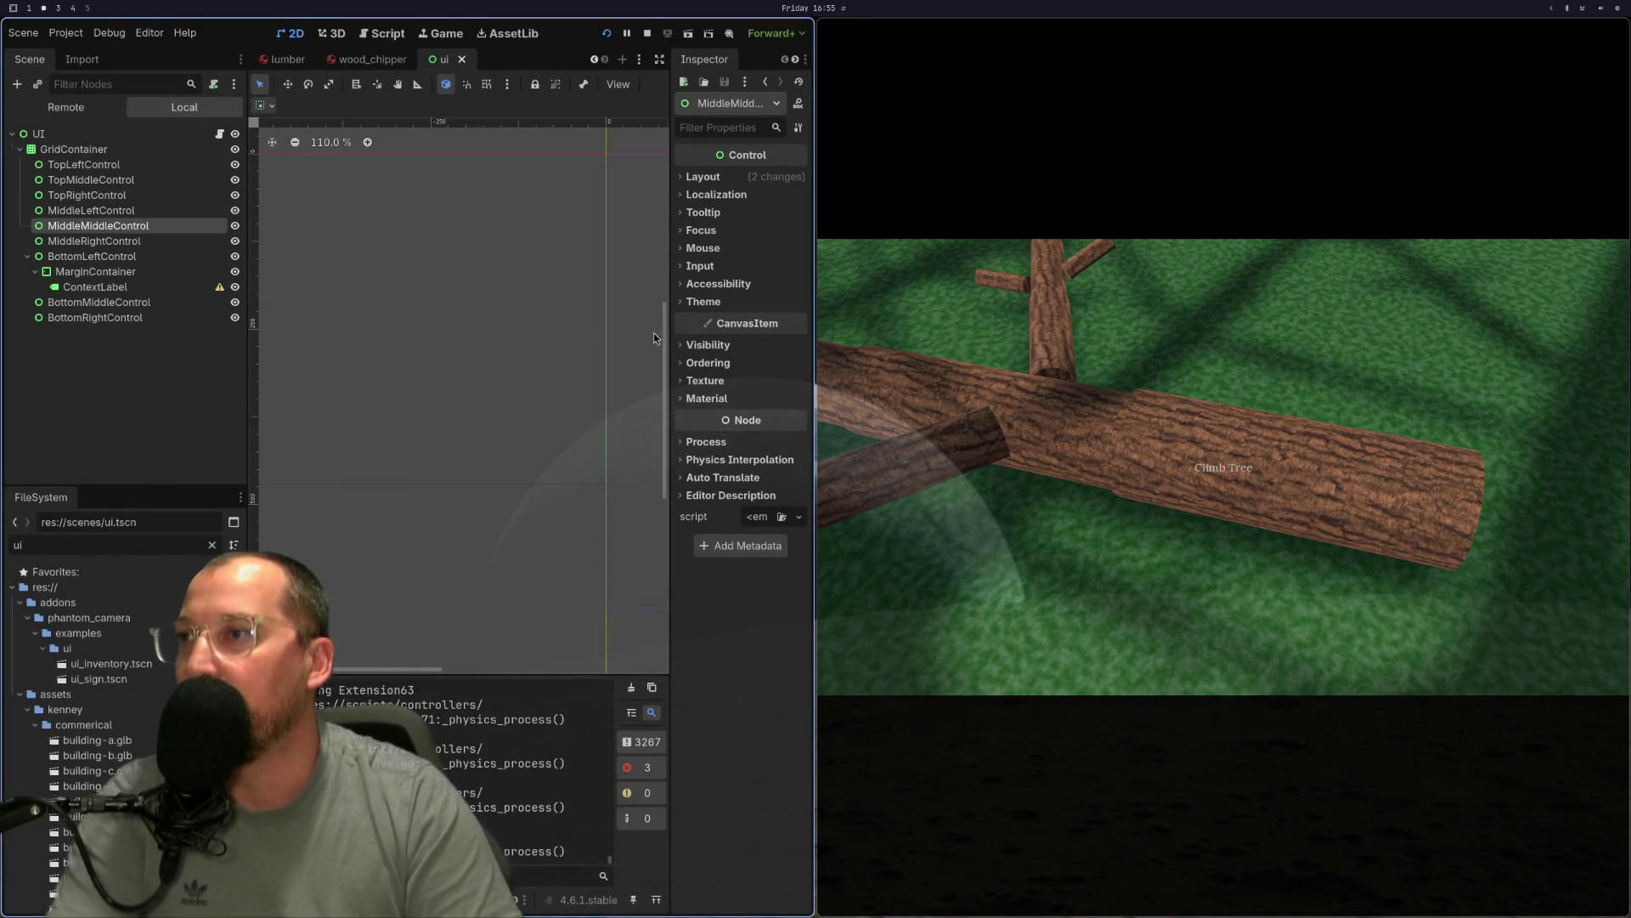
key("F8")
right_click(134, 209)
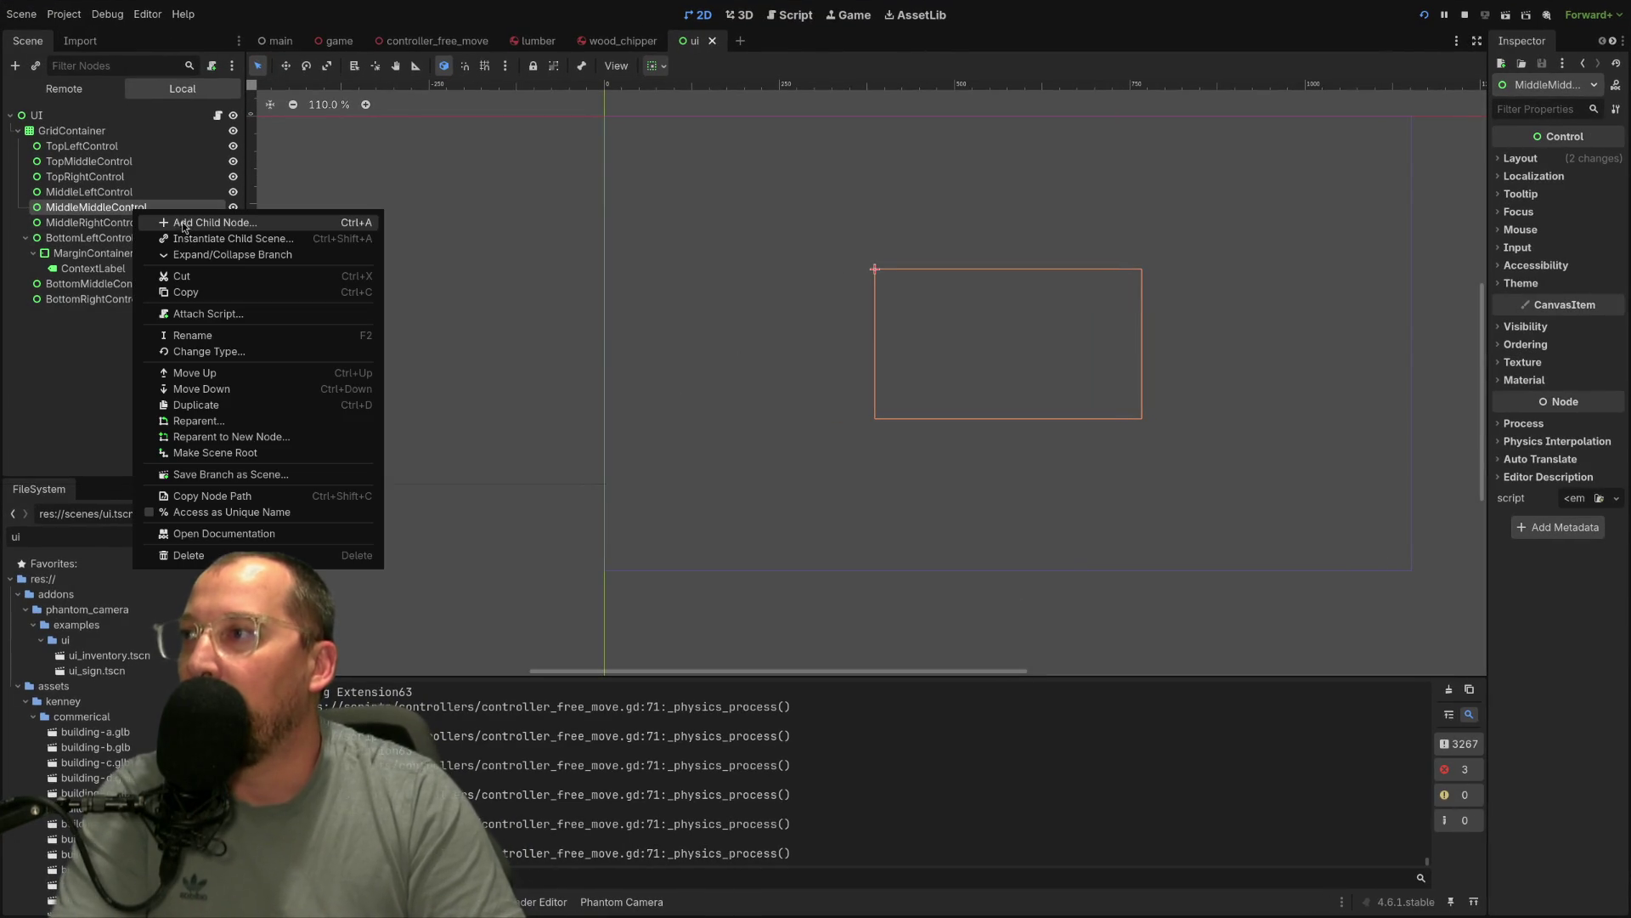
left_click(184, 224)
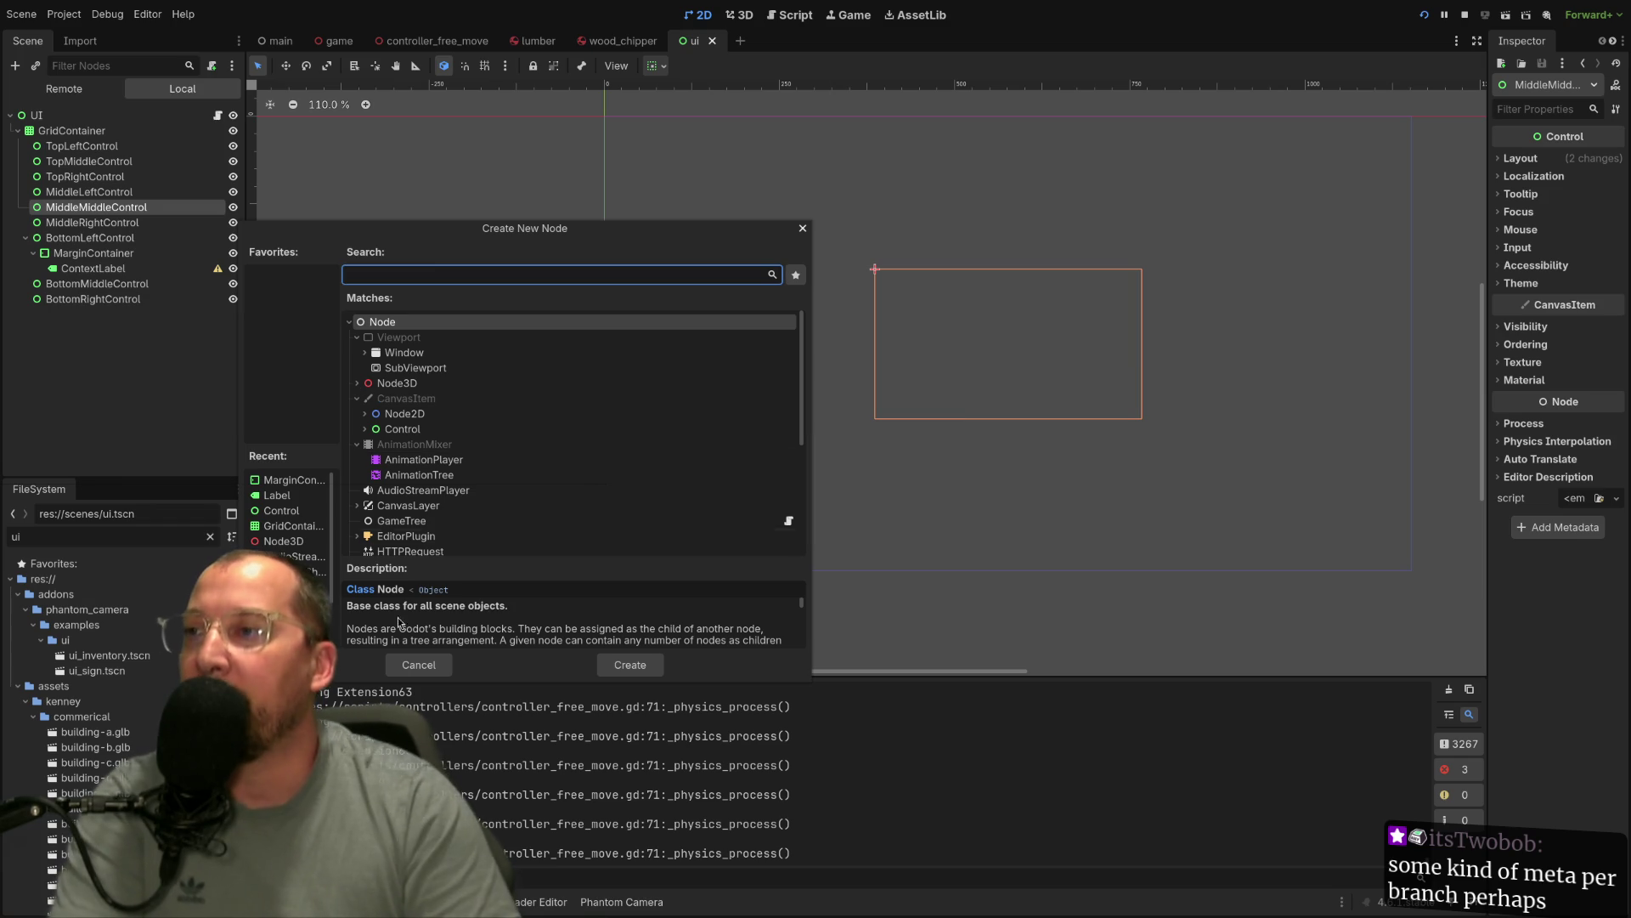
left_click(422, 667)
left_click(618, 42)
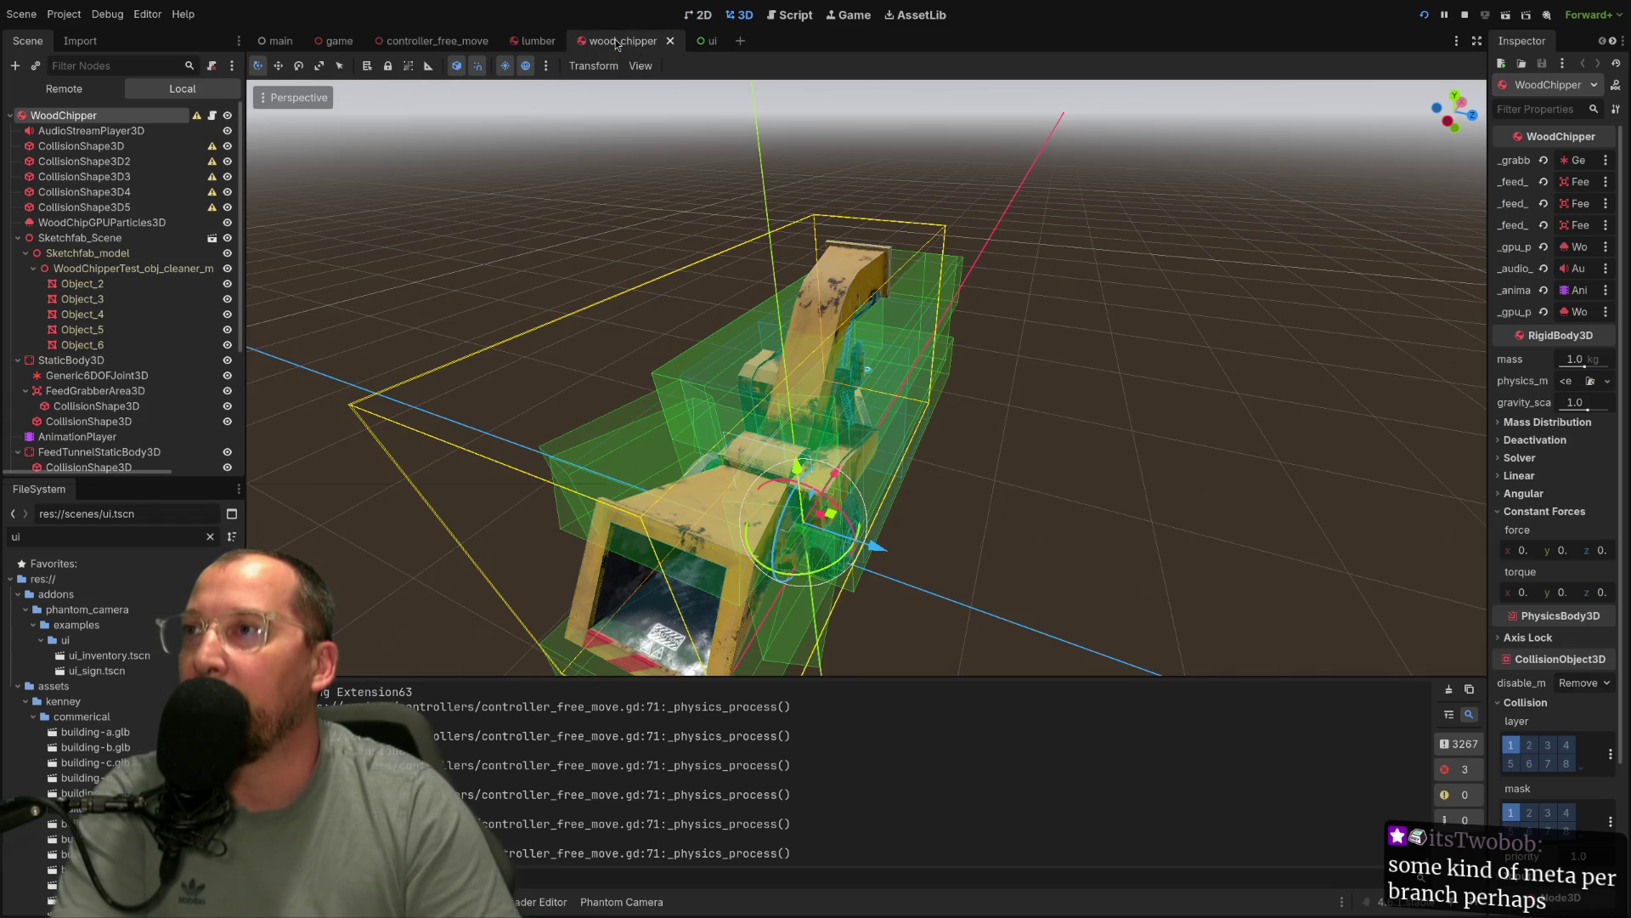
left_click(520, 40)
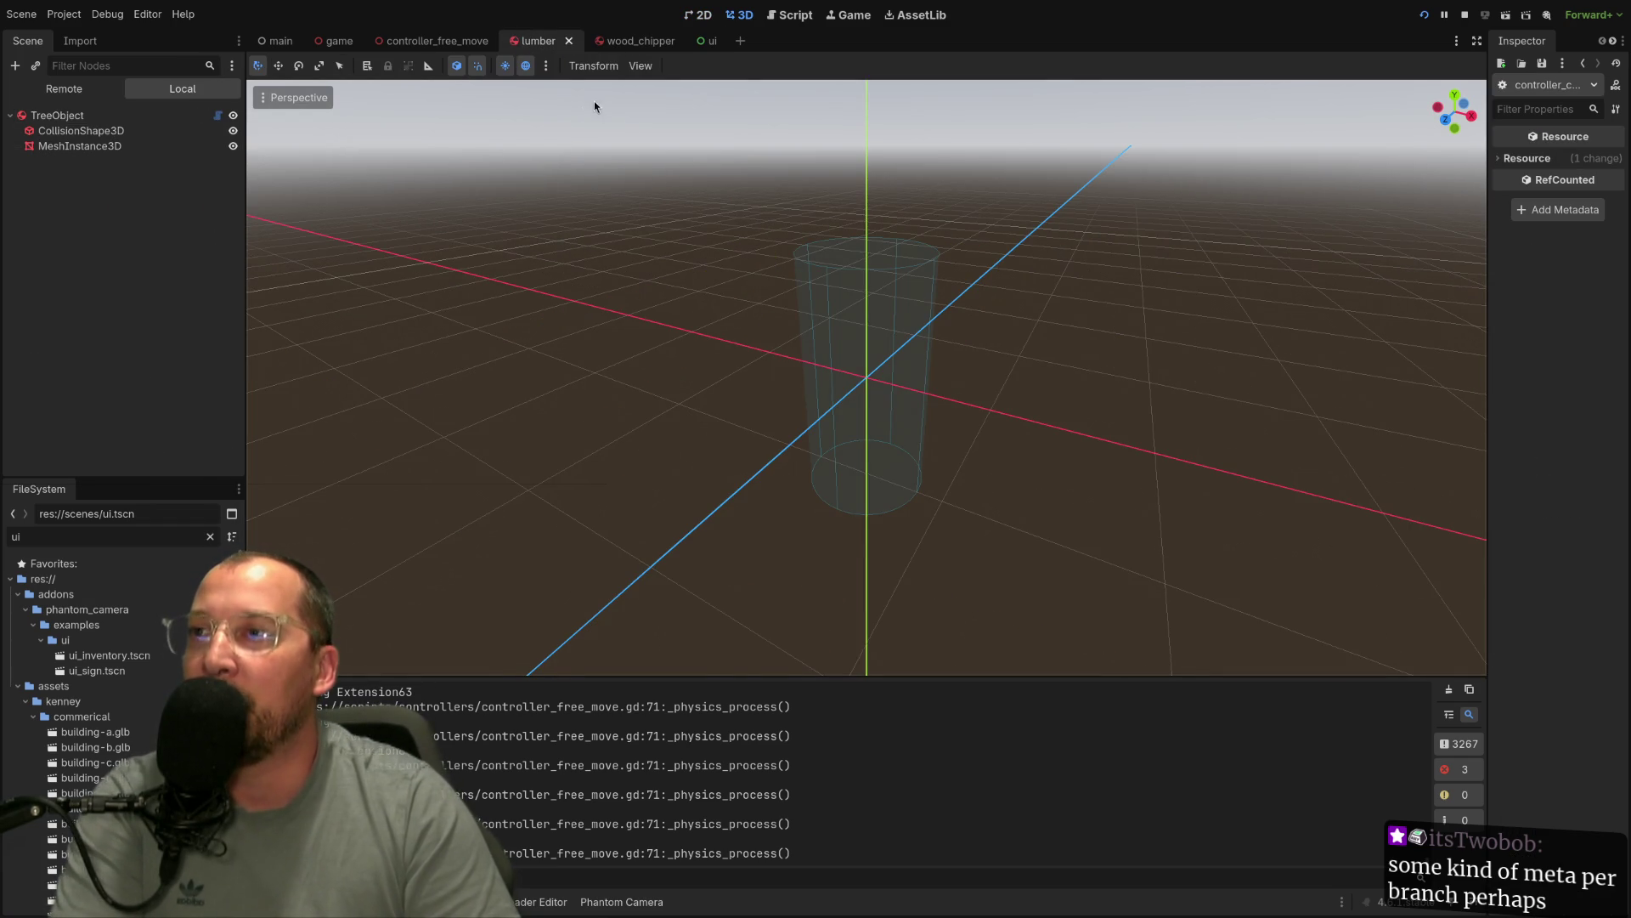
left_click(617, 39)
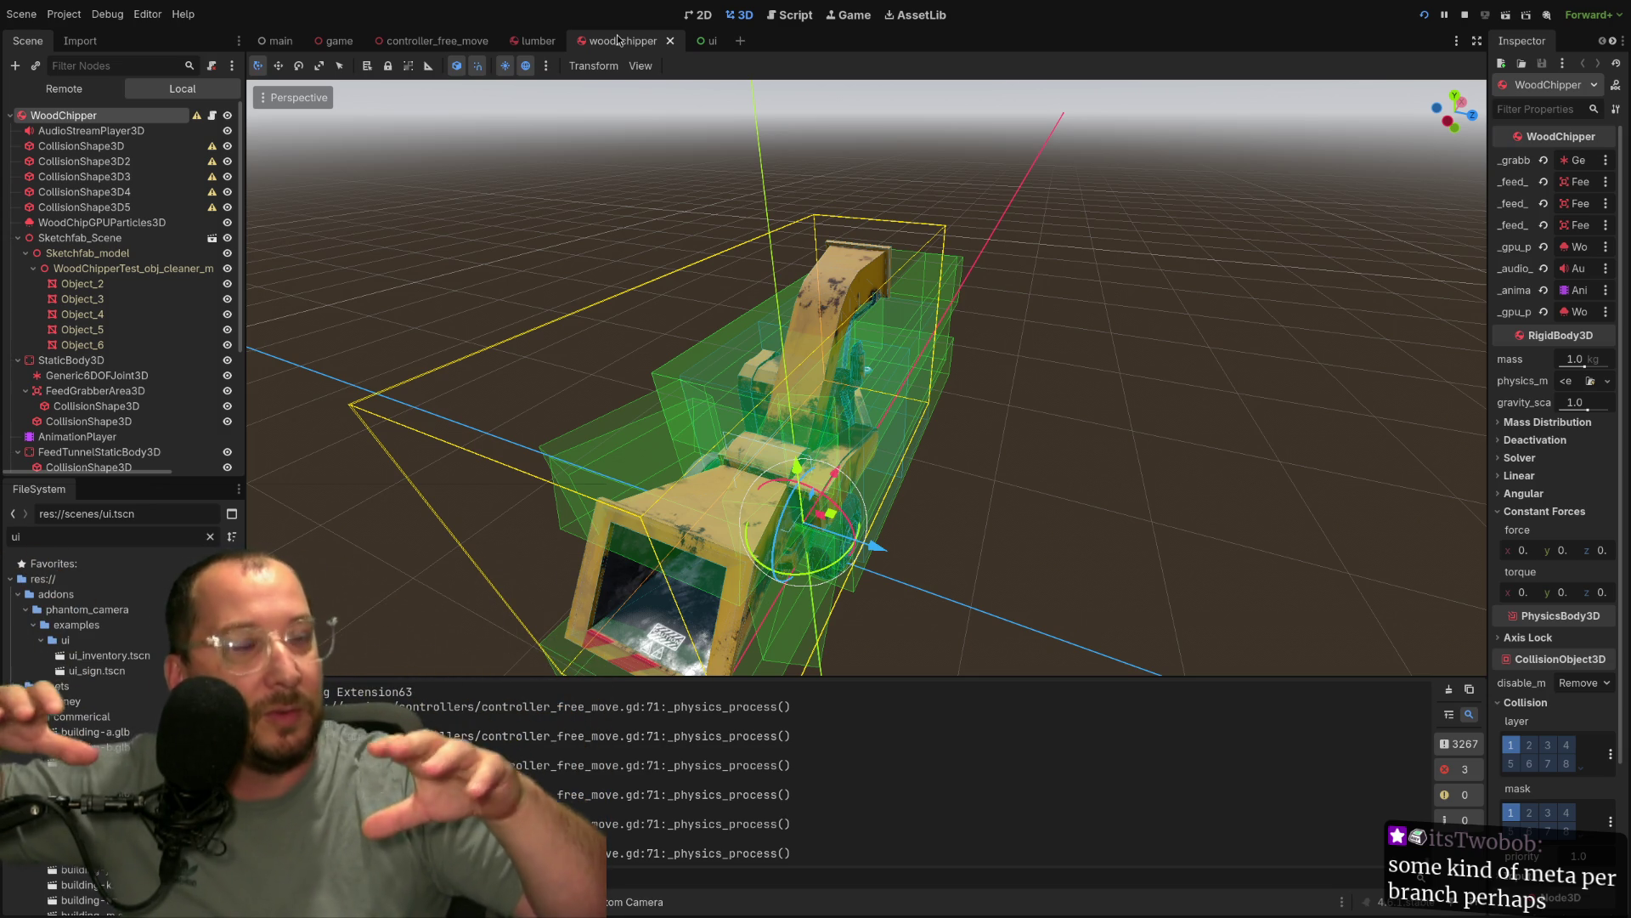
mouse_move(489, 49)
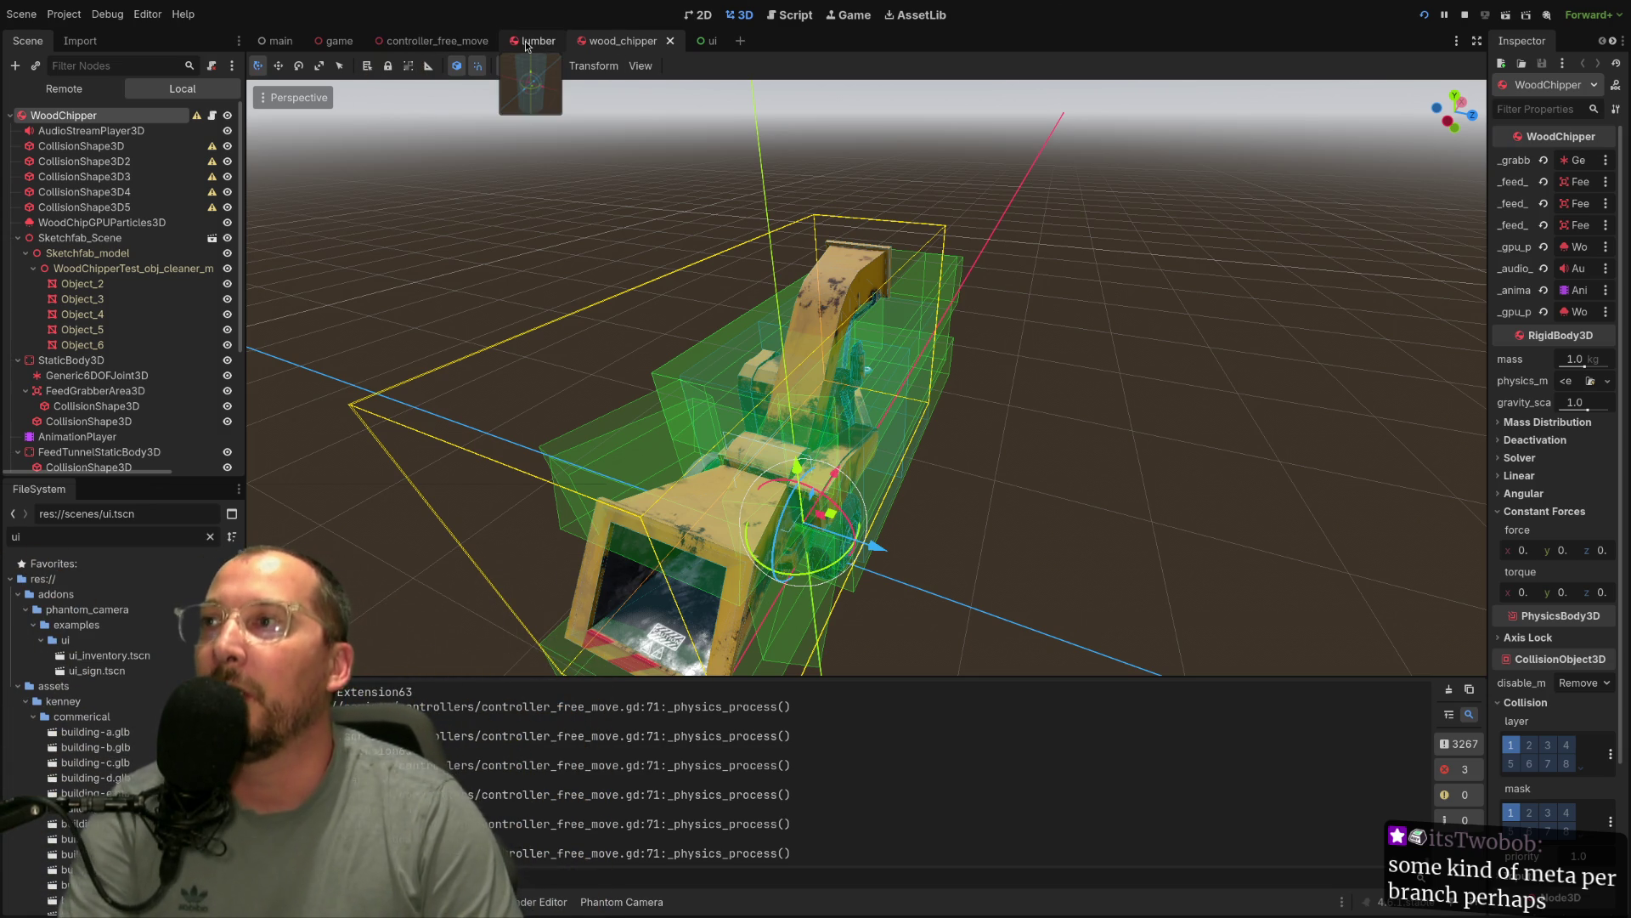
key("super+2")
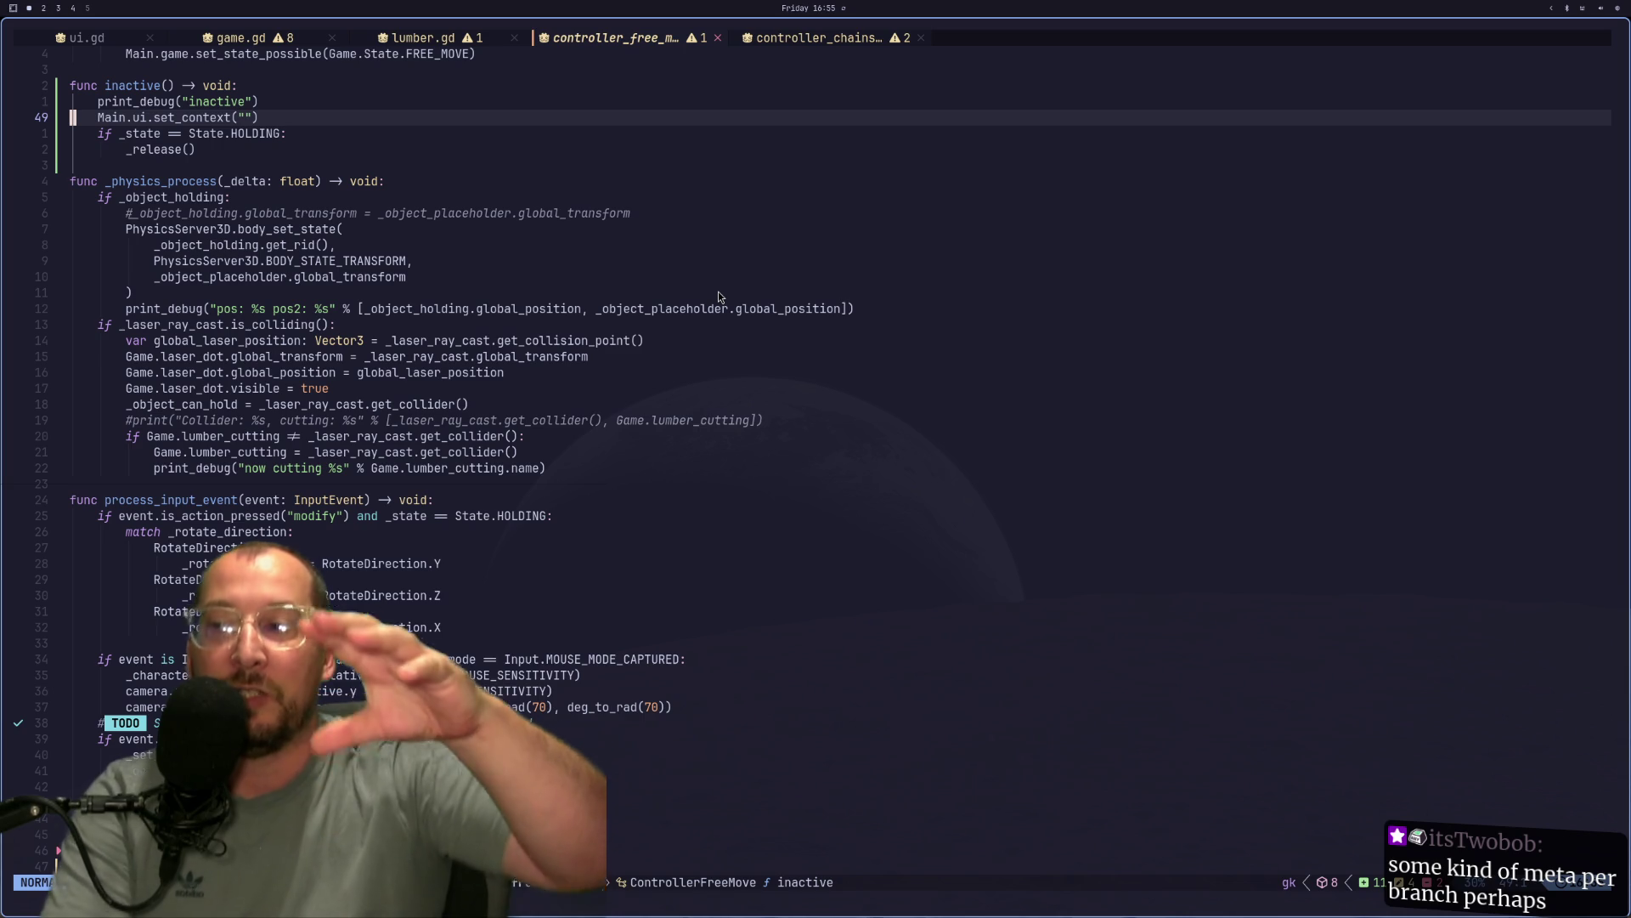
key("super+2")
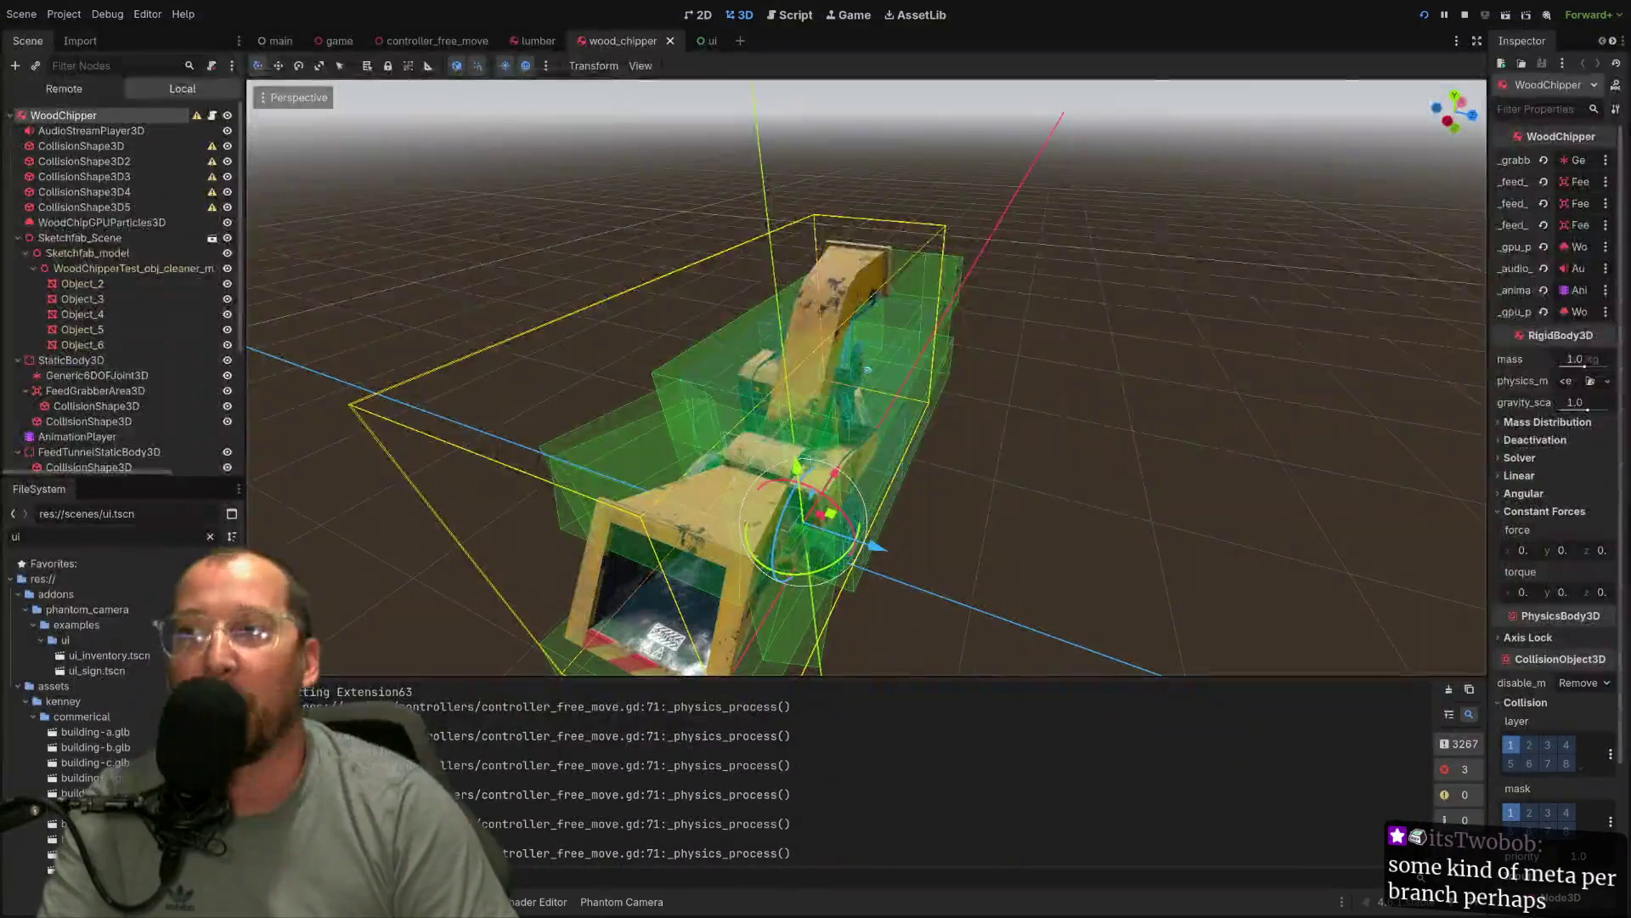
Run the game, pick up the branched log and drop it on the grass.
left_click(1423, 15)
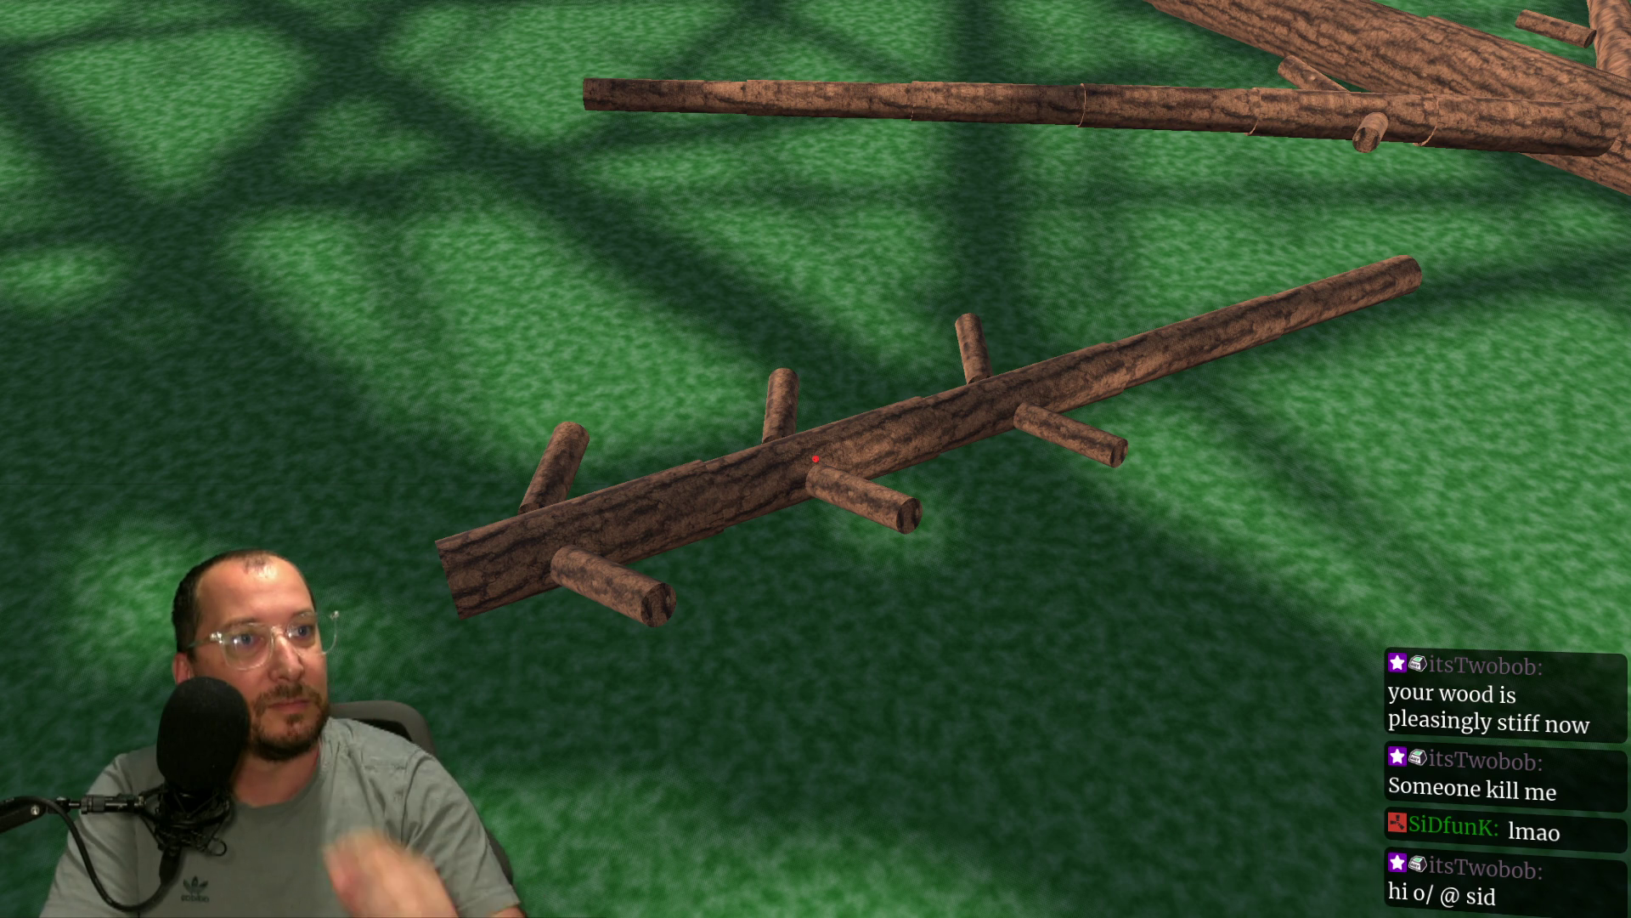
left_click(815, 458)
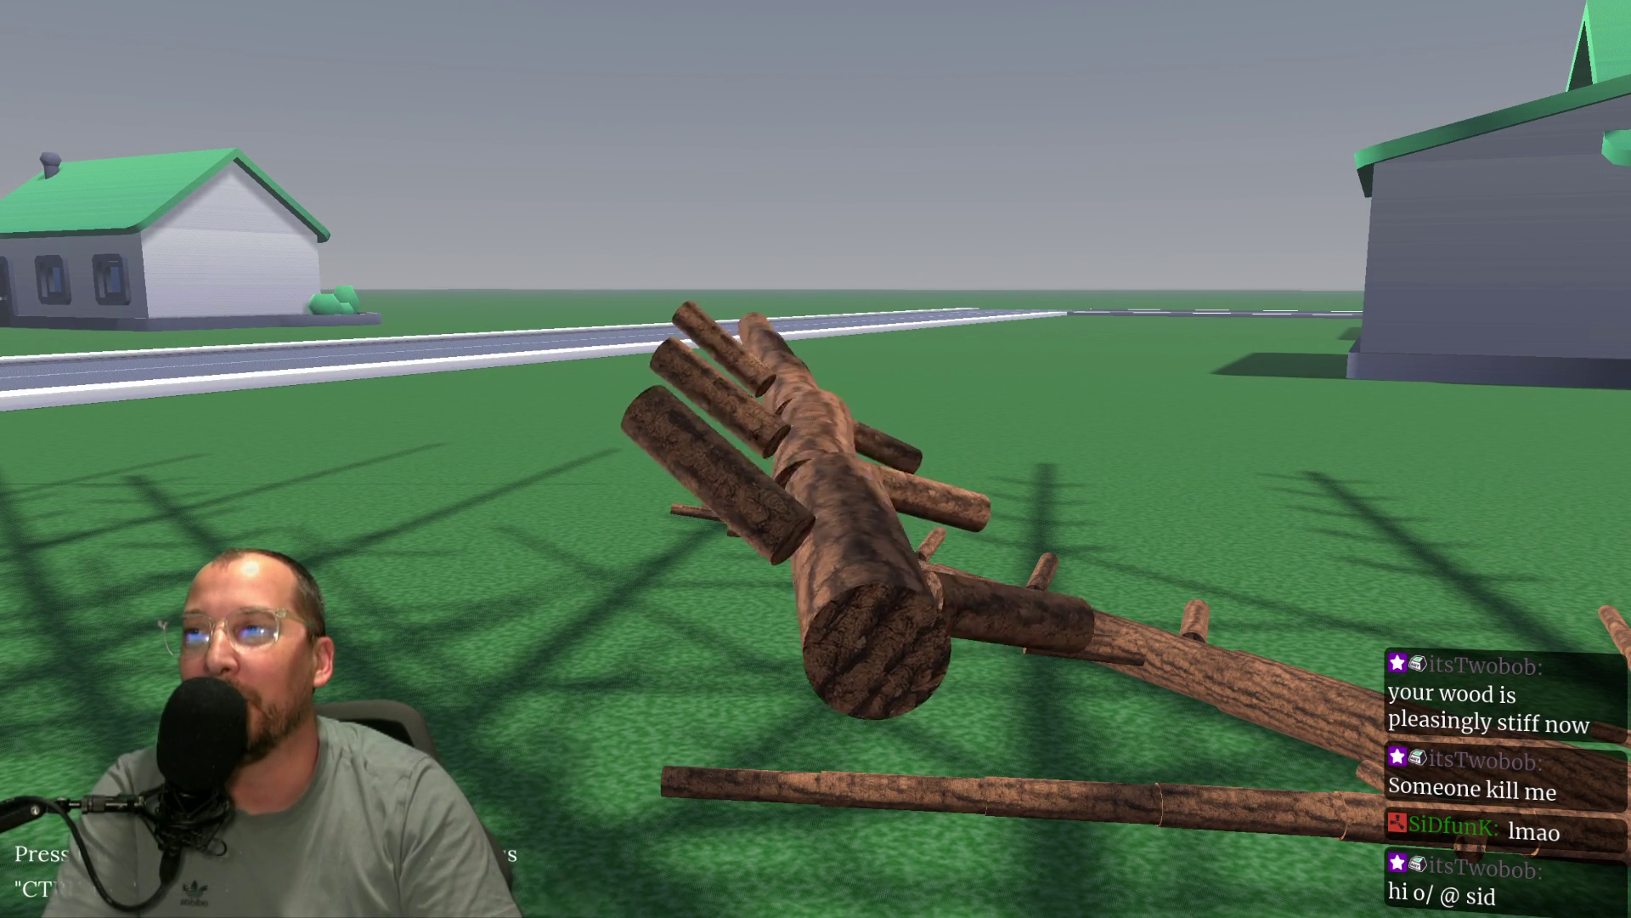
left_click(816, 458)
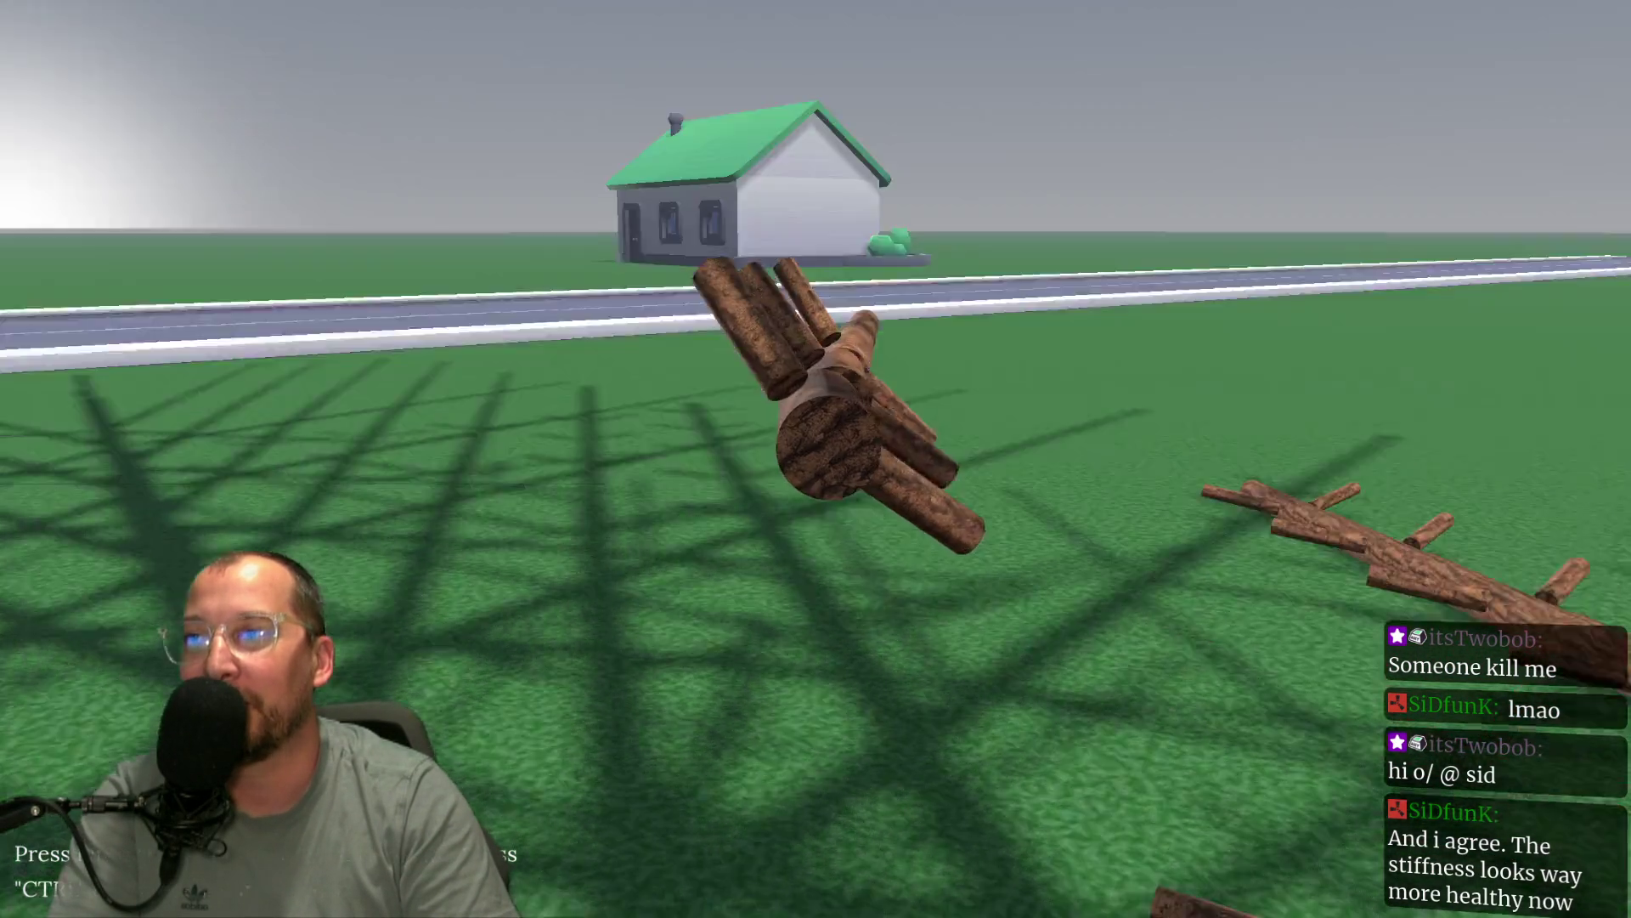
key("e")
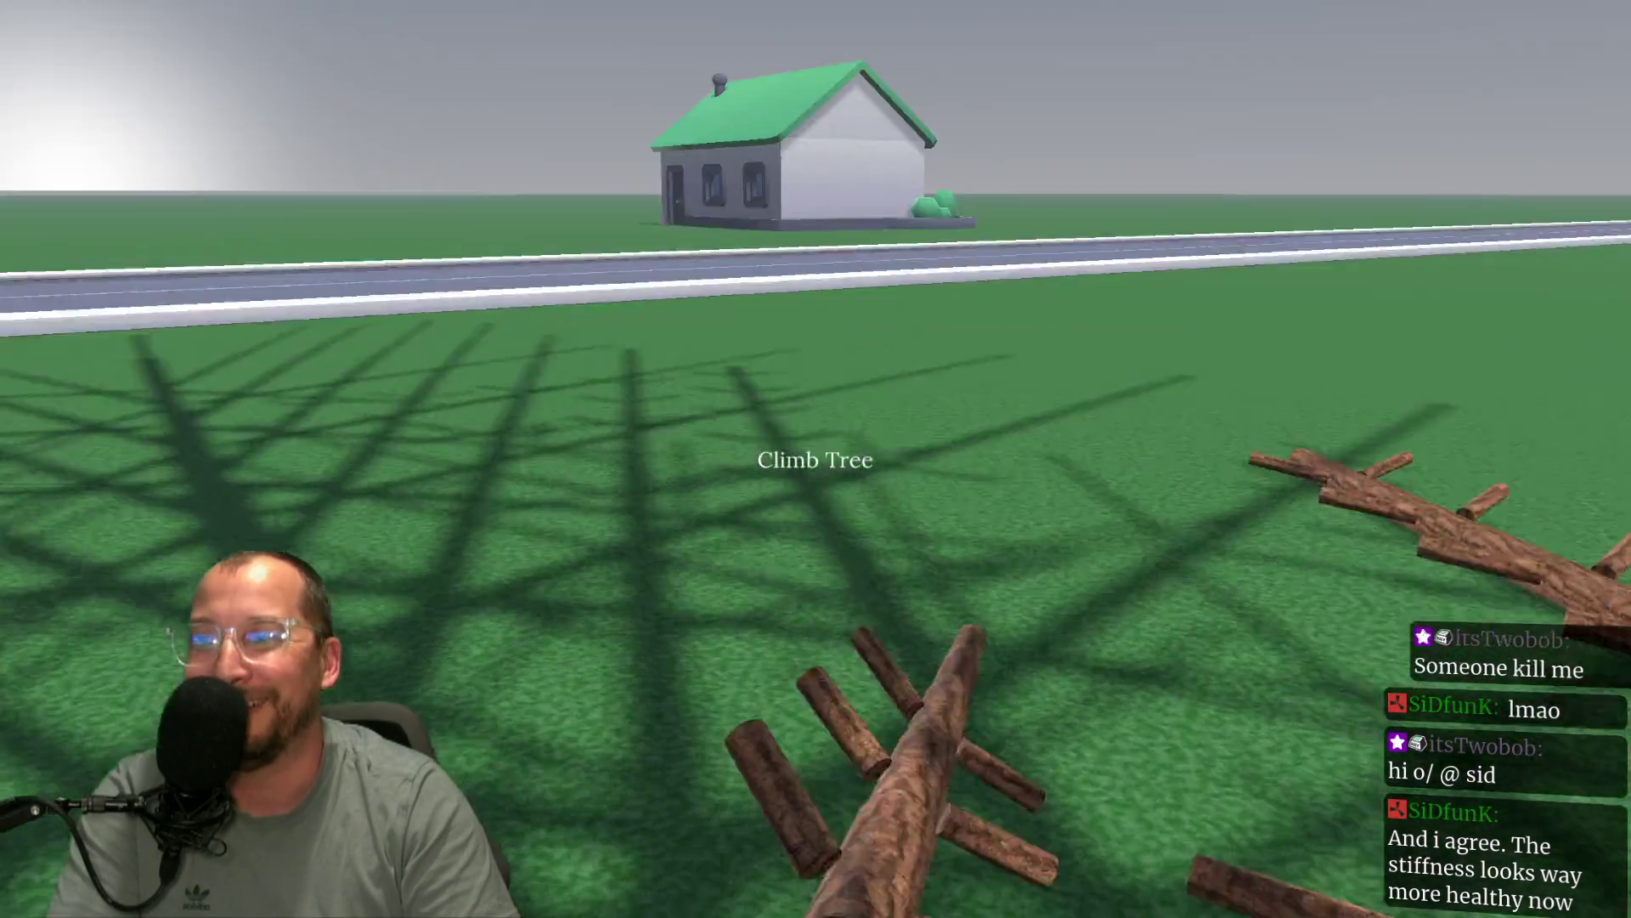
key("super+1")
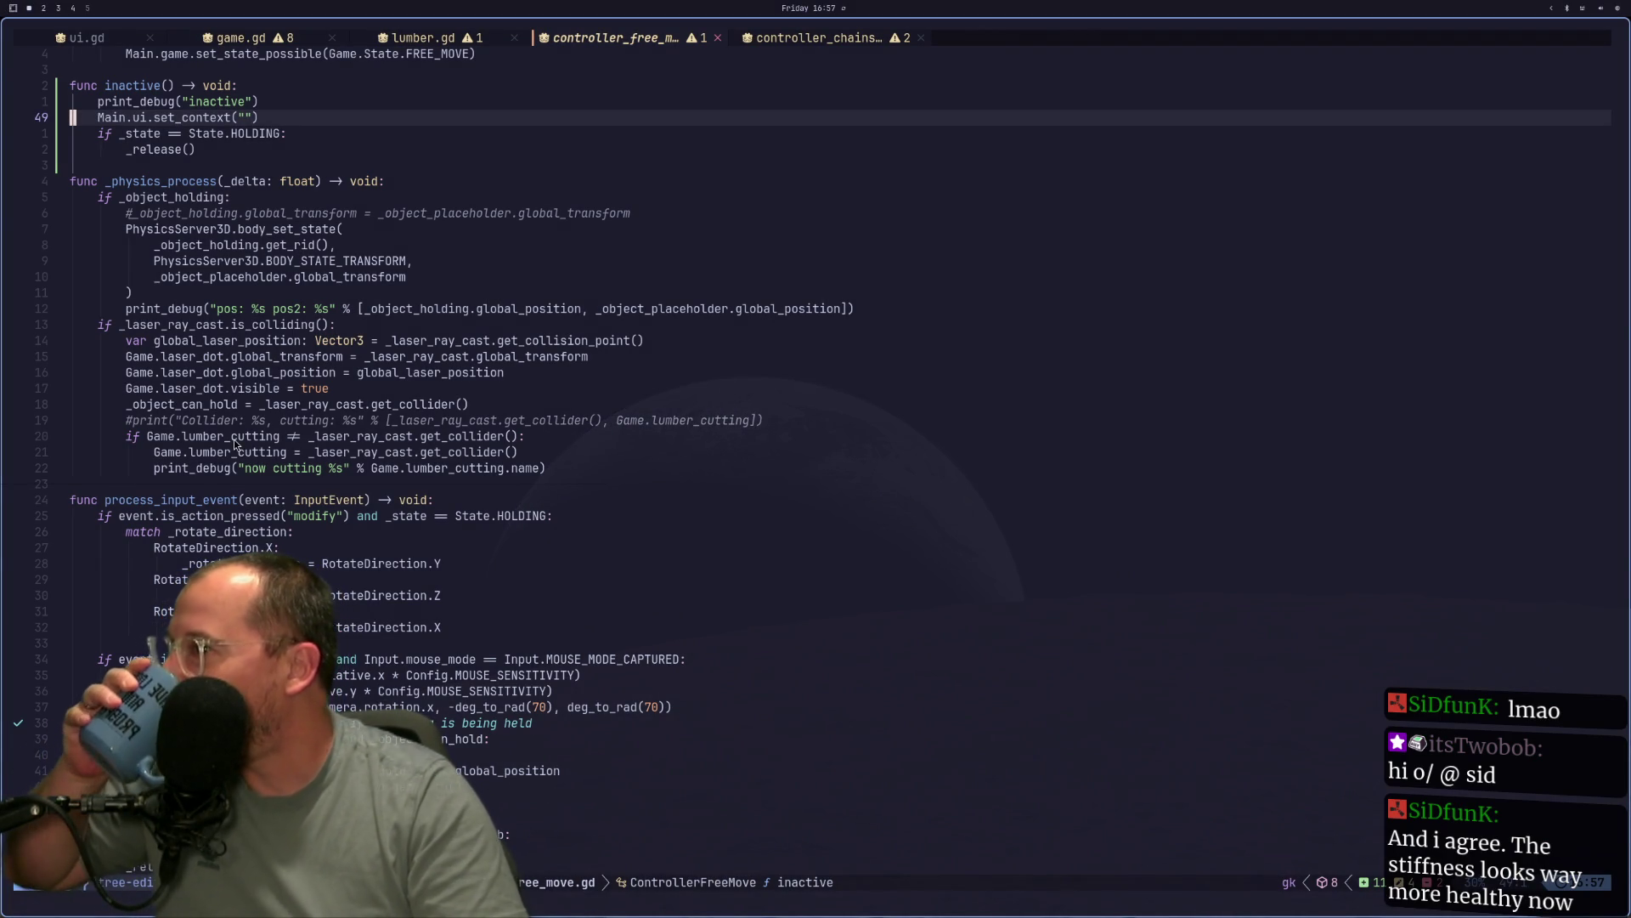
Cycle workspaces back to Neovim and place the cursor on line 20 of the controller script.
key("super+4")
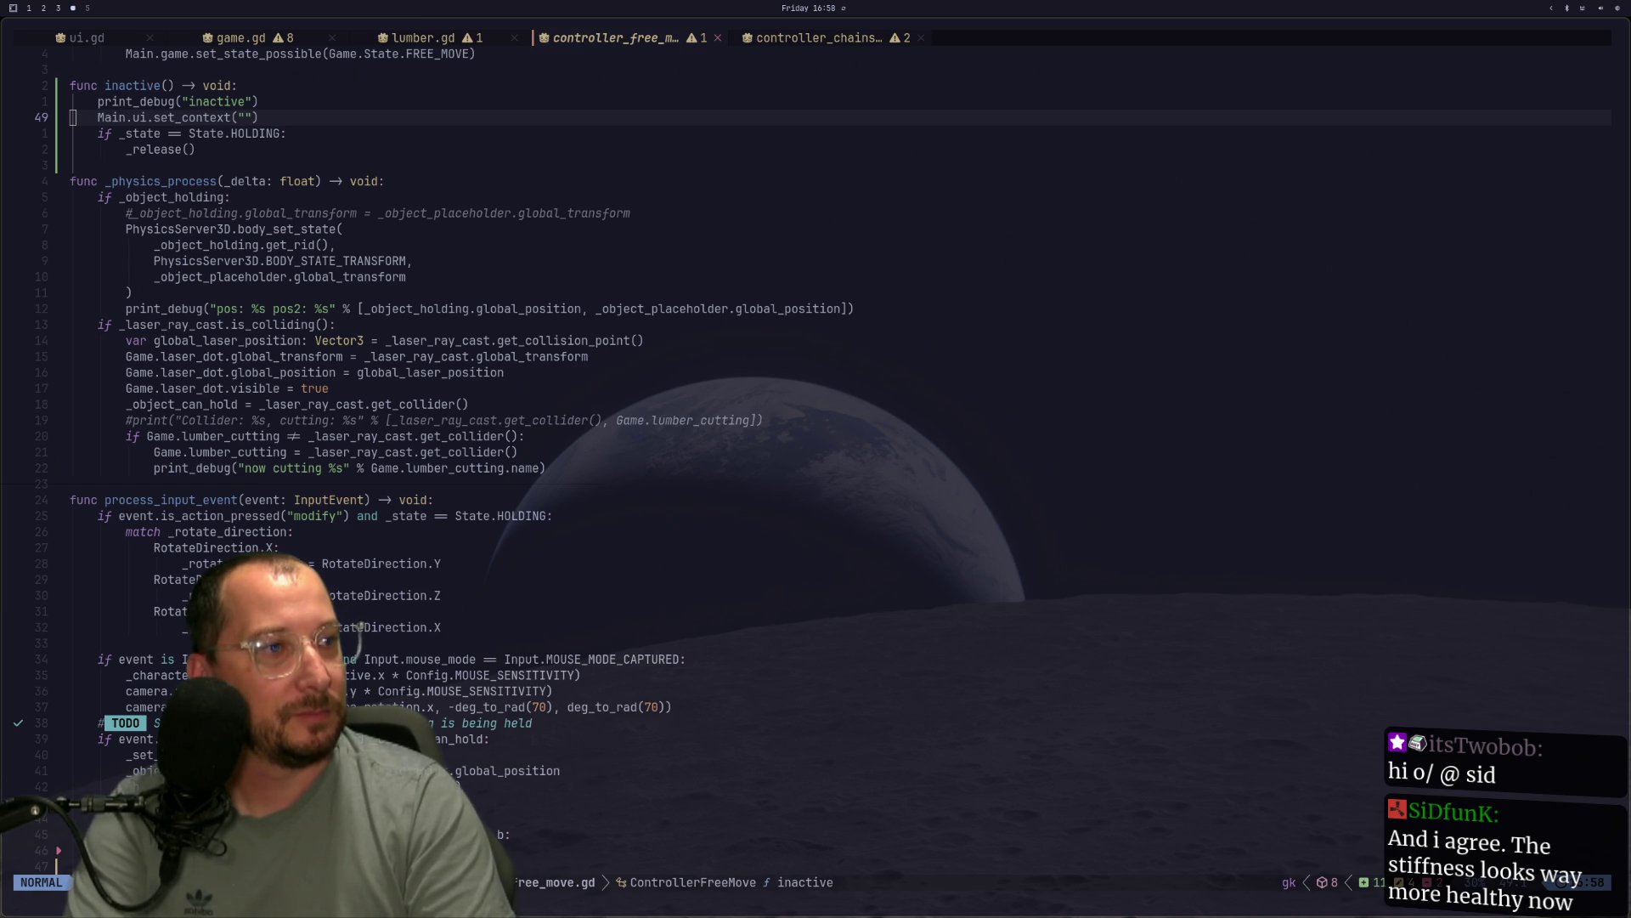
key("super+1")
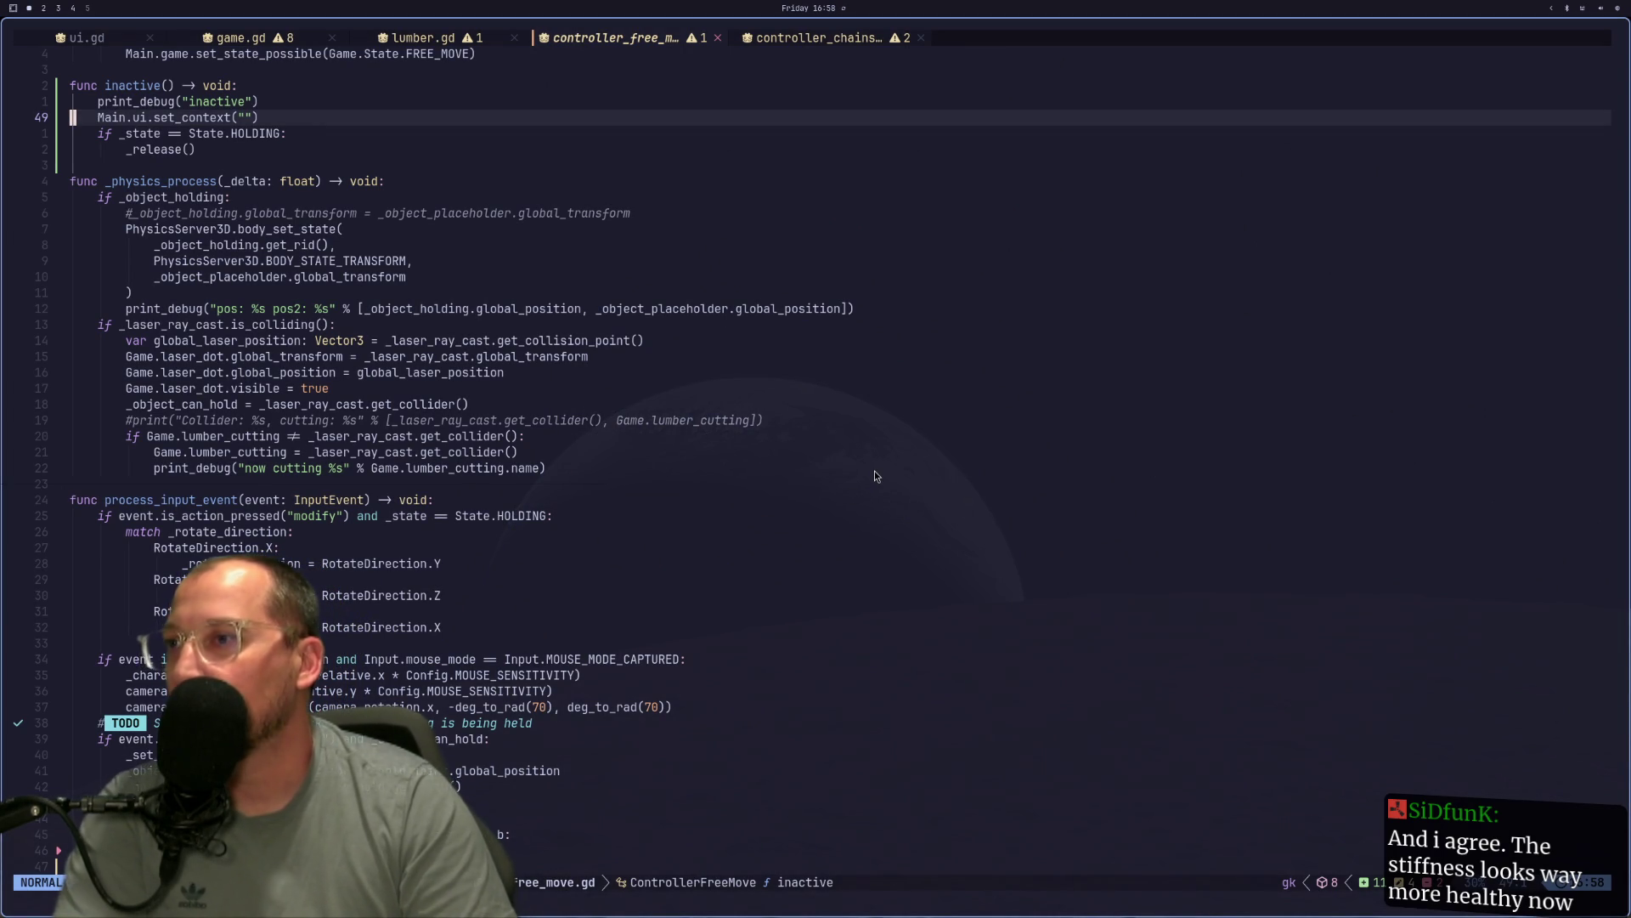
key("super+4")
key("super+1")
key("super+4")
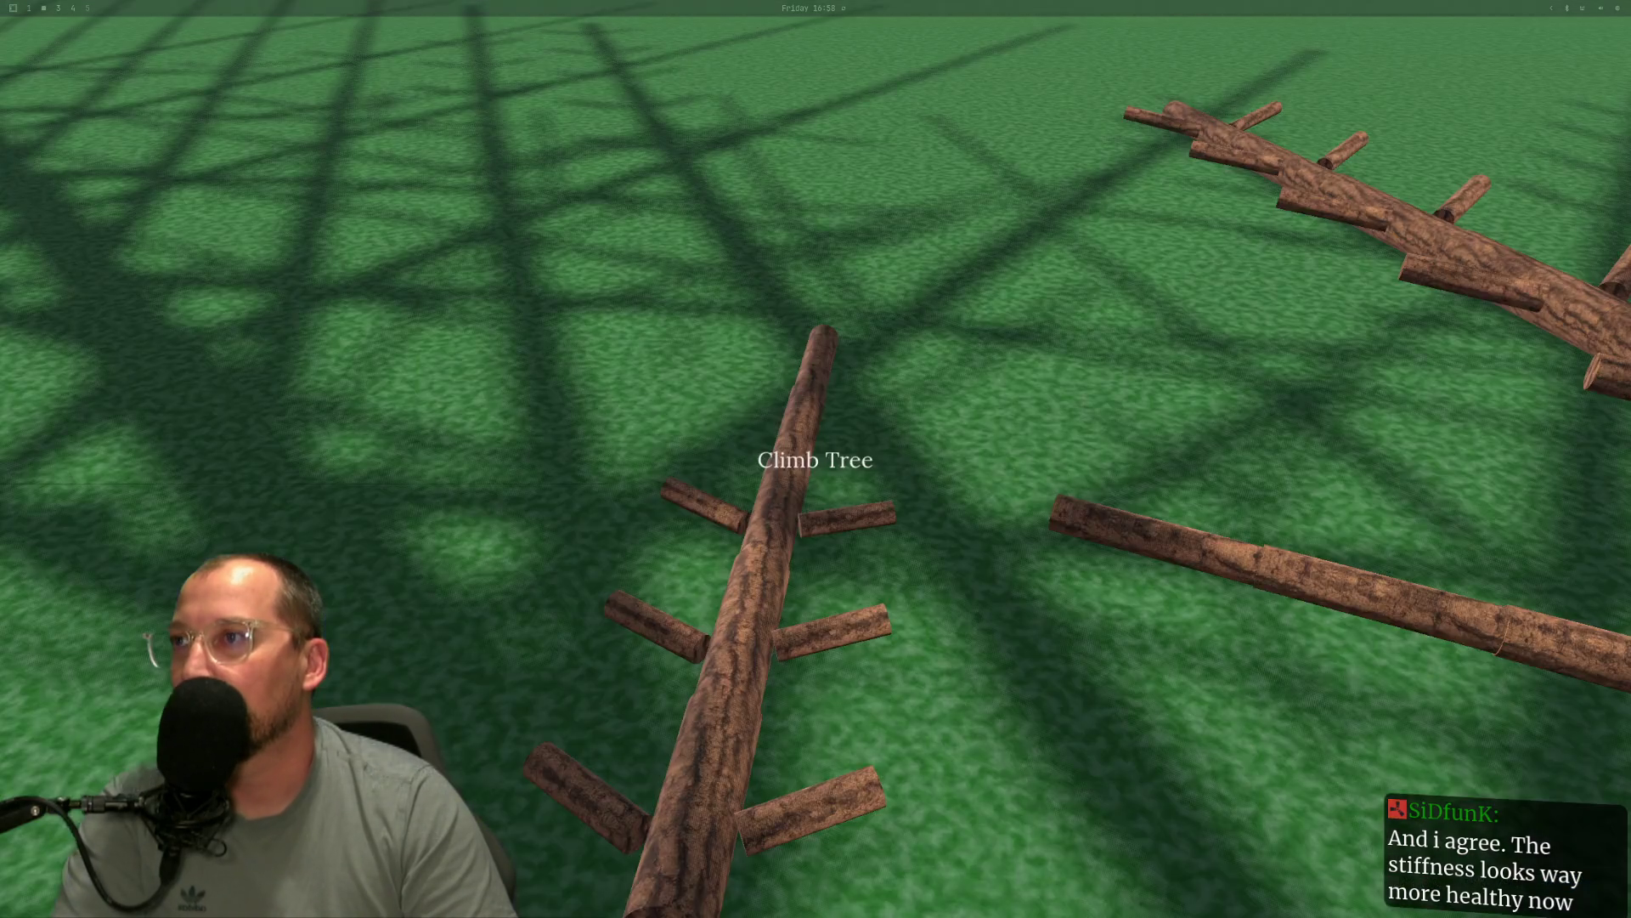
key("super+3")
key("super+1")
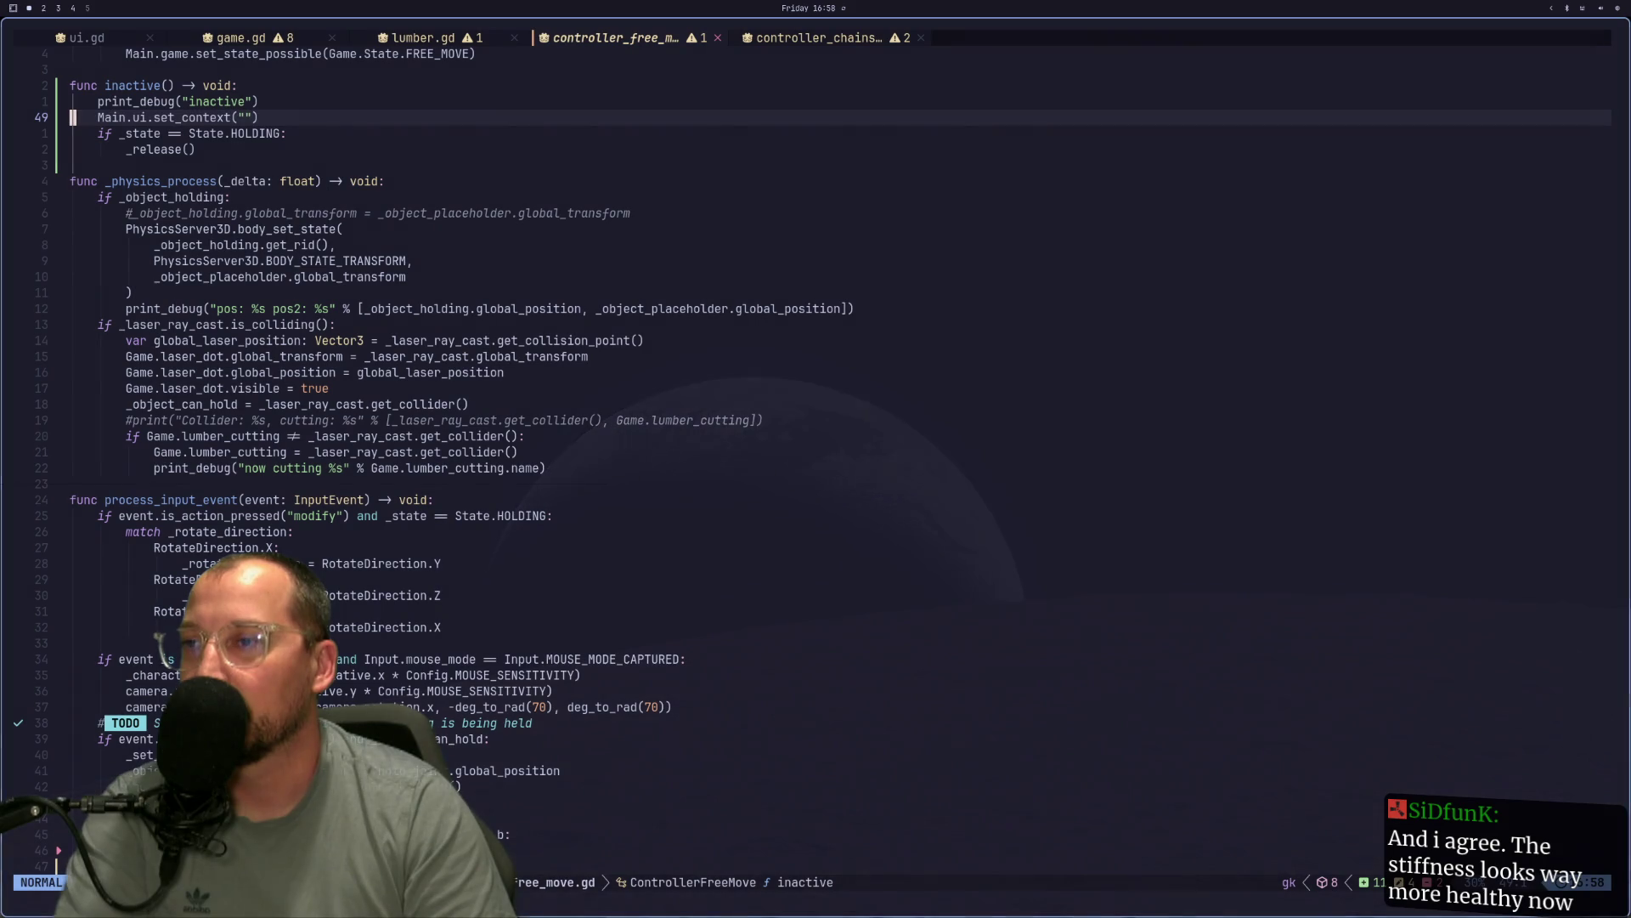
left_click(833, 440)
Bring the Godot editor forward and stop the running game with F8.
key("super+4")
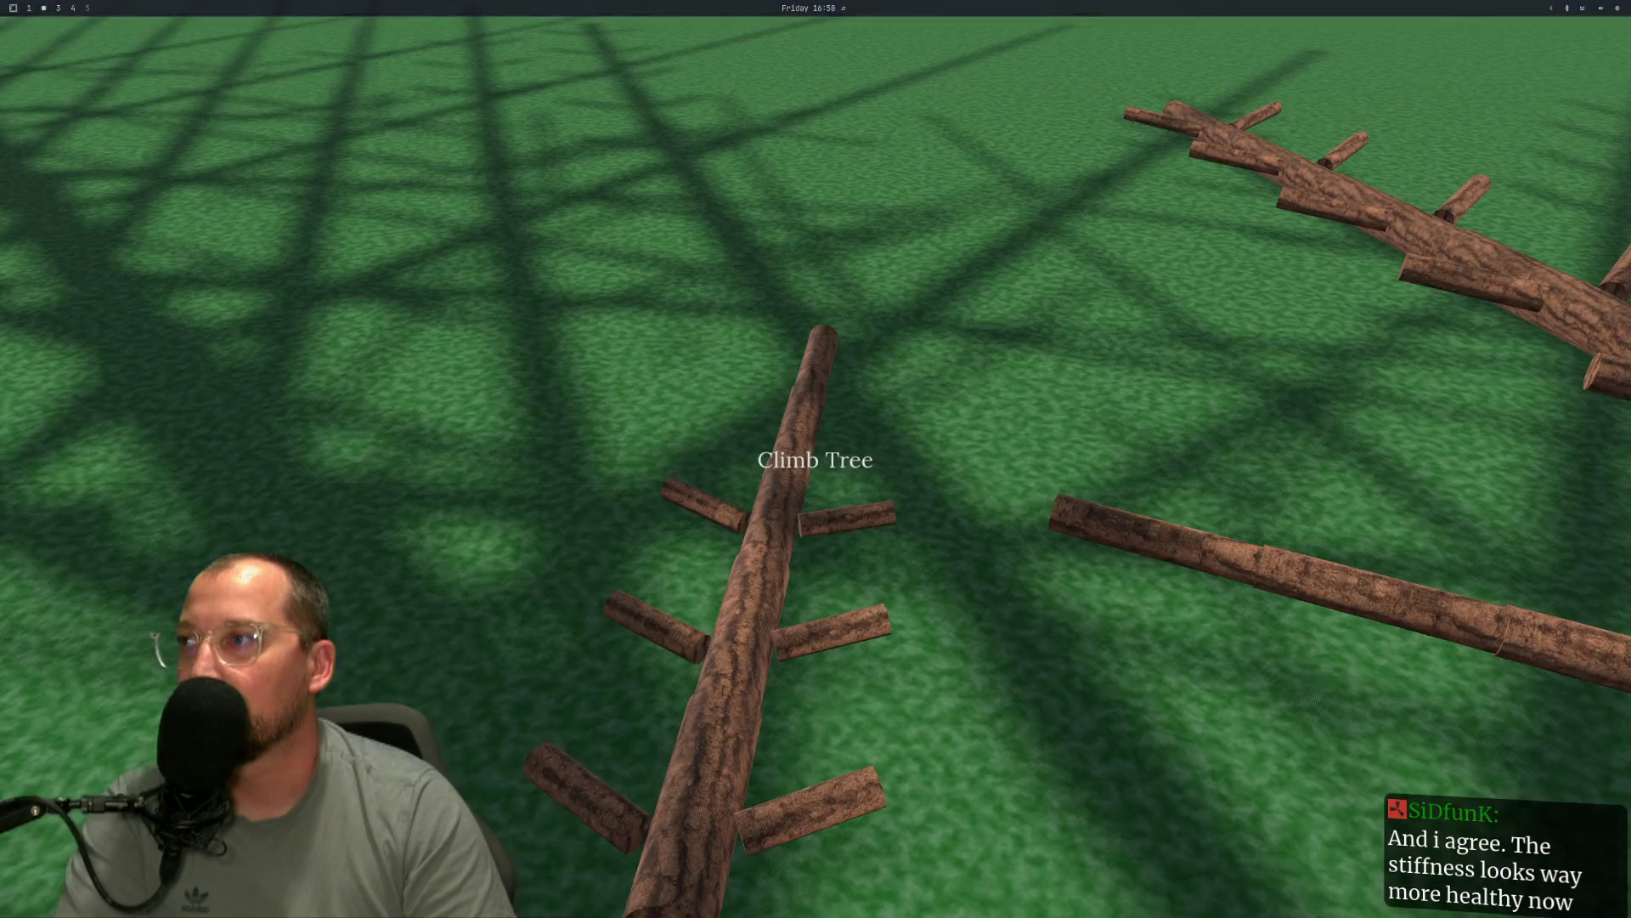
key("super+3")
key("super+4")
key("super+2")
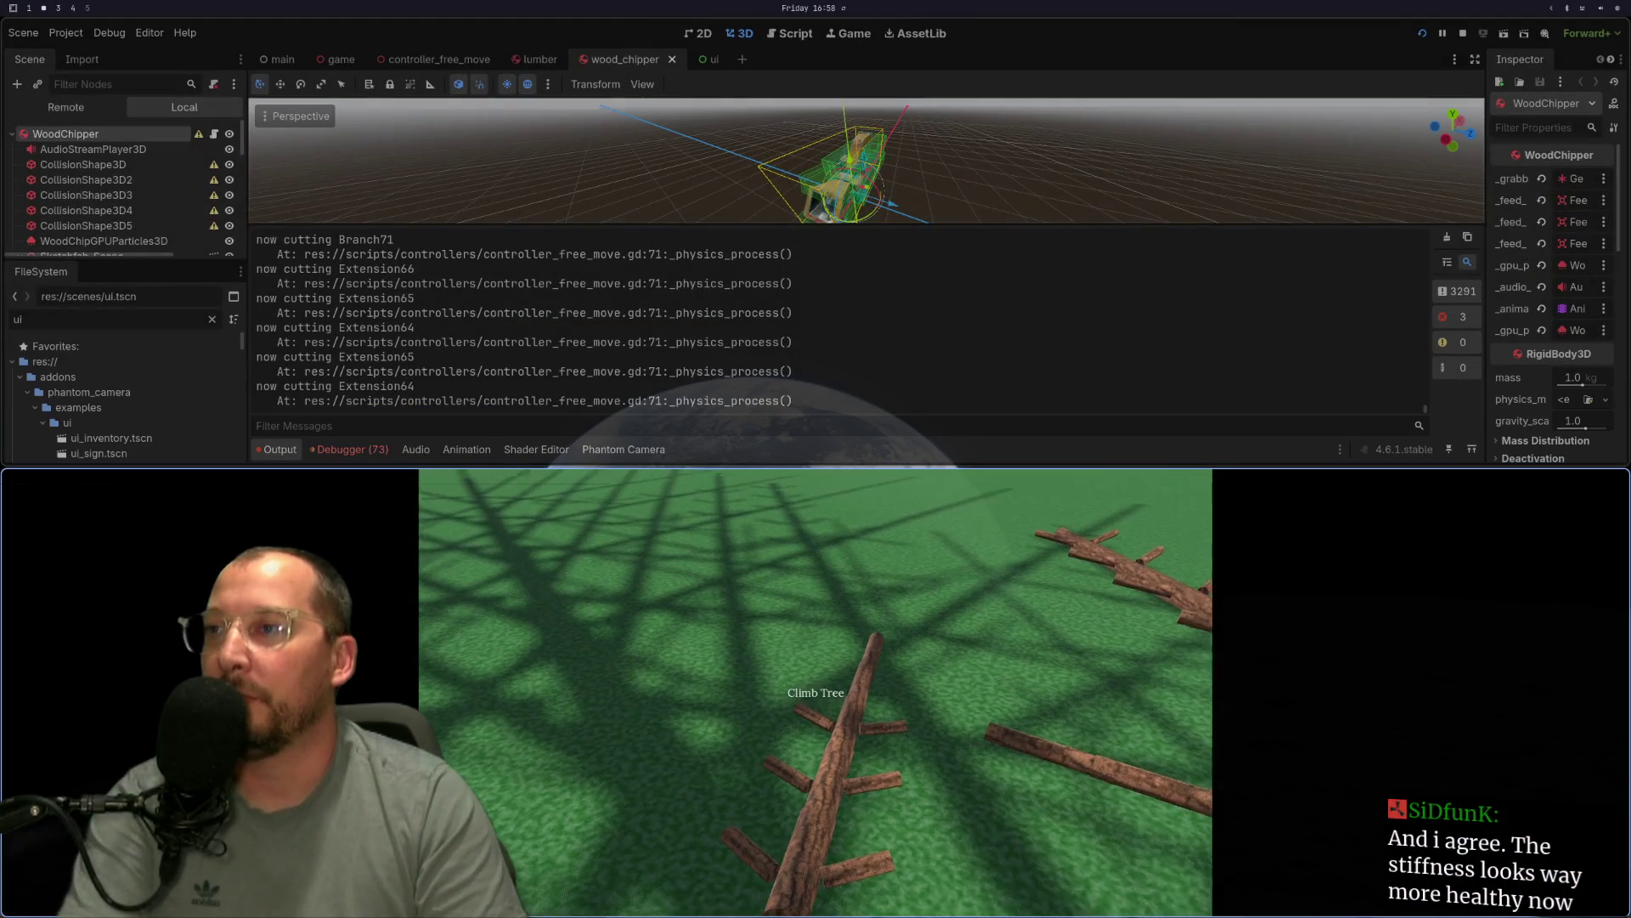
key("F8")
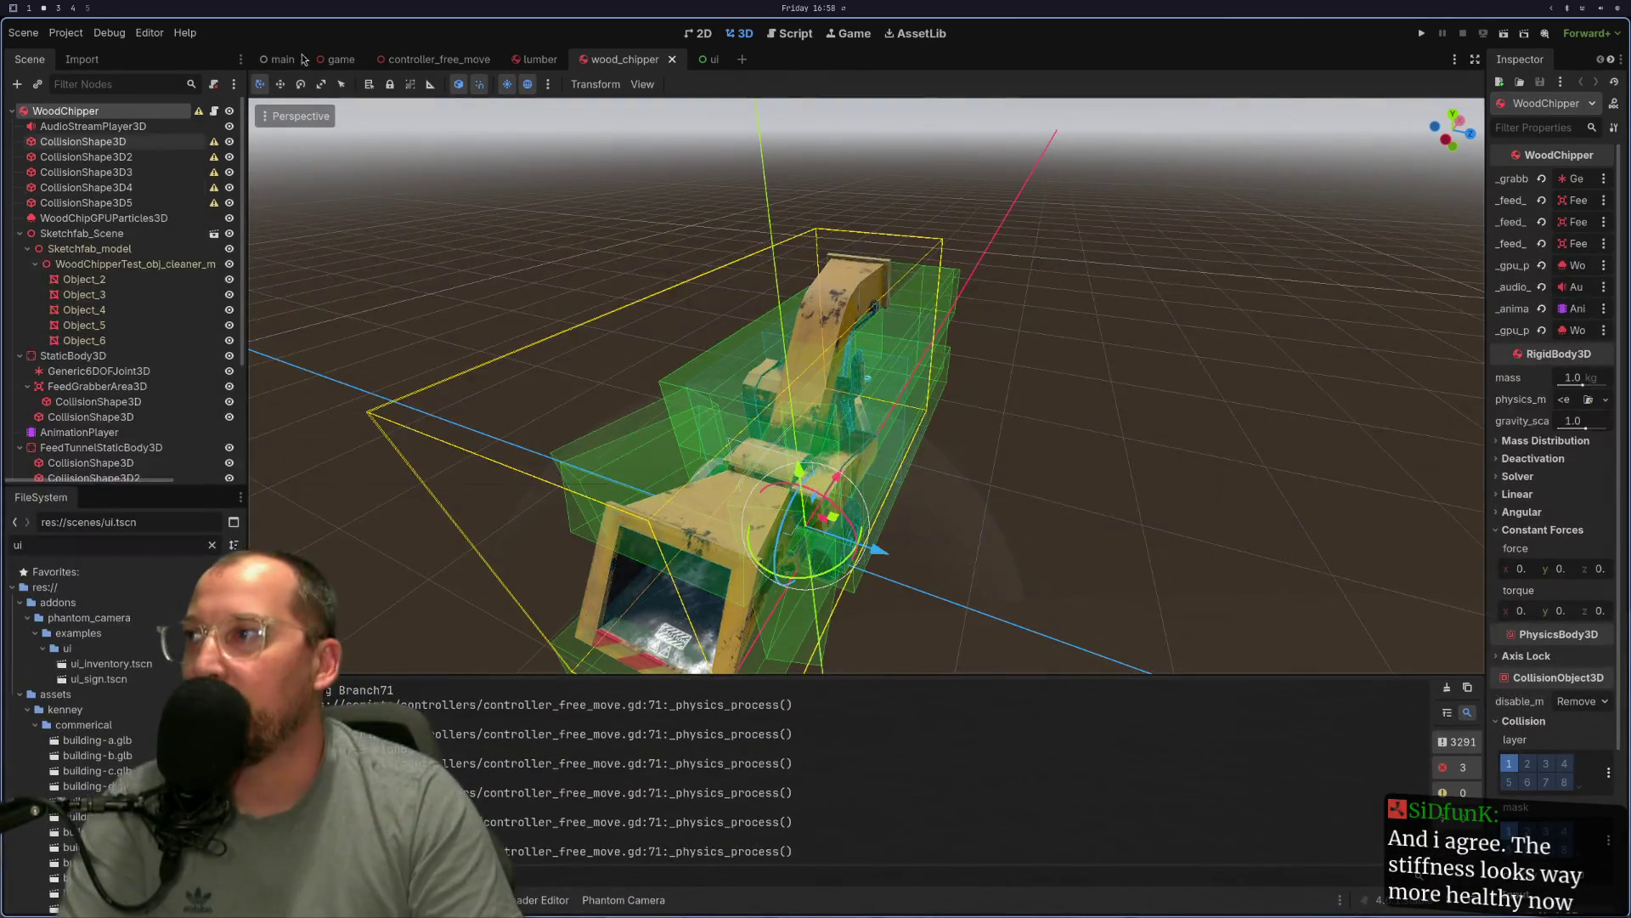
In the ui scene, add a TextureRect from the Control node types under MiddleMiddleControl.
left_click(714, 60)
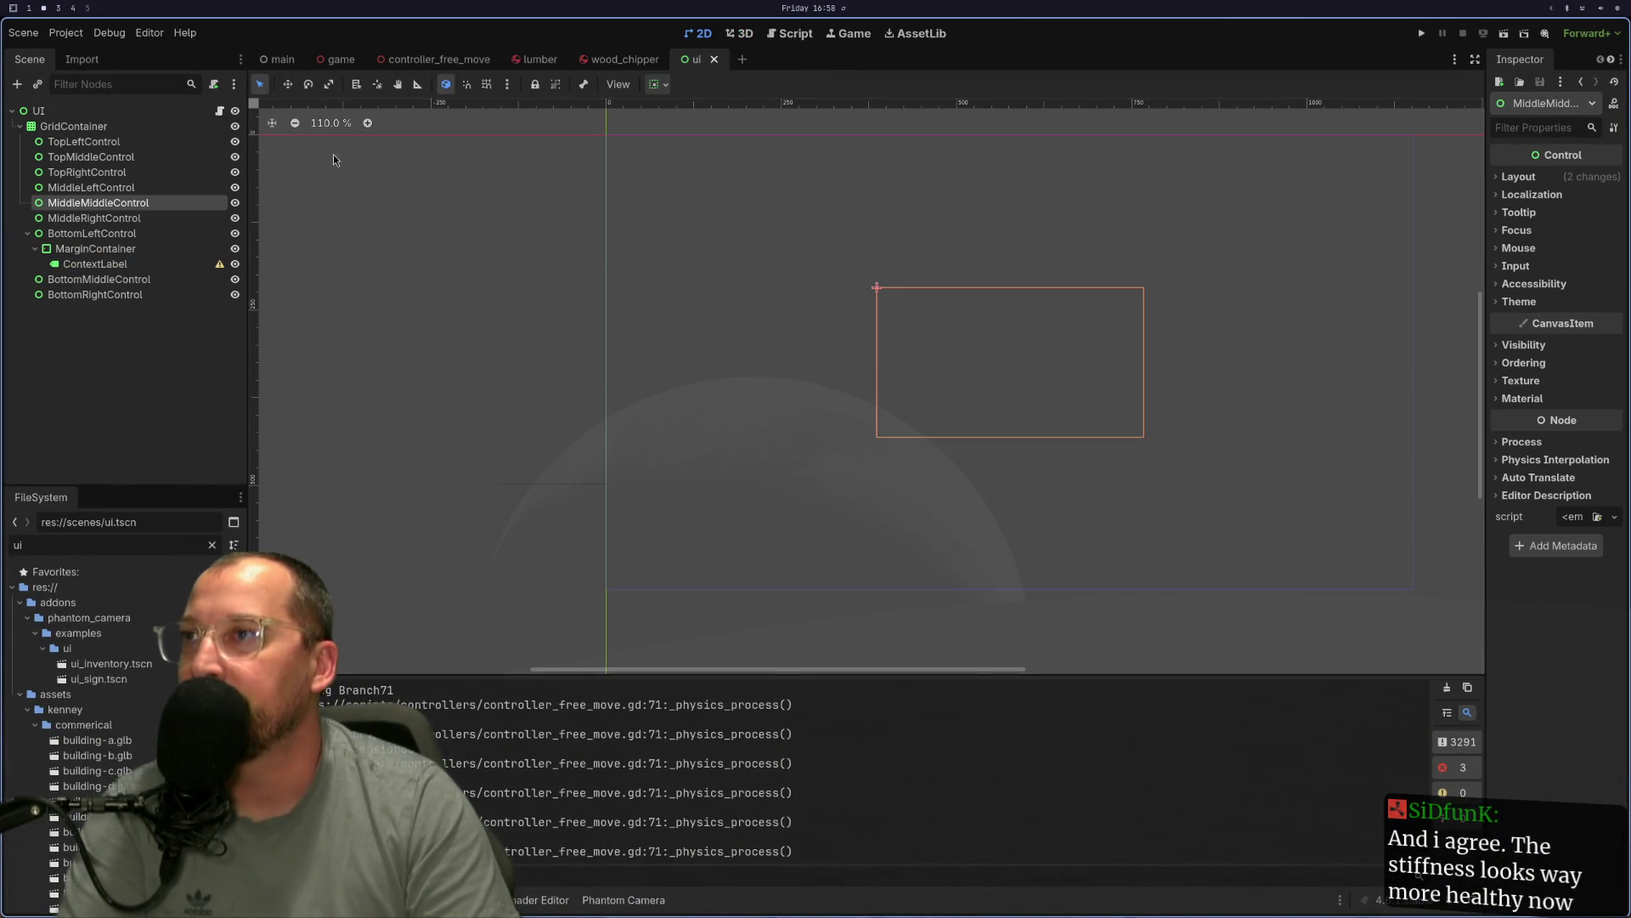
right_click(114, 205)
left_click(145, 212)
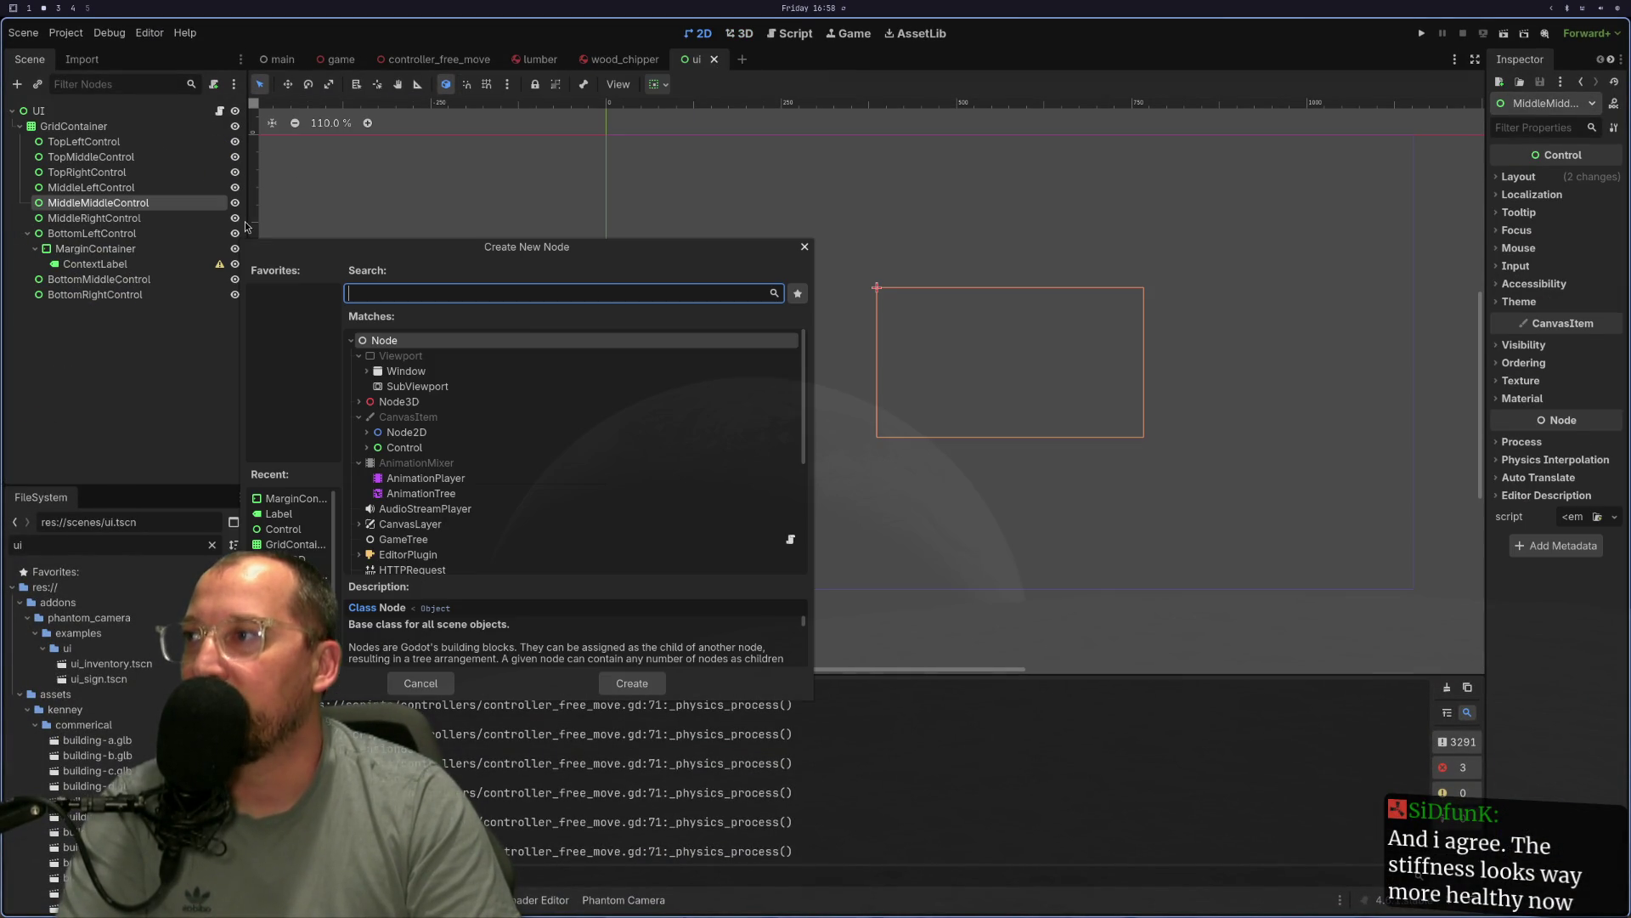
left_click(366, 448)
scroll(517, 481, "down", 3)
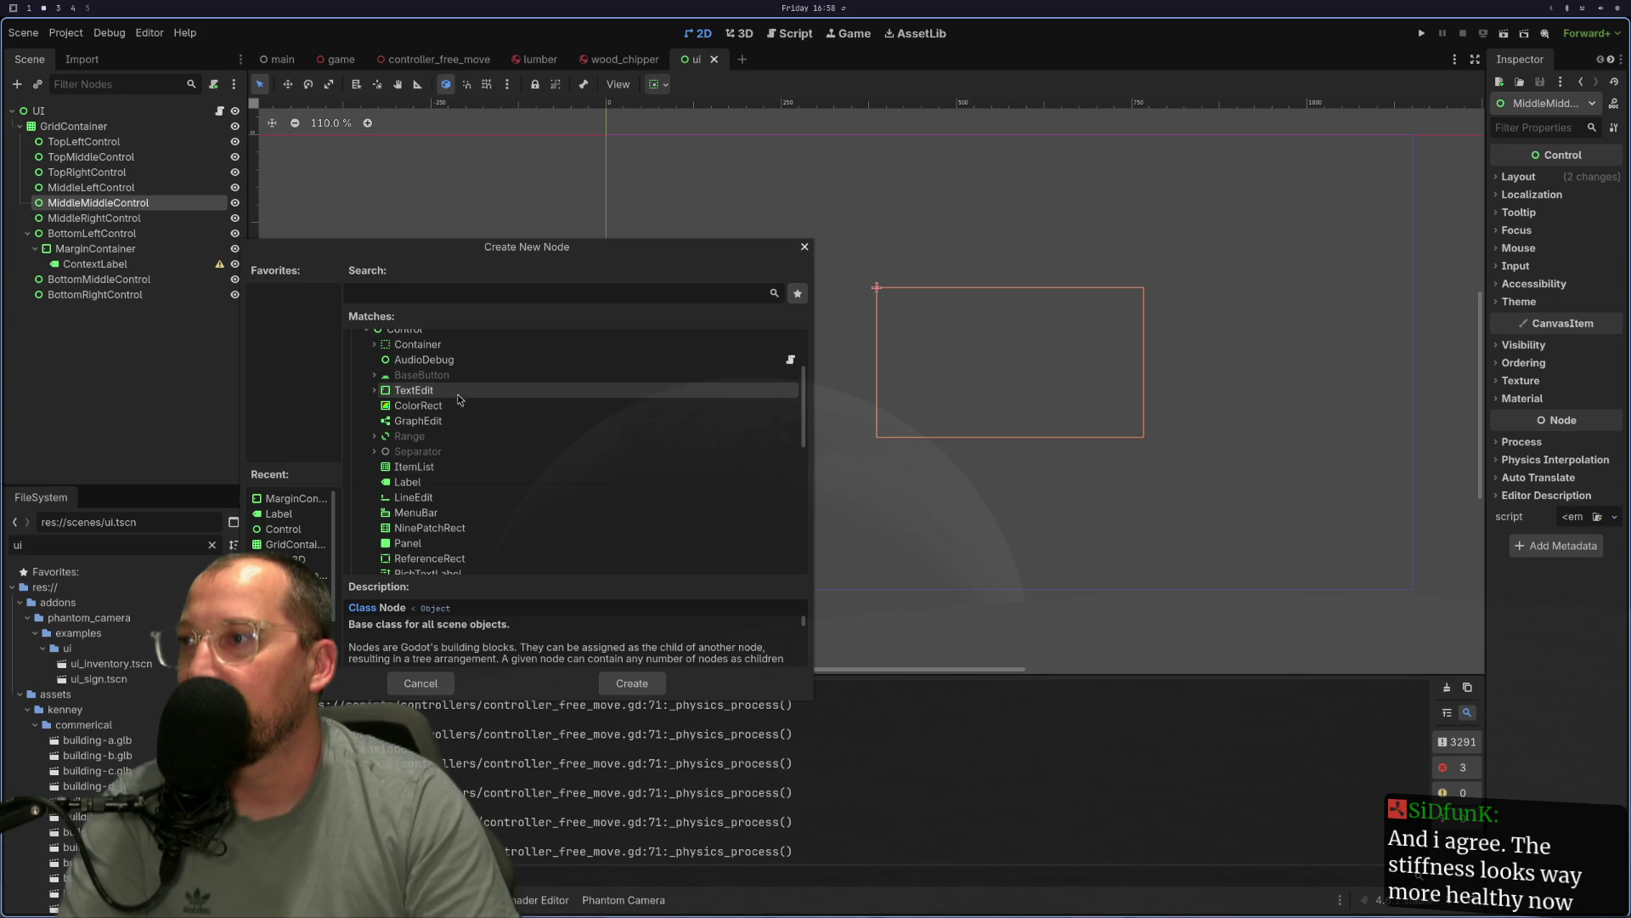
scroll(450, 412, "down", 2)
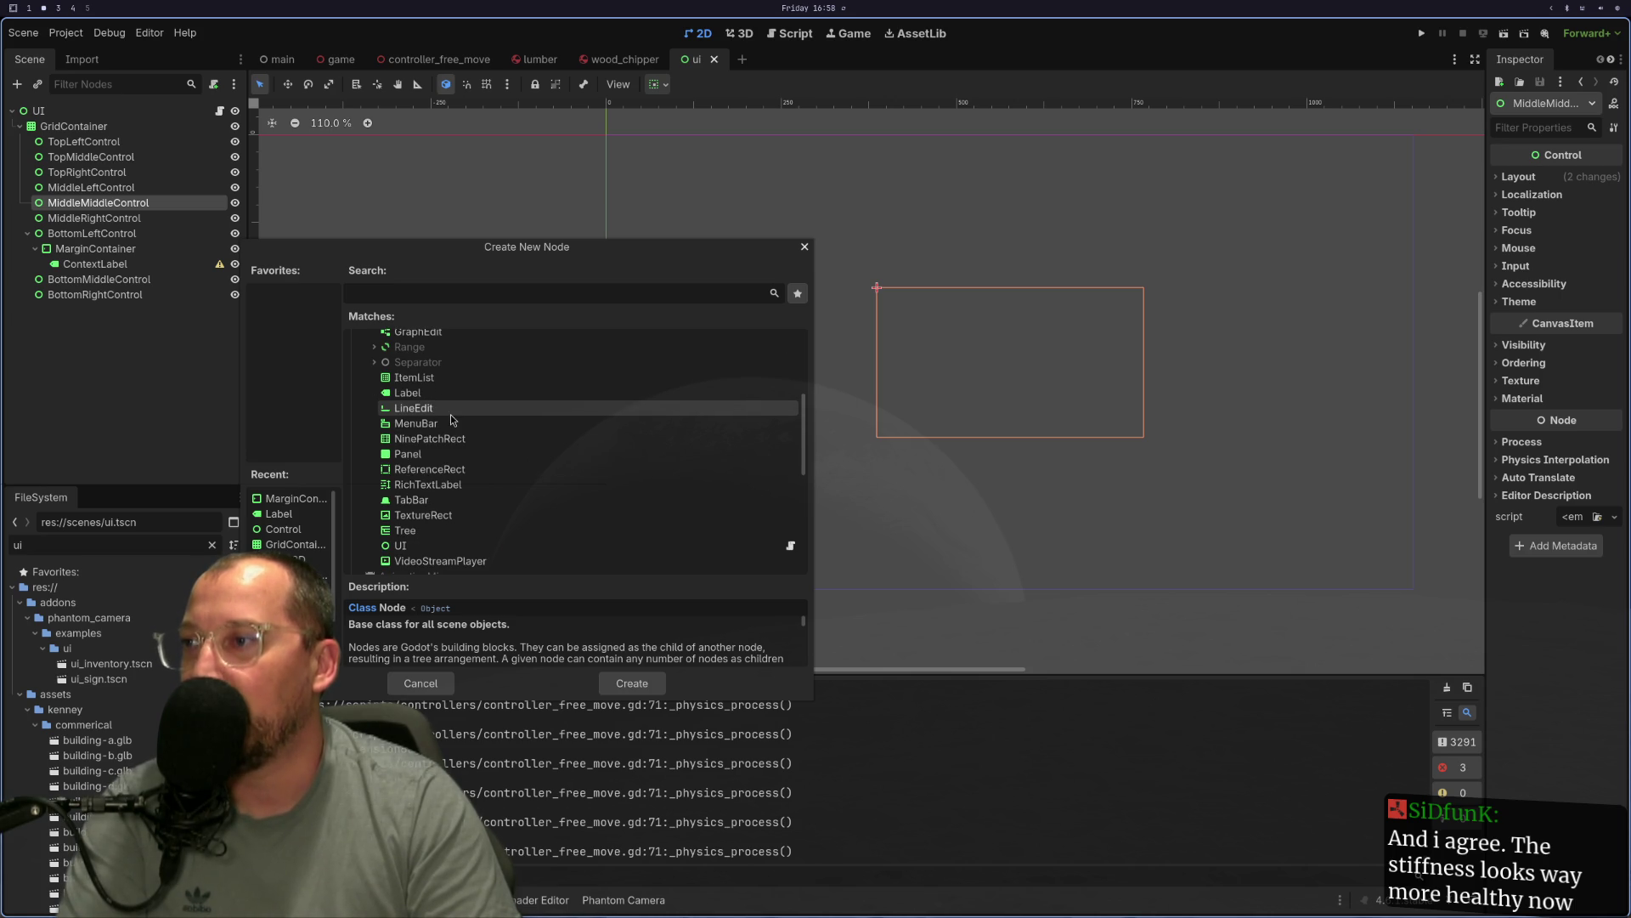
double_click(438, 516)
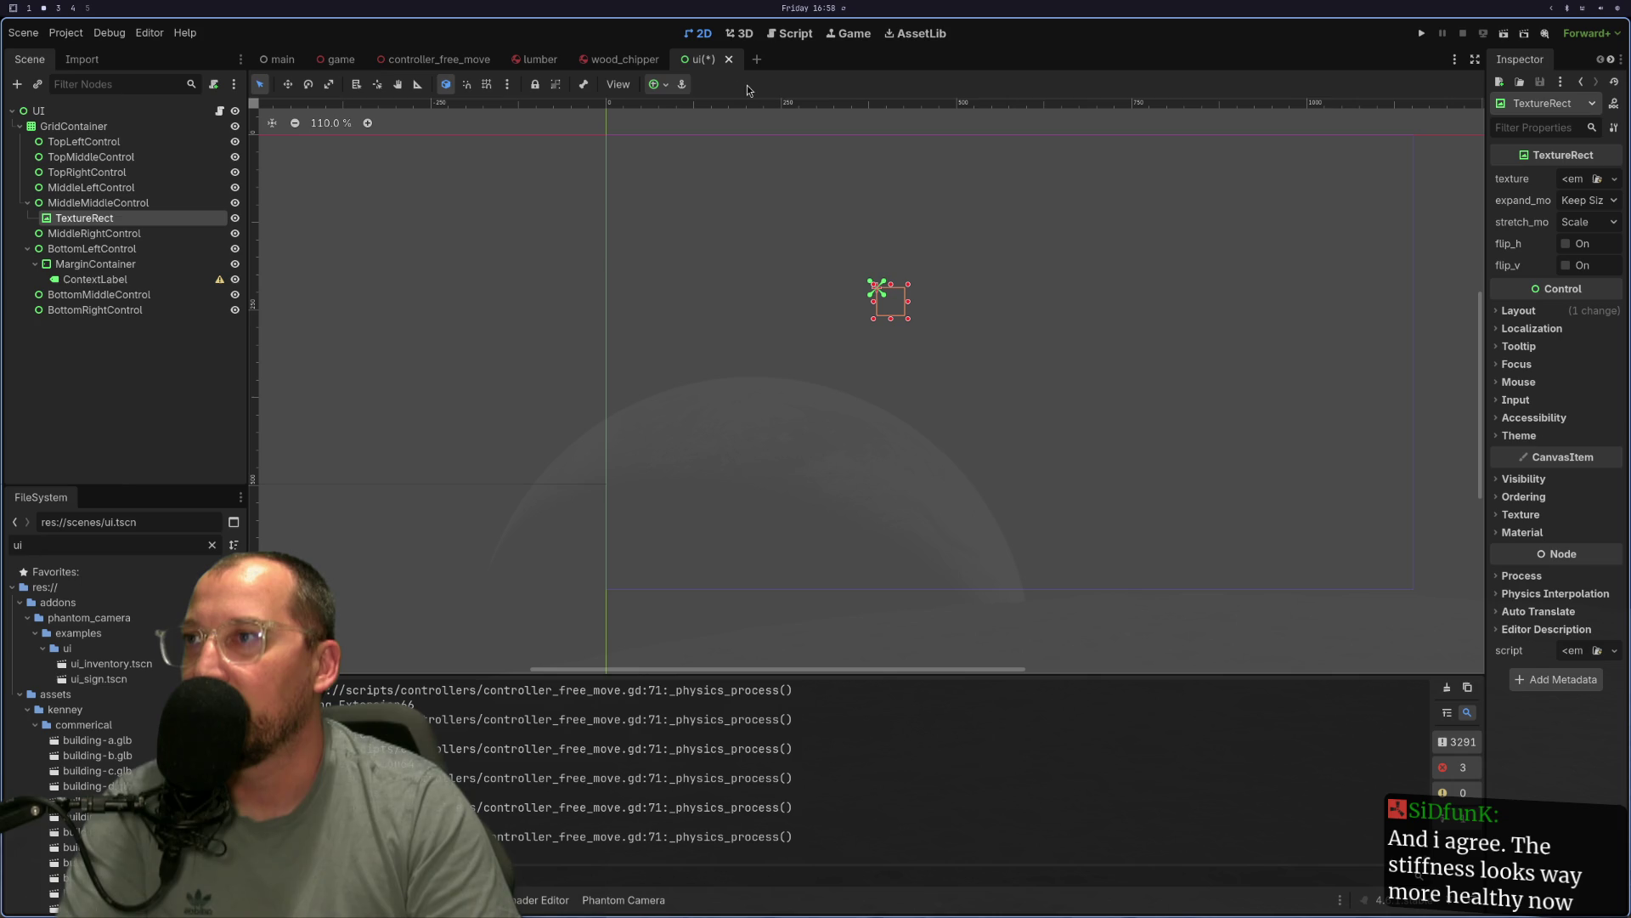
Anchor the TextureRect to Center, rename it InteractionIconTextureRect, and run the project.
left_click(661, 86)
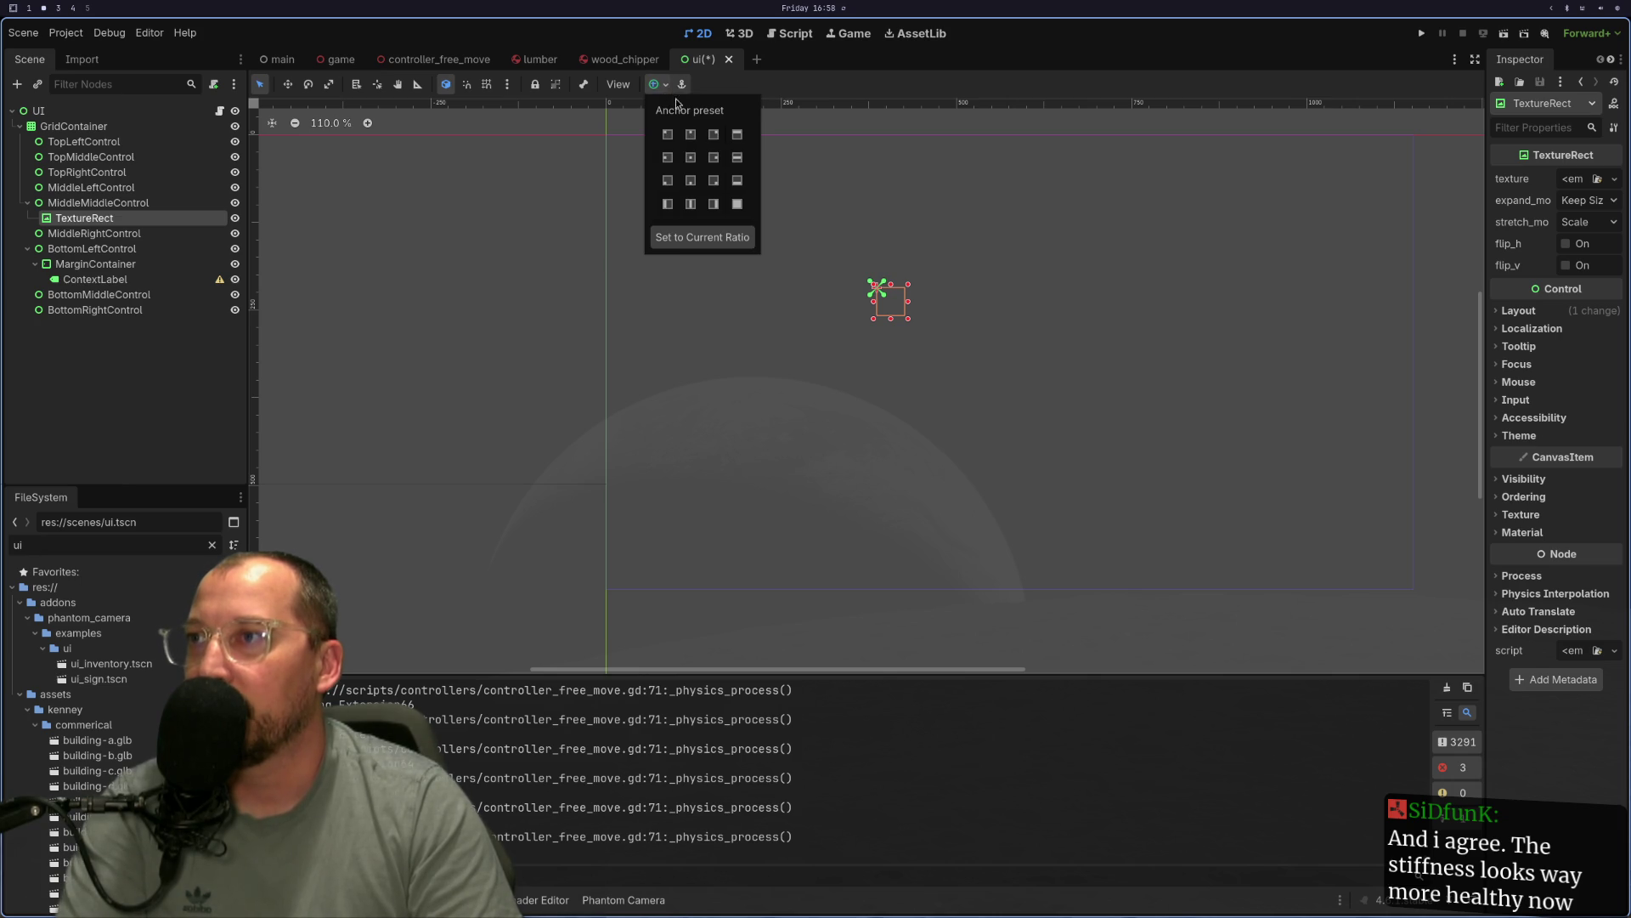
left_click(692, 159)
left_click(107, 216, "ctrl")
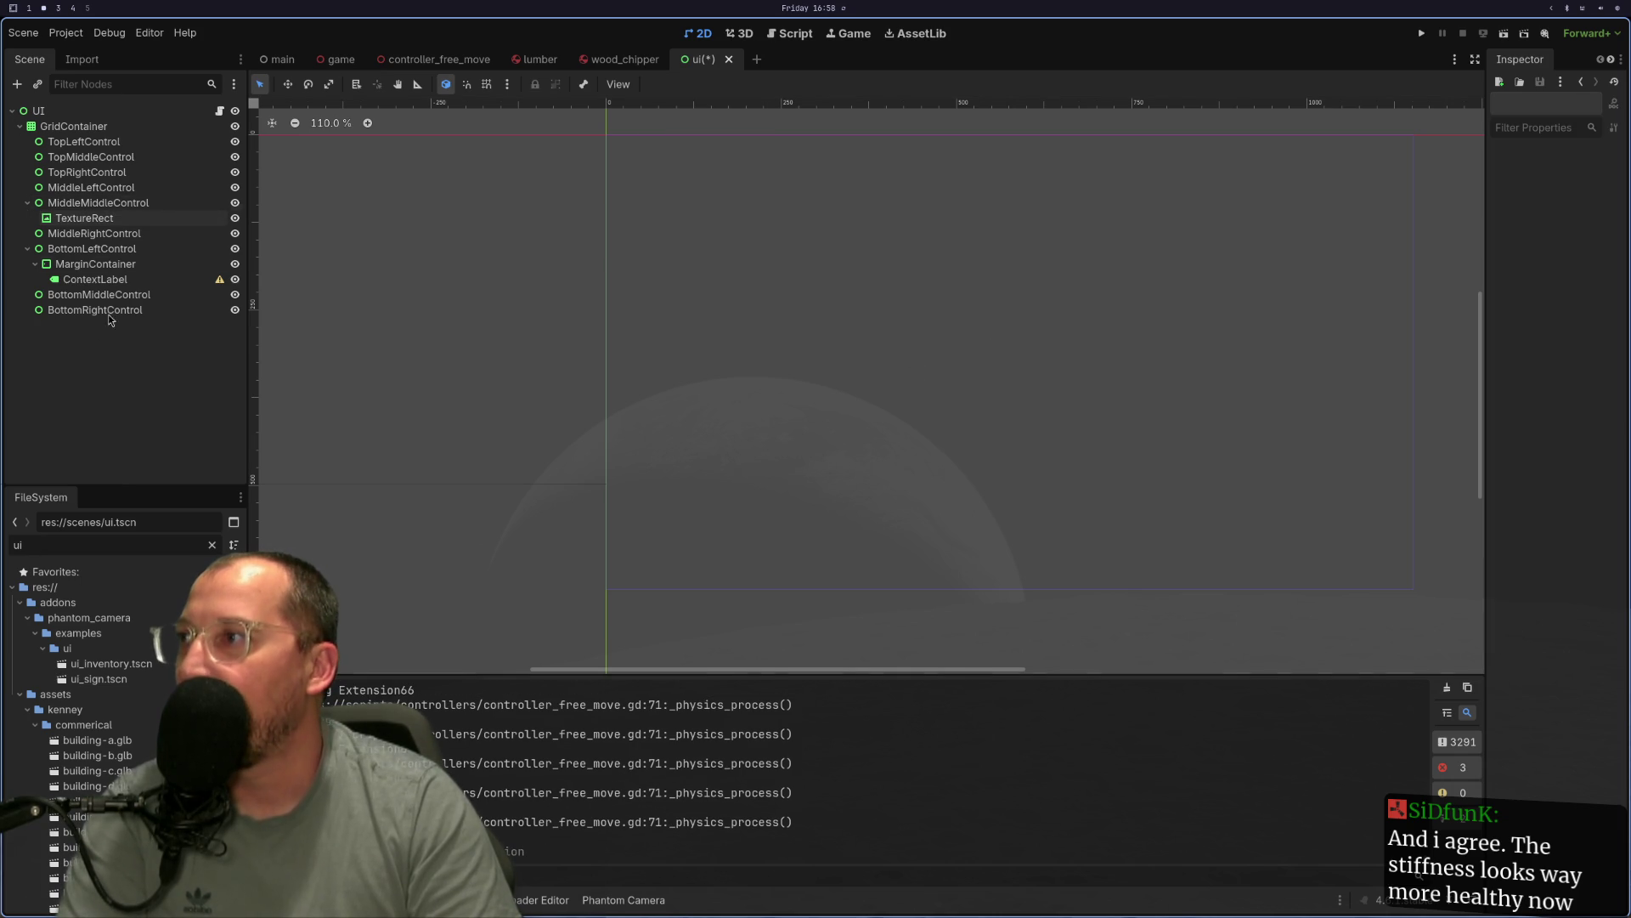
left_click(106, 216)
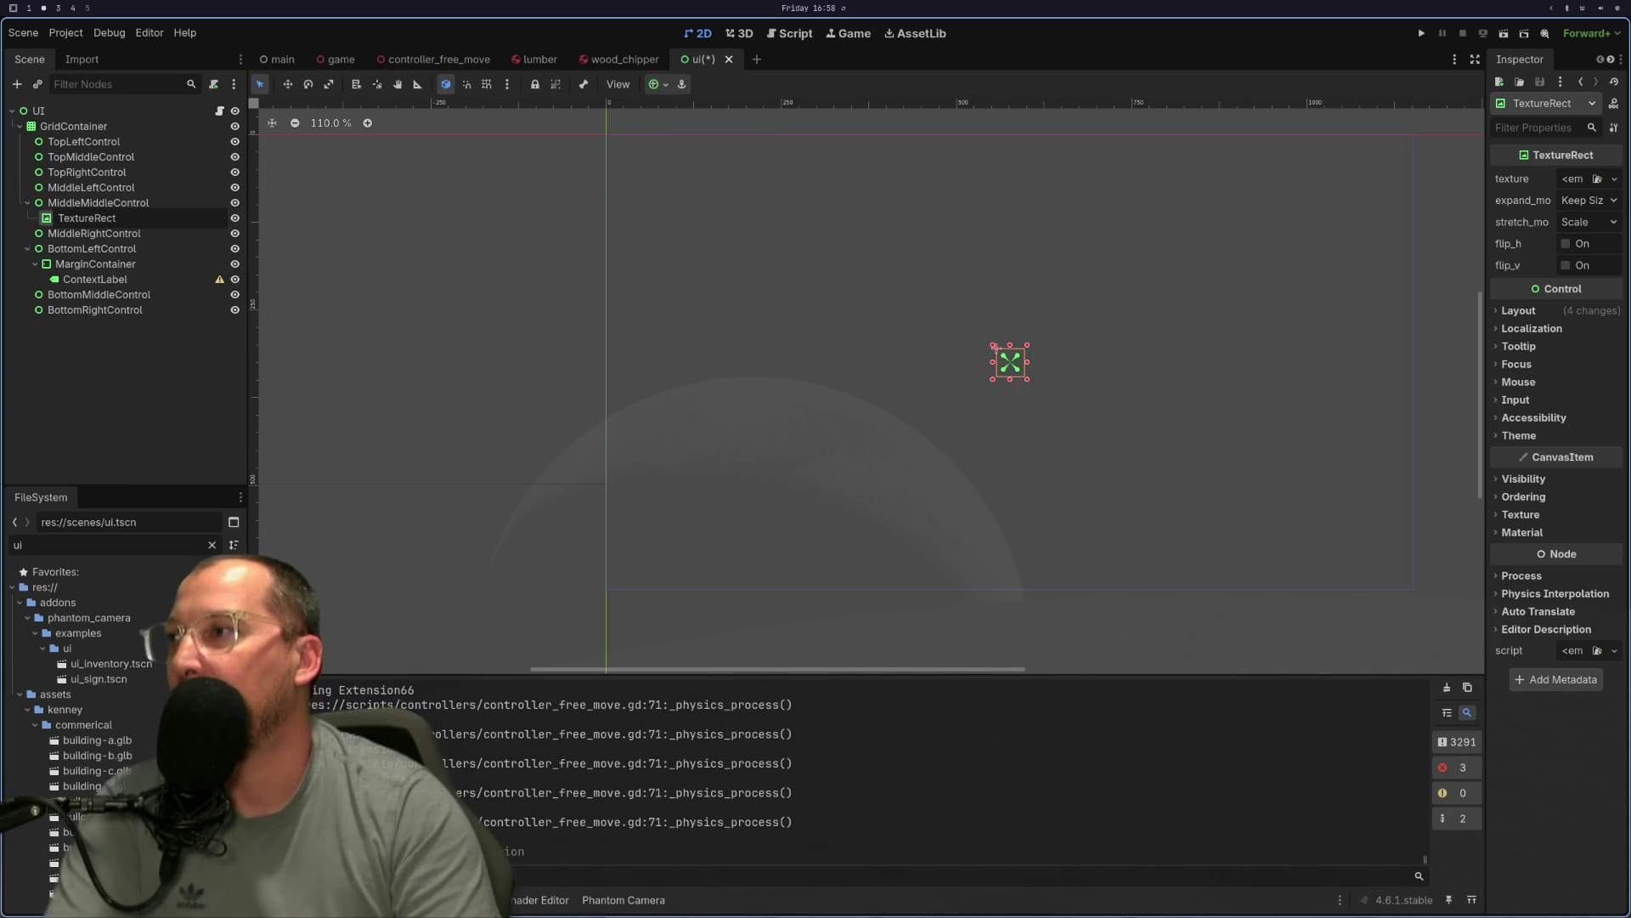
type("Interac")
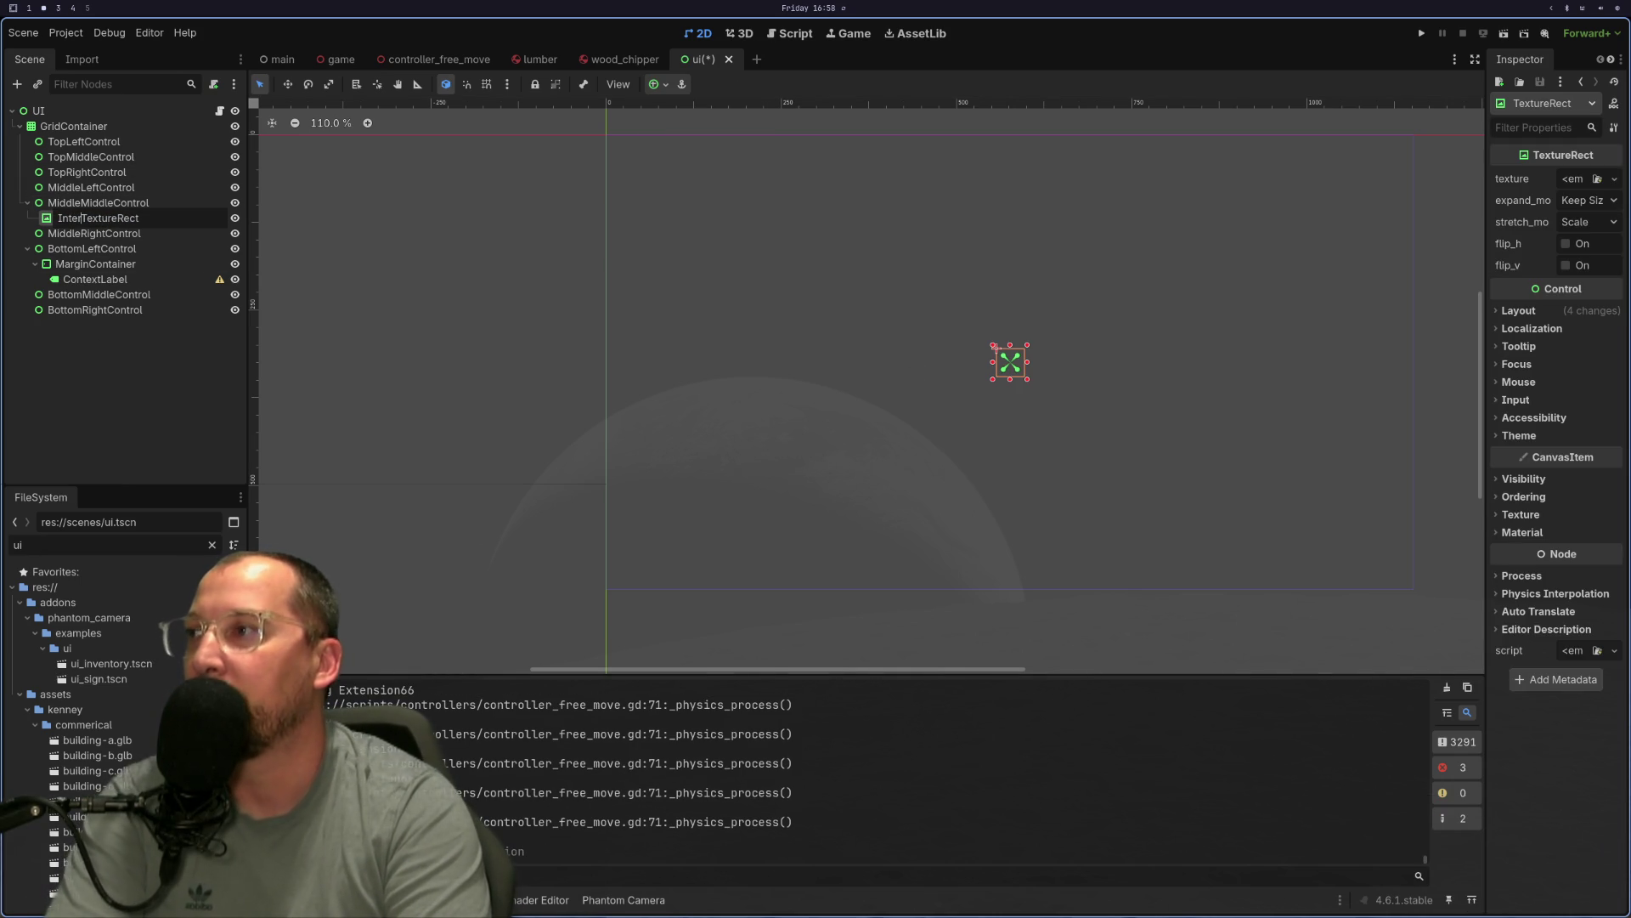
type("tion")
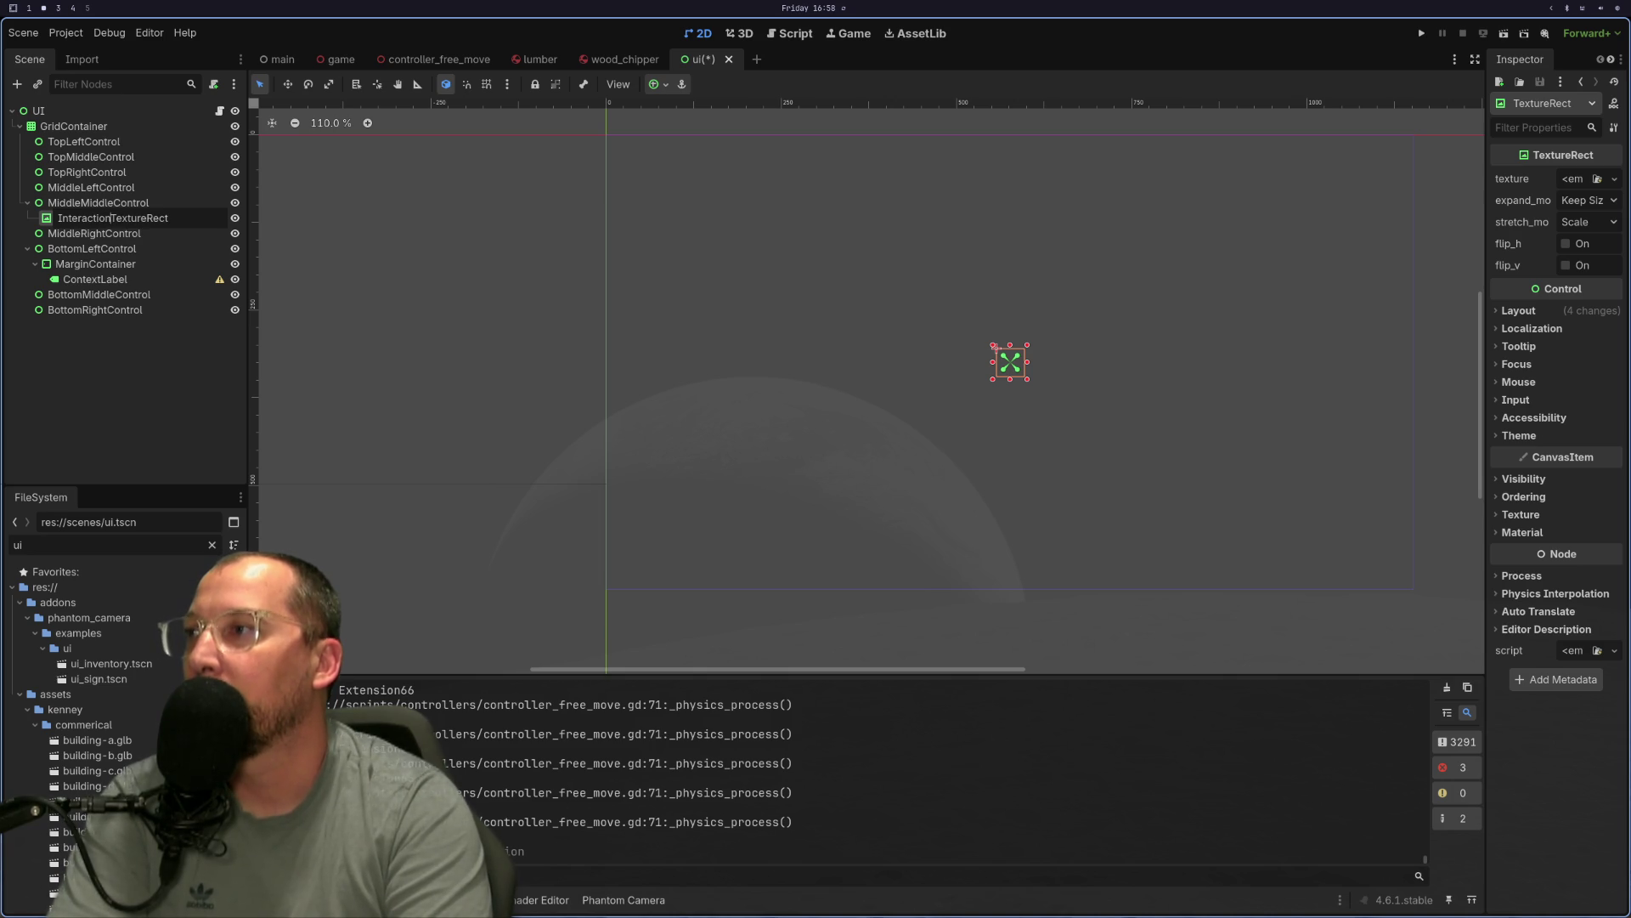
type("Icon")
key("Return")
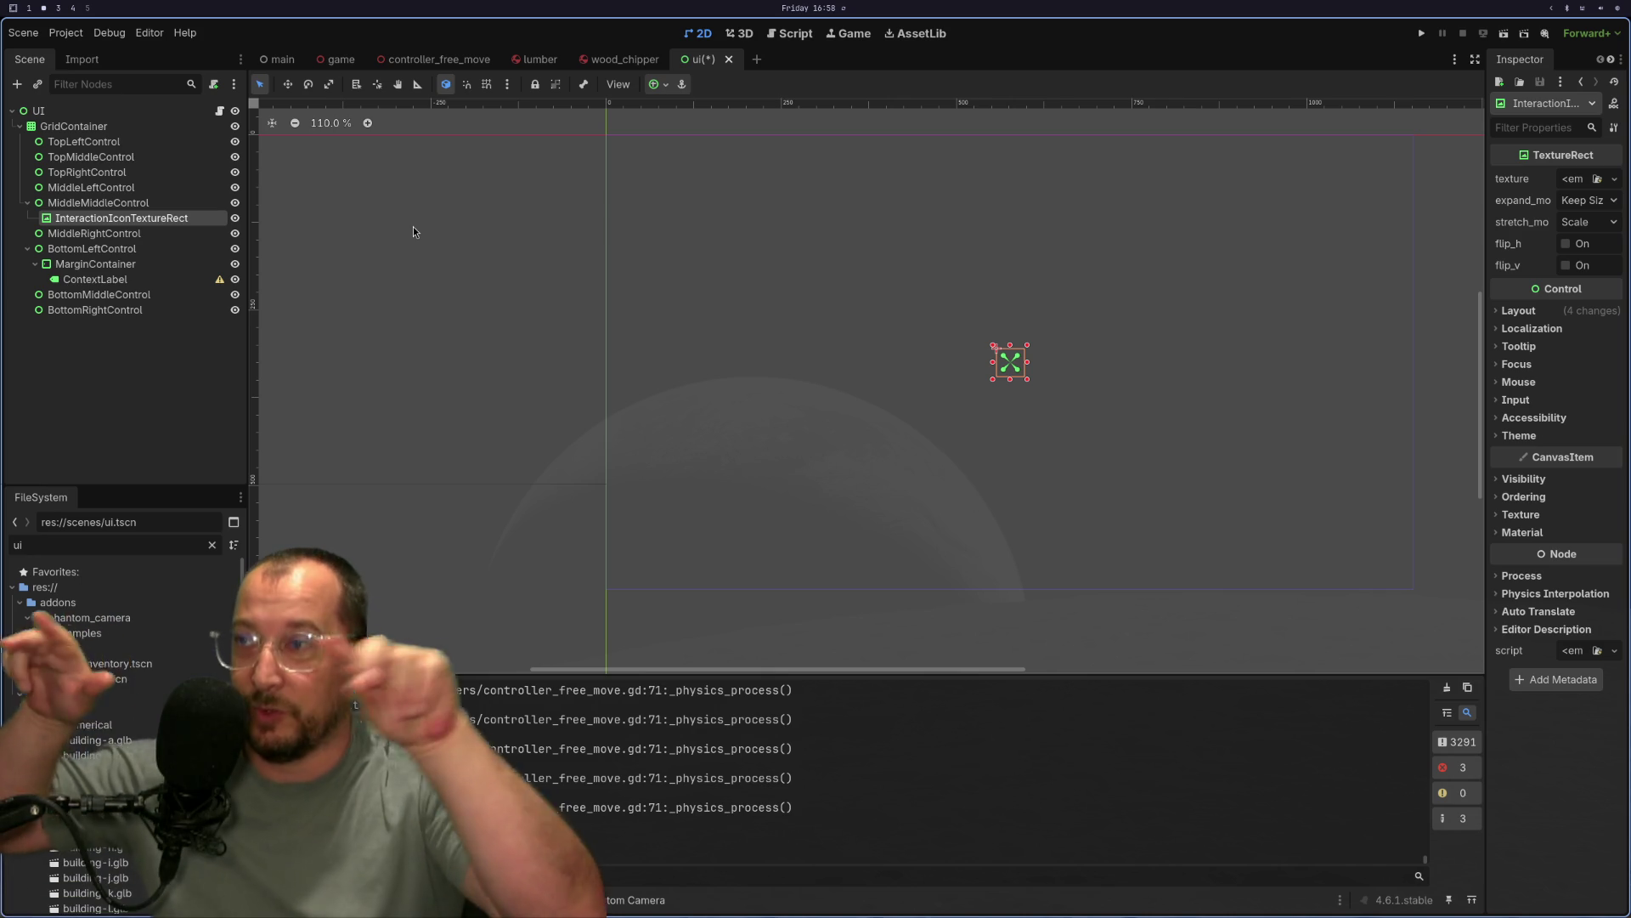
left_click(1423, 33)
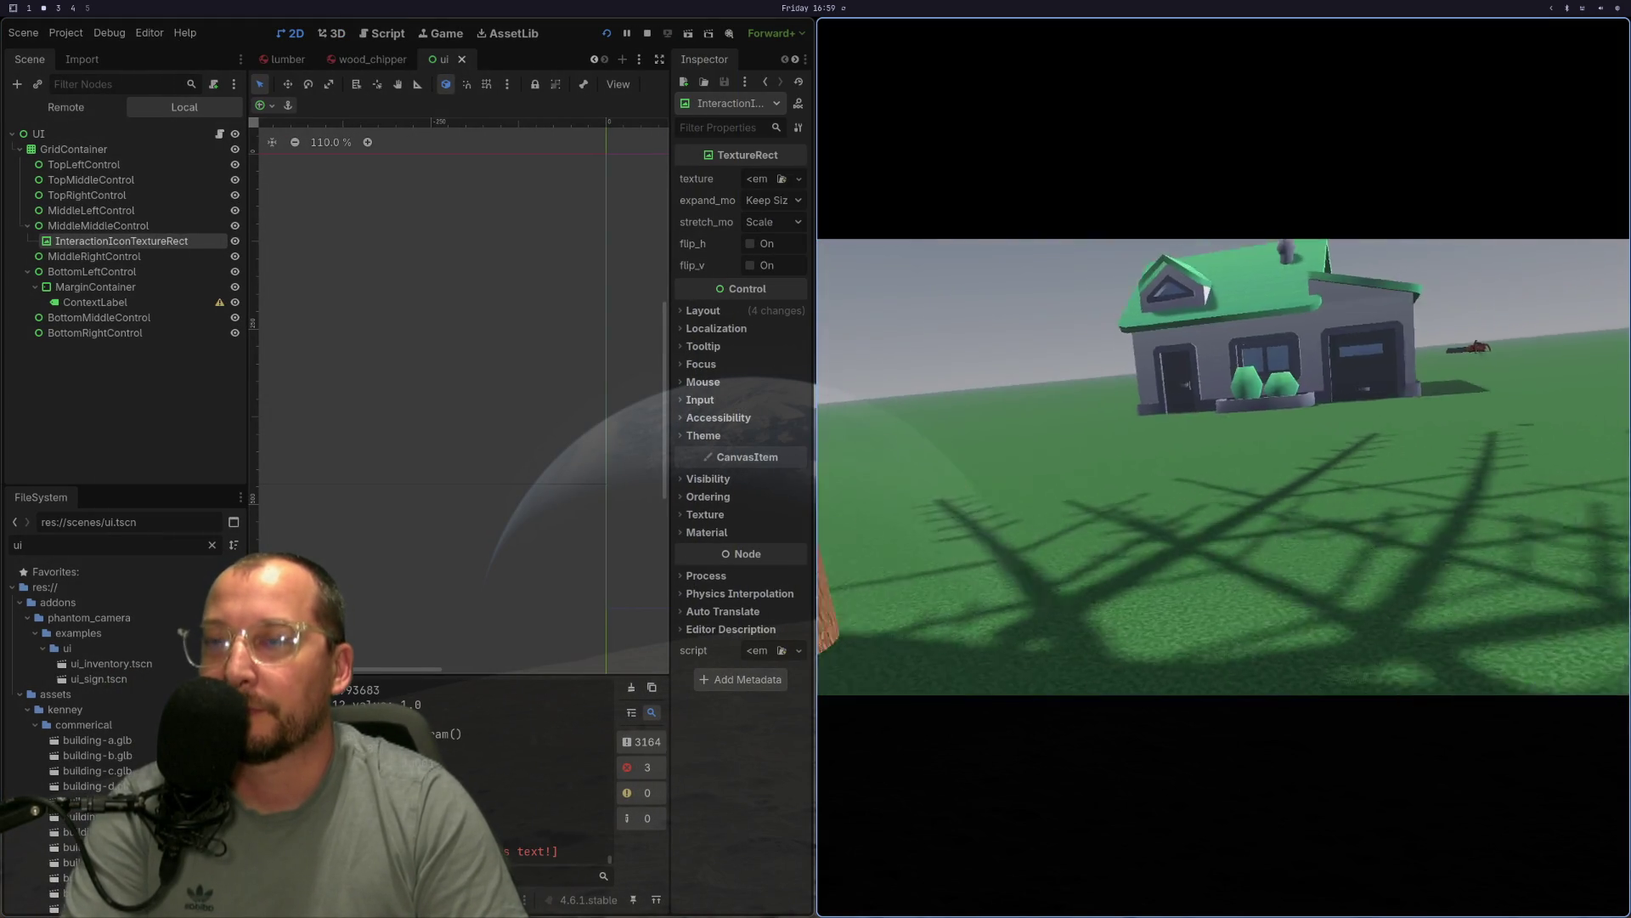
Walk the player forward with W up to the large tree's trunk.
key("w")
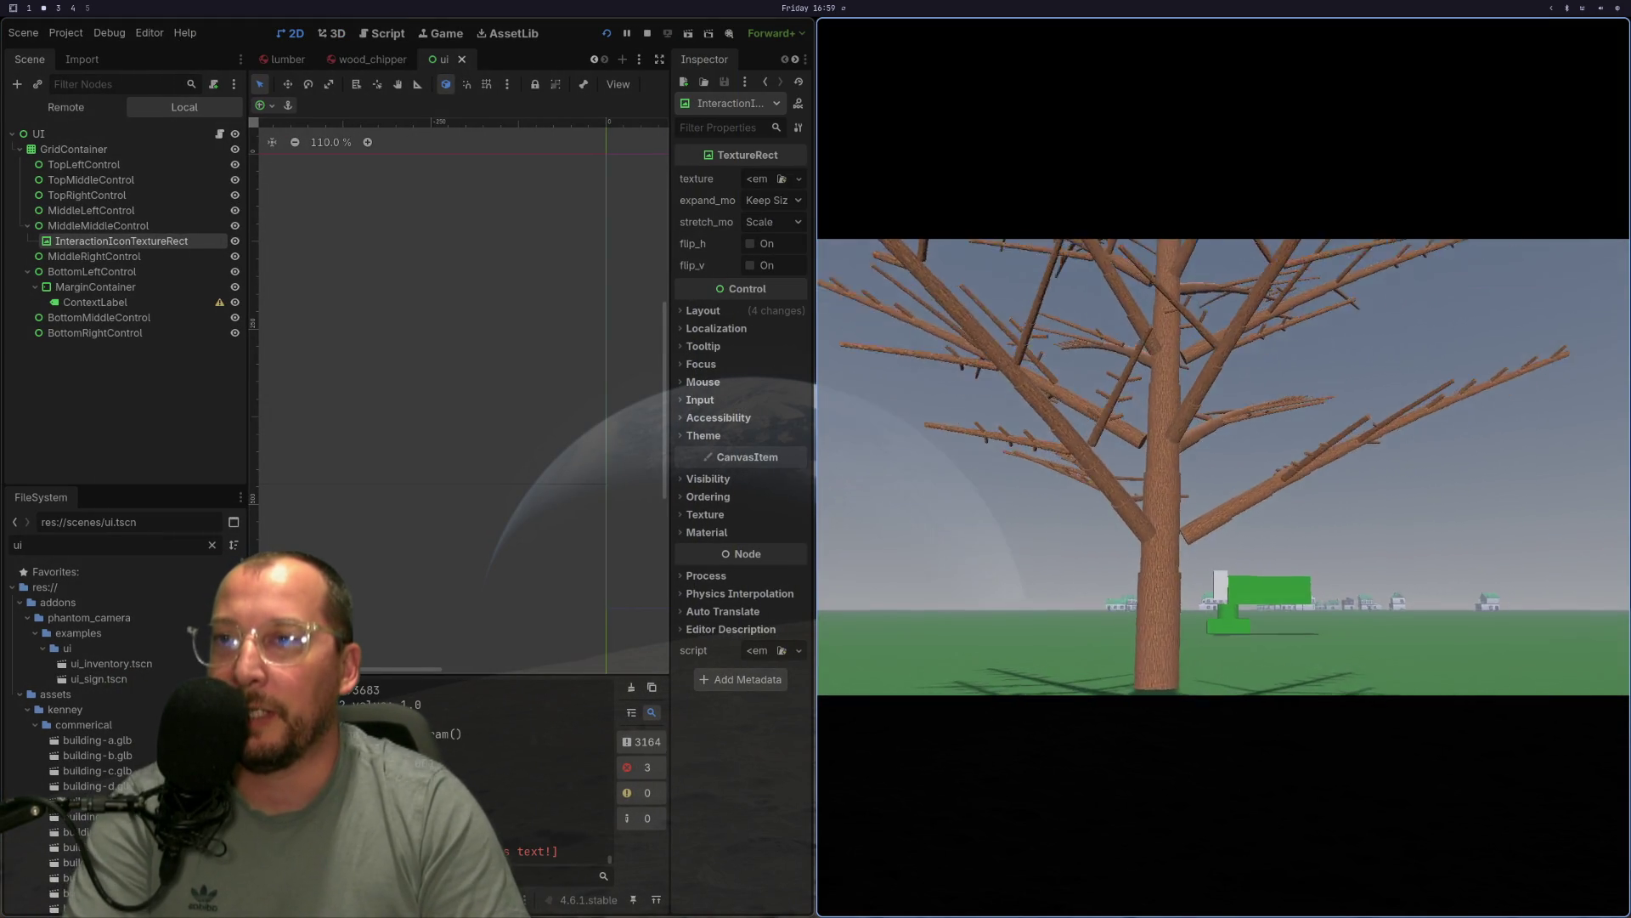
key("w")
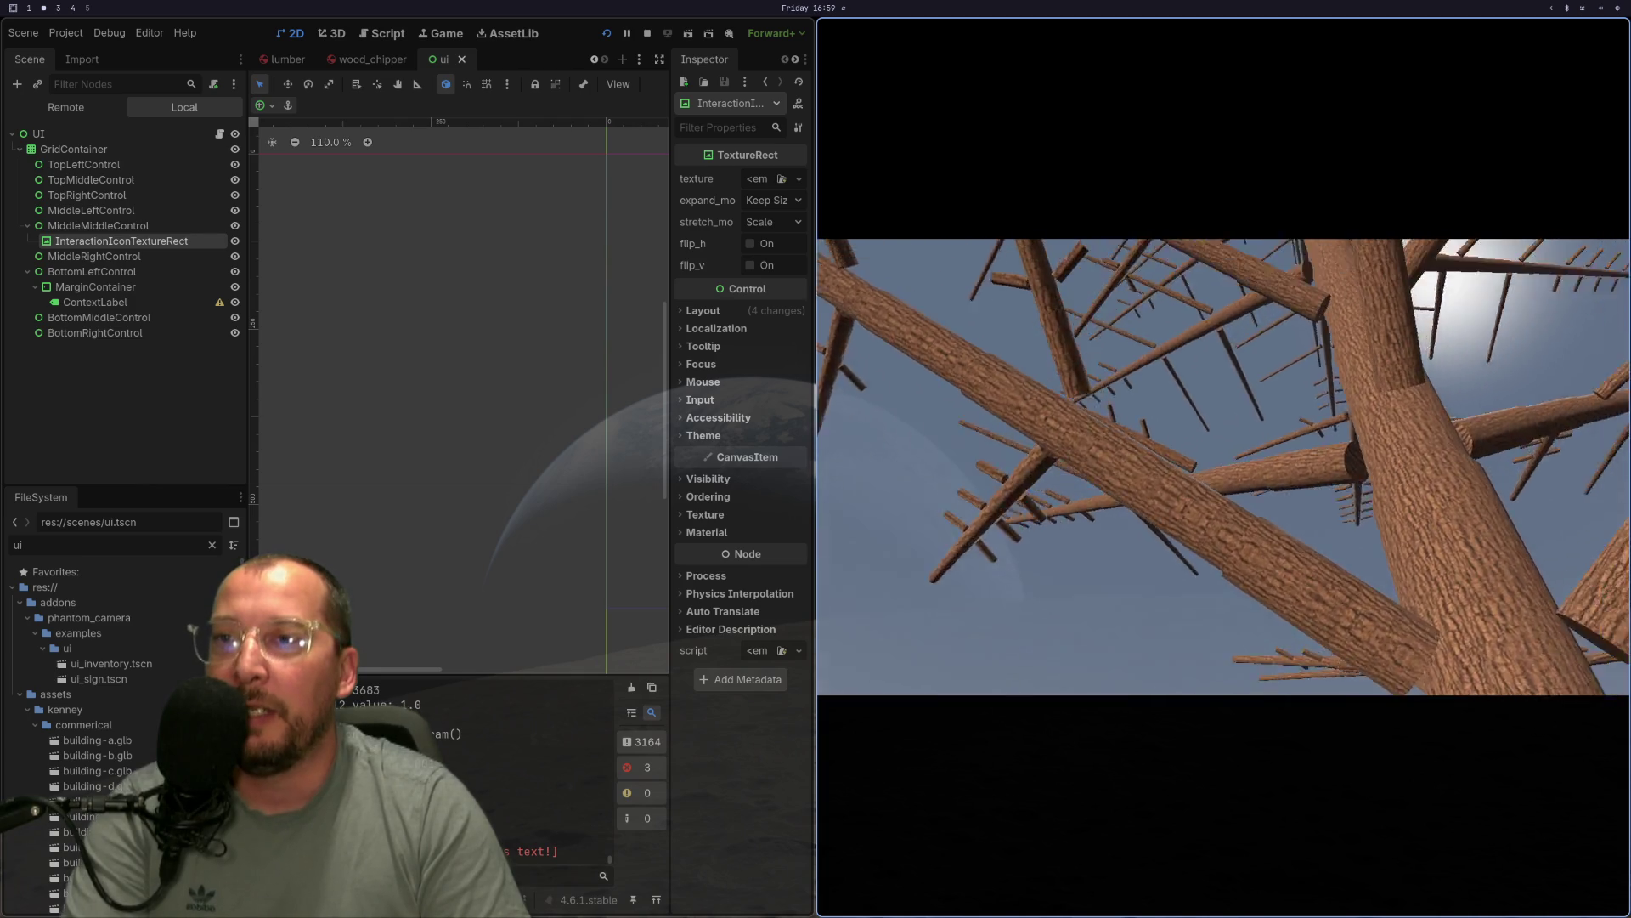